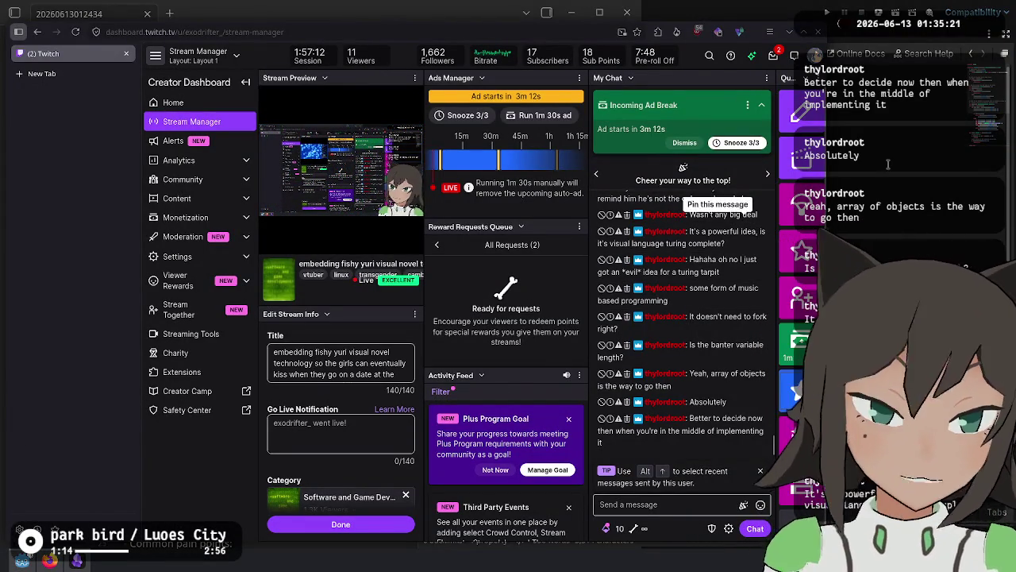
Clear the solver filter in the FileSystem dock and collapse the credits, map and puzzle folders.
{"action": "left_click", "coordinate": [942, 244]}
{"action": "left_click", "coordinate": [719, 171]}
{"action": "left_click", "coordinate": [682, 104]}
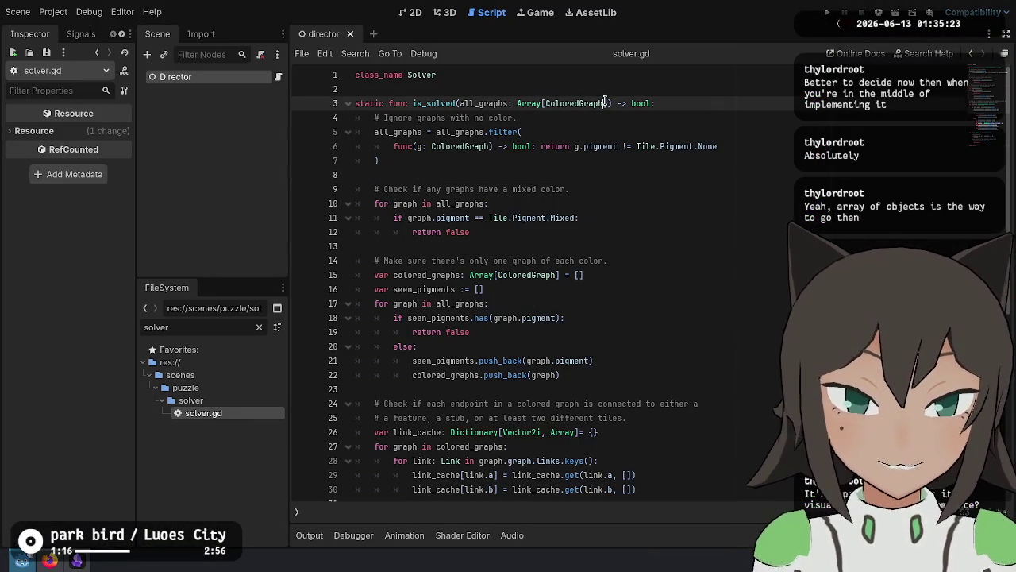
{"action": "left_click", "coordinate": [262, 330]}
{"action": "scroll", "coordinate": [190, 412], "scroll_direction": "up", "scroll_amount": 10}
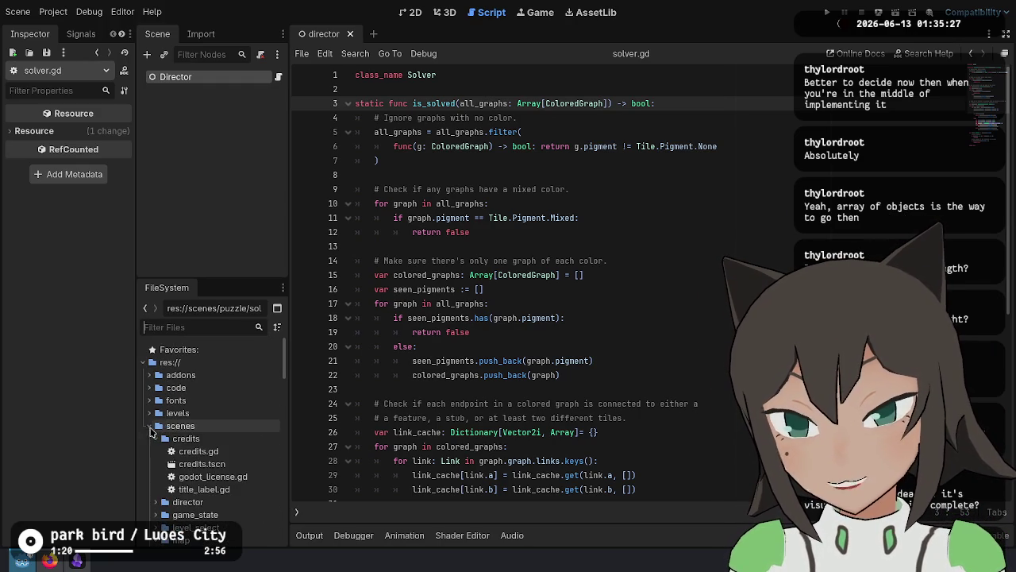
{"action": "left_click", "coordinate": [155, 438]}
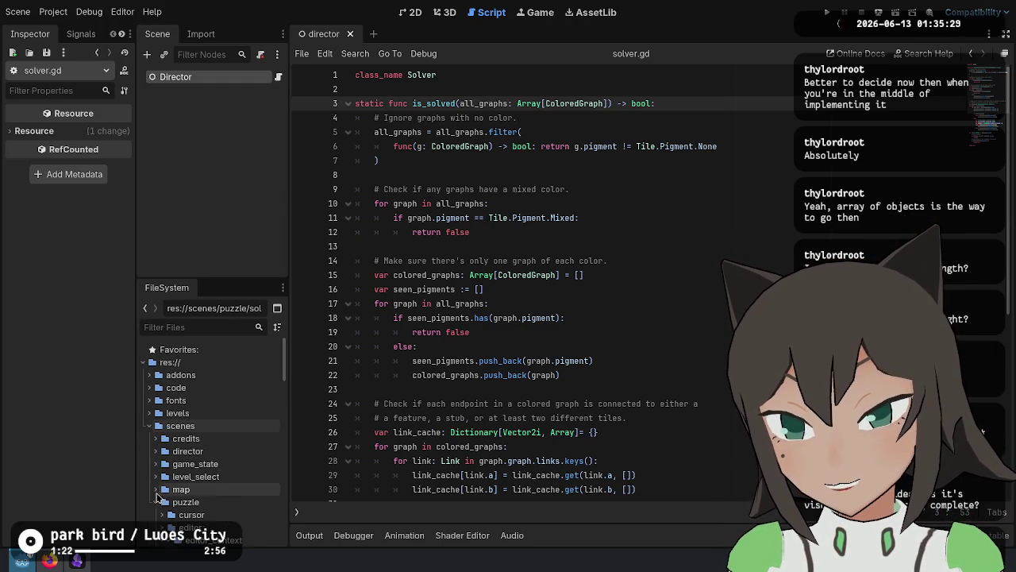
{"action": "left_click", "coordinate": [156, 489]}
{"action": "left_click", "coordinate": [156, 502]}
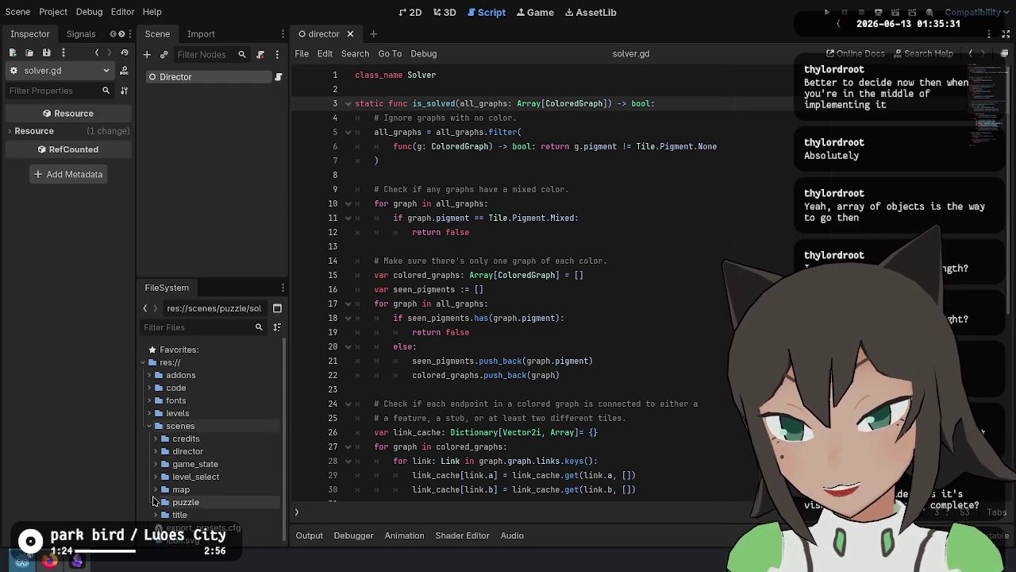
{"action": "right_click", "coordinate": [188, 420]}
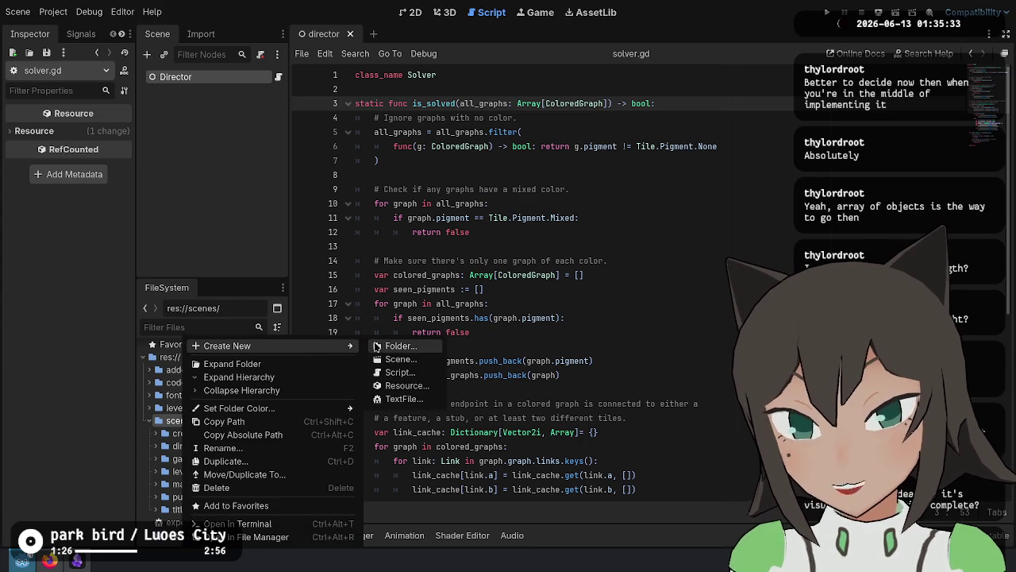
Create a new folder named vn inside the scenes folder.
{"action": "left_click", "coordinate": [401, 346]}
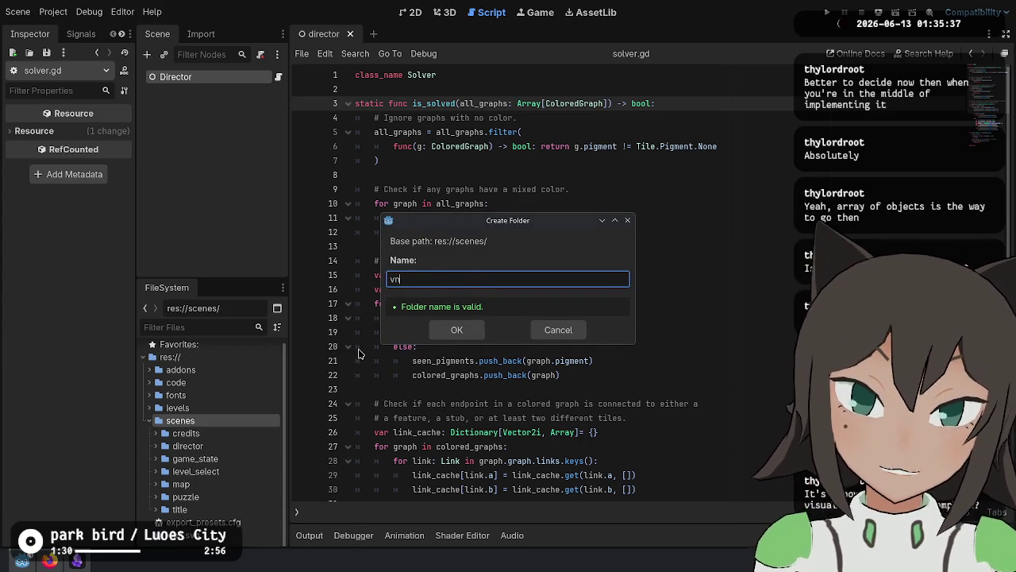
{"action": "key", "text": "Return"}
{"action": "scroll", "coordinate": [242, 434], "scroll_direction": "down", "scroll_amount": 1}
Create a new scene named vn inside the vn folder.
{"action": "right_click", "coordinate": [200, 509]}
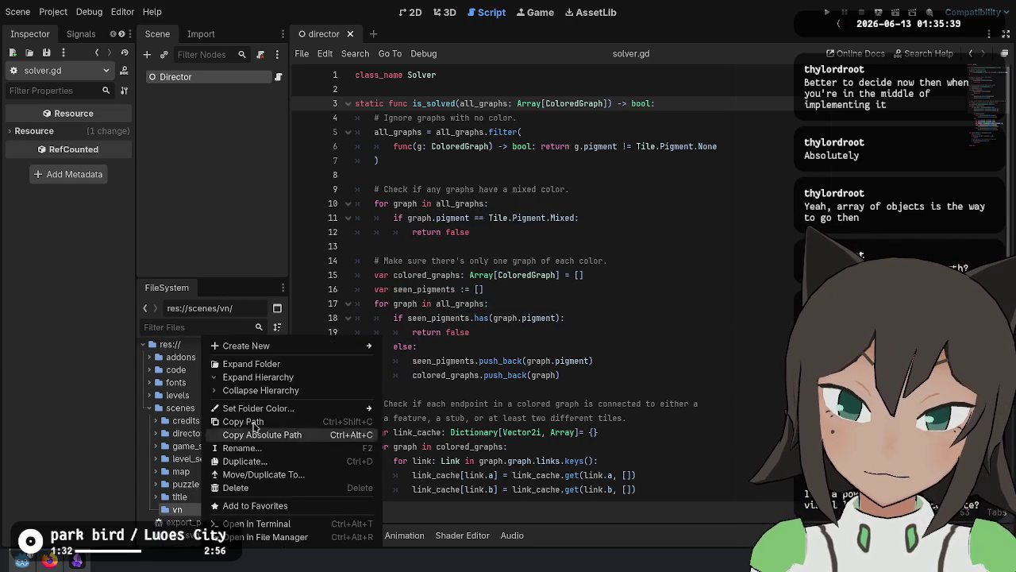
{"action": "mouse_move", "coordinate": [288, 351]}
{"action": "left_click", "coordinate": [436, 360]}
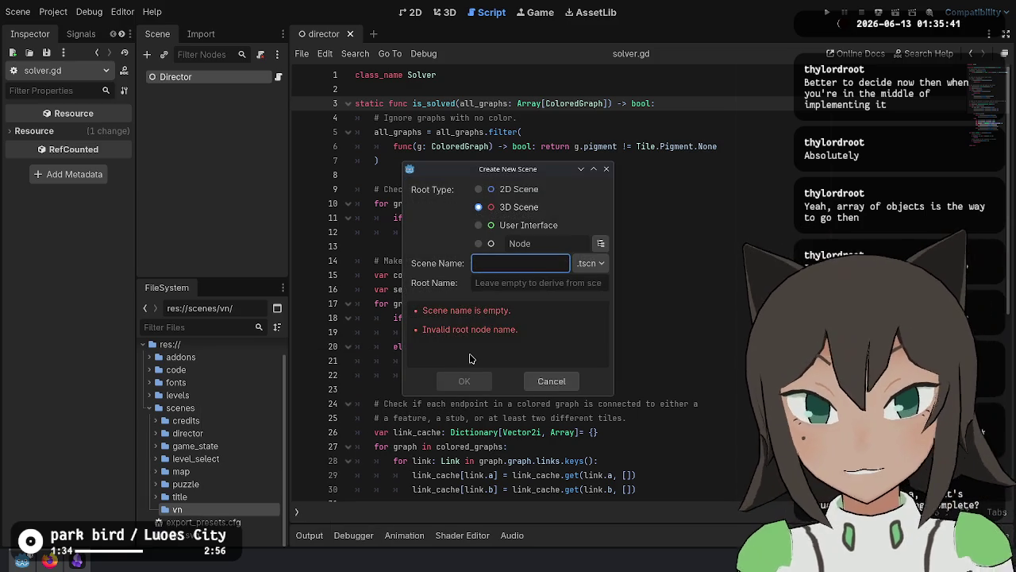
{"action": "type", "text": "vn"}
{"action": "key", "text": "Return"}
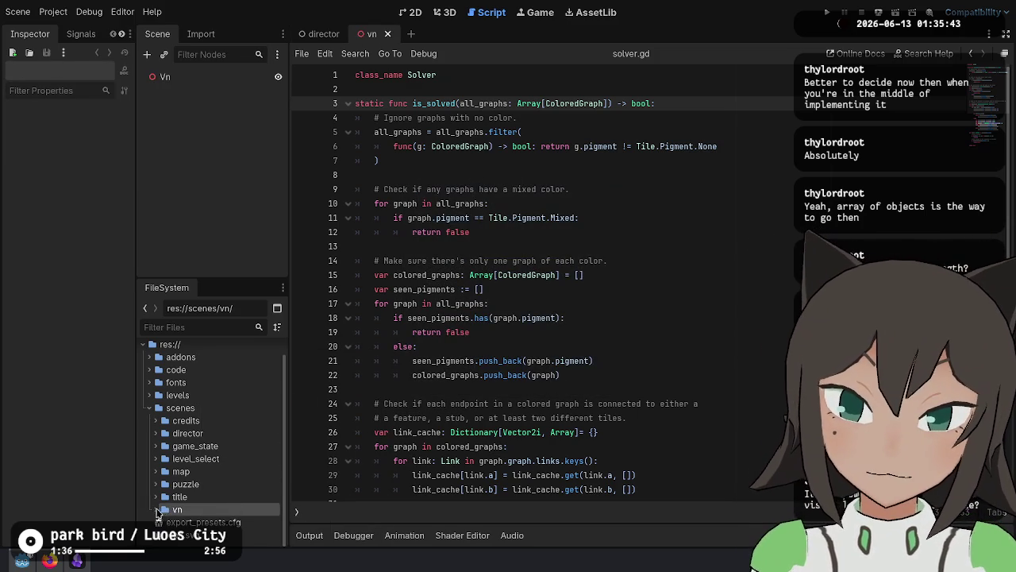
{"action": "right_click", "coordinate": [200, 521]}
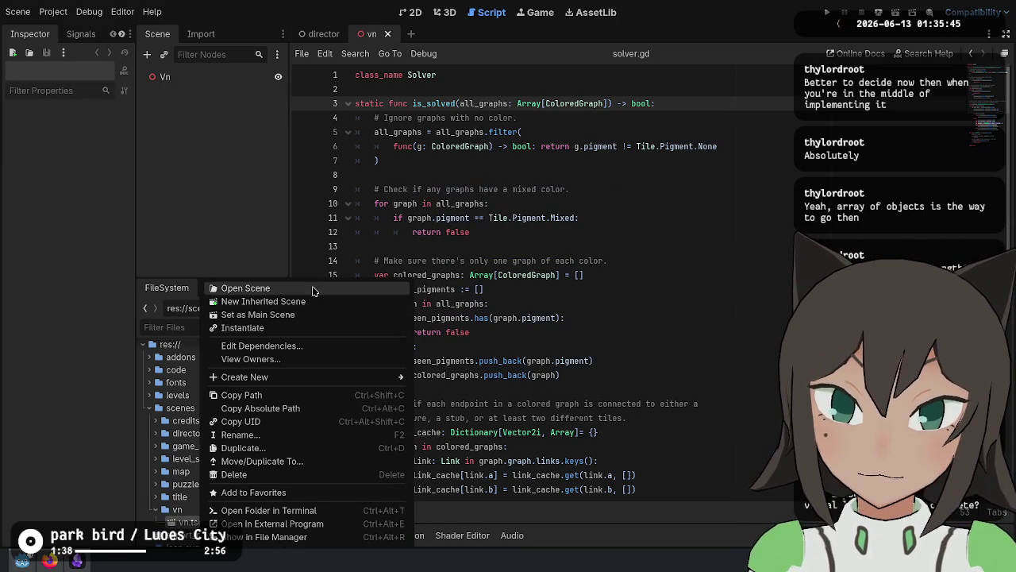
Change the Vn root node's type to Control.
{"action": "right_click", "coordinate": [188, 80]}
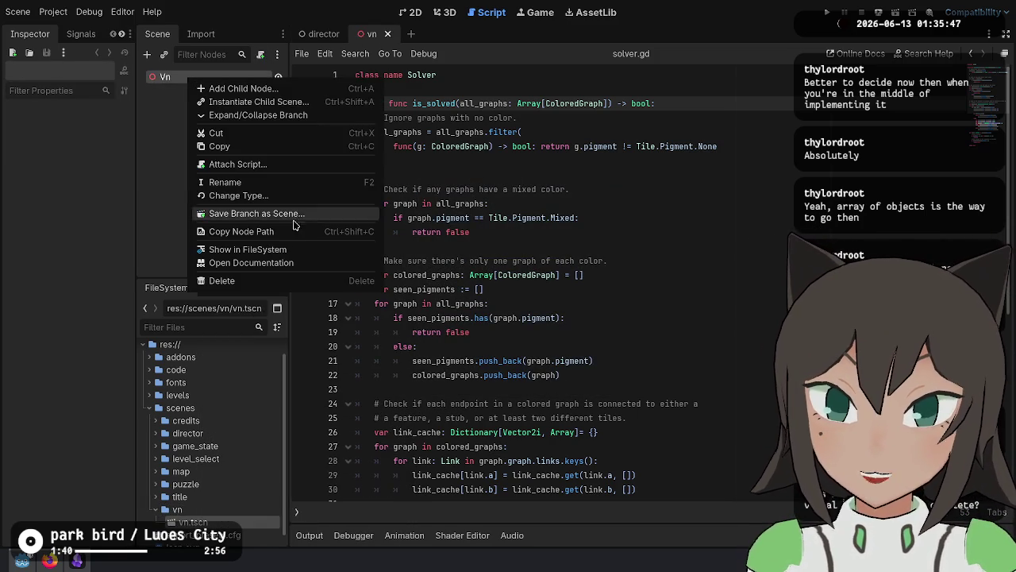
{"action": "left_click", "coordinate": [306, 195]}
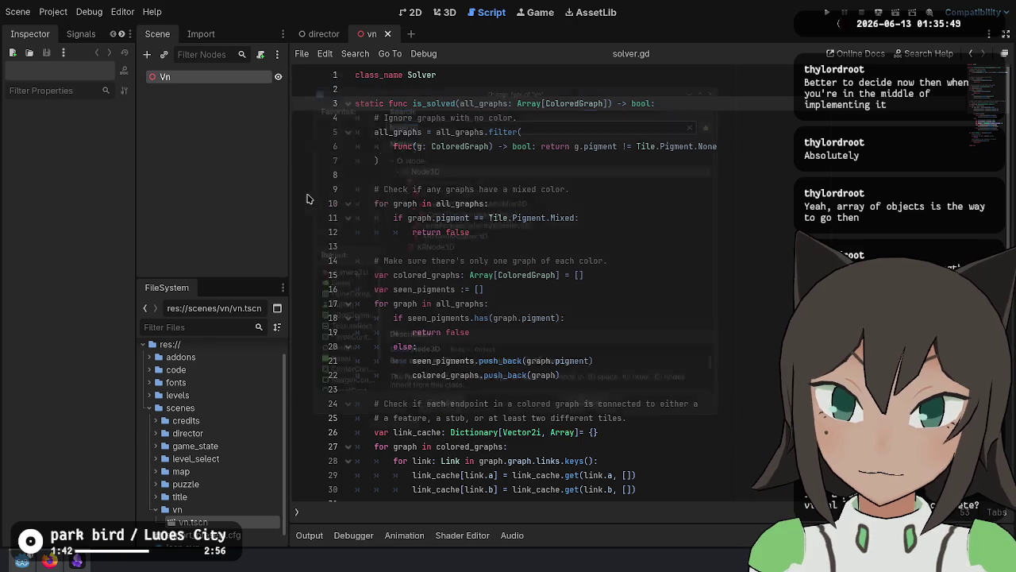
{"action": "type", "text": "control"}
{"action": "key", "text": "Return"}
{"action": "left_click", "coordinate": [439, 16]}
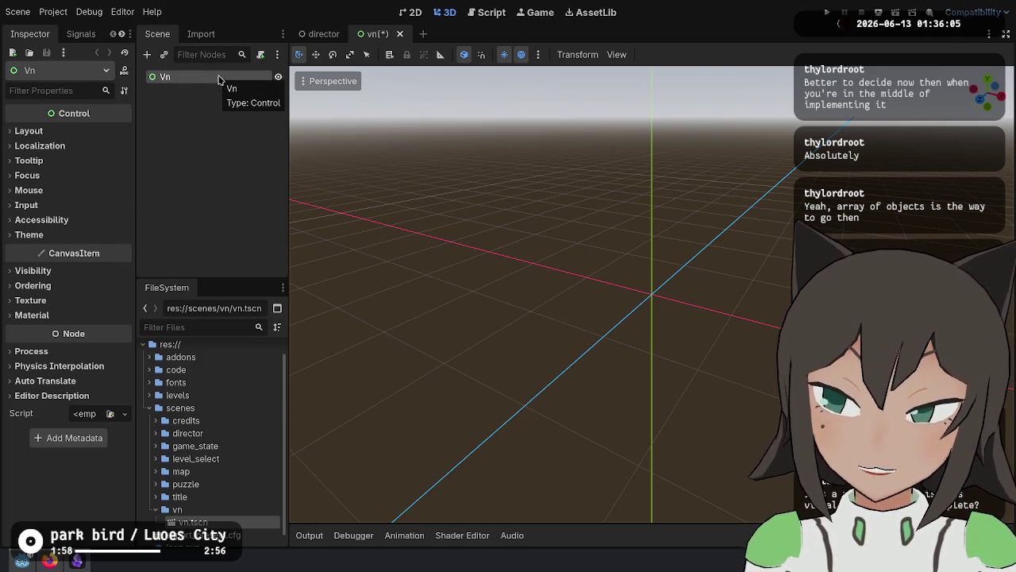
{"action": "left_click", "coordinate": [49, 560]}
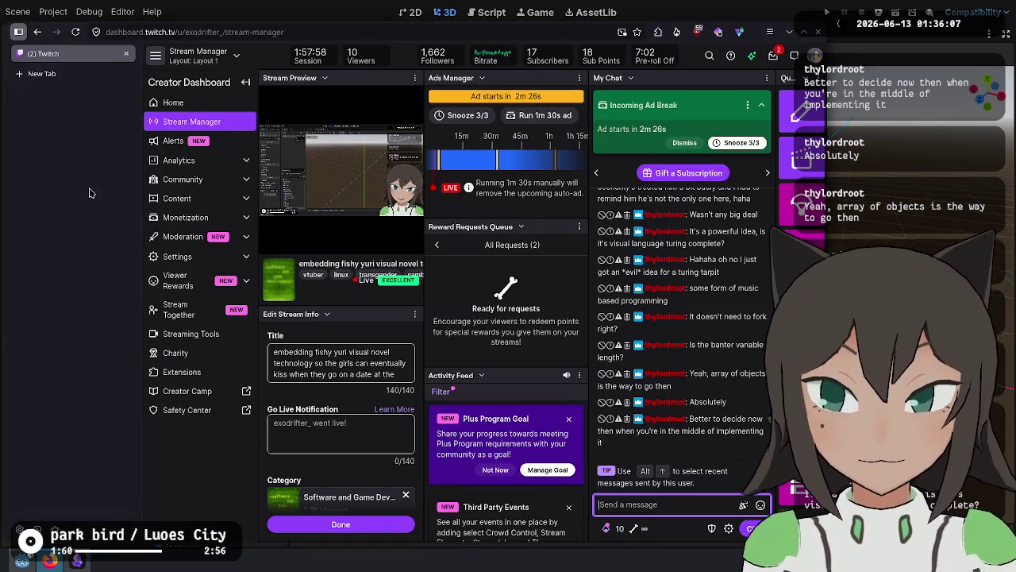
Search the web for 'dialog system godot' and open the godot_dialogue_manager GitHub result.
{"action": "key", "text": "ctrl+t"}
{"action": "type", "text": "dialog system godot"}
{"action": "key", "text": "Return"}
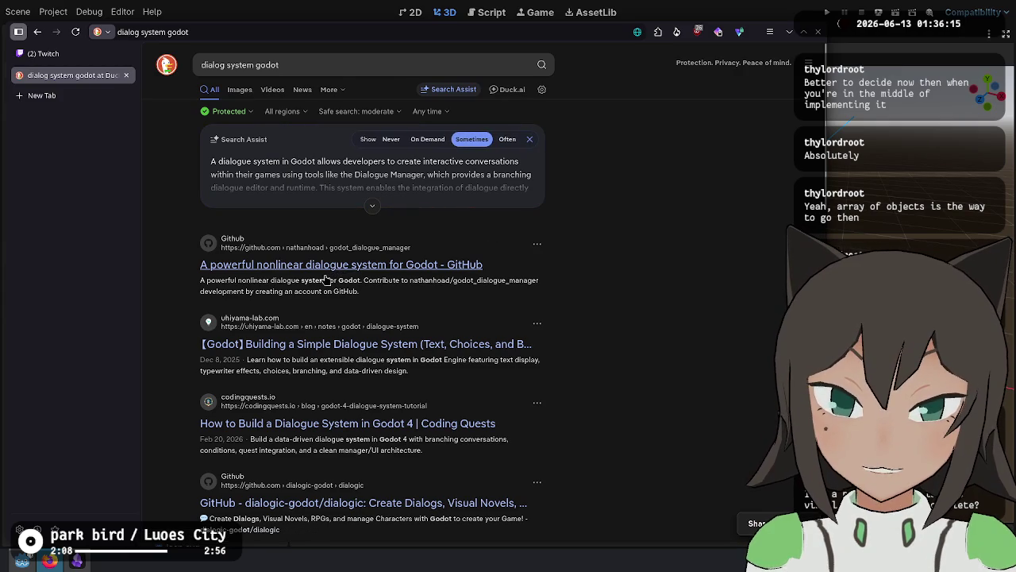
{"action": "left_click", "coordinate": [305, 265]}
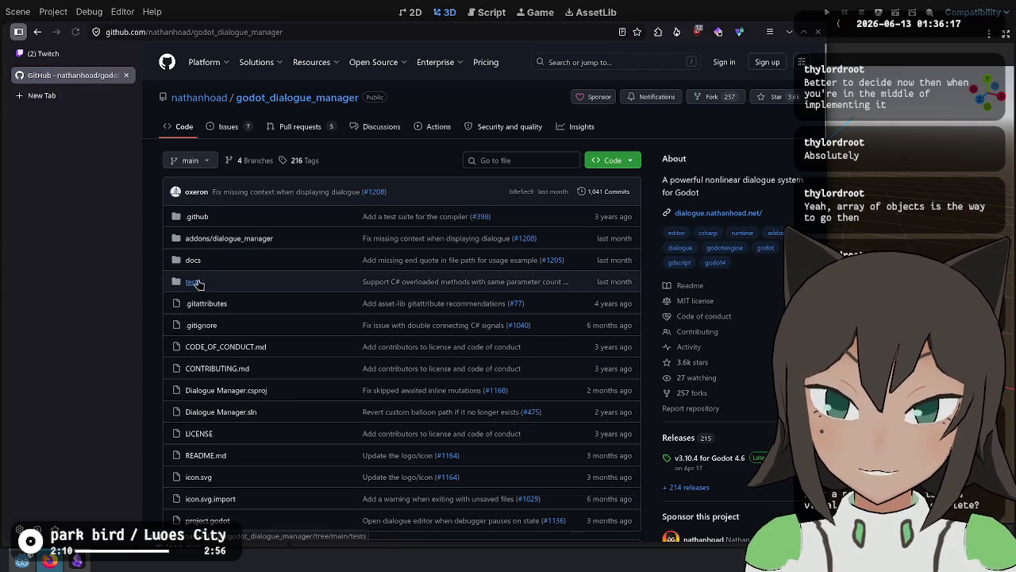
Open addons/dialogue_manager/example_balloon/example_balloon.gd and look up its CanvasLayer base class.
{"action": "left_click", "coordinate": [198, 239]}
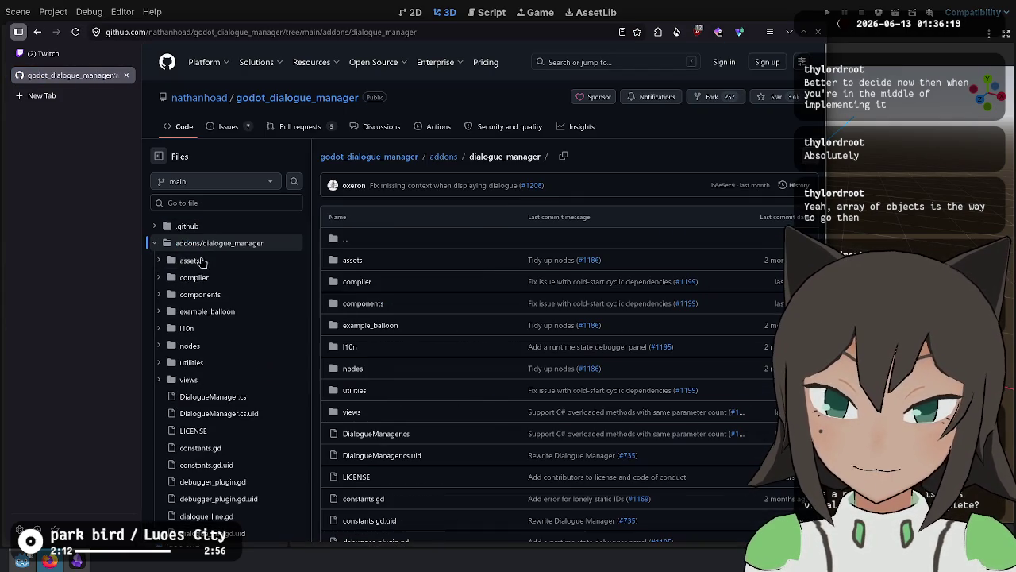
{"action": "left_click", "coordinate": [213, 315]}
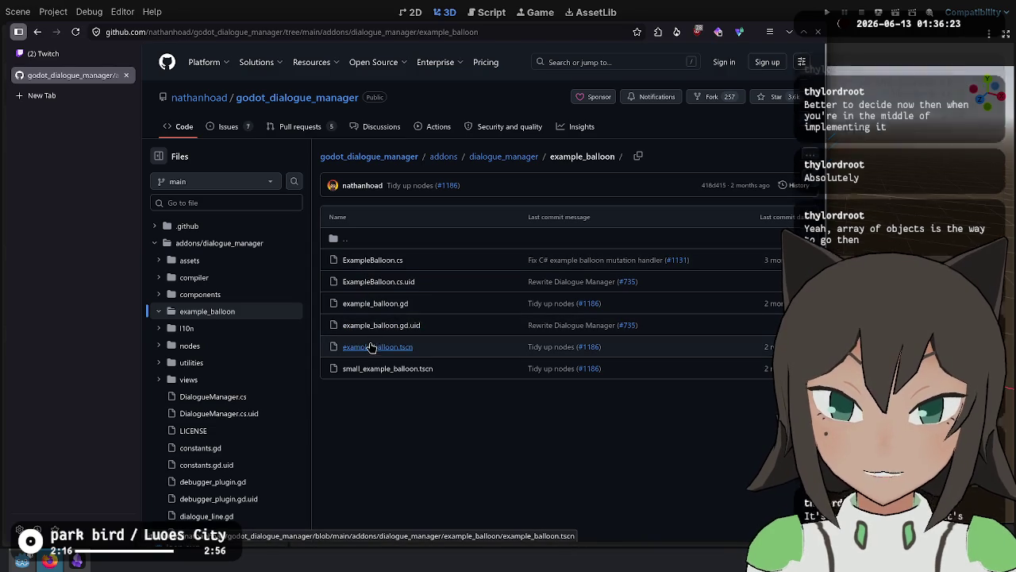
{"action": "left_click", "coordinate": [376, 304]}
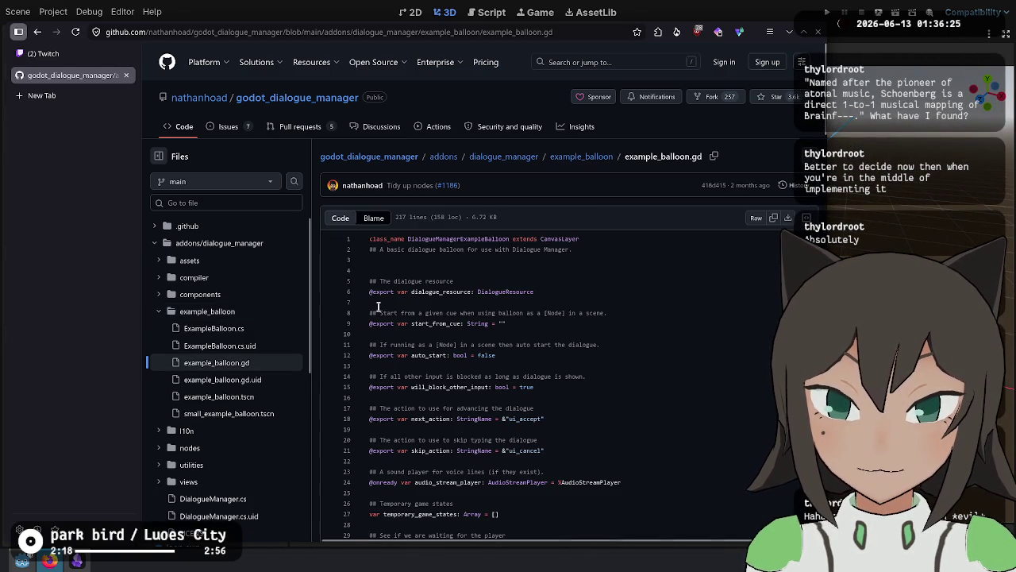
{"action": "double_click", "coordinate": [544, 238]}
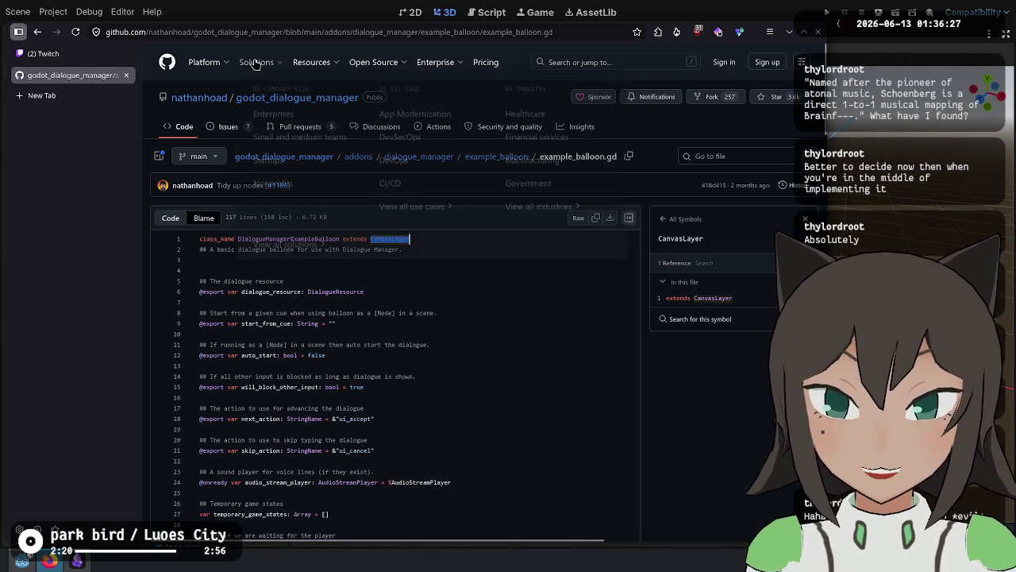
{"action": "left_click", "coordinate": [37, 32]}
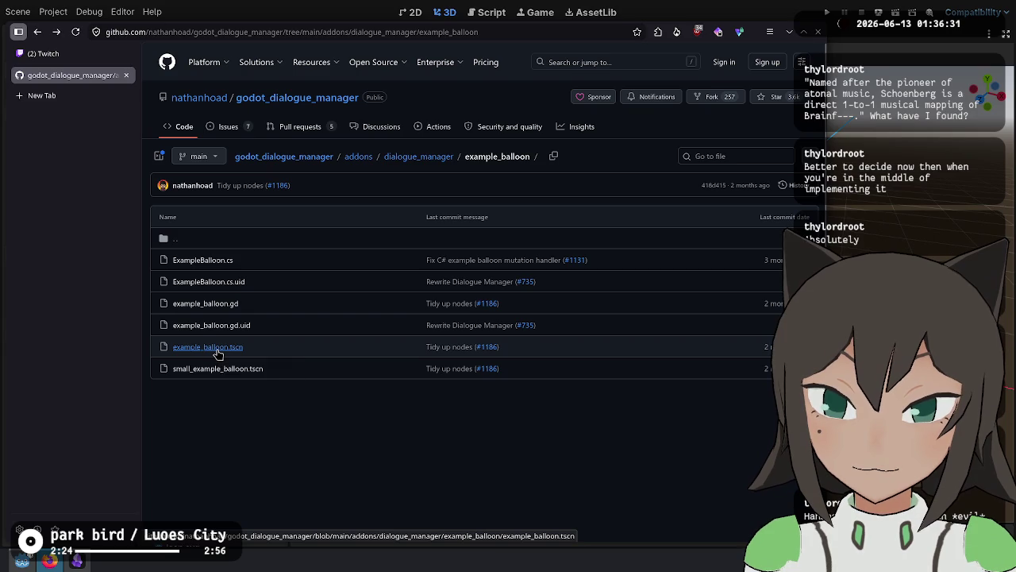
Read through example_balloon.tscn, then return to the Twitch dashboard tab.
{"action": "left_click", "coordinate": [218, 350]}
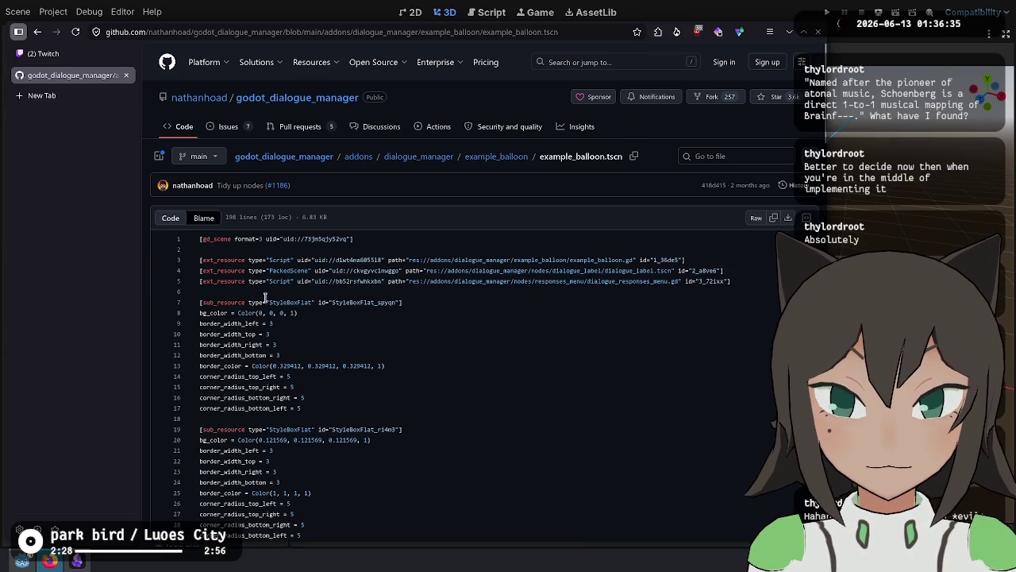
{"action": "scroll", "coordinate": [323, 351], "scroll_direction": "down", "scroll_amount": 6}
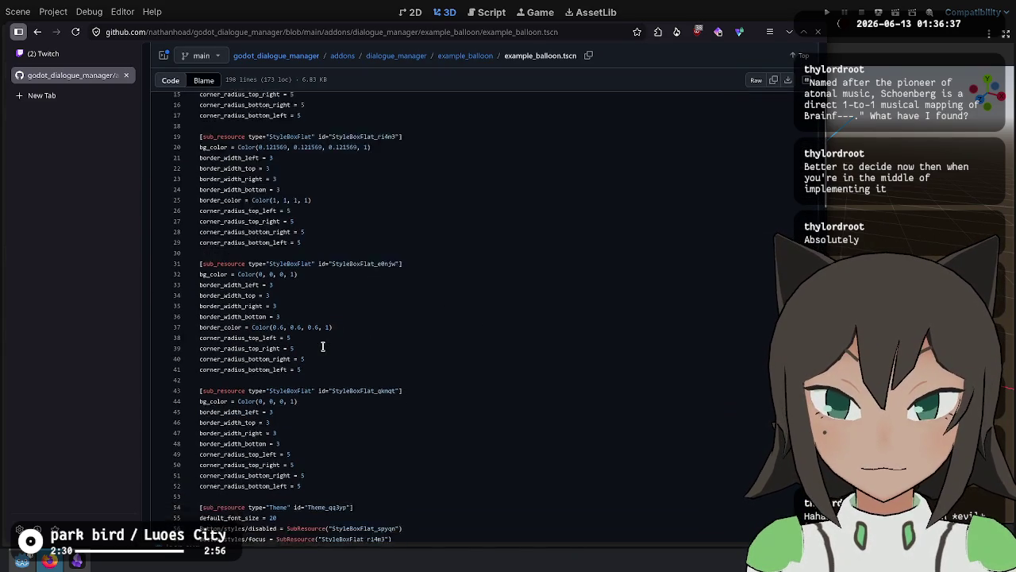
{"action": "scroll", "coordinate": [292, 284], "scroll_direction": "down", "scroll_amount": 8}
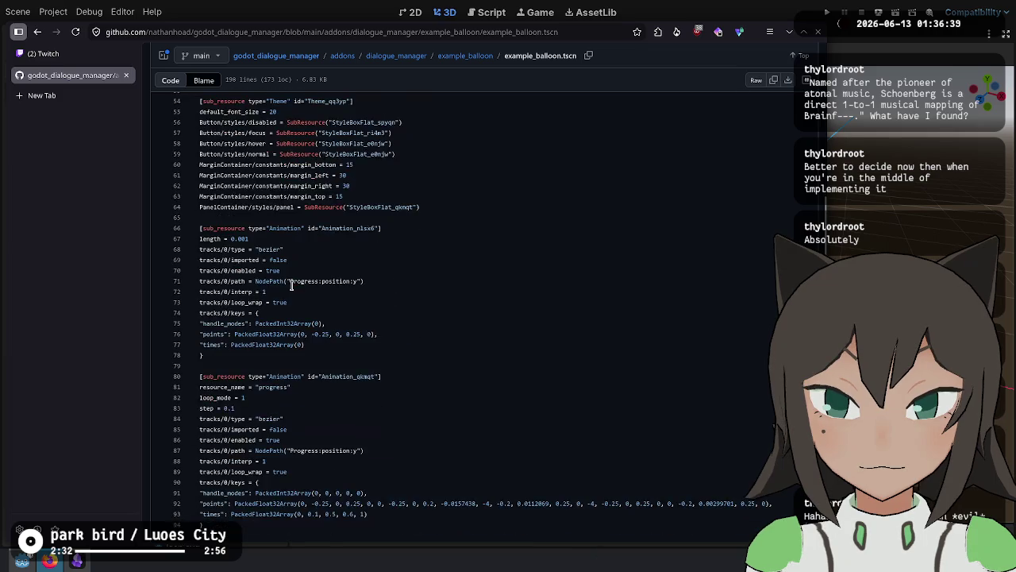
{"action": "scroll", "coordinate": [291, 285], "scroll_direction": "down", "scroll_amount": 3}
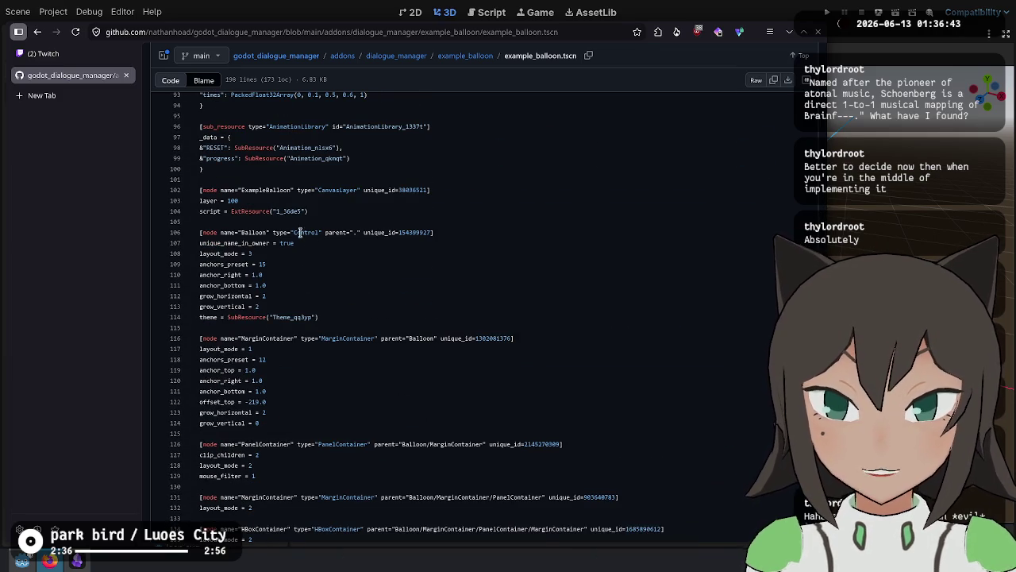
{"action": "scroll", "coordinate": [378, 292], "scroll_direction": "down", "scroll_amount": 7}
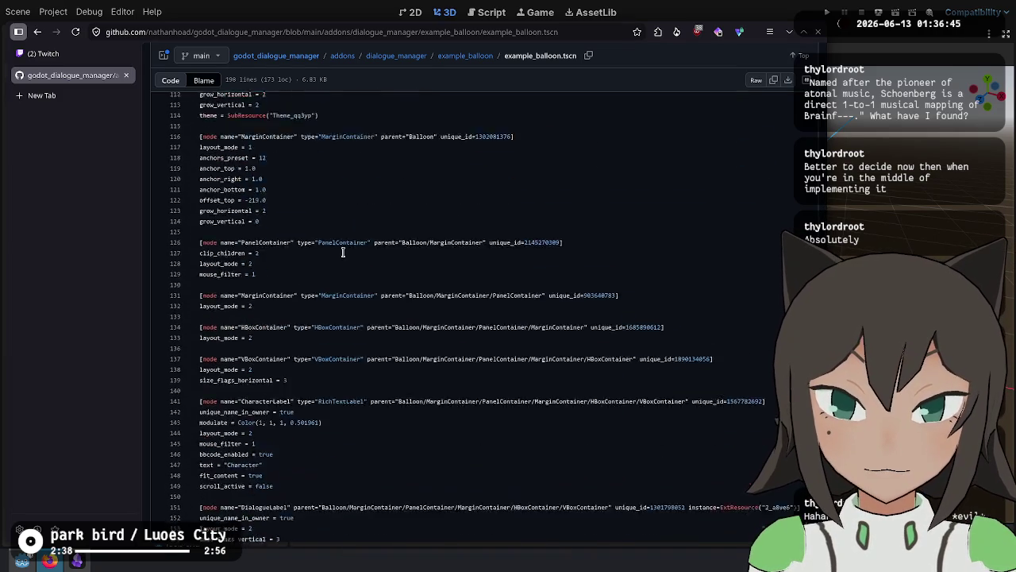
{"action": "scroll", "coordinate": [343, 251], "scroll_direction": "down", "scroll_amount": 3}
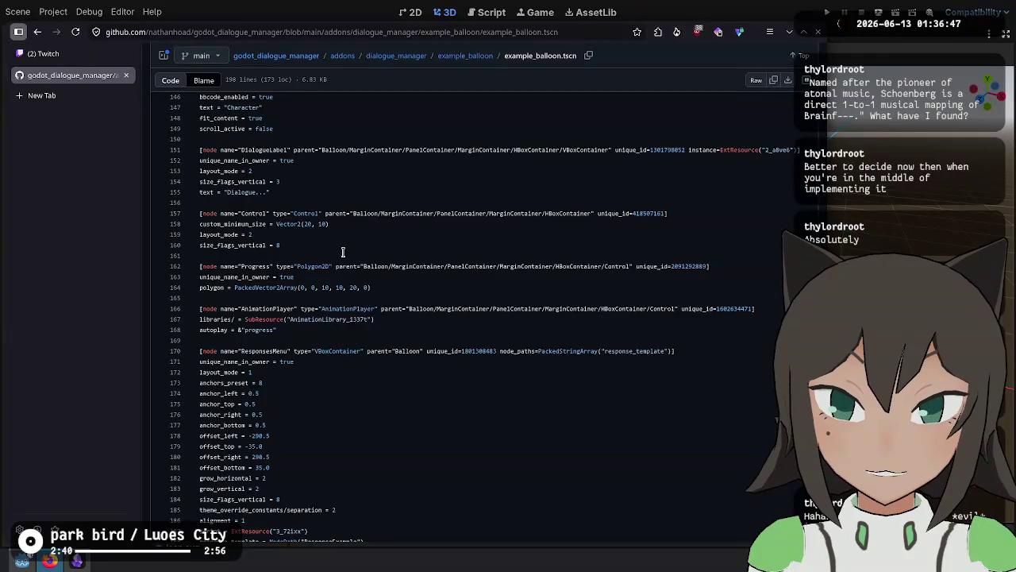
{"action": "scroll", "coordinate": [343, 252], "scroll_direction": "down", "scroll_amount": 3}
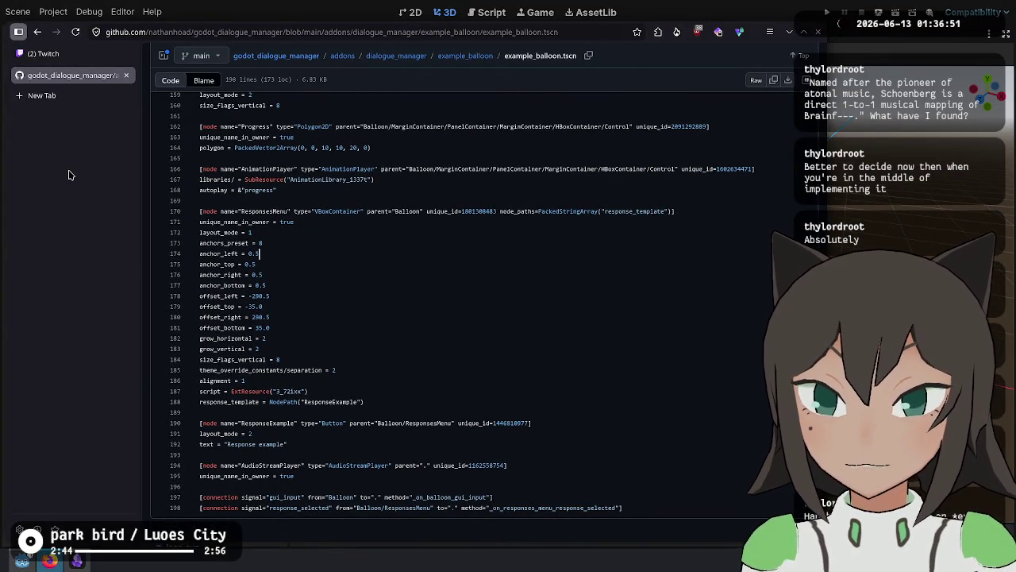
{"action": "left_click", "coordinate": [43, 53]}
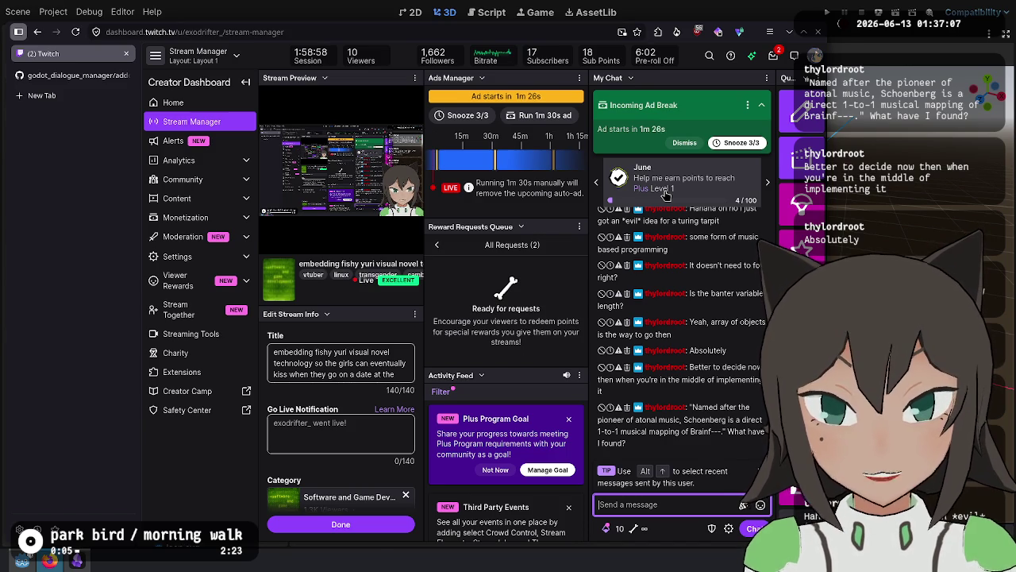
Back in Godot, retype the Vn root node as Control and rename it to VN.
{"action": "key", "text": "alt+Tab"}
{"action": "right_click", "coordinate": [233, 77]}
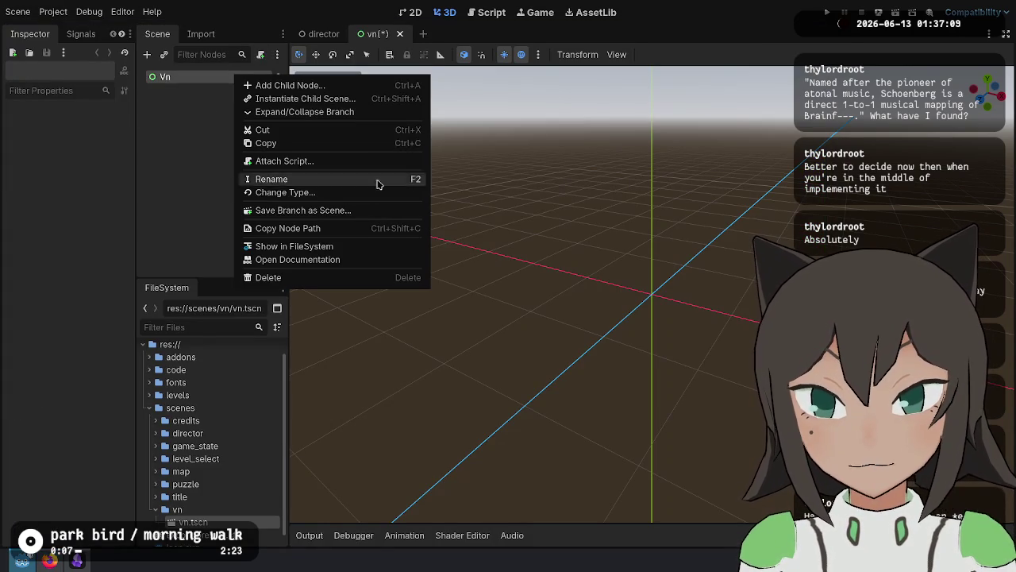
{"action": "left_click", "coordinate": [304, 192]}
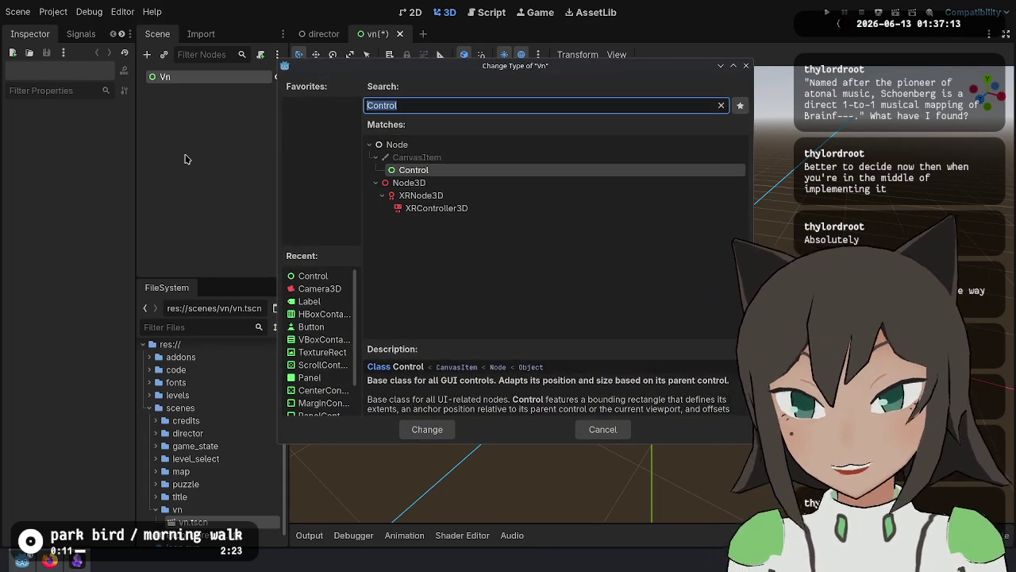
{"action": "key", "text": "Return"}
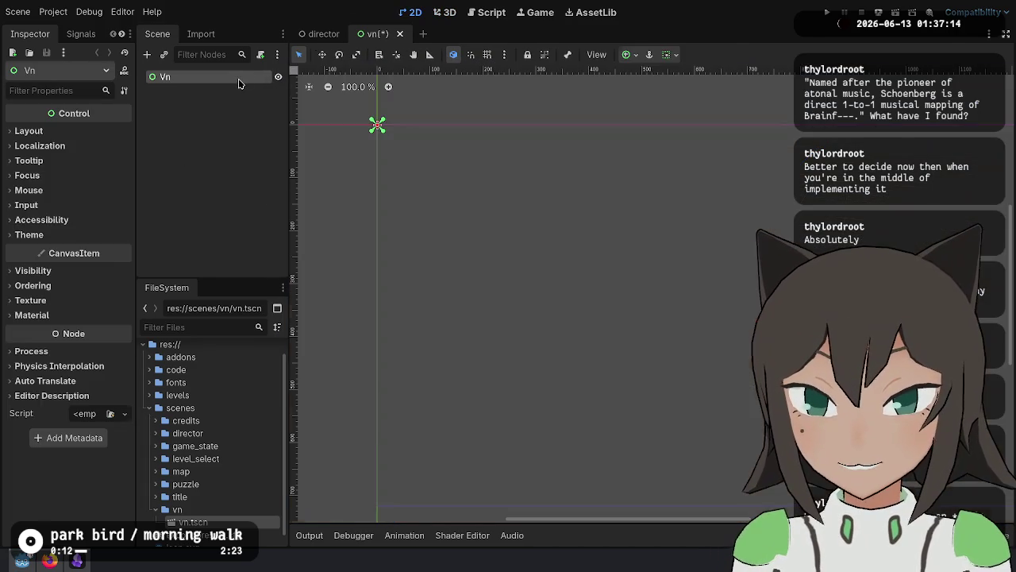
{"action": "double_click", "coordinate": [233, 76]}
{"action": "type", "text": "V"}
{"action": "key", "text": "Return"}
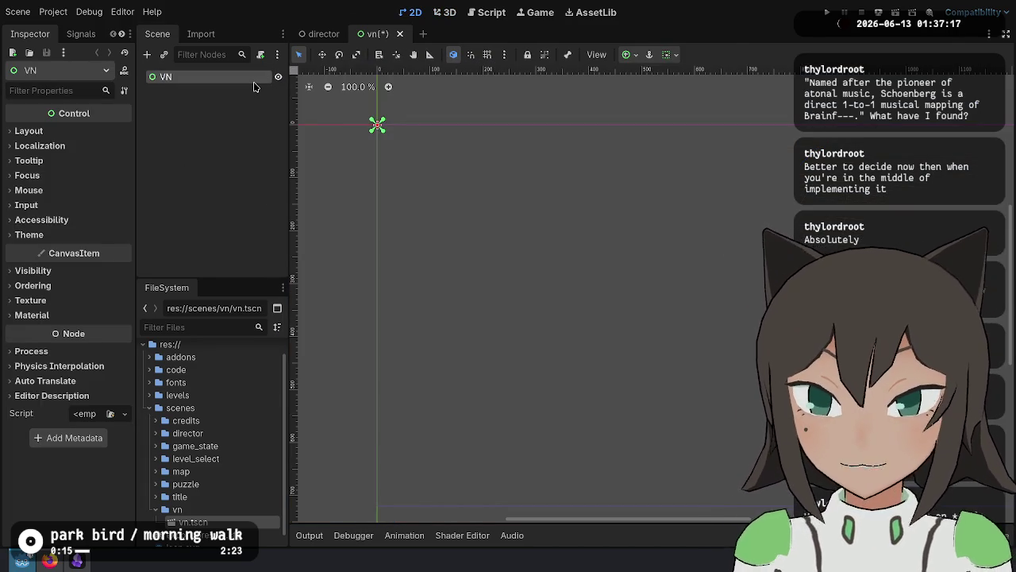
{"action": "right_click", "coordinate": [254, 83]}
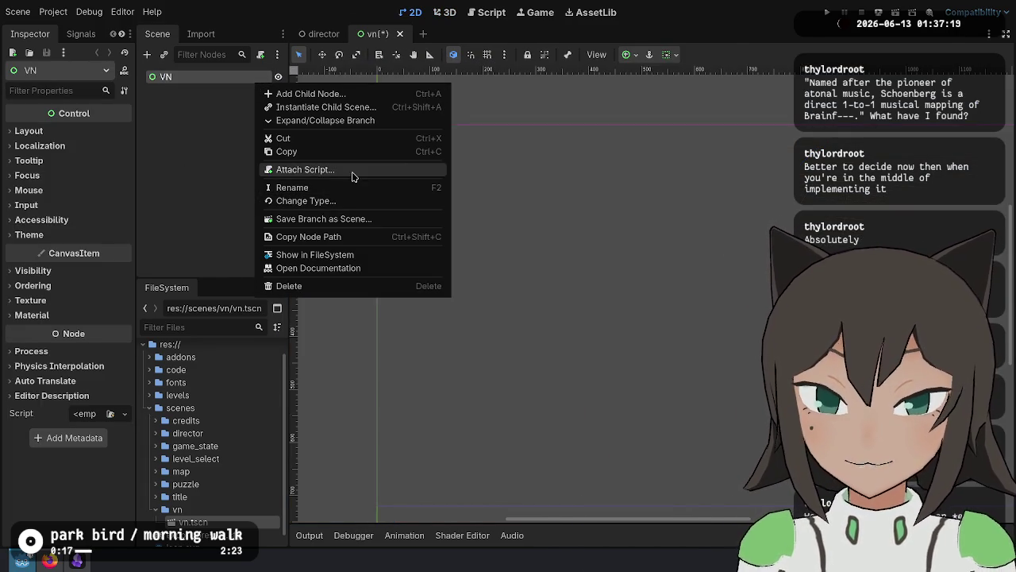
Attach a new vn.gd script to VN, add 'class_name VN' at the top, and save.
{"action": "left_click", "coordinate": [352, 171]}
{"action": "key", "text": "Return"}
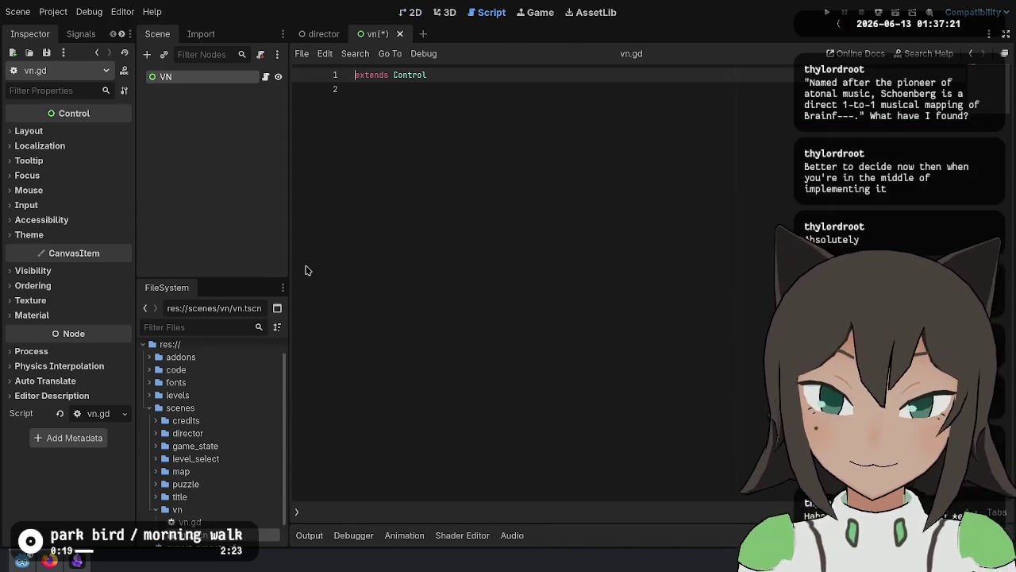
{"action": "key", "text": "Return"}
{"action": "key", "text": "Up"}
{"action": "type", "text": "class_"}
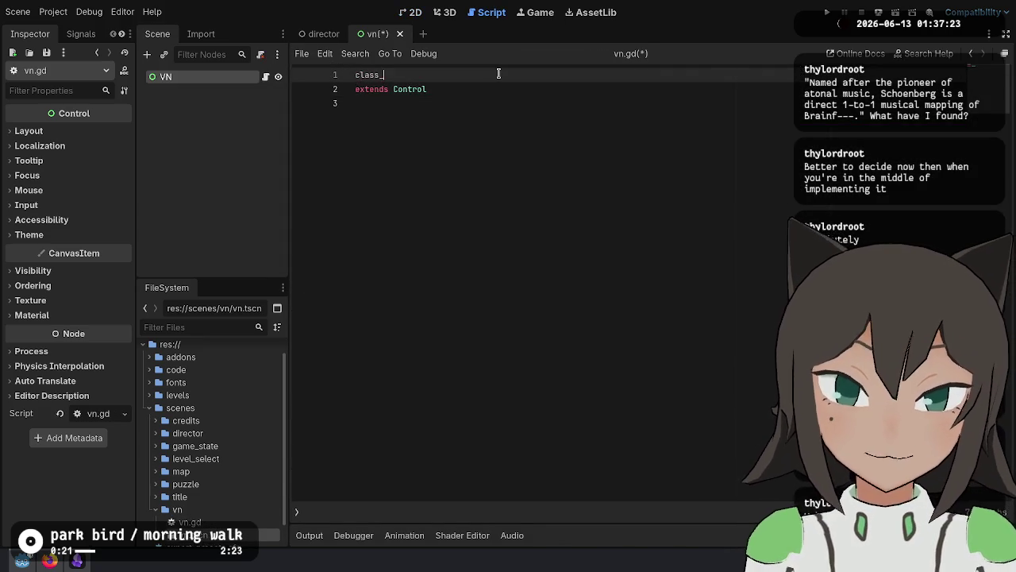
{"action": "type", "text": "name VN"}
{"action": "key", "text": "Down"}
{"action": "key", "text": "Down"}
{"action": "key", "text": "Return"}
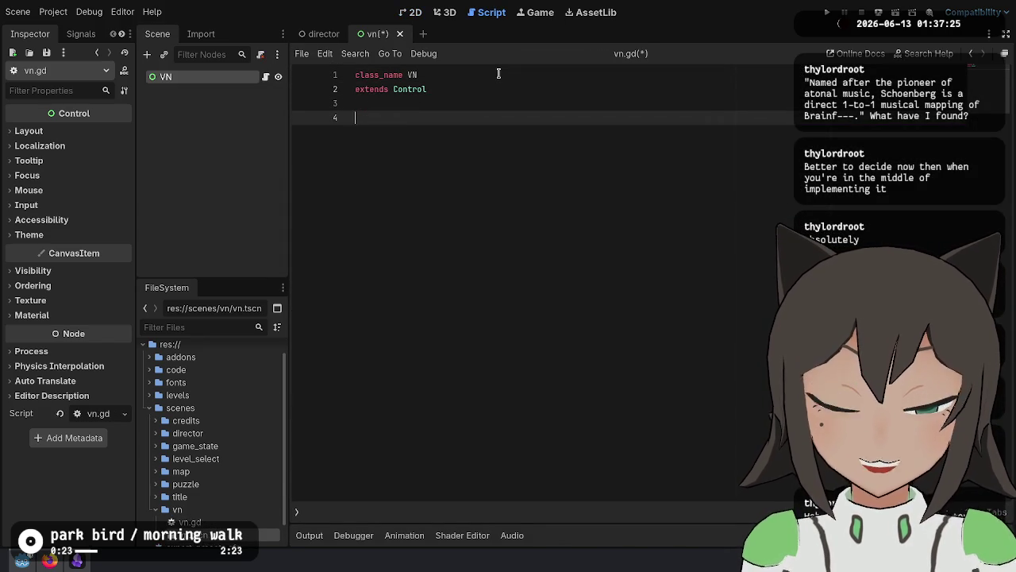
{"action": "key", "text": "ctrl+s"}
Change the script's base class from 'extends Control' to 'extends CanvasLayer'.
{"action": "left_click", "coordinate": [448, 14]}
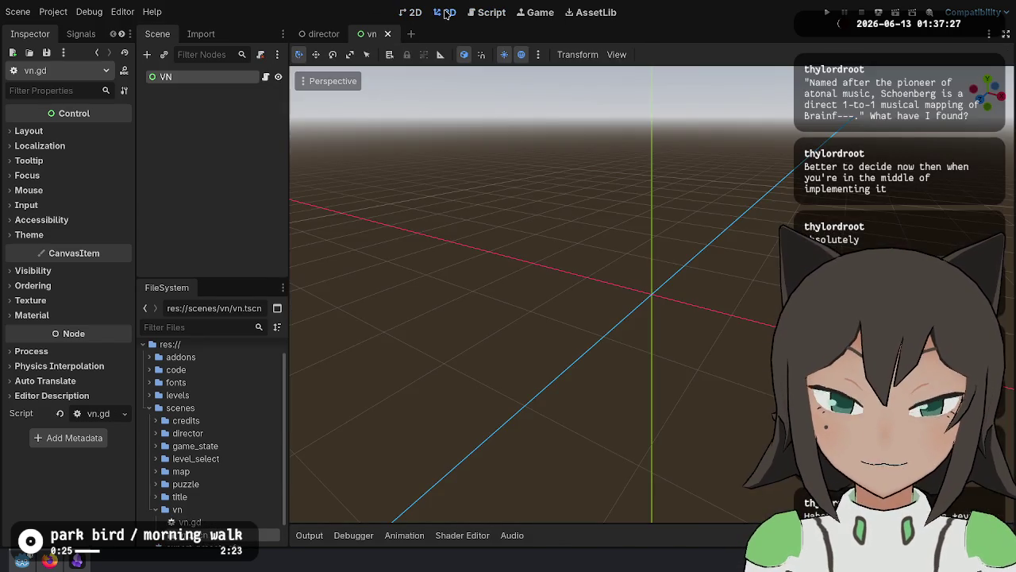
{"action": "left_click", "coordinate": [418, 14]}
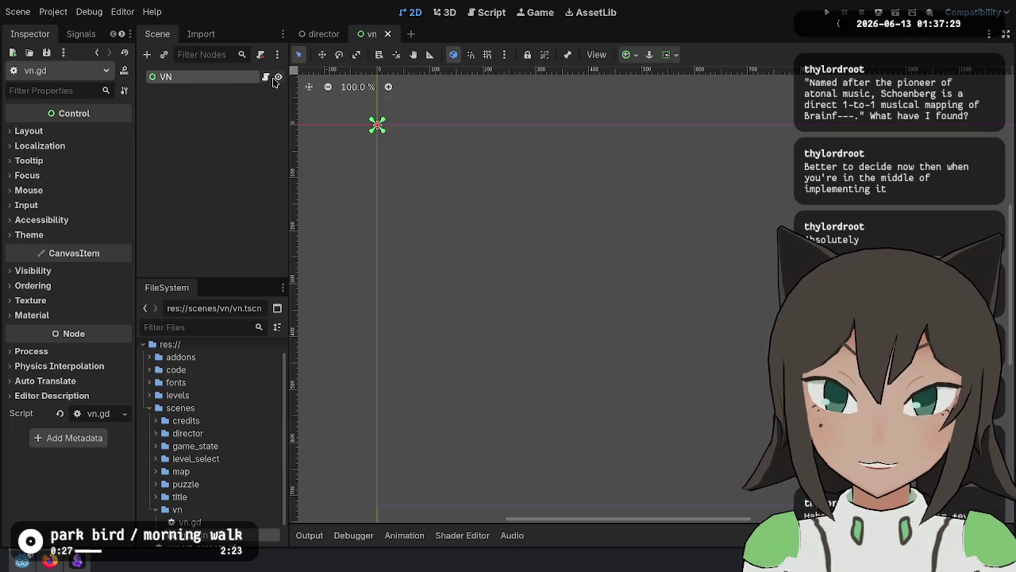
{"action": "left_click", "coordinate": [265, 76]}
{"action": "double_click", "coordinate": [484, 90]}
{"action": "type", "text": "Cna"}
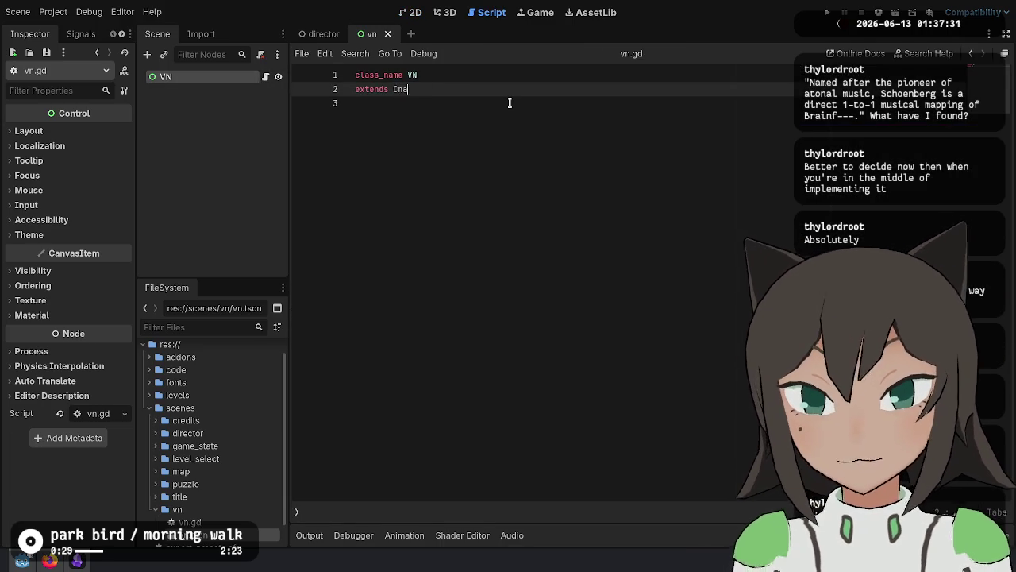
{"action": "key", "text": "BackSpace"}
{"action": "key", "text": "BackSpace"}
{"action": "type", "text": "an"}
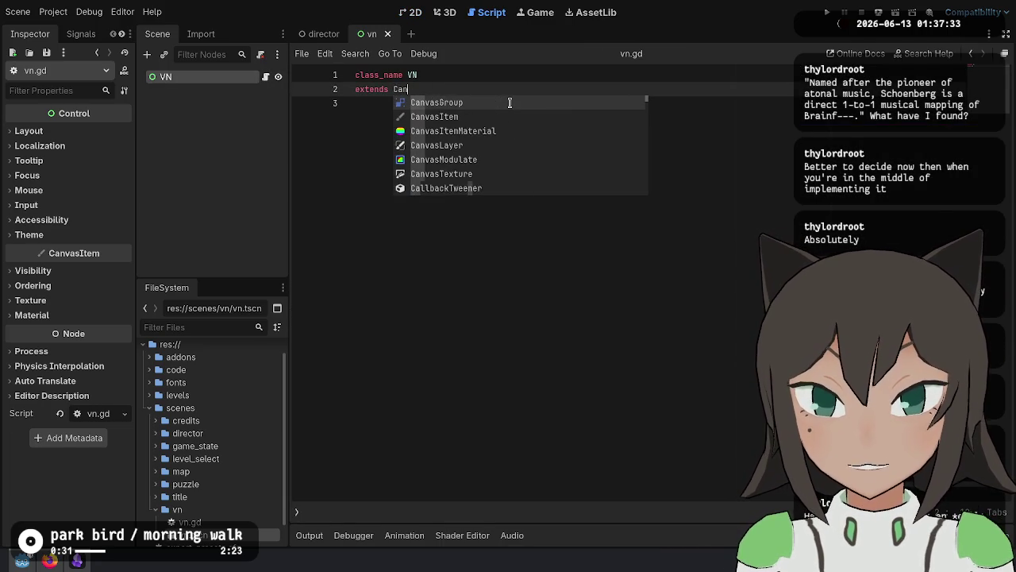
{"action": "type", "text": "vasLa"}
{"action": "key", "text": "Return"}
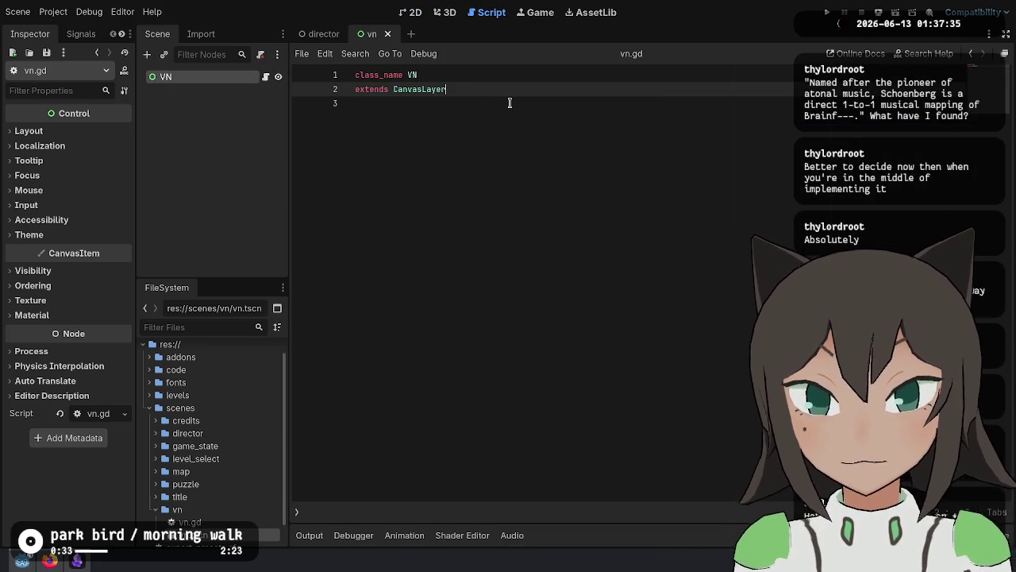
Change the VN node's type to CanvasLayer and save vn.tscn.
{"action": "left_click", "coordinate": [445, 12]}
{"action": "right_click", "coordinate": [176, 82]}
{"action": "left_click", "coordinate": [250, 227]}
{"action": "type", "text": "canvas"}
{"action": "key", "text": "Down"}
{"action": "key", "text": "Down"}
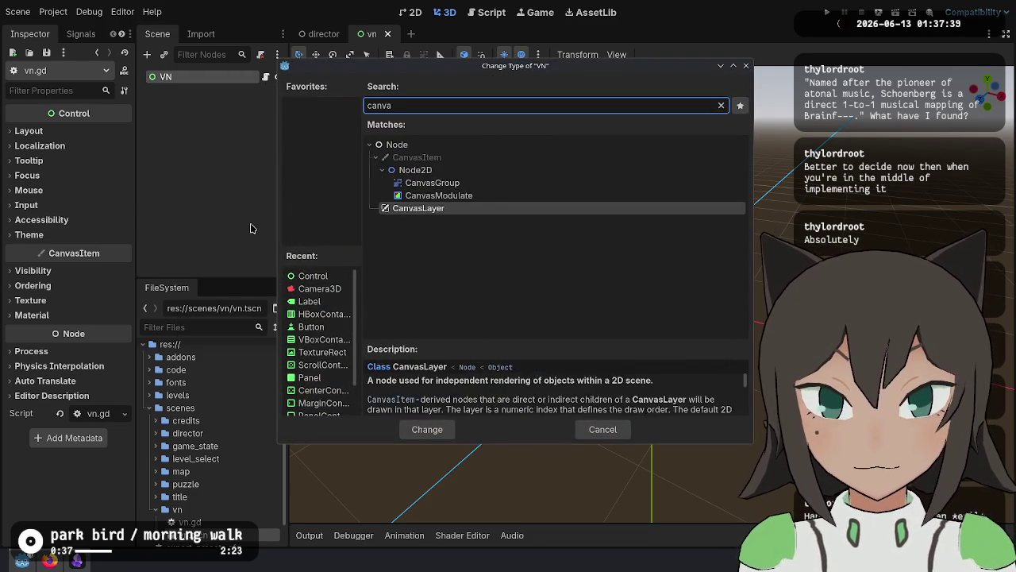
{"action": "key", "text": "Return"}
{"action": "key", "text": "ctrl+s"}
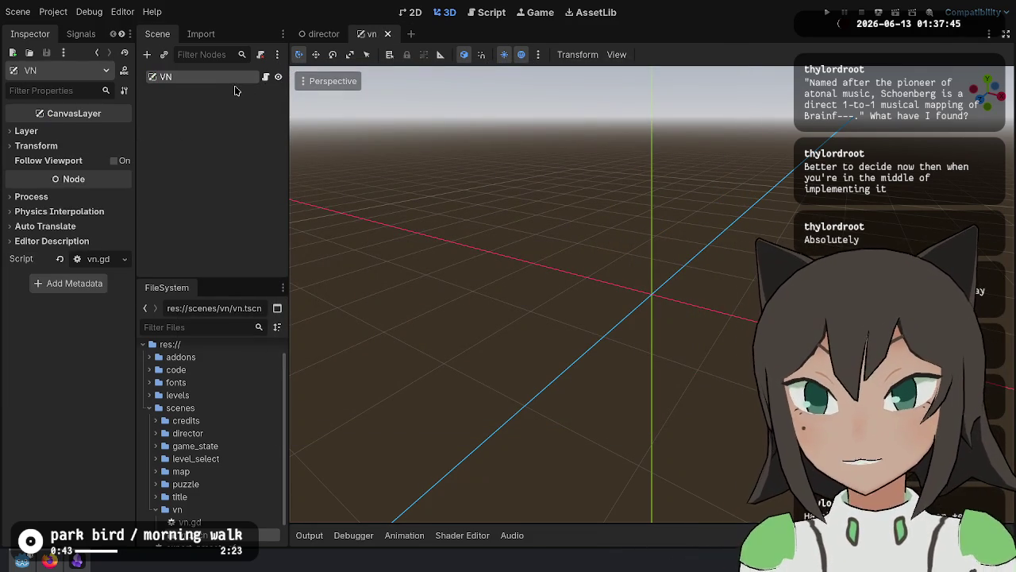
Add a Control child under VN with the Full Rect anchor preset and save the scene.
{"action": "right_click", "coordinate": [232, 79]}
{"action": "left_click", "coordinate": [357, 104]}
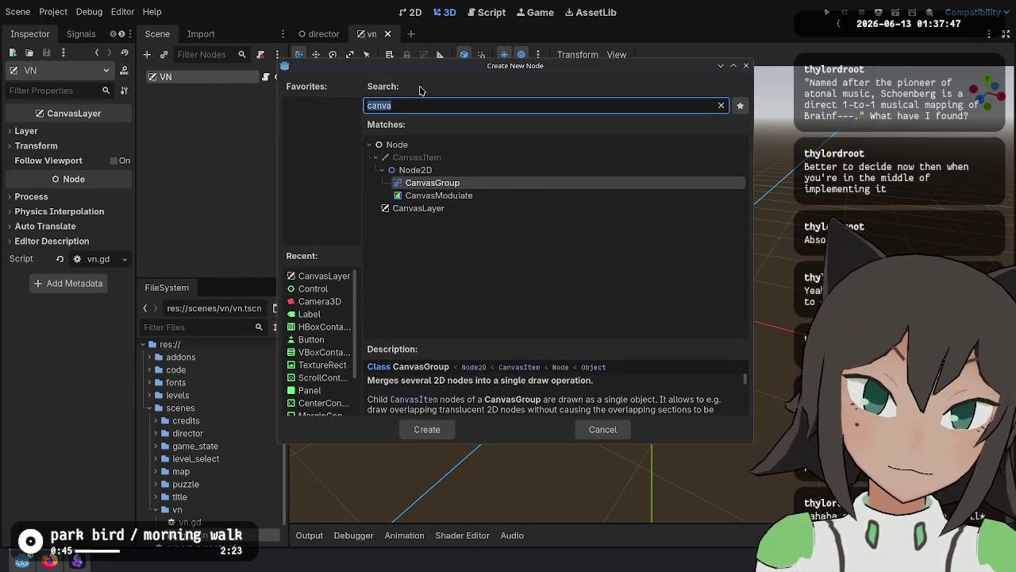
{"action": "type", "text": "control"}
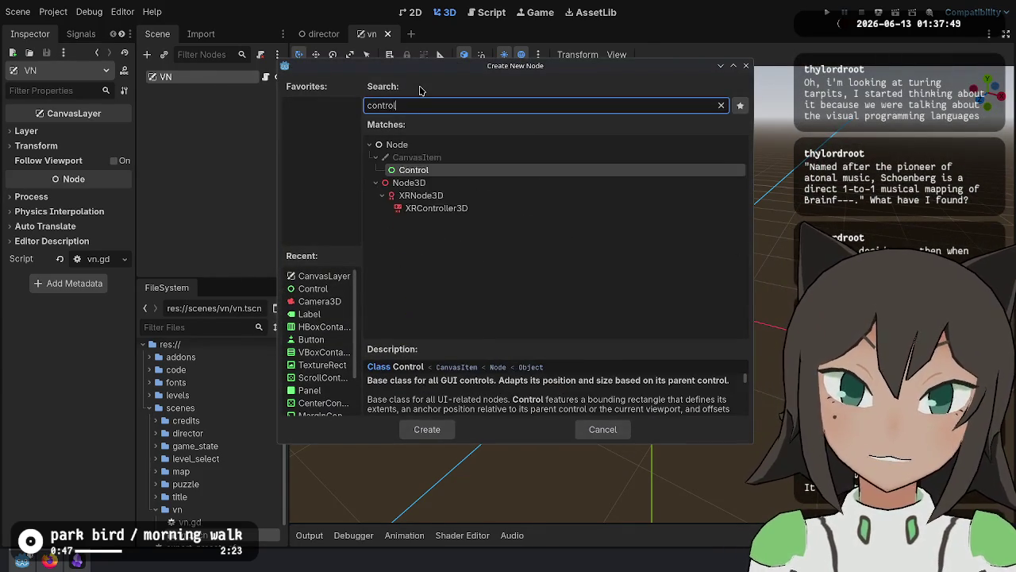
{"action": "key", "text": "Return"}
{"action": "left_click", "coordinate": [104, 131]}
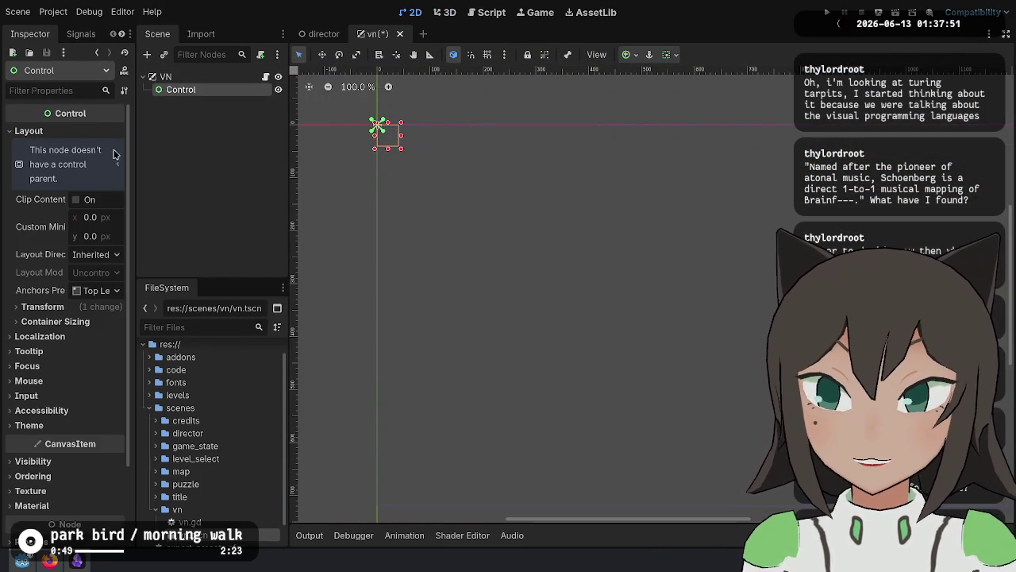
{"action": "left_click", "coordinate": [107, 290]}
{"action": "left_click", "coordinate": [115, 306]}
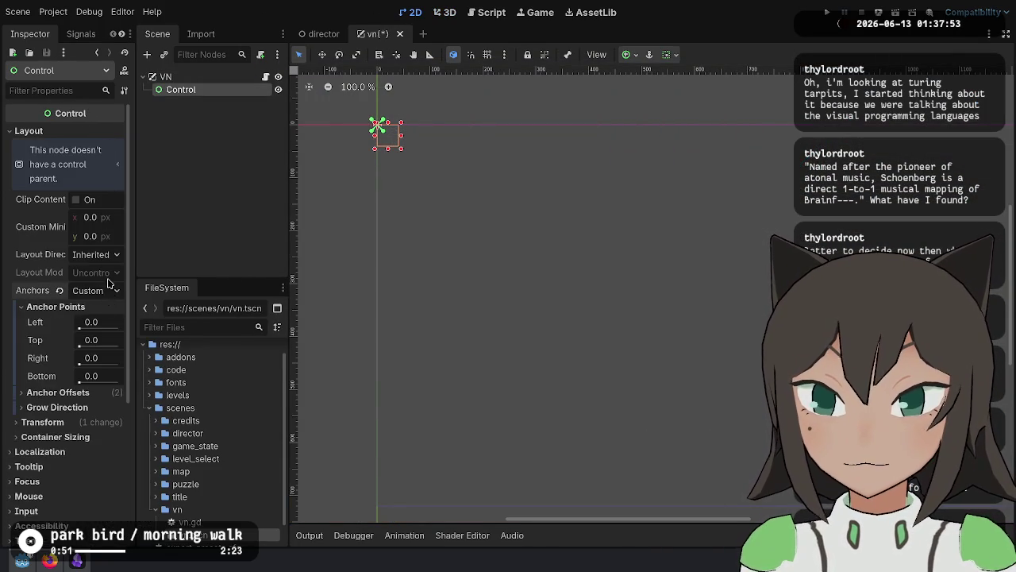
{"action": "left_click", "coordinate": [114, 291]}
{"action": "left_click", "coordinate": [115, 324]}
{"action": "key", "text": "shift+f"}
{"action": "key", "text": "ctrl+s"}
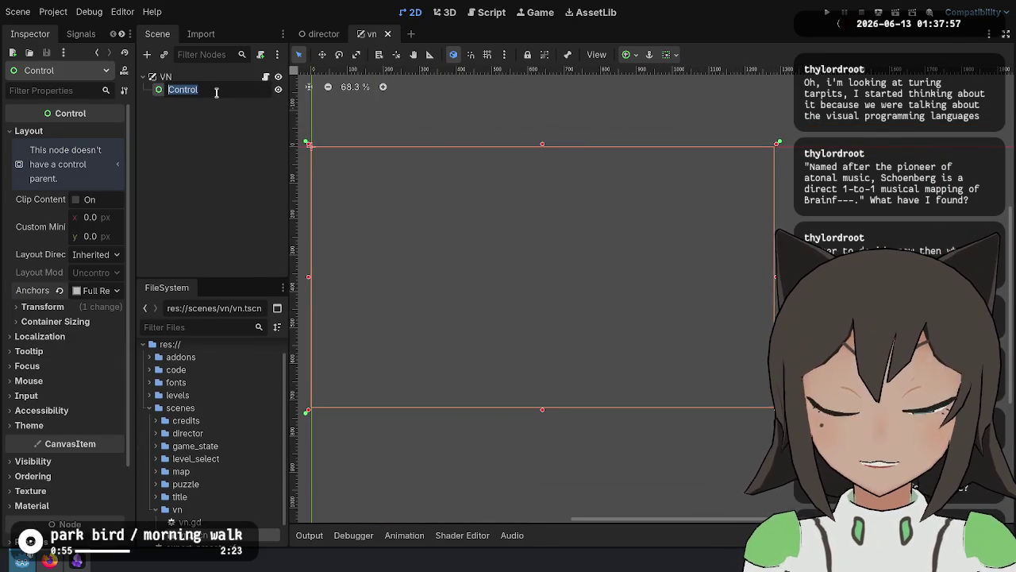
Rename the new Control node to Scene.
{"action": "right_click", "coordinate": [217, 93]}
{"action": "left_click", "coordinate": [274, 104]}
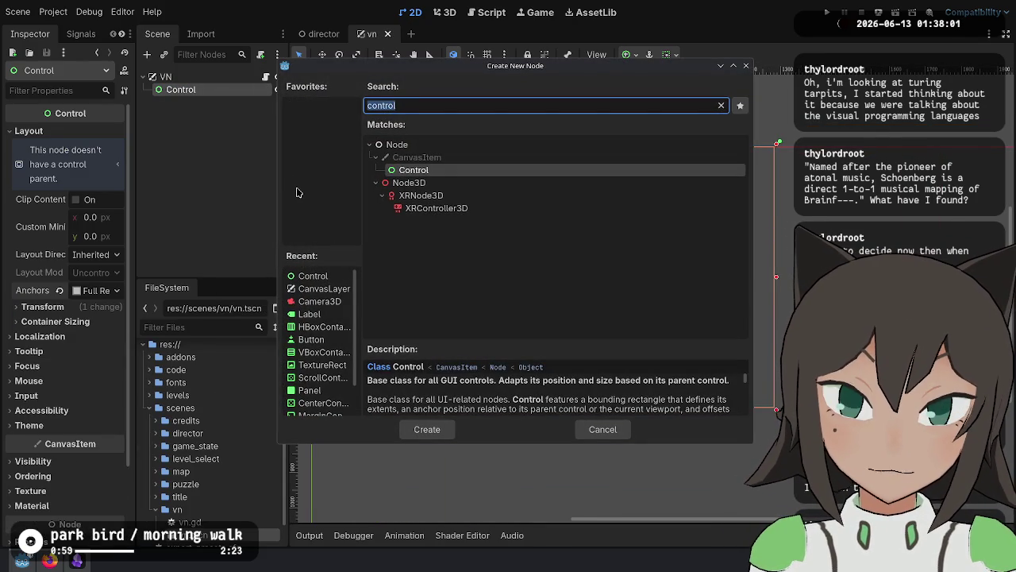
{"action": "type", "text": "m3"}
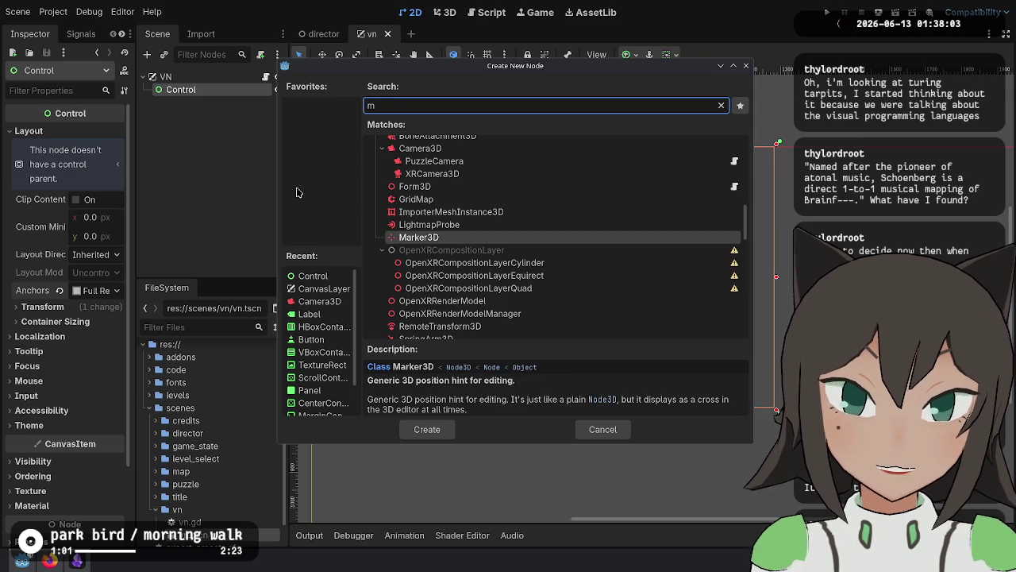
{"action": "key", "text": "Escape"}
{"action": "right_click", "coordinate": [209, 86]}
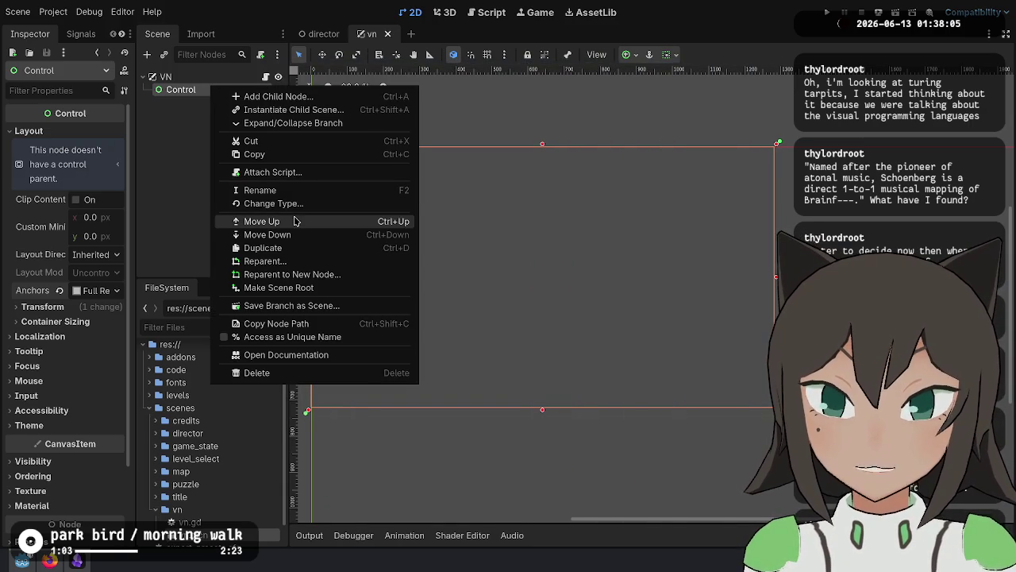
{"action": "left_click", "coordinate": [182, 115]}
{"action": "key", "text": "F2"}
{"action": "type", "text": "Scene"}
{"action": "key", "text": "Return"}
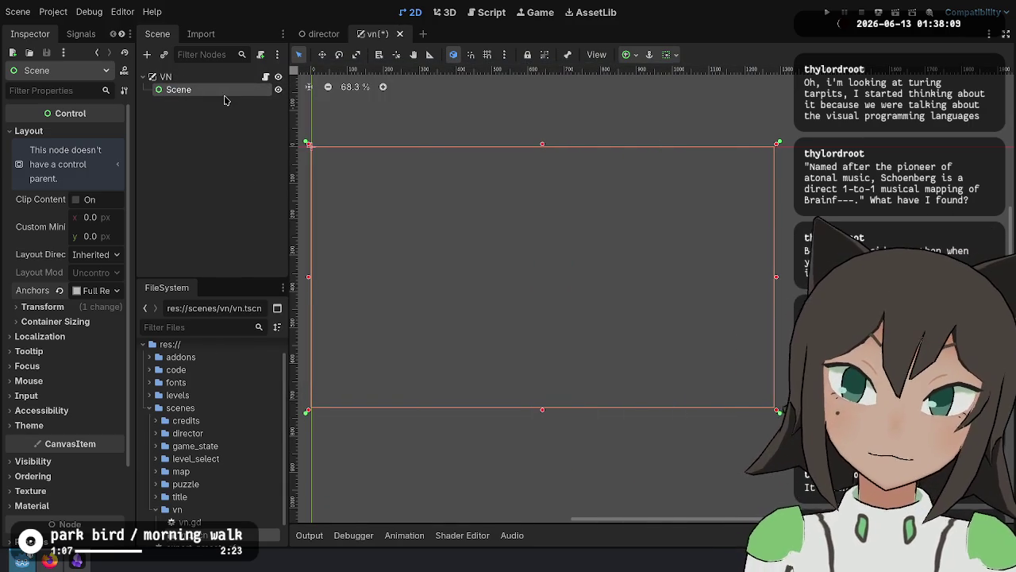
Add a MarginContainer child under the Scene node.
{"action": "right_click", "coordinate": [226, 93]}
{"action": "left_click", "coordinate": [242, 102]}
{"action": "type", "text": "magin"}
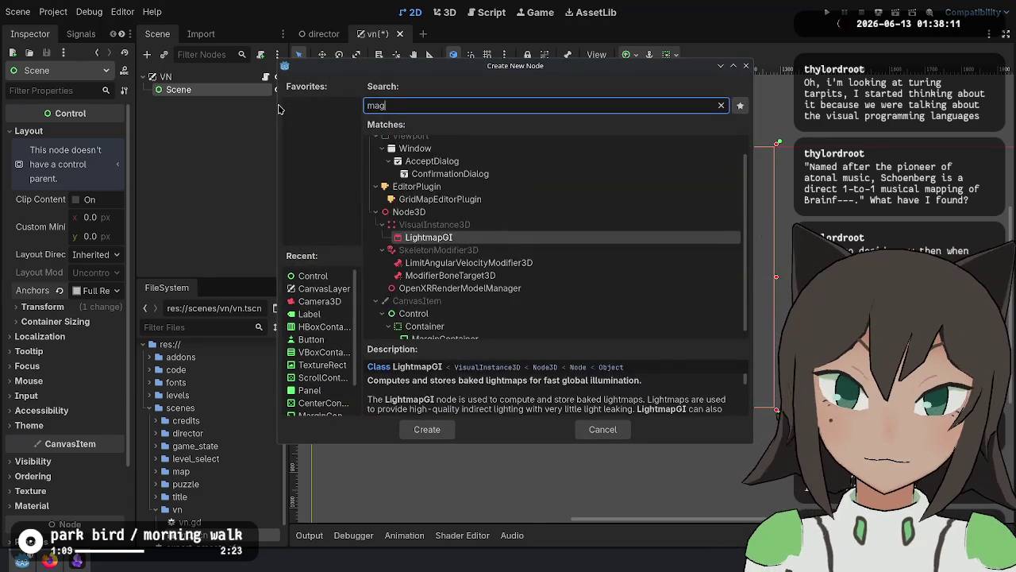
{"action": "key", "text": "Return"}
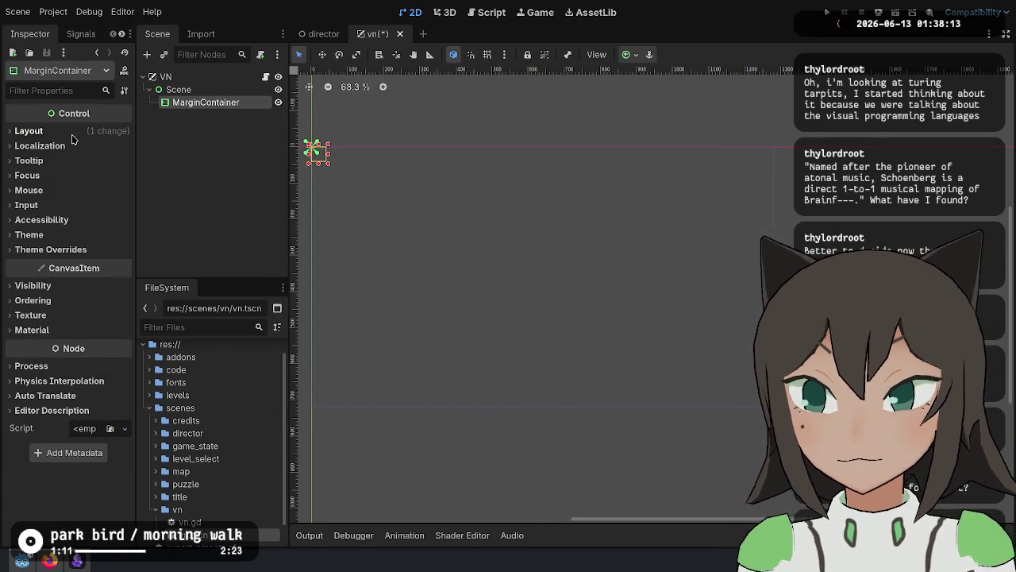
Set the MarginContainer to Anchors mode, Bottom Wide preset, 300 px minimum height; open Project Settings.
{"action": "left_click", "coordinate": [29, 130]}
{"action": "left_click", "coordinate": [42, 289]}
{"action": "left_click", "coordinate": [112, 274]}
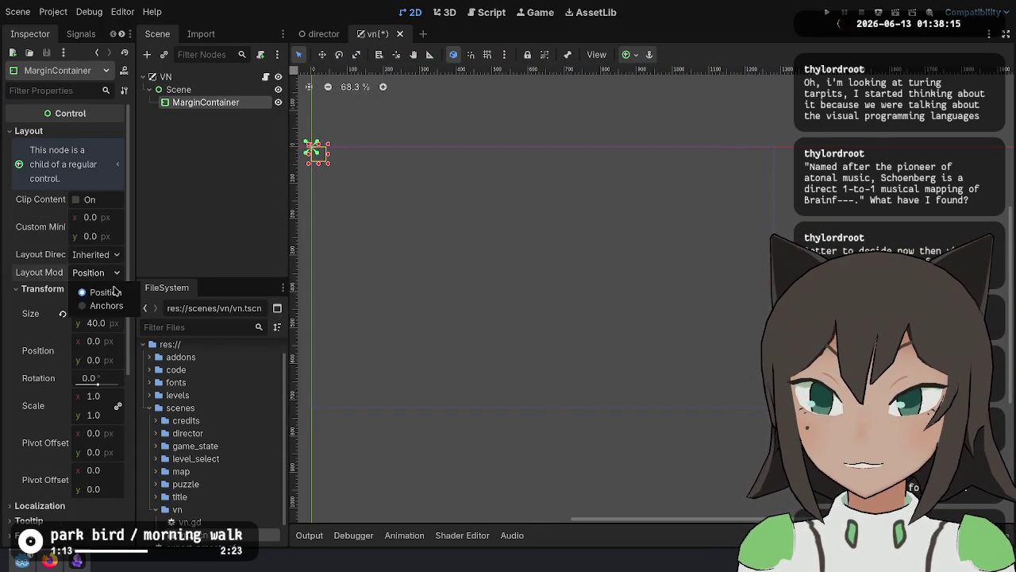
{"action": "left_click", "coordinate": [99, 307]}
{"action": "left_click", "coordinate": [107, 291]}
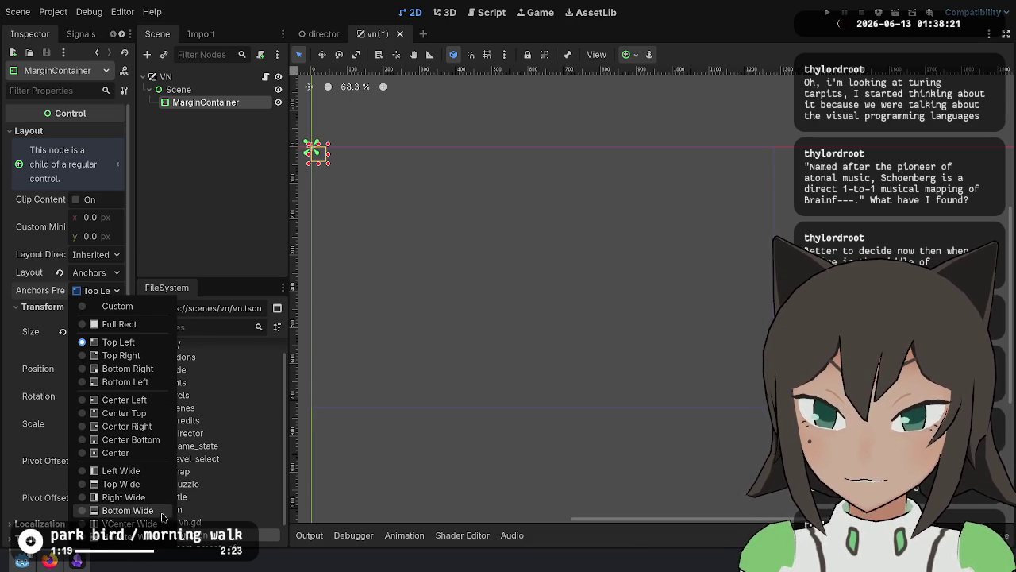
{"action": "left_click", "coordinate": [127, 510]}
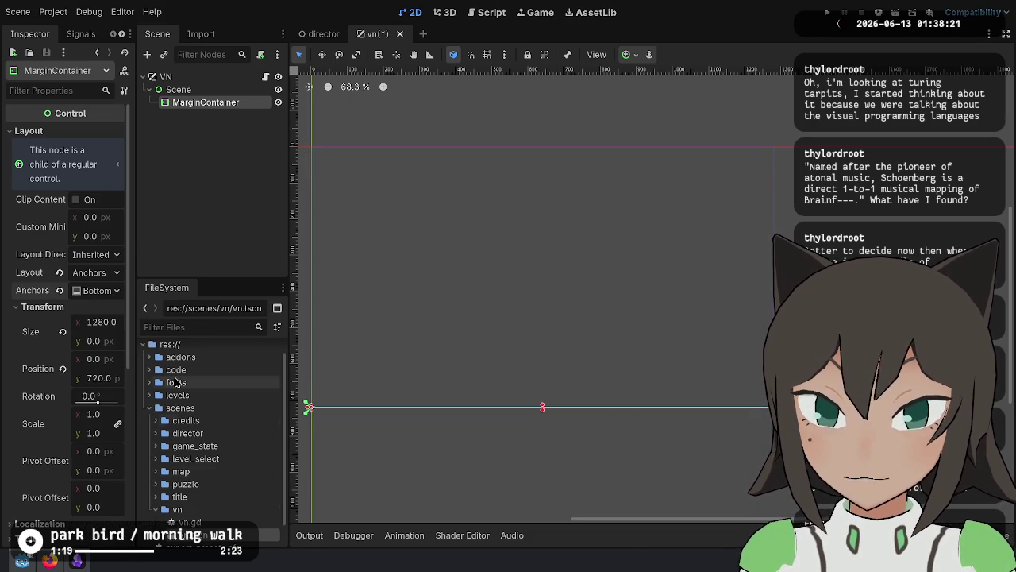
{"action": "left_click", "coordinate": [111, 231]}
{"action": "type", "text": "300"}
{"action": "key", "text": "Return"}
{"action": "left_click", "coordinate": [107, 236]}
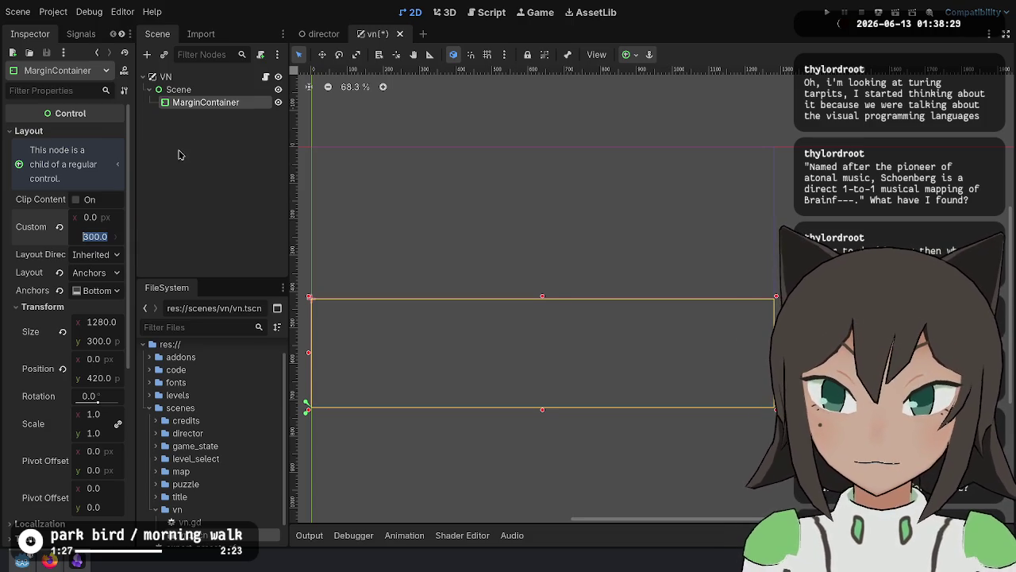
{"action": "left_click", "coordinate": [53, 11]}
{"action": "left_click", "coordinate": [74, 32]}
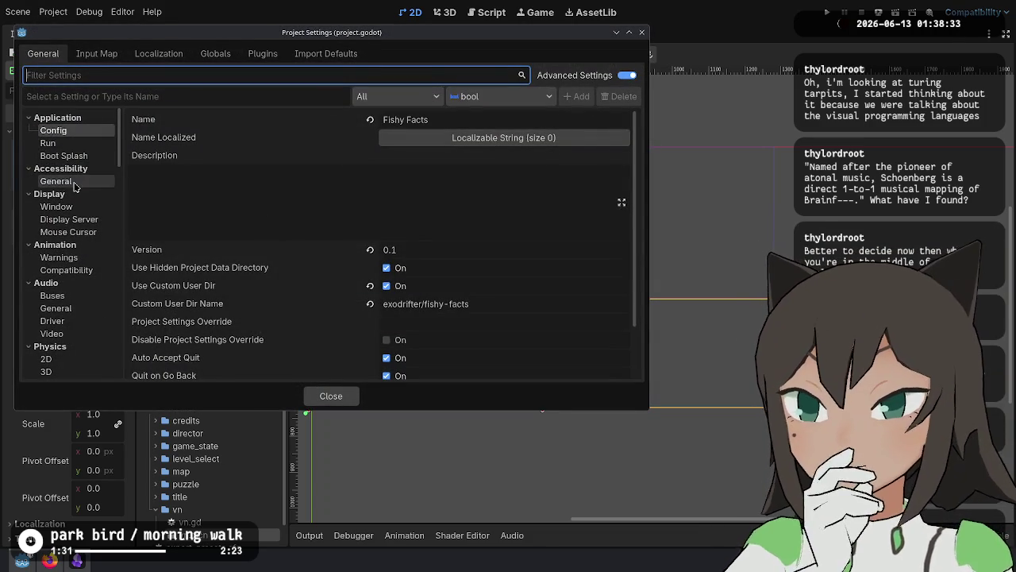
Check the window size in Project Settings and compute 720/3 in the calculator.
{"action": "left_click", "coordinate": [79, 207]}
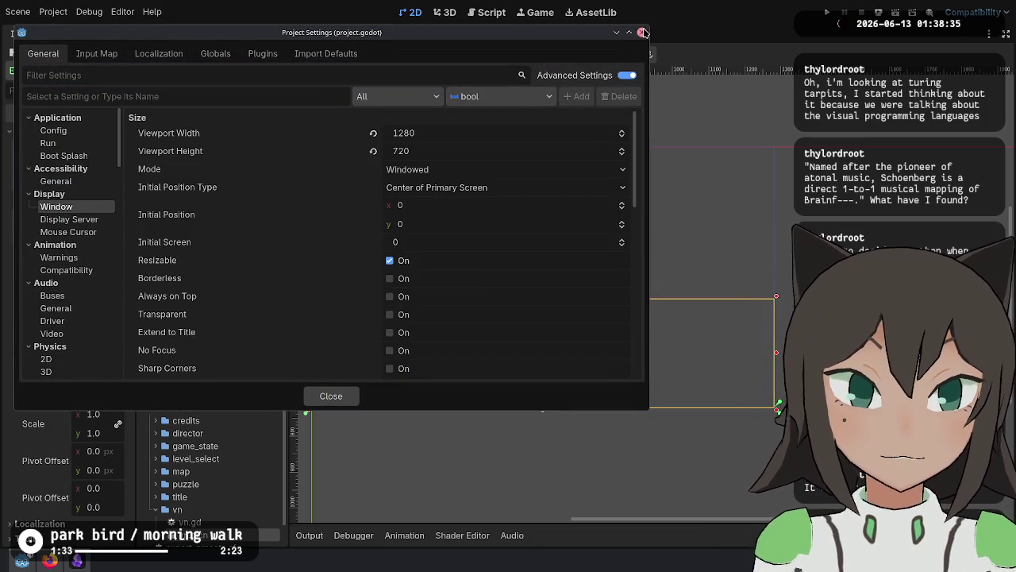
{"action": "left_click", "coordinate": [641, 32]}
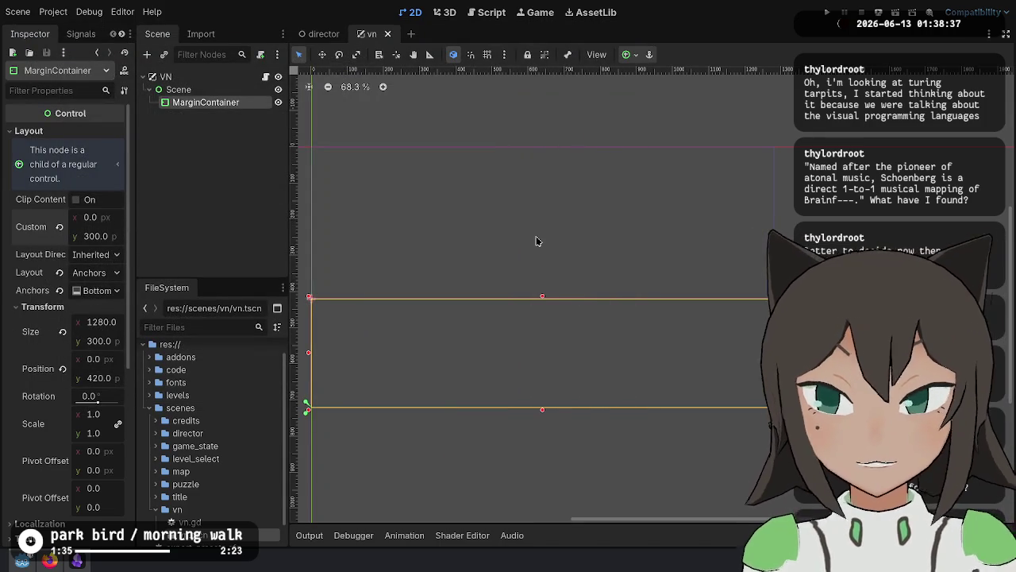
{"action": "key", "text": "alt+space"}
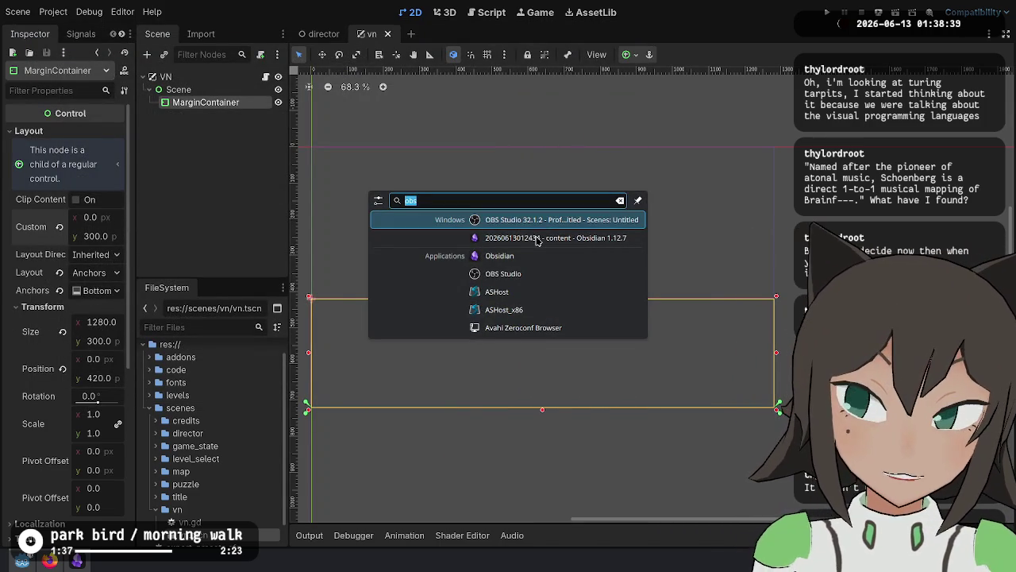
{"action": "type", "text": "alc"}
{"action": "key", "text": "Return"}
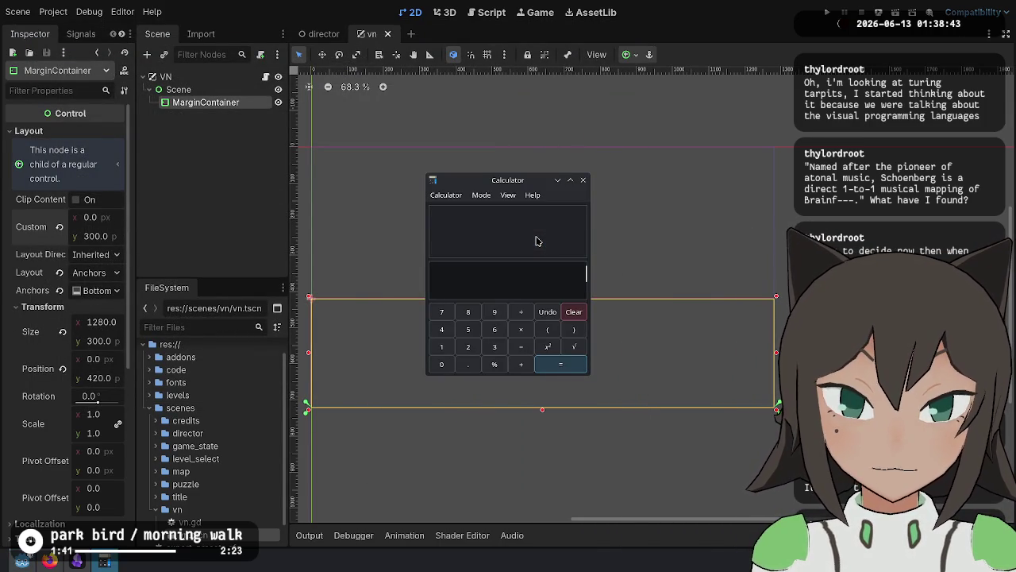
{"action": "type", "text": "720/3"}
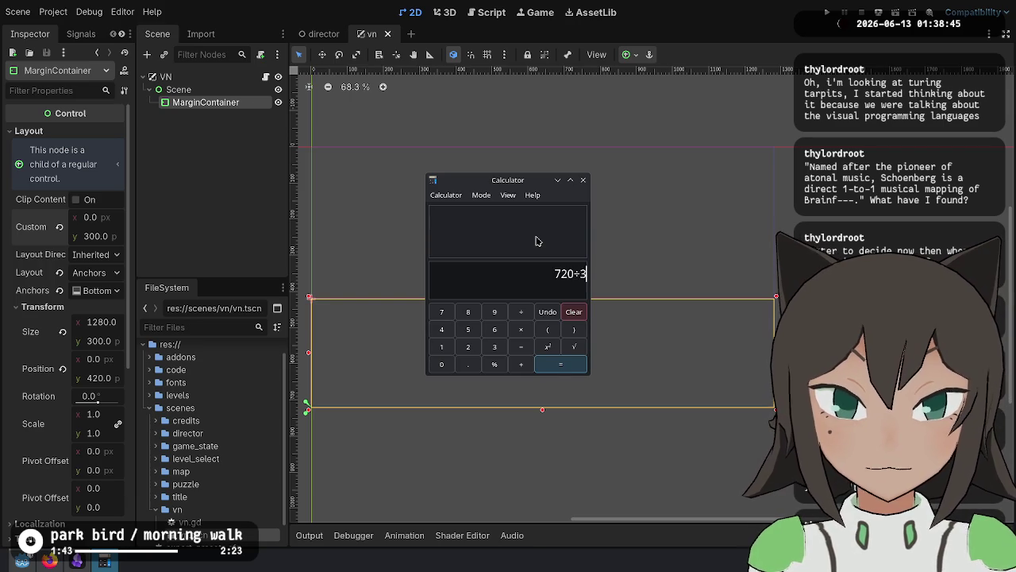
{"action": "key", "text": "Return"}
Set the MarginContainer's custom minimum height to 240.
{"action": "left_click", "coordinate": [583, 180]}
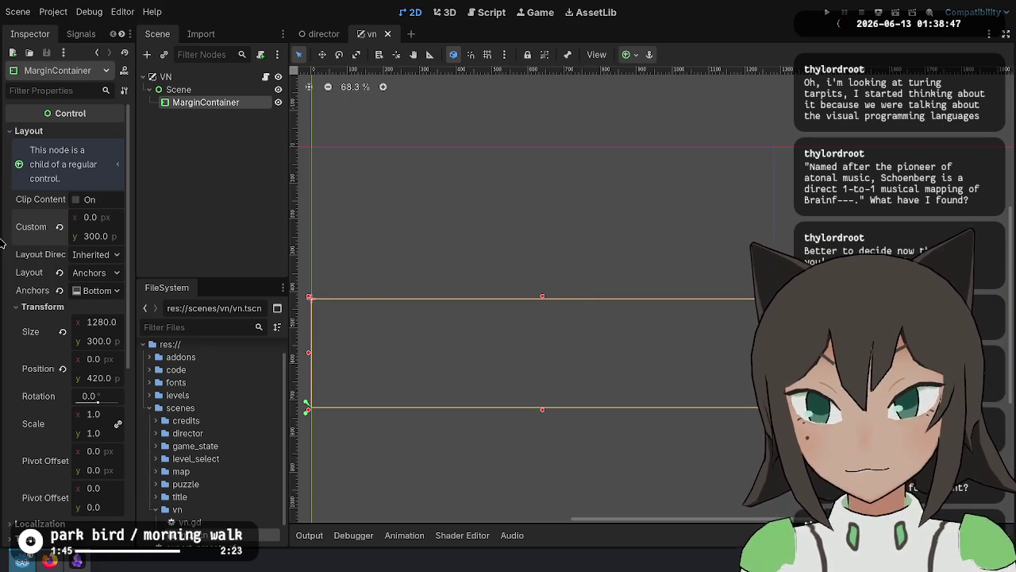
{"action": "left_click", "coordinate": [112, 230]}
{"action": "type", "text": "240"}
{"action": "key", "text": "Return"}
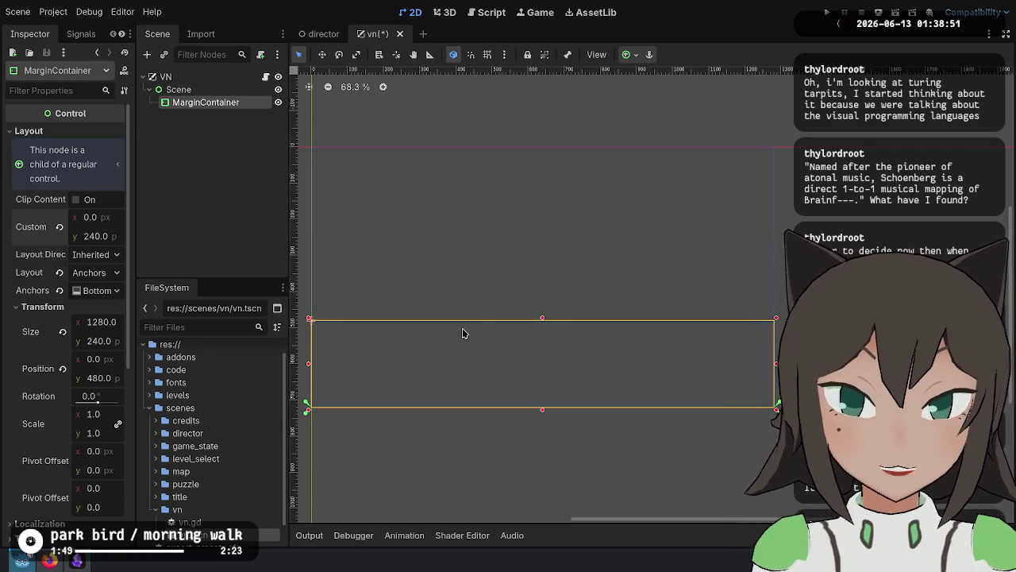
Save the vn scene and expand the MarginContainer's Theme Overrides > Constants.
{"action": "key", "text": "ctrl+s"}
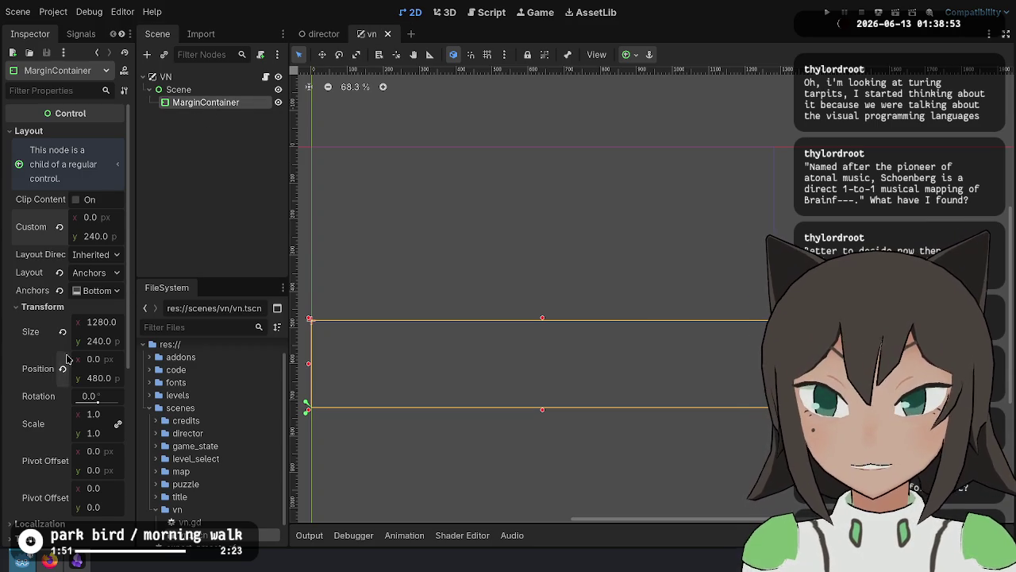
{"action": "scroll", "coordinate": [65, 365], "scroll_direction": "down", "scroll_amount": 5}
{"action": "left_click", "coordinate": [95, 331]}
{"action": "left_click", "coordinate": [97, 344]}
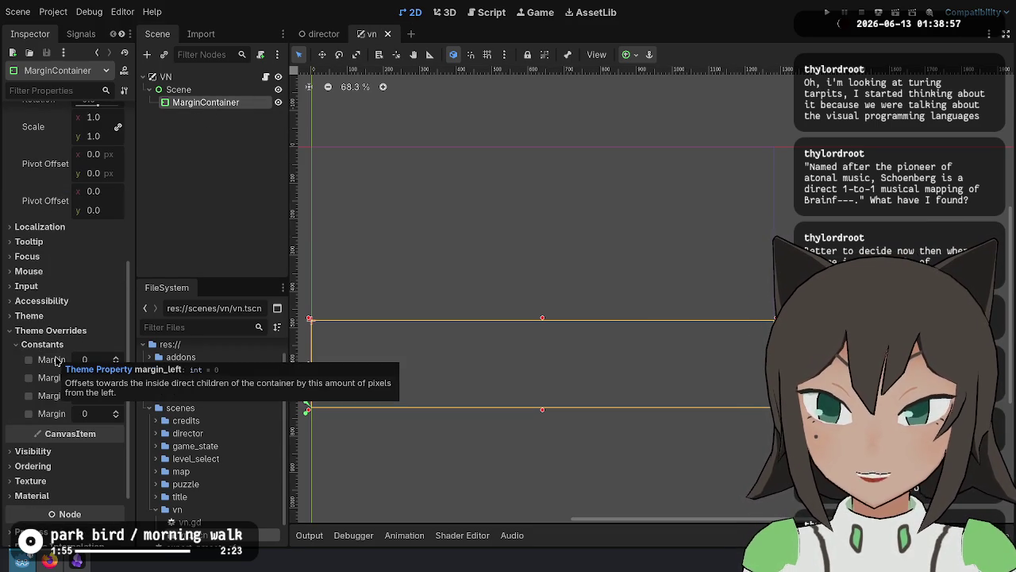
Try margins of 50 on the left, top and right, then save the scene.
{"action": "left_click", "coordinate": [83, 360]}
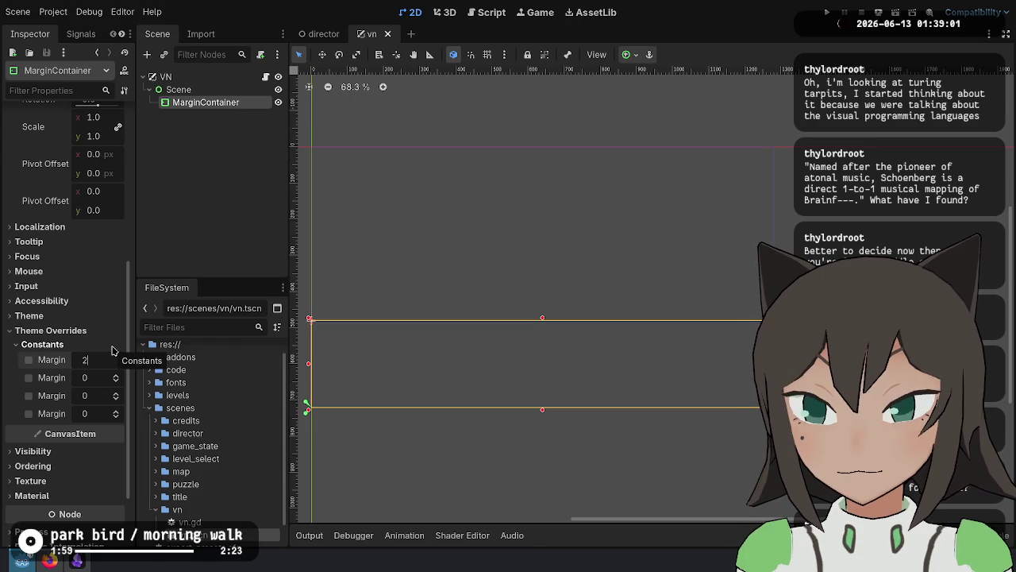
{"action": "type", "text": "0"}
{"action": "key", "text": "Tab"}
{"action": "type", "text": "50"}
{"action": "key", "text": "Tab"}
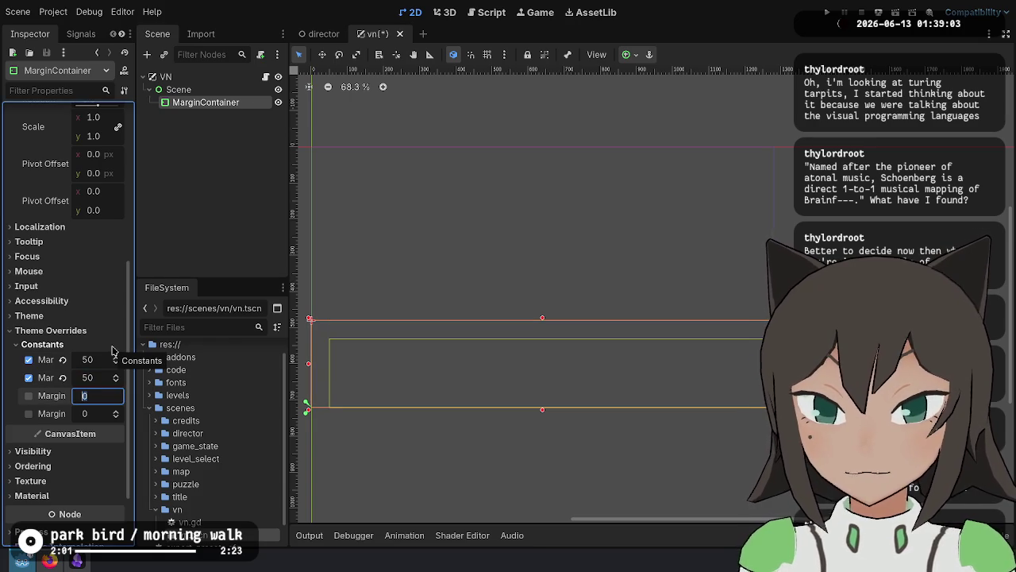
{"action": "key", "text": "shift+Tab"}
{"action": "type", "text": "0"}
{"action": "key", "text": "Tab"}
{"action": "key", "text": "Tab"}
{"action": "type", "text": "50"}
{"action": "key", "text": "Return"}
{"action": "key", "text": "ctrl+s"}
Change the margins to 20 left, 0 top, 20 right, 20 bottom and save.
{"action": "left_click", "coordinate": [93, 360]}
{"action": "type", "text": "20"}
{"action": "type", "text": "0"}
{"action": "key", "text": "Tab"}
{"action": "type", "text": "20"}
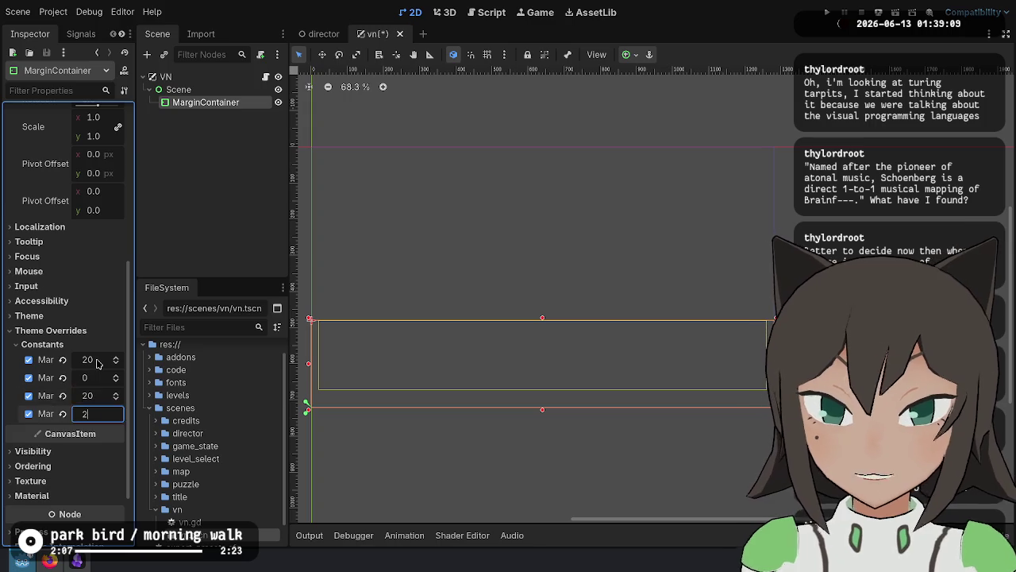
{"action": "key", "text": "Return"}
{"action": "scroll", "coordinate": [96, 362], "scroll_direction": "down", "scroll_amount": 1}
{"action": "key", "text": "ctrl+s"}
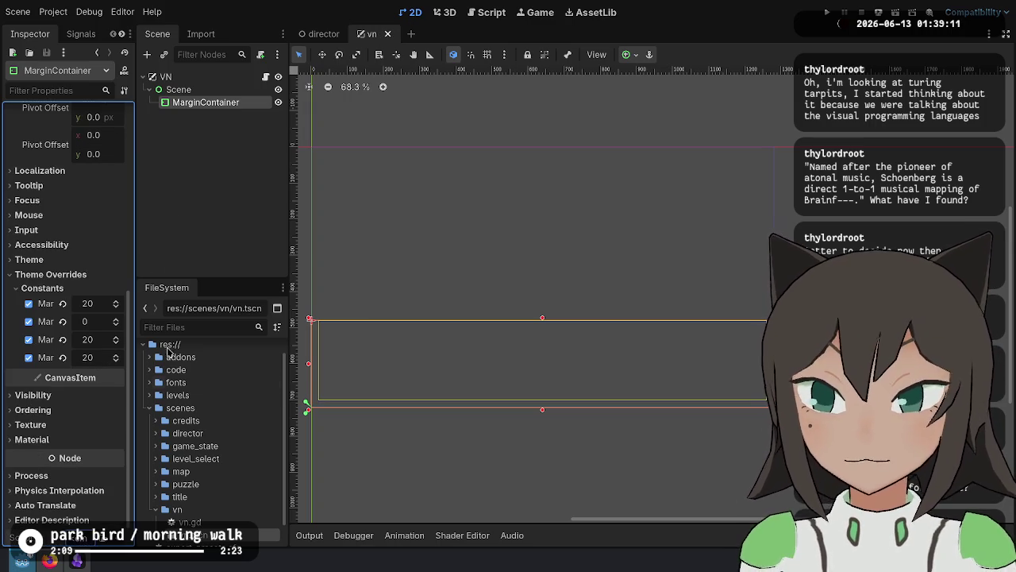
{"action": "right_click", "coordinate": [251, 108]}
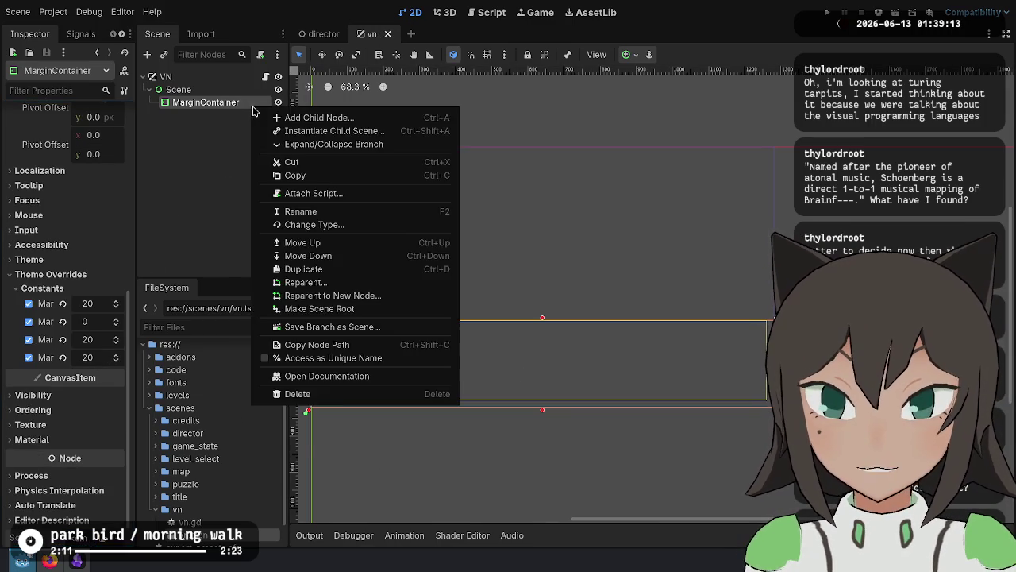
Add a Panel as a child of the MarginContainer.
{"action": "left_click", "coordinate": [272, 117]}
{"action": "type", "text": "panel"}
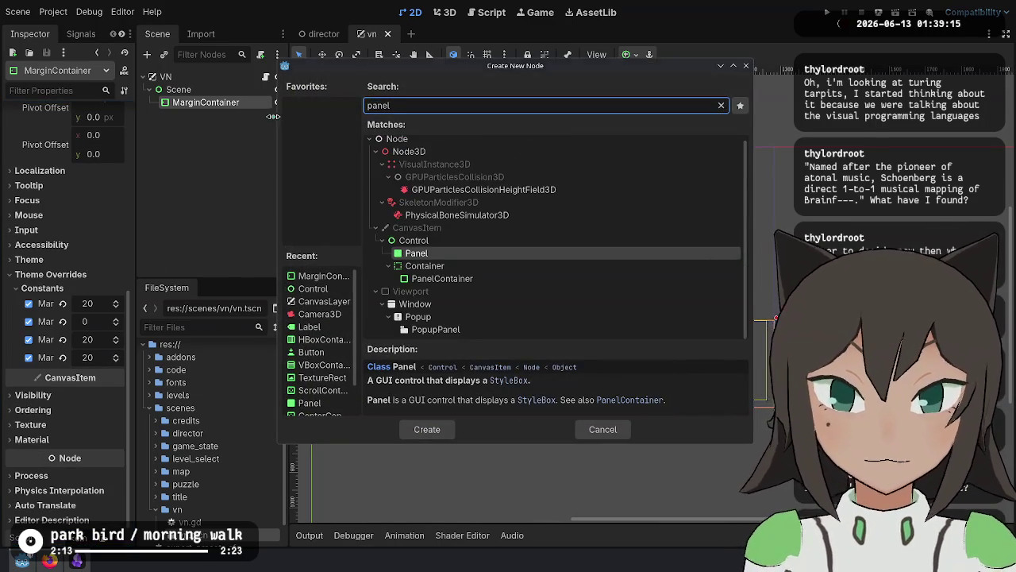
{"action": "key", "text": "Return"}
{"action": "left_click", "coordinate": [208, 102]}
{"action": "left_click", "coordinate": [213, 117]}
Add a RichTextLabel under the Panel with Fit Content enabled.
{"action": "right_click", "coordinate": [200, 116]}
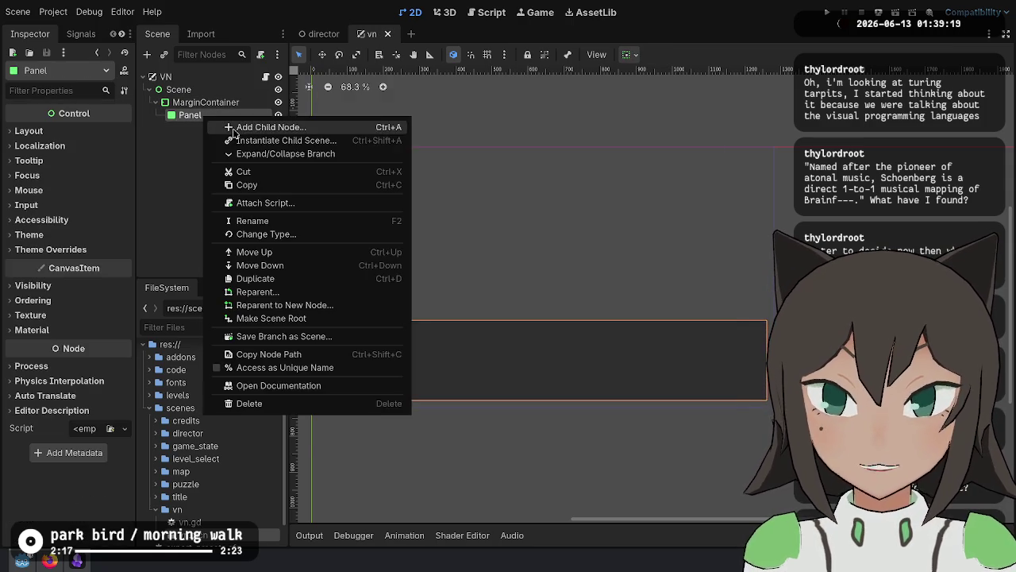
{"action": "left_click", "coordinate": [232, 131]}
{"action": "type", "text": "rich"}
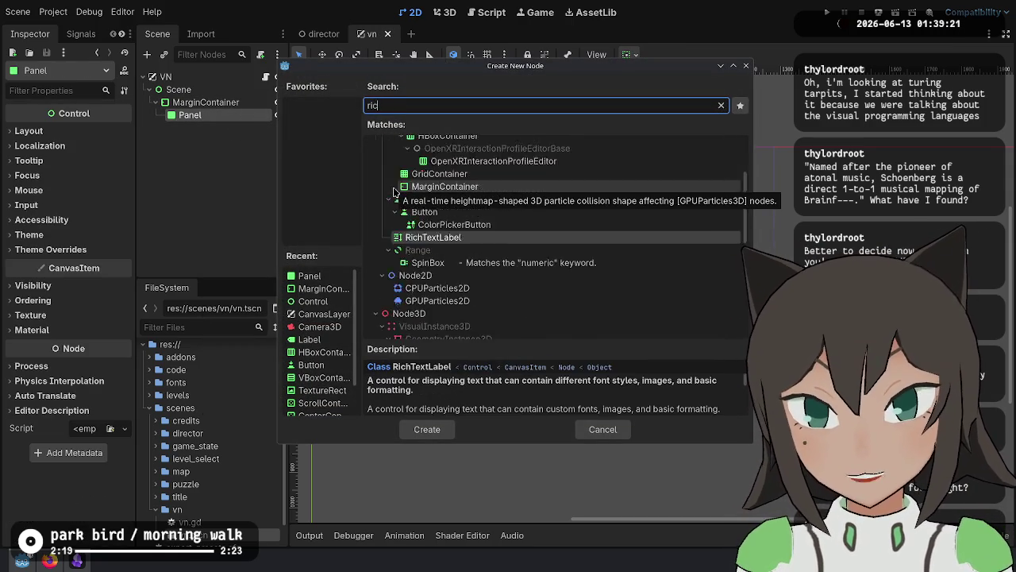
{"action": "key", "text": "Return"}
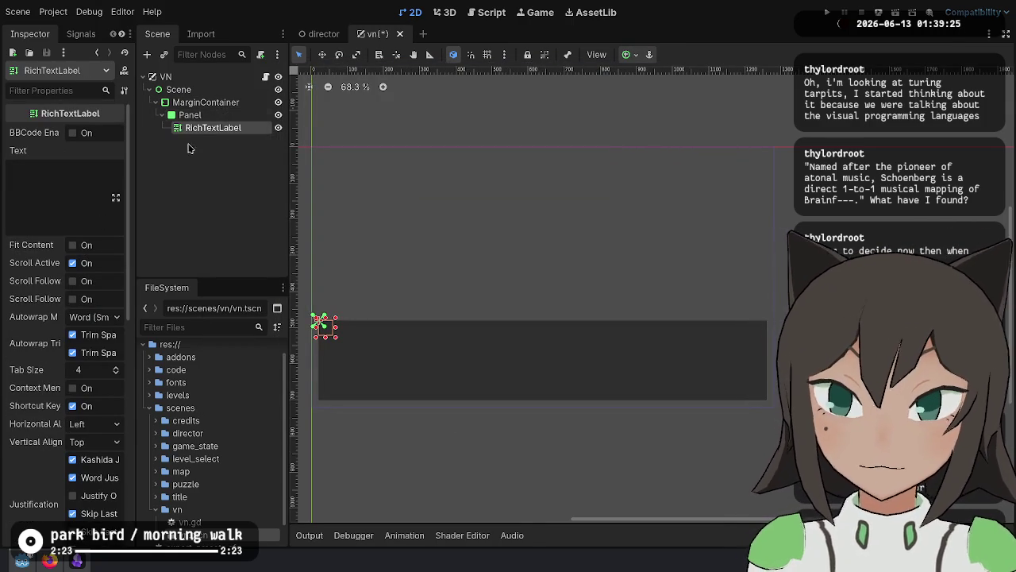
{"action": "left_click", "coordinate": [87, 245]}
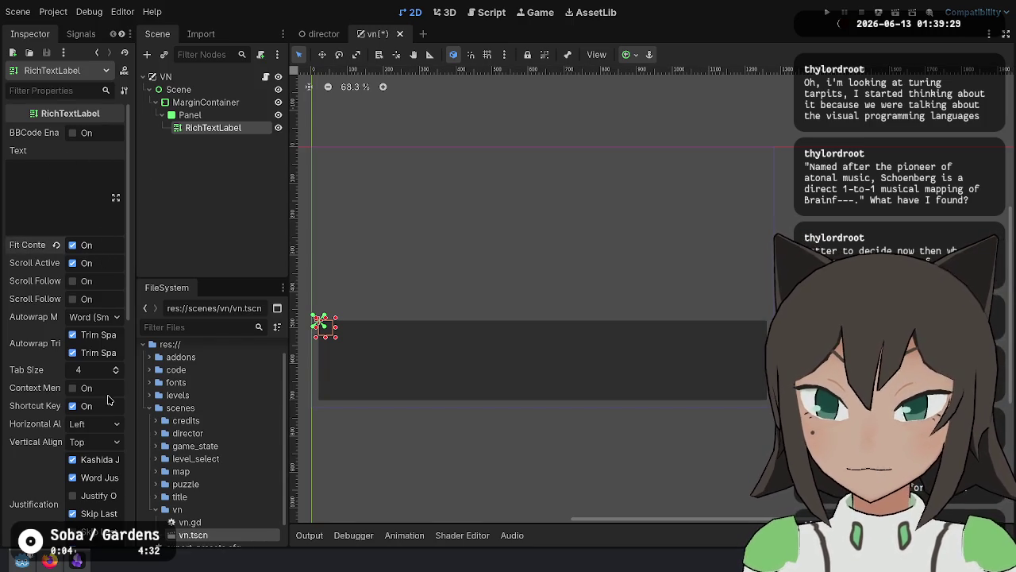
{"action": "scroll", "coordinate": [109, 400], "scroll_direction": "down", "scroll_amount": 5}
Add a VBoxContainer under the Panel and move the RichTextLabel into it.
{"action": "left_click", "coordinate": [231, 116]}
{"action": "right_click", "coordinate": [231, 116]}
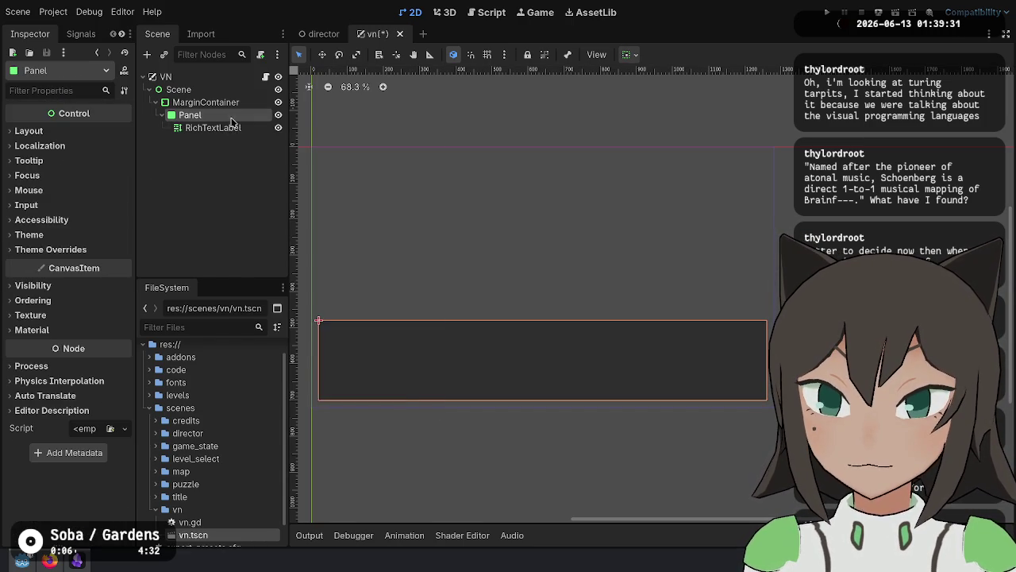
{"action": "left_click", "coordinate": [252, 130]}
{"action": "type", "text": "vbox"}
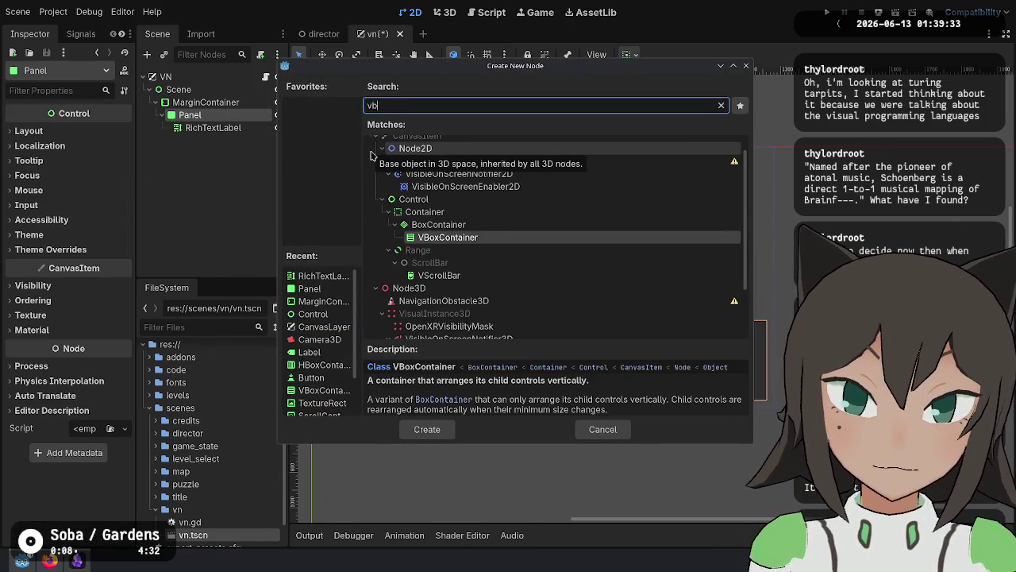
{"action": "key", "text": "Return"}
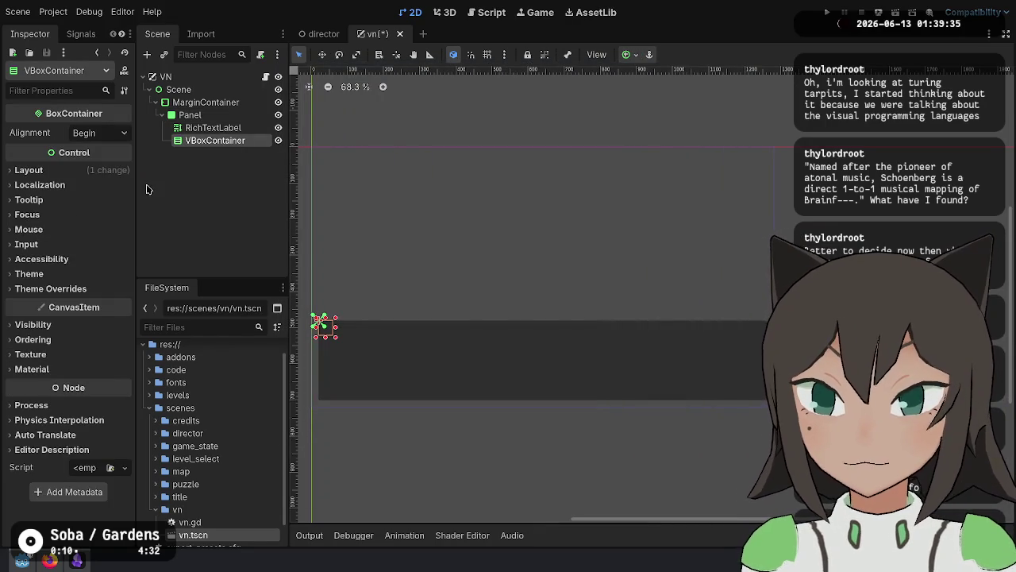
{"action": "left_click_drag", "start_coordinate": [199, 128], "coordinate": [213, 140]}
{"action": "right_click", "coordinate": [228, 127]}
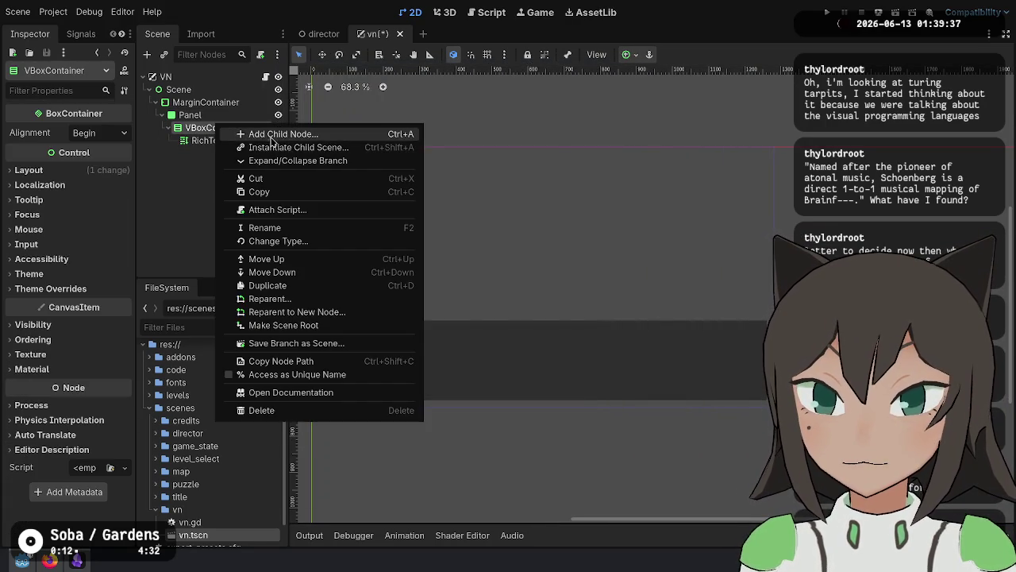
Add a Label under the VBoxContainer, placed above the RichTextLabel.
{"action": "left_click", "coordinate": [268, 139]}
{"action": "type", "text": "label"}
{"action": "key", "text": "Return"}
{"action": "left_click_drag", "start_coordinate": [202, 153], "coordinate": [242, 137]}
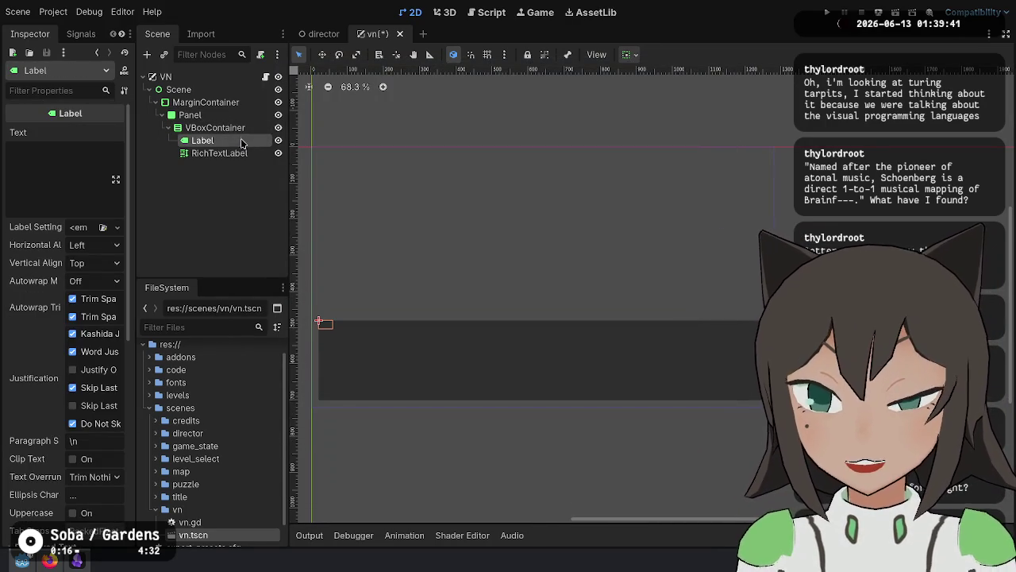
Set the Label text to 'Character' and the RichTextLabel text to 'Hello World!', then save.
{"action": "left_click", "coordinate": [81, 148]}
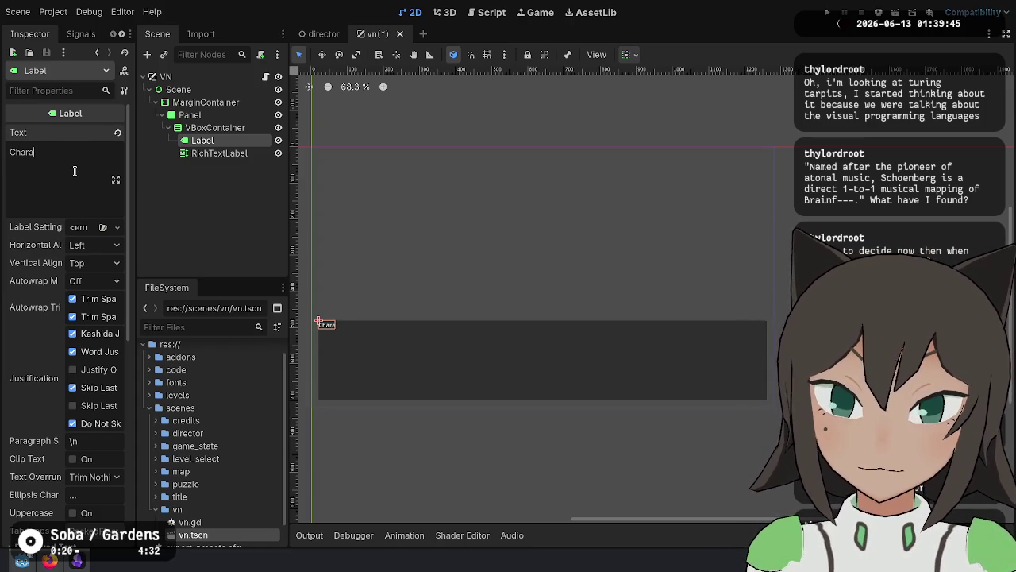
{"action": "left_click", "coordinate": [219, 152]}
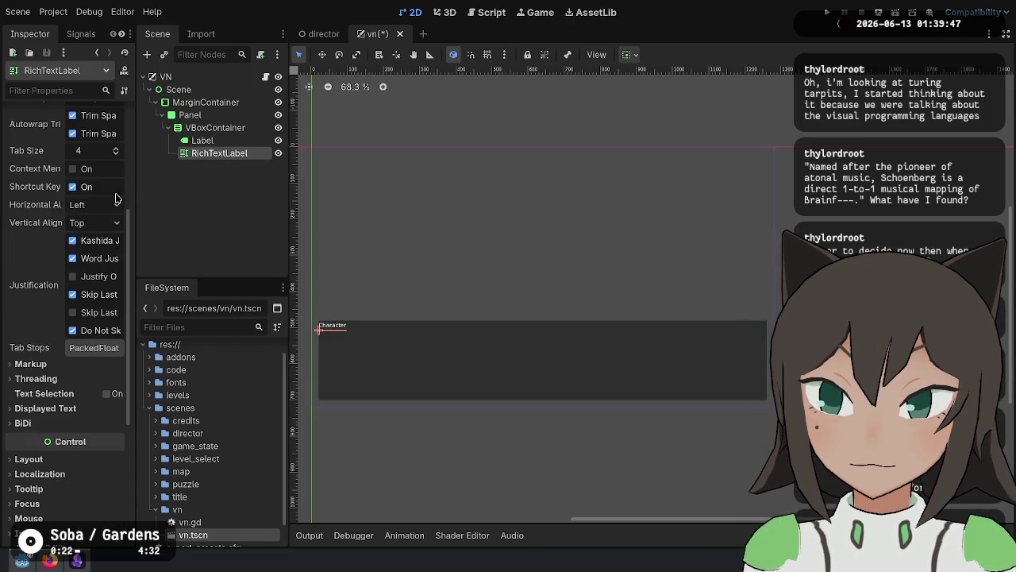
{"action": "scroll", "coordinate": [27, 199], "scroll_direction": "up", "scroll_amount": 5}
{"action": "type", "text": "Hello Wo"}
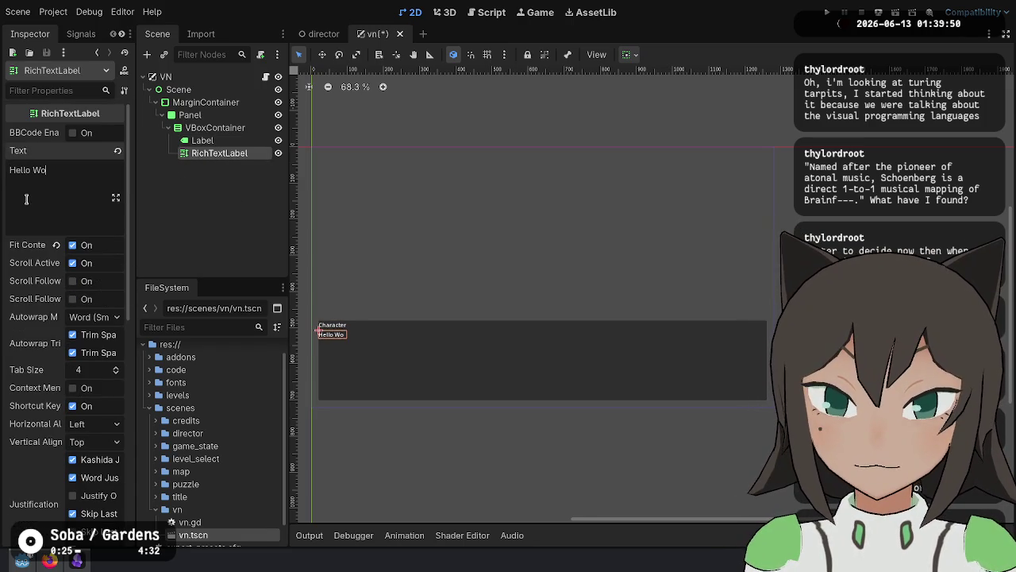
{"action": "type", "text": "rld!"}
{"action": "key", "text": "ctrl+s"}
{"action": "left_click", "coordinate": [214, 127]}
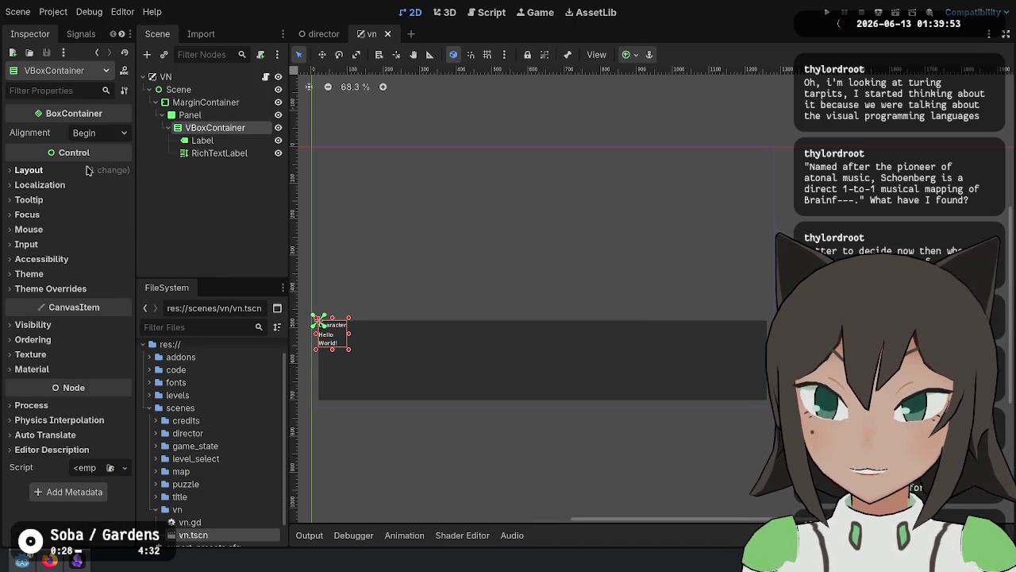
Set the VBoxContainer's Layout Mode to Anchors with the Full Rect preset and save.
{"action": "left_click", "coordinate": [89, 170]}
{"action": "left_click", "coordinate": [93, 314]}
{"action": "left_click", "coordinate": [94, 342]}
{"action": "left_click", "coordinate": [96, 334]}
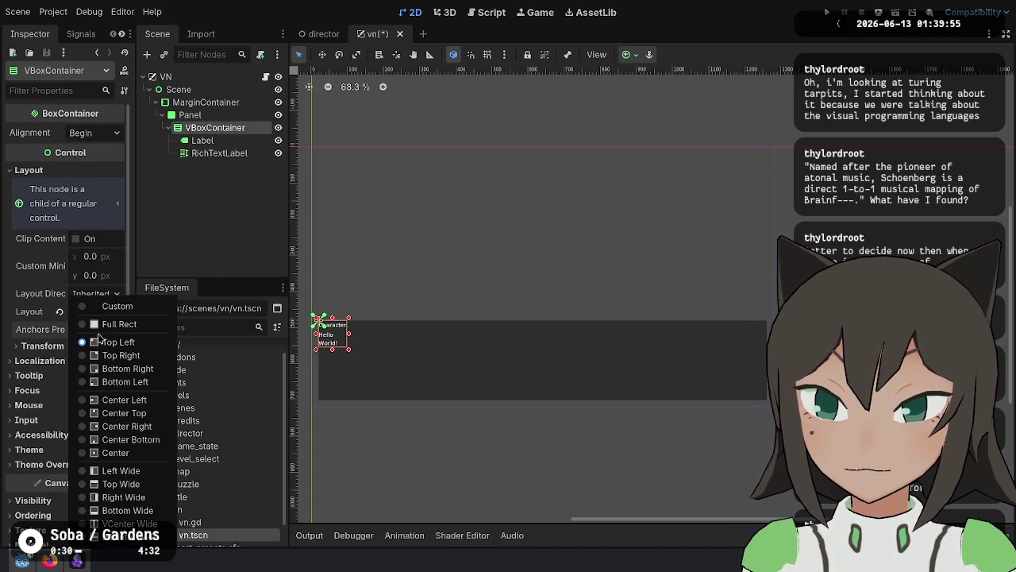
{"action": "left_click", "coordinate": [108, 324]}
{"action": "key", "text": "ctrl+s"}
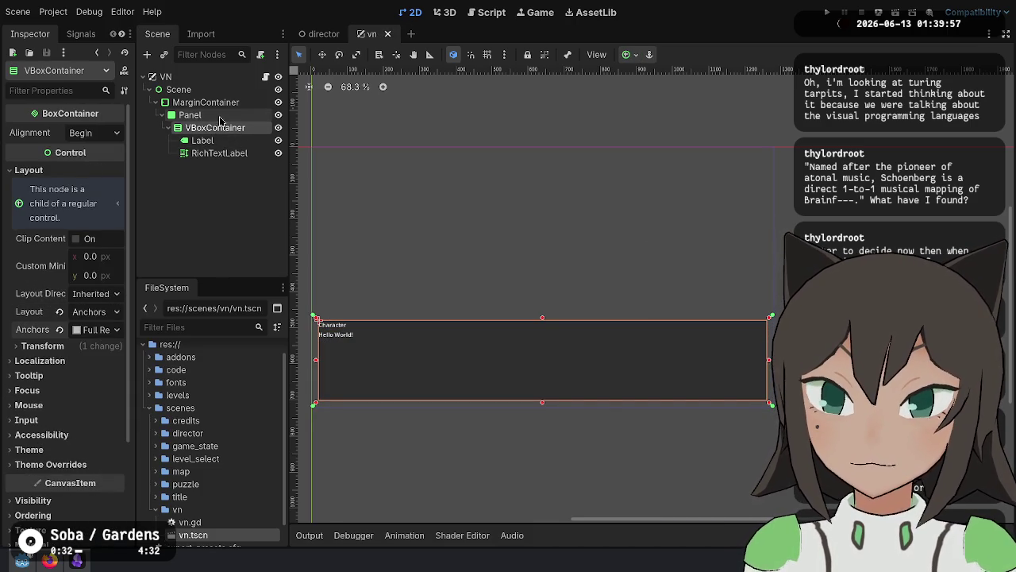
Add a new MarginContainer under the Panel and move the VBoxContainer inside it.
{"action": "left_click", "coordinate": [202, 140]}
{"action": "left_click", "coordinate": [219, 152]}
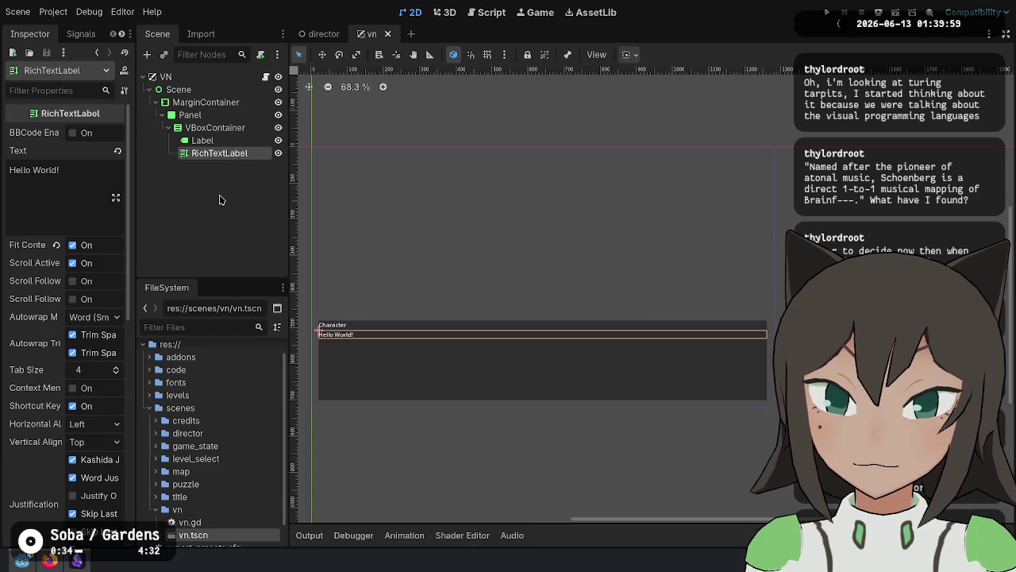
{"action": "left_click", "coordinate": [220, 199]}
{"action": "left_click", "coordinate": [206, 101]}
{"action": "left_click", "coordinate": [167, 77]}
{"action": "left_click", "coordinate": [199, 90]}
{"action": "left_click", "coordinate": [206, 101]}
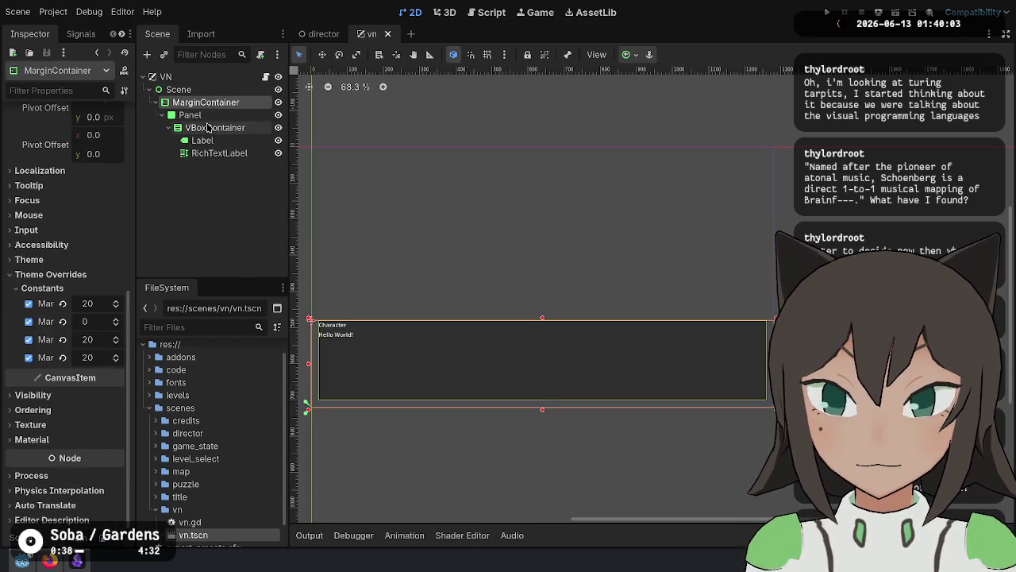
{"action": "left_click", "coordinate": [215, 127]}
{"action": "right_click", "coordinate": [218, 118]}
{"action": "left_click", "coordinate": [240, 128]}
{"action": "type", "text": "margin"}
{"action": "key", "text": "Return"}
{"action": "left_click_drag", "start_coordinate": [214, 127], "coordinate": [226, 166]}
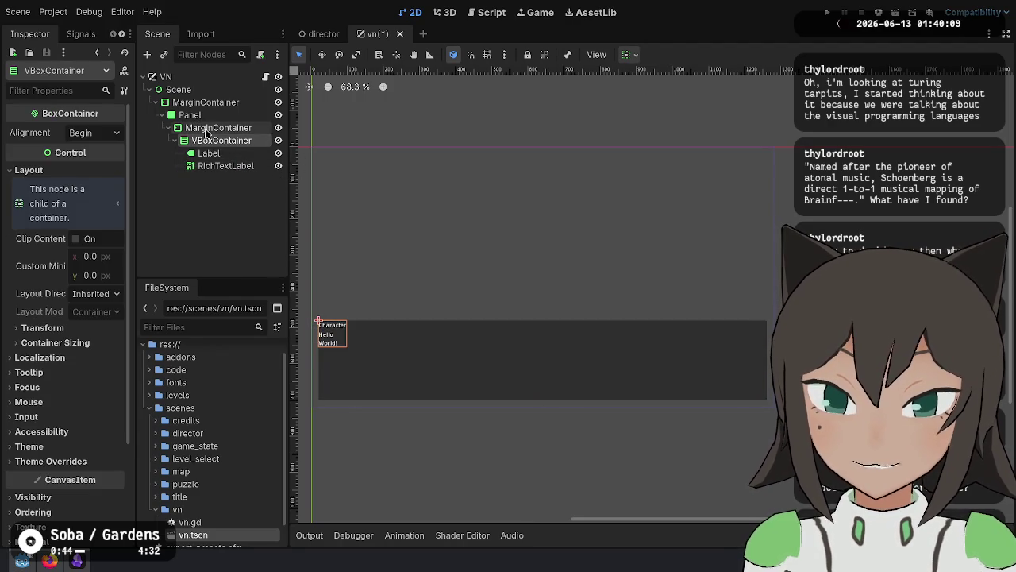
Select the inner MarginContainer and look over its layout, theme override and transform settings.
{"action": "left_click", "coordinate": [205, 129]}
{"action": "left_click", "coordinate": [101, 132]}
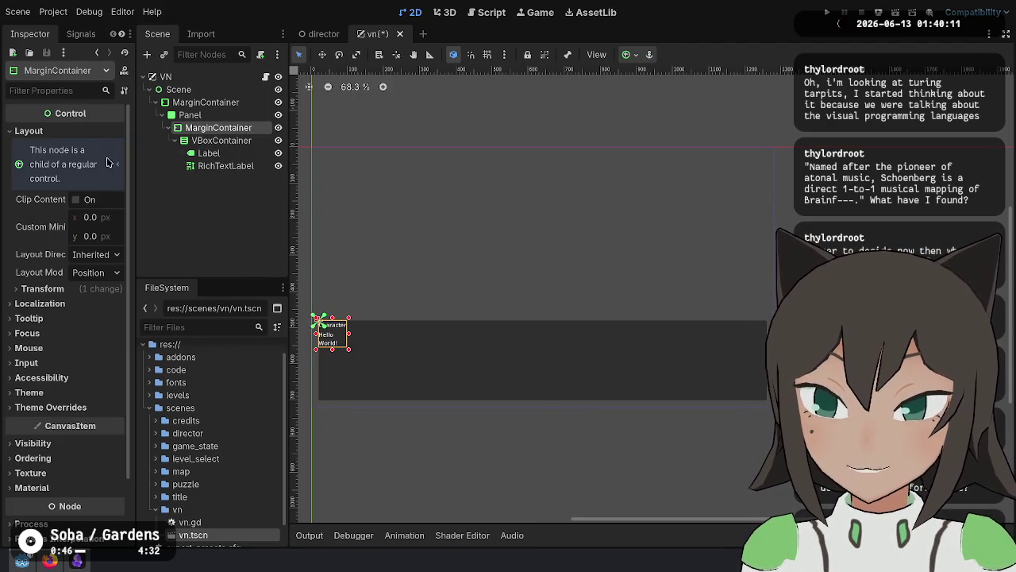
{"action": "left_click", "coordinate": [83, 408]}
{"action": "left_click", "coordinate": [98, 422]}
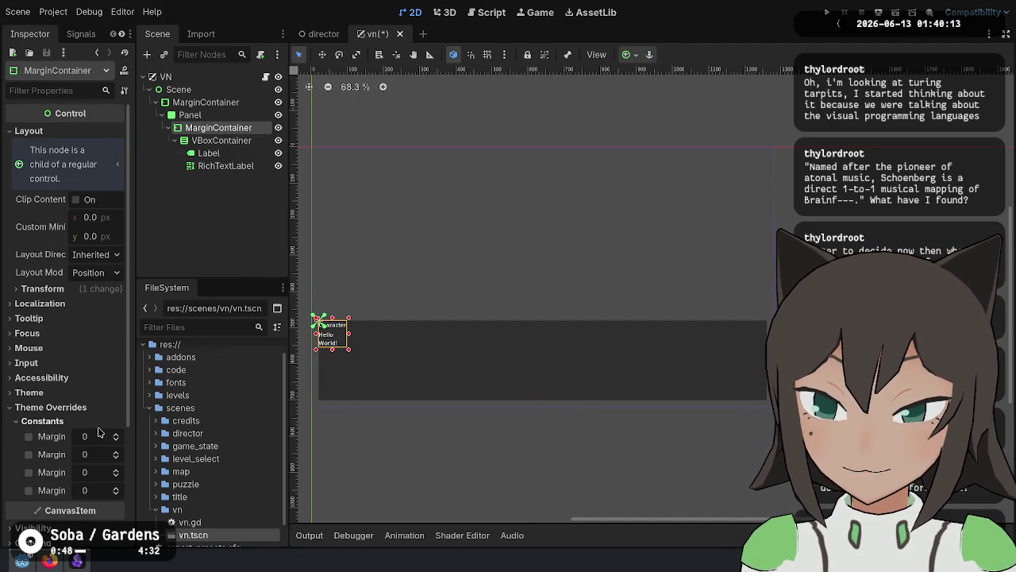
{"action": "left_click", "coordinate": [94, 407]}
{"action": "left_click", "coordinate": [109, 288]}
{"action": "left_click", "coordinate": [109, 288]}
Set the inner MarginContainer's Layout Mode to Anchors with the Full Rect preset.
{"action": "left_click", "coordinate": [95, 272]}
{"action": "left_click", "coordinate": [91, 301]}
{"action": "left_click", "coordinate": [95, 290]}
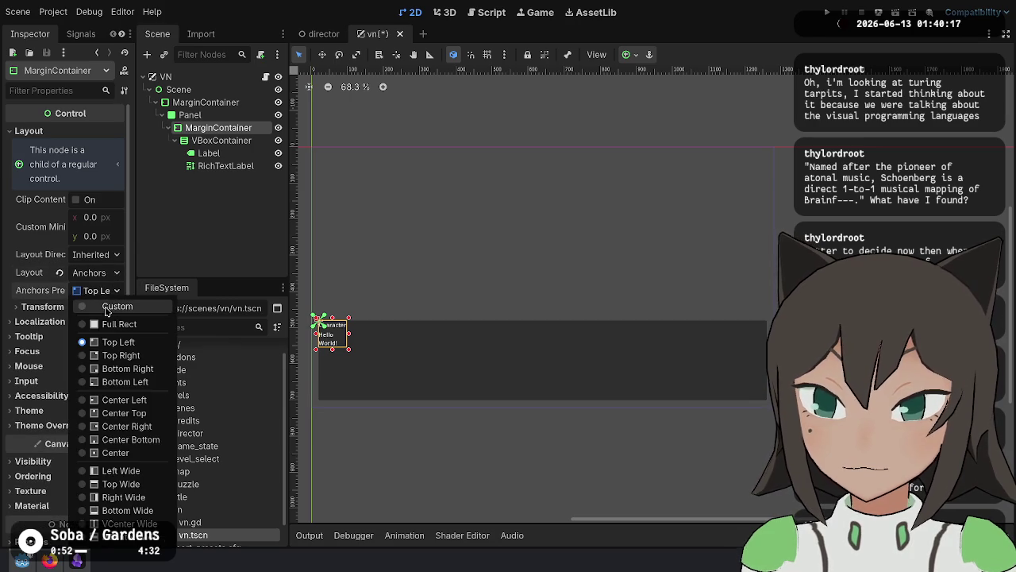
{"action": "left_click", "coordinate": [104, 328]}
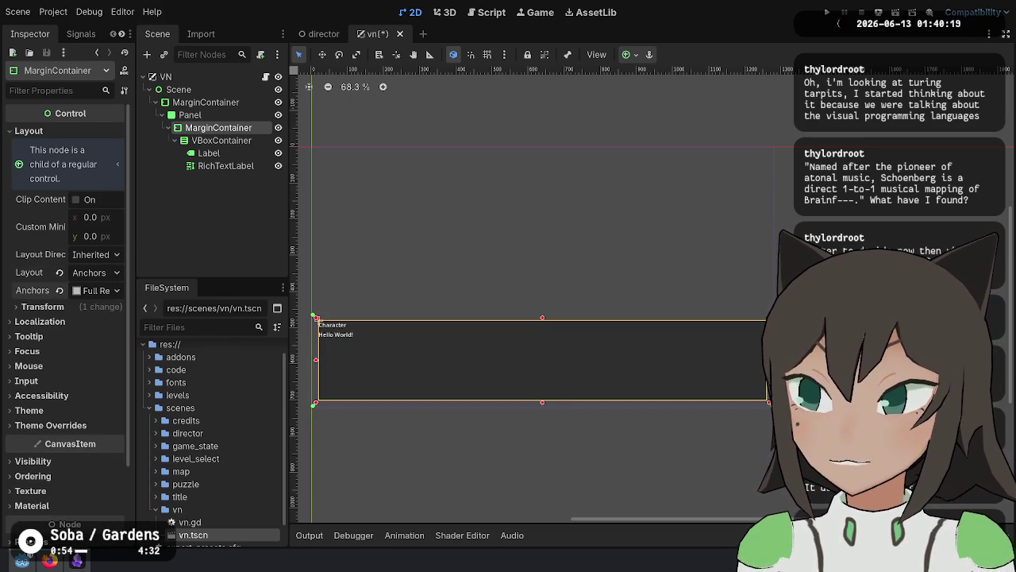
{"action": "left_click", "coordinate": [246, 220]}
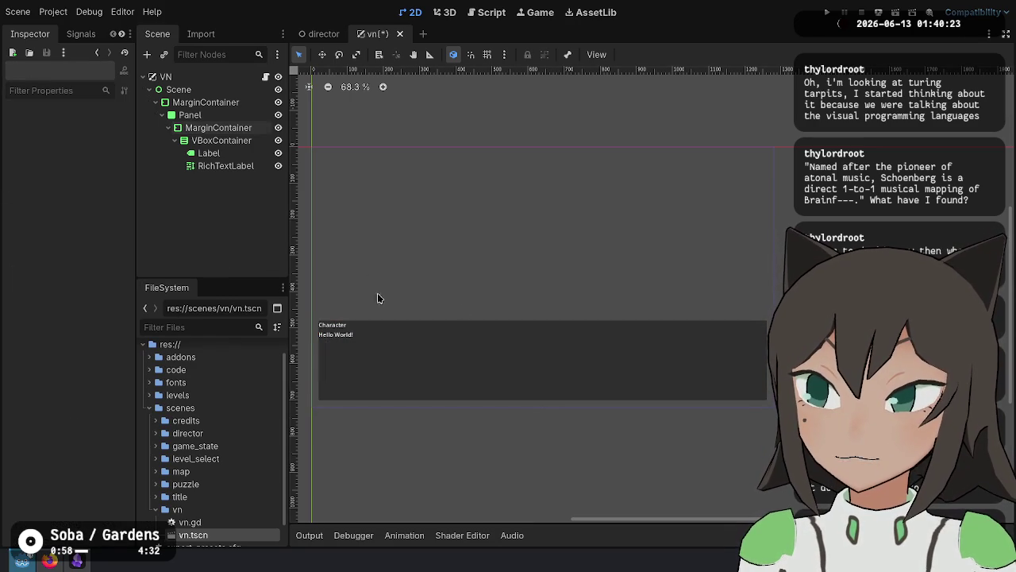
{"action": "mouse_move", "coordinate": [591, 276]}
{"action": "left_mouse_down"}
{"action": "mouse_move", "coordinate": [612, 327]}
{"action": "mouse_move", "coordinate": [576, 265]}
{"action": "left_mouse_up"}
{"action": "left_click", "coordinate": [213, 128]}
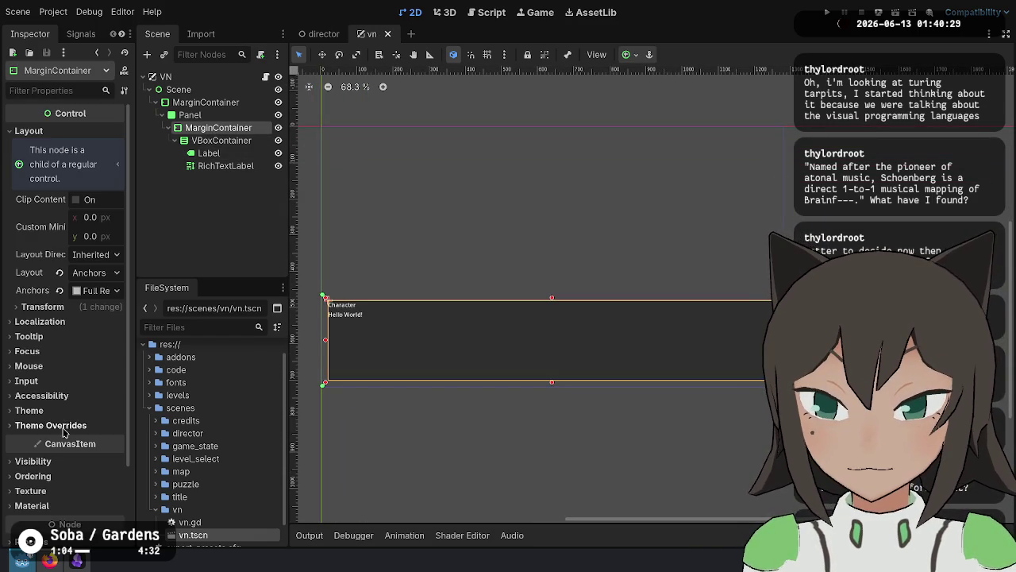
Set the inner MarginContainer's four Margin constants to 20 and save the scene.
{"action": "left_click", "coordinate": [50, 425]}
{"action": "left_click", "coordinate": [42, 438]}
{"action": "left_click", "coordinate": [95, 454]}
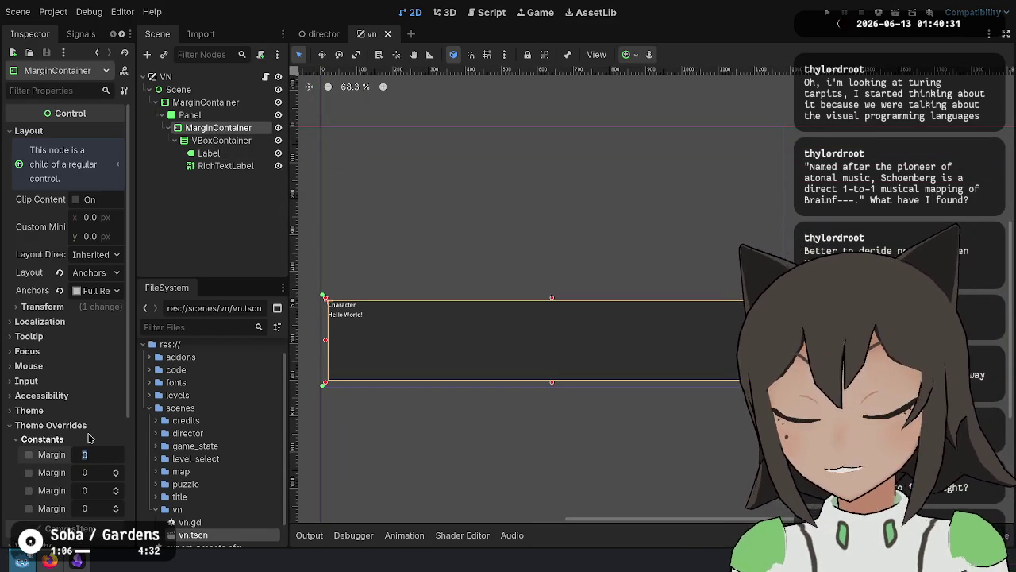
{"action": "type", "text": "20"}
{"action": "key", "text": "Tab"}
{"action": "key", "text": "Tab"}
{"action": "type", "text": "20"}
{"action": "key", "text": "Tab"}
{"action": "type", "text": "20"}
{"action": "key", "text": "Return"}
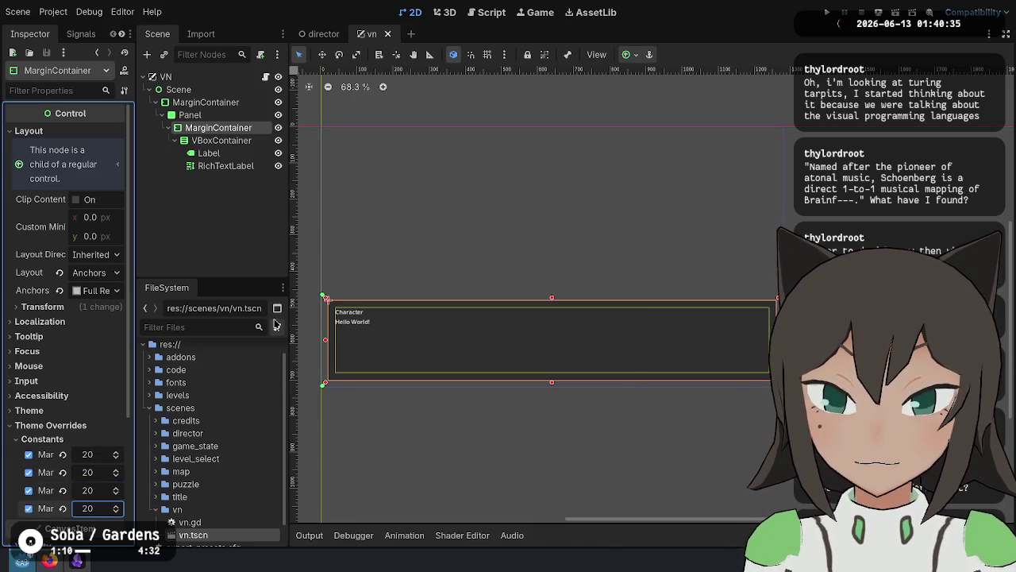
{"action": "key", "text": "ctrl+s"}
Pan the canvas to view the dialogue box showing 'Character' above 'Hello World!'.
{"action": "left_click", "coordinate": [641, 295]}
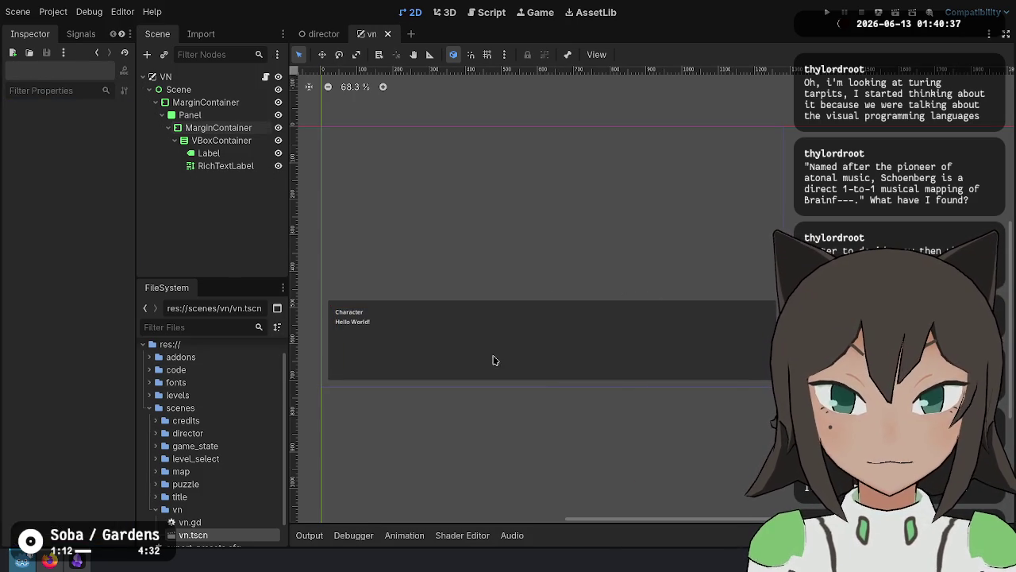
{"action": "scroll", "coordinate": [524, 317], "scroll_direction": "up", "scroll_amount": 3}
{"action": "left_click_drag", "start_coordinate": [499, 327], "coordinate": [554, 362]}
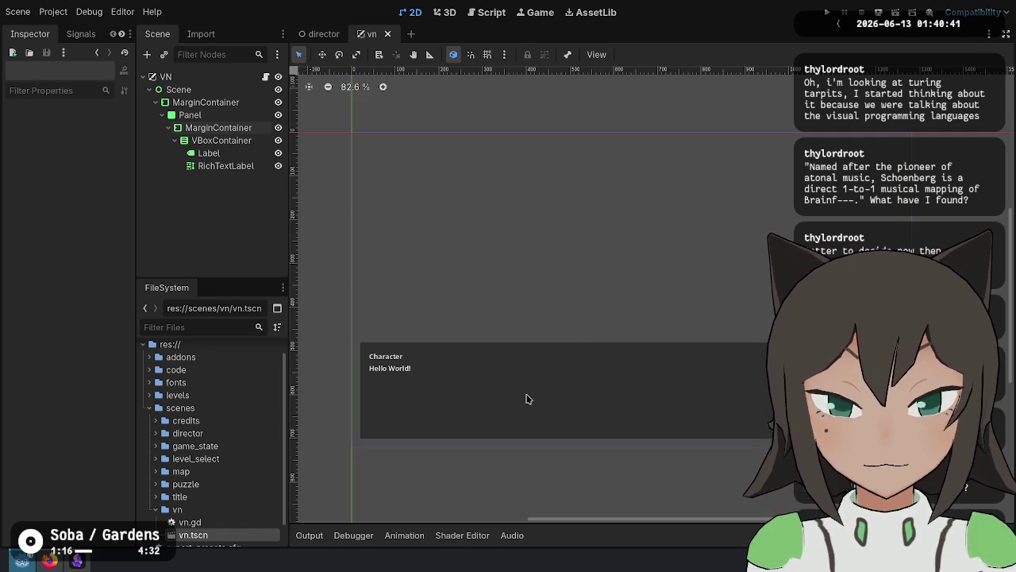
{"action": "left_click_drag", "start_coordinate": [573, 349], "coordinate": [560, 356]}
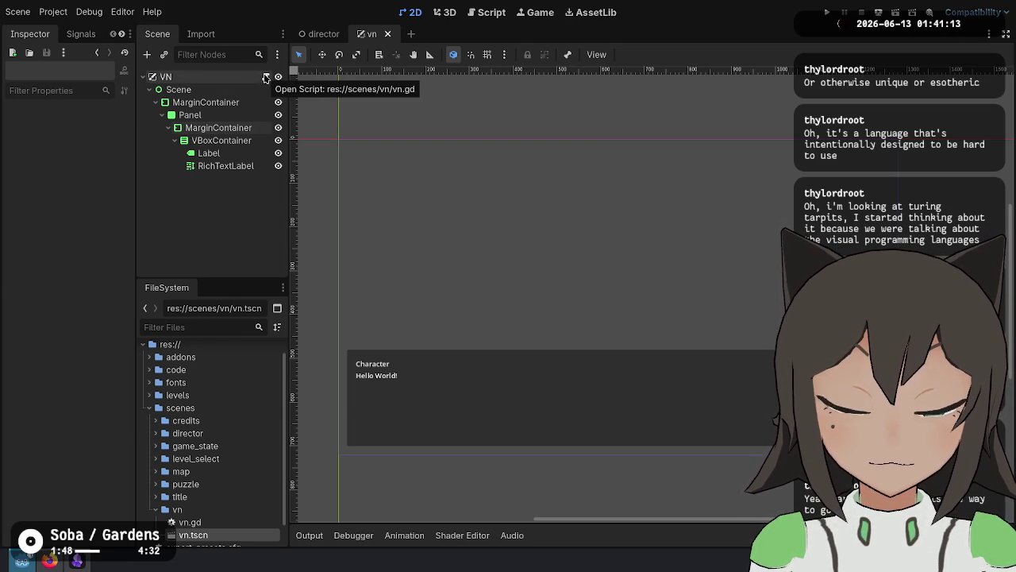
{"action": "left_click", "coordinate": [215, 103]}
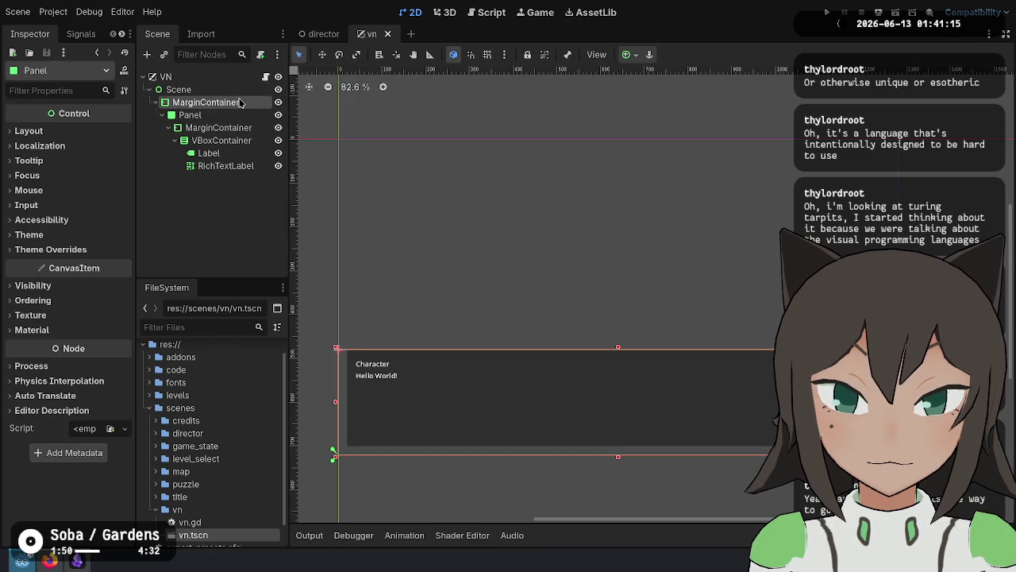
Add a TextureRect as a child of the Scene node.
{"action": "left_click", "coordinate": [242, 92]}
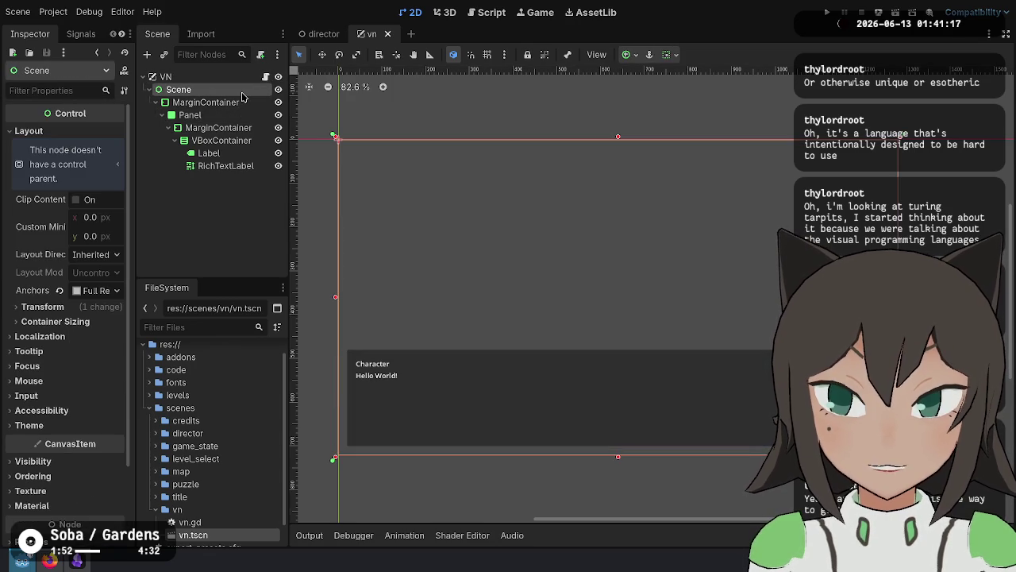
{"action": "right_click", "coordinate": [242, 96]}
{"action": "left_click", "coordinate": [262, 106]}
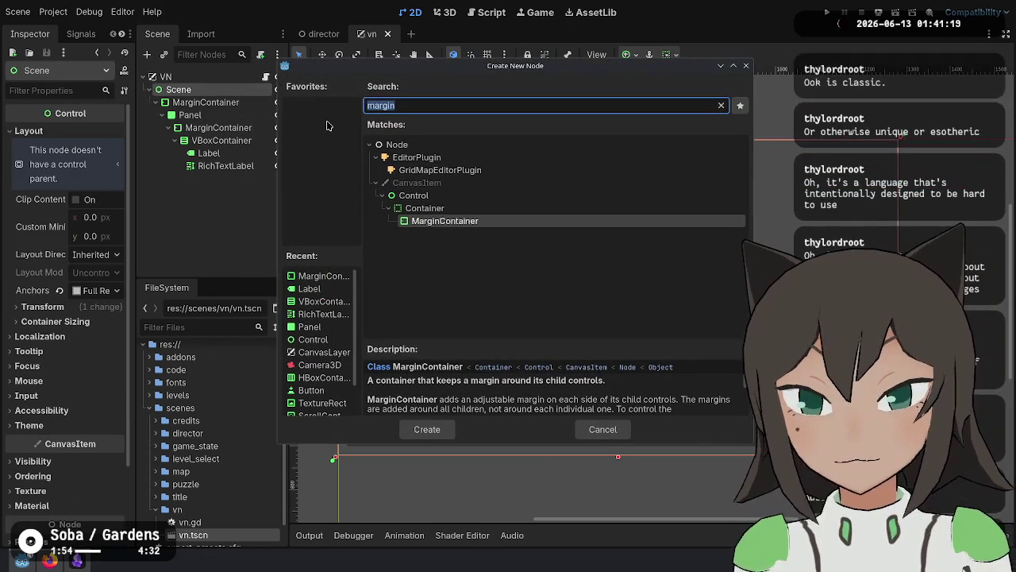
{"action": "type", "text": "texture"}
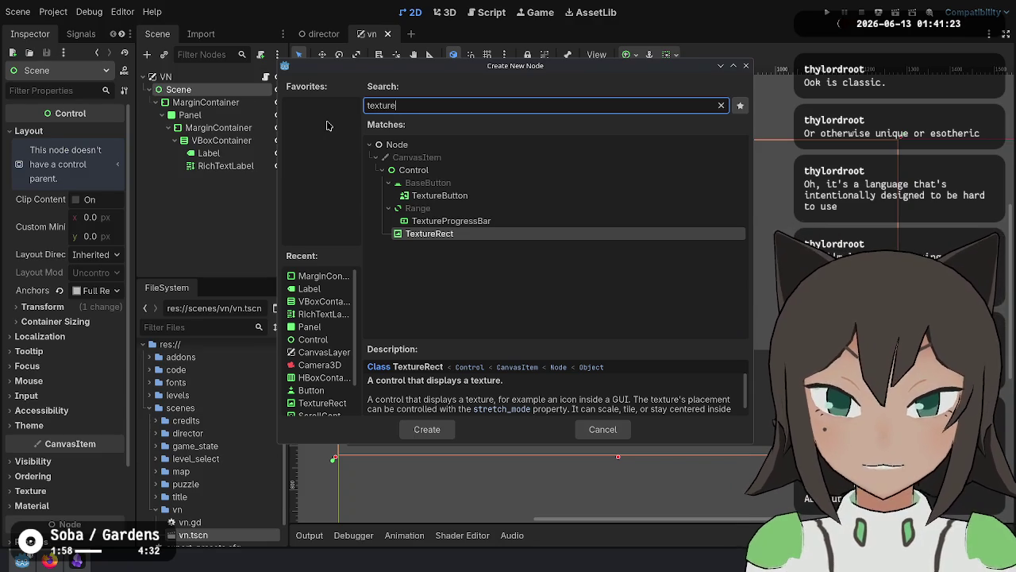
{"action": "key", "text": "Return"}
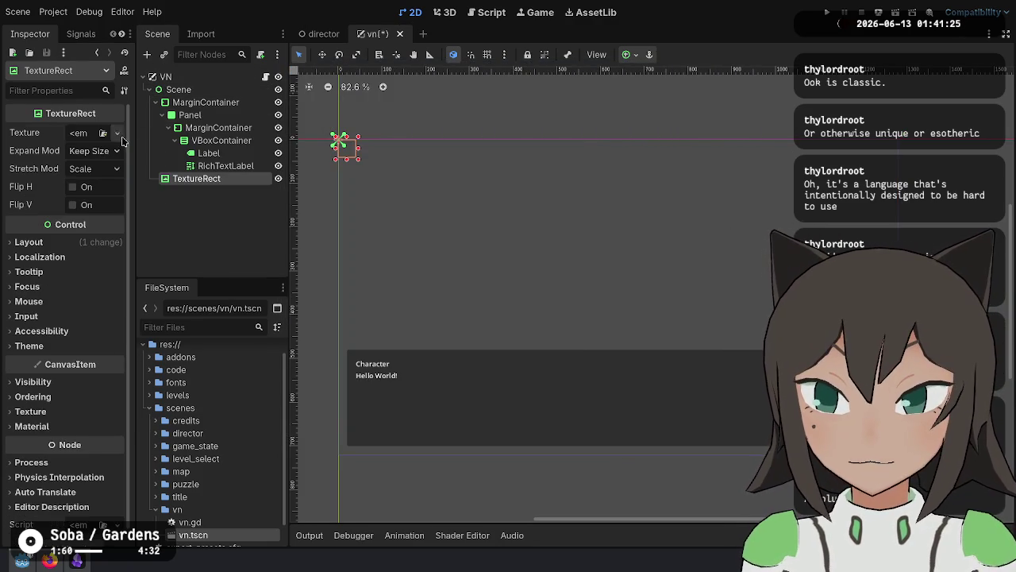
Give the TextureRect a PlaceholderTexture2D sized 400 × 600.
{"action": "left_click", "coordinate": [116, 132]}
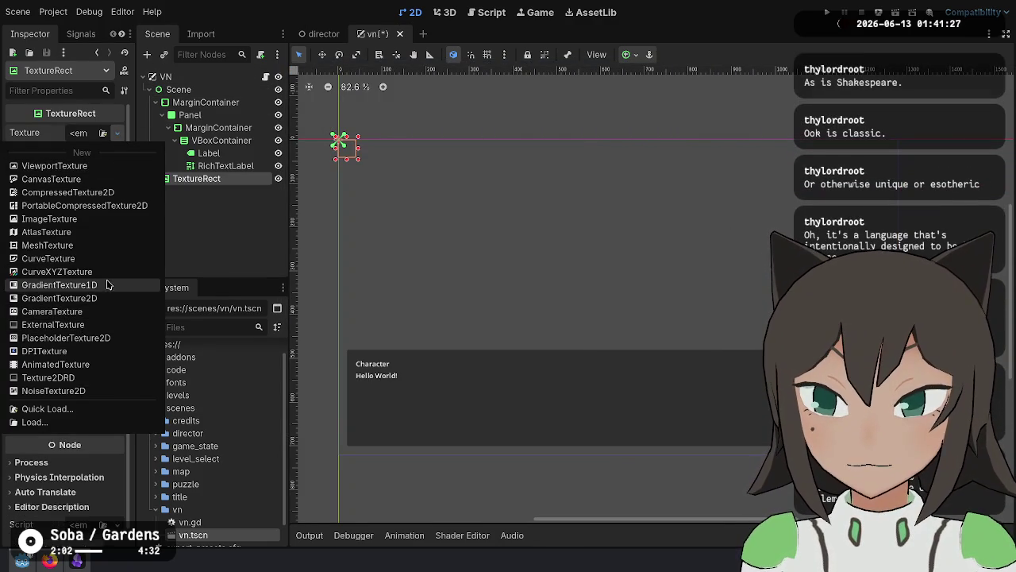
{"action": "left_click", "coordinate": [114, 339]}
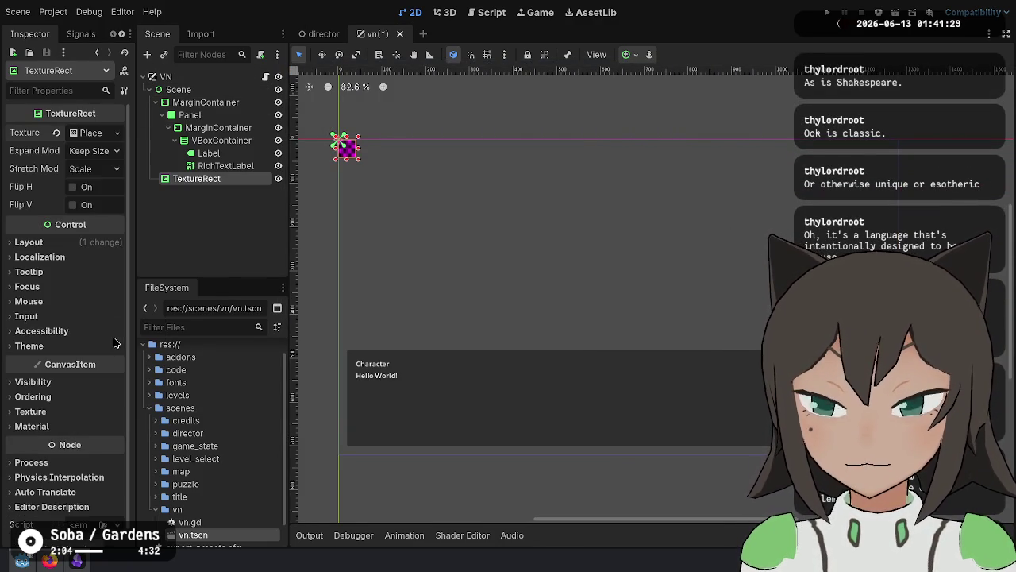
{"action": "left_click", "coordinate": [92, 134]}
{"action": "left_click", "coordinate": [100, 155]}
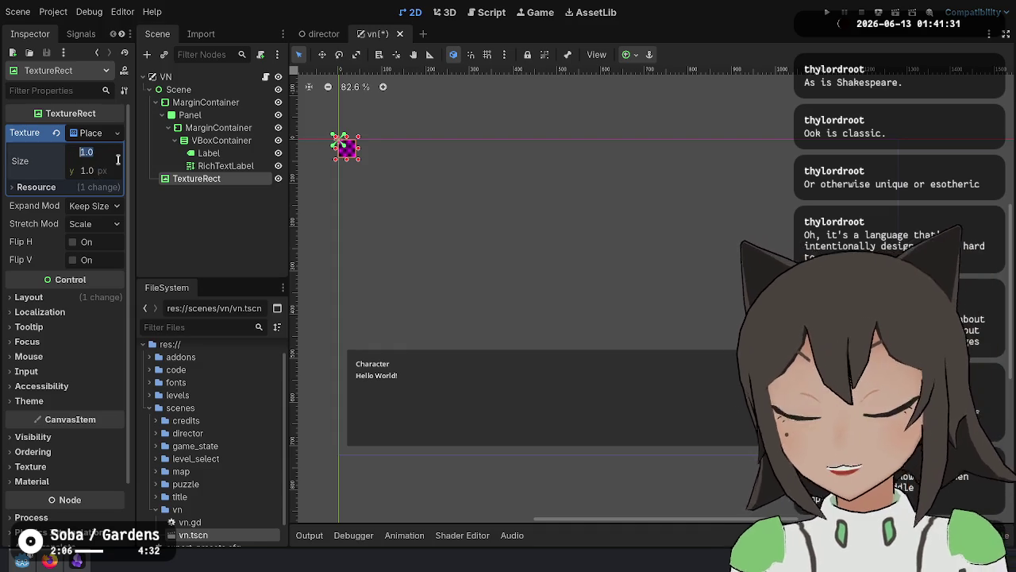
{"action": "type", "text": "0"}
{"action": "key", "text": "Tab"}
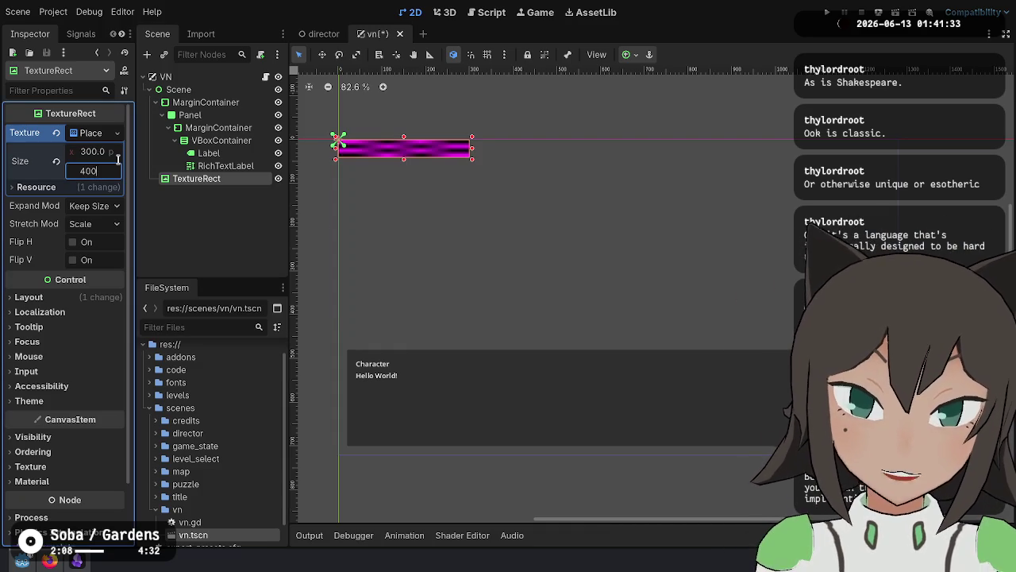
{"action": "type", "text": ".0"}
{"action": "key", "text": "Return"}
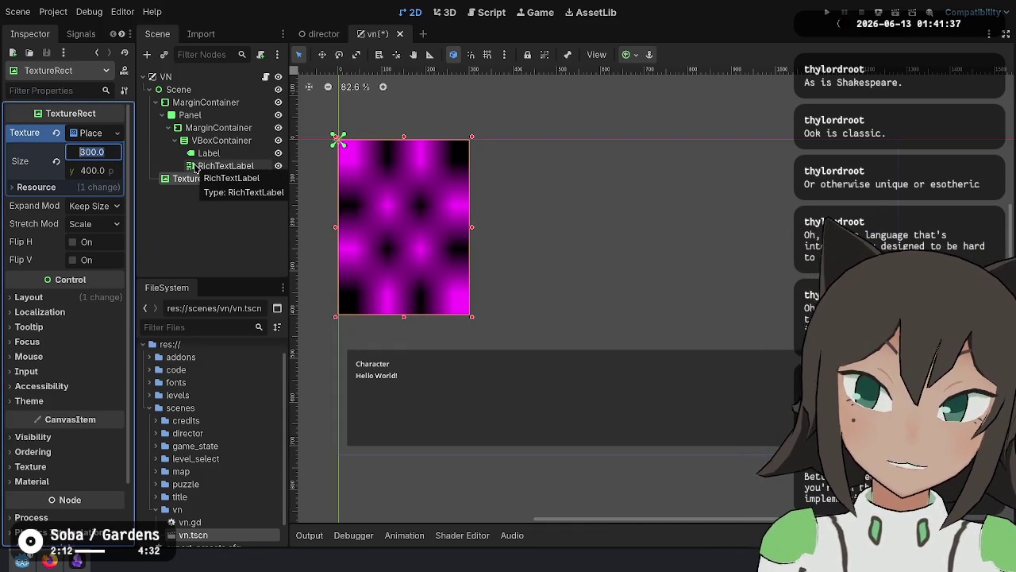
{"action": "type", "text": "400"}
{"action": "key", "text": "Tab"}
{"action": "type", "text": "600"}
{"action": "key", "text": "Return"}
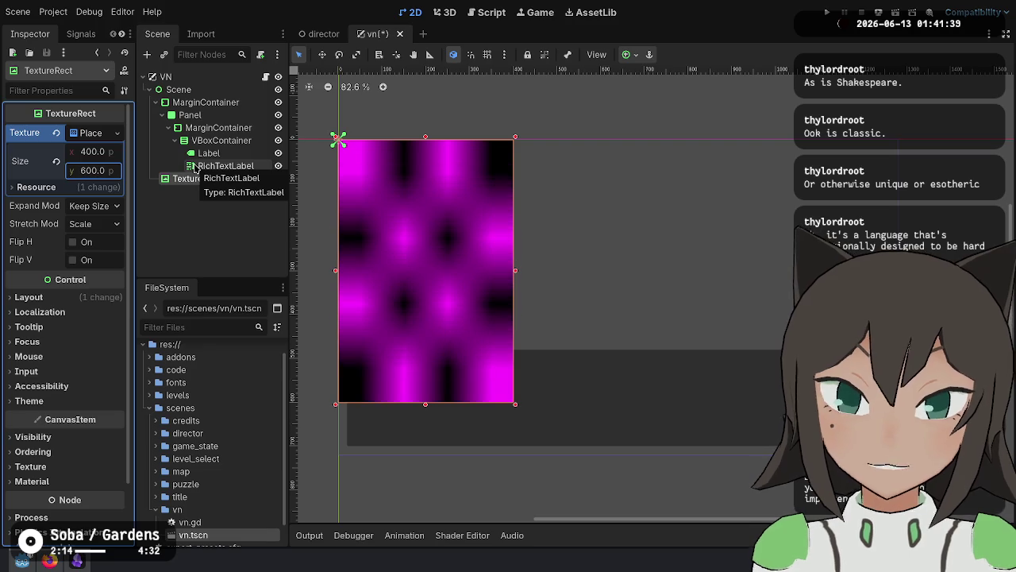
Move the TextureRect above the MarginContainer in the scene tree.
{"action": "mouse_move", "coordinate": [196, 178]}
{"action": "left_mouse_down"}
{"action": "mouse_move", "coordinate": [228, 109]}
{"action": "mouse_move", "coordinate": [206, 95]}
{"action": "left_mouse_up"}
{"action": "left_click", "coordinate": [115, 133]}
{"action": "key", "text": "Escape"}
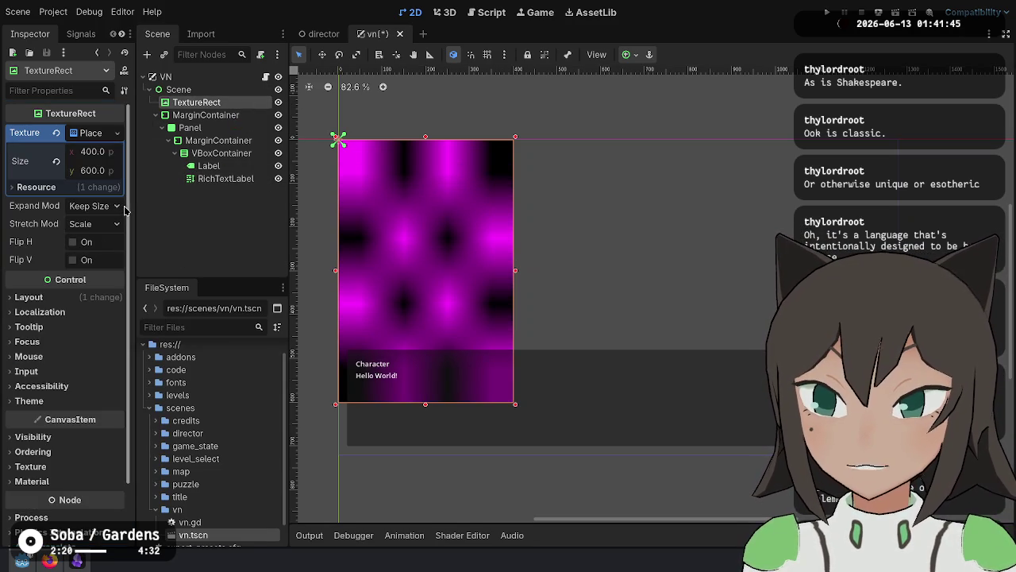
Anchor the TextureRect to the Bottom Left preset and save.
{"action": "left_click", "coordinate": [94, 300]}
{"action": "left_click", "coordinate": [96, 438]}
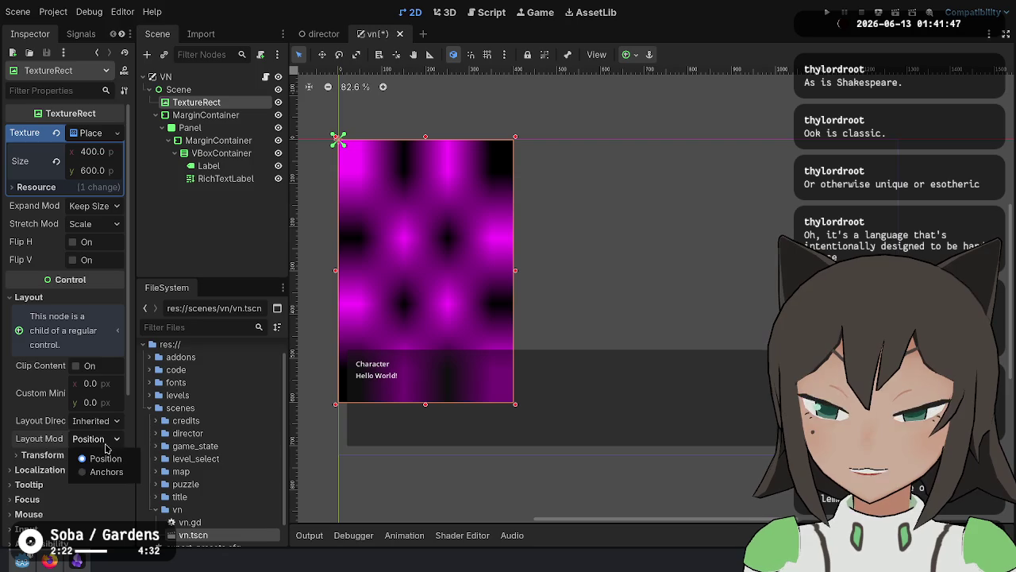
{"action": "left_click", "coordinate": [103, 472]}
{"action": "left_click", "coordinate": [95, 438]}
{"action": "left_click", "coordinate": [99, 457]}
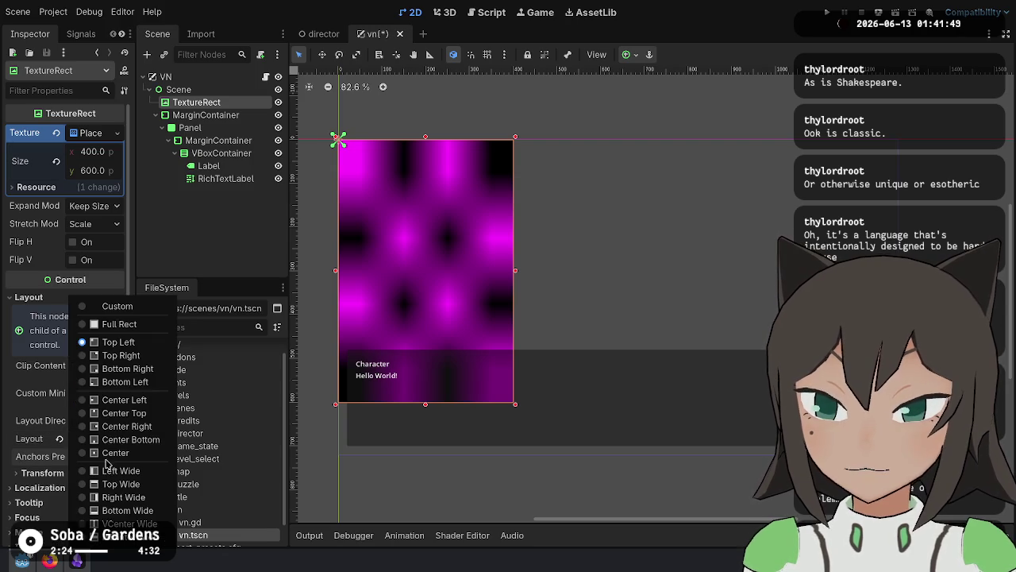
{"action": "left_click", "coordinate": [124, 382]}
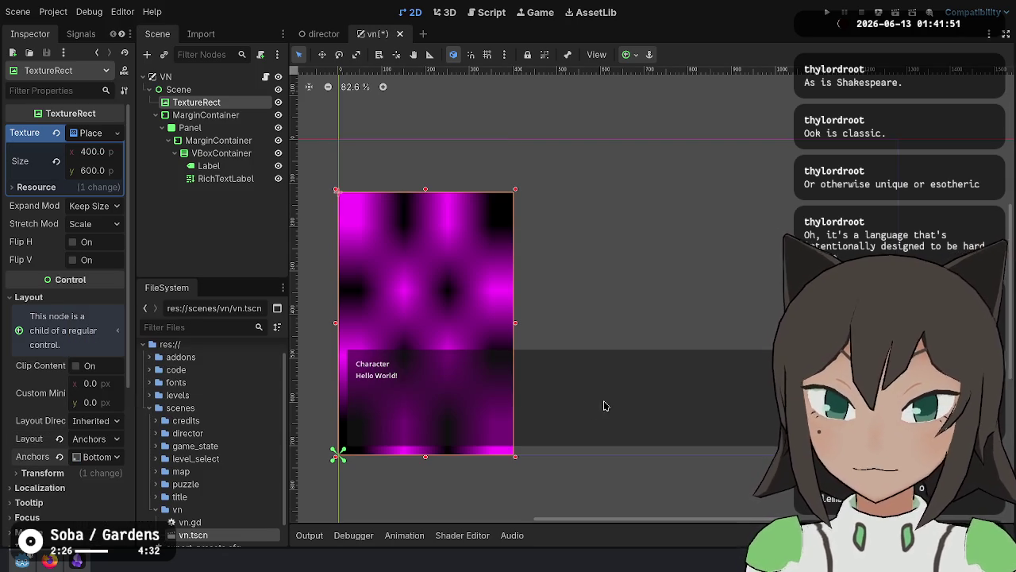
{"action": "key", "text": "ctrl+s"}
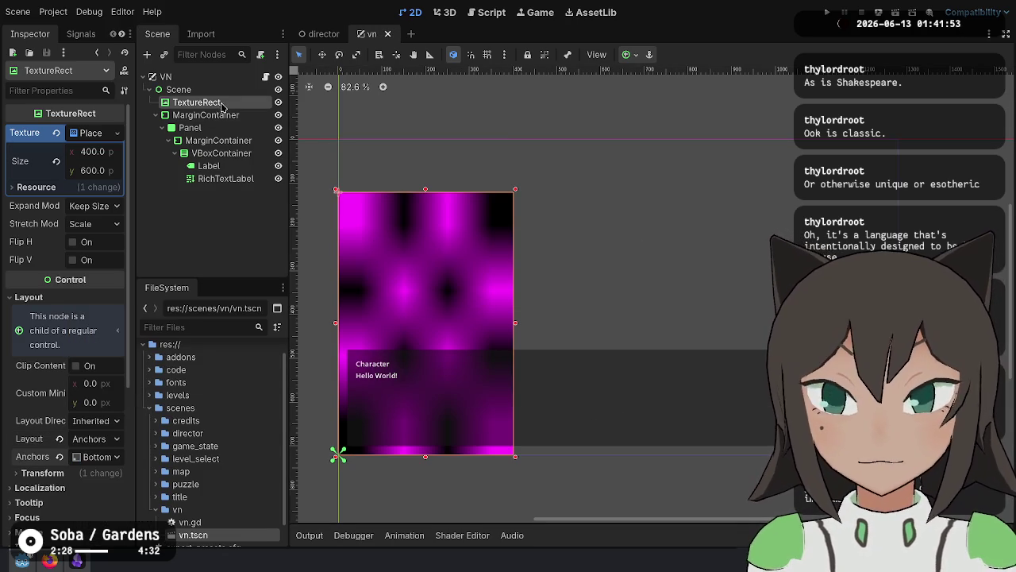
Rename the TextureRect LeftCharacter and duplicate it as RightCharacter.
{"action": "double_click", "coordinate": [221, 103]}
{"action": "type", "text": "LeftC"}
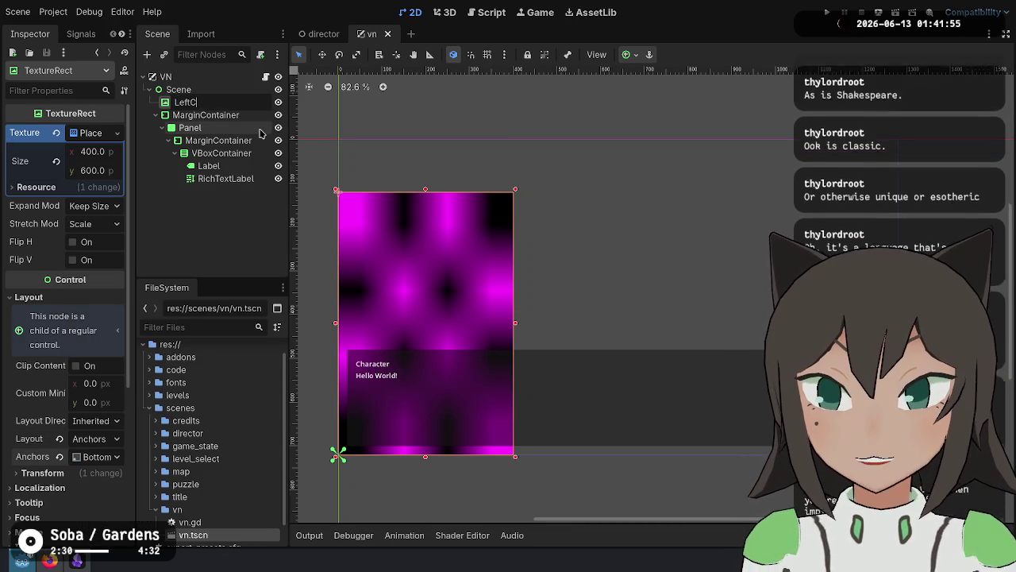
{"action": "type", "text": "haracter"}
{"action": "key", "text": "Return"}
{"action": "key", "text": "ctrl+d"}
{"action": "key", "text": "F2"}
{"action": "type", "text": "R"}
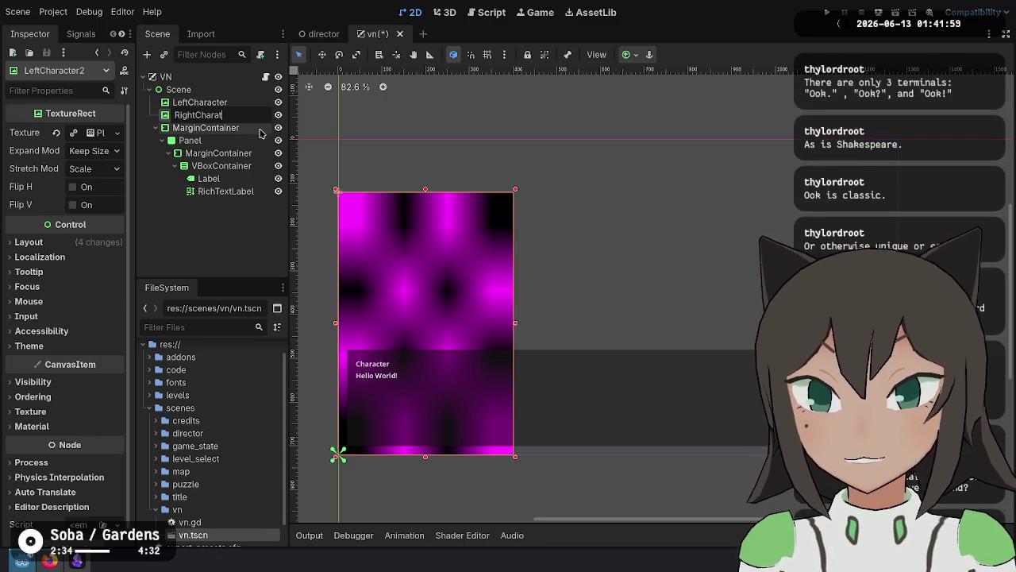
{"action": "type", "text": "r"}
{"action": "key", "text": "Return"}
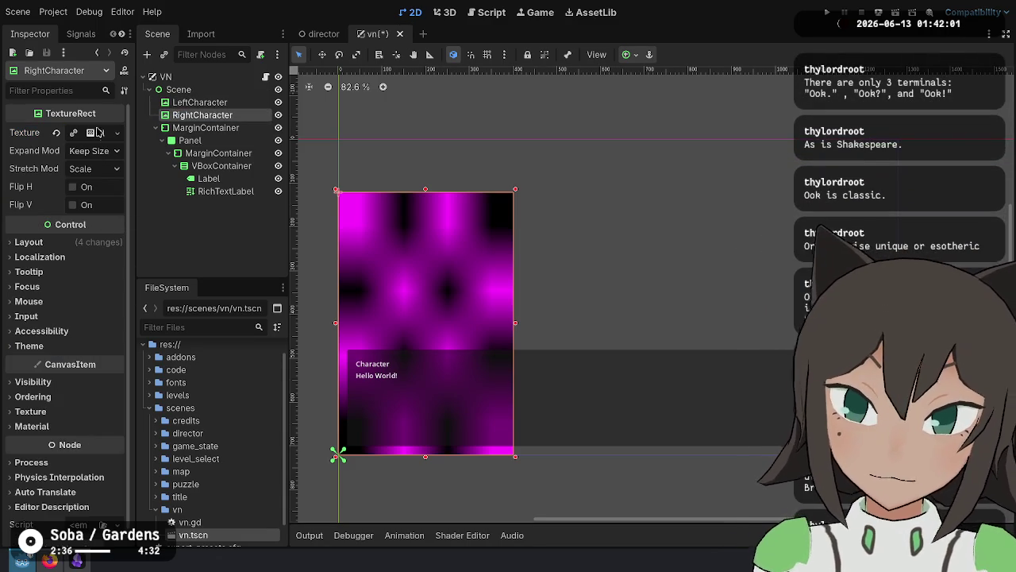
Anchor RightCharacter to the Bottom Right preset and save the scene.
{"action": "left_click", "coordinate": [90, 242]}
{"action": "left_click", "coordinate": [97, 401]}
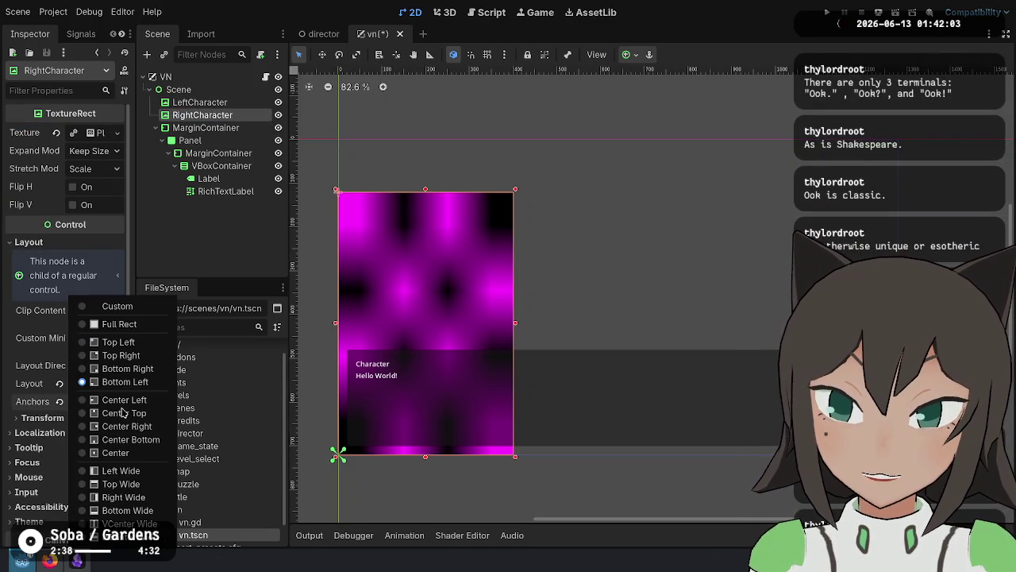
{"action": "left_click", "coordinate": [95, 370]}
{"action": "key", "text": "ctrl+s"}
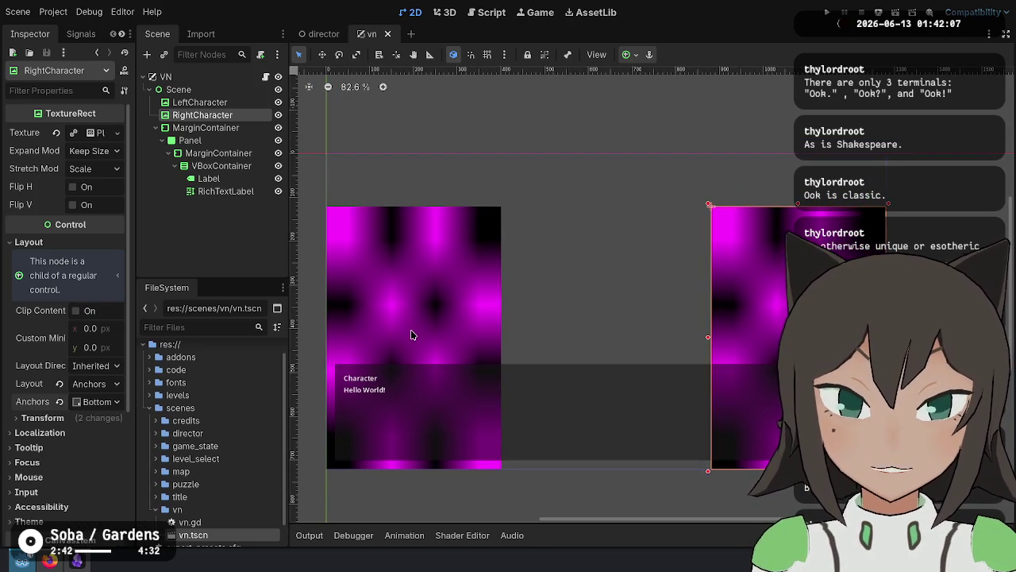
Set LeftCharacter's Transform Position x to 100 and save the vn scene.
{"action": "left_click", "coordinate": [241, 103]}
{"action": "left_click", "coordinate": [242, 89]}
{"action": "left_click", "coordinate": [242, 104]}
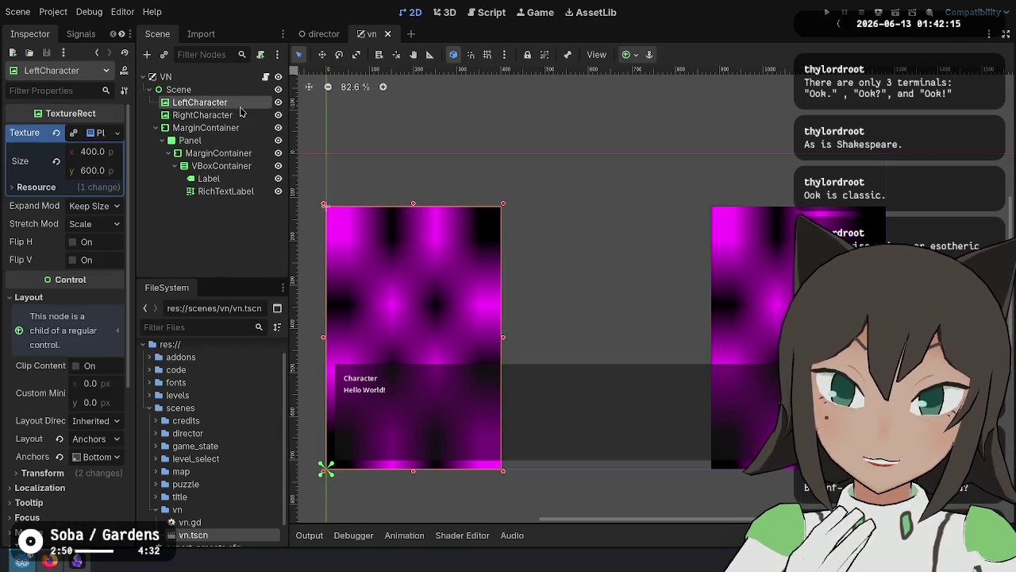
{"action": "left_click", "coordinate": [208, 90]}
{"action": "left_click", "coordinate": [208, 103]}
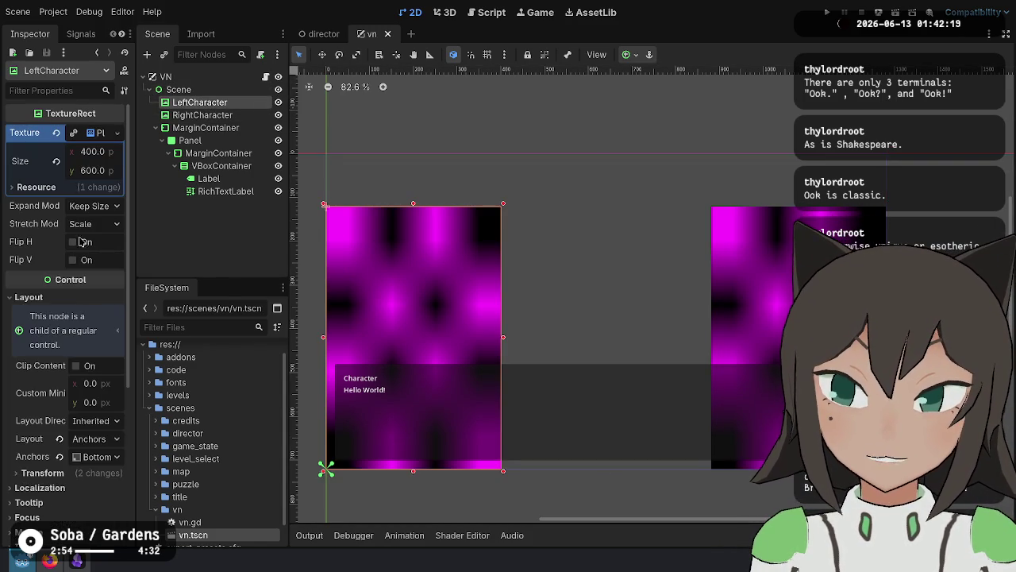
{"action": "scroll", "coordinate": [78, 426], "scroll_direction": "down", "scroll_amount": 2}
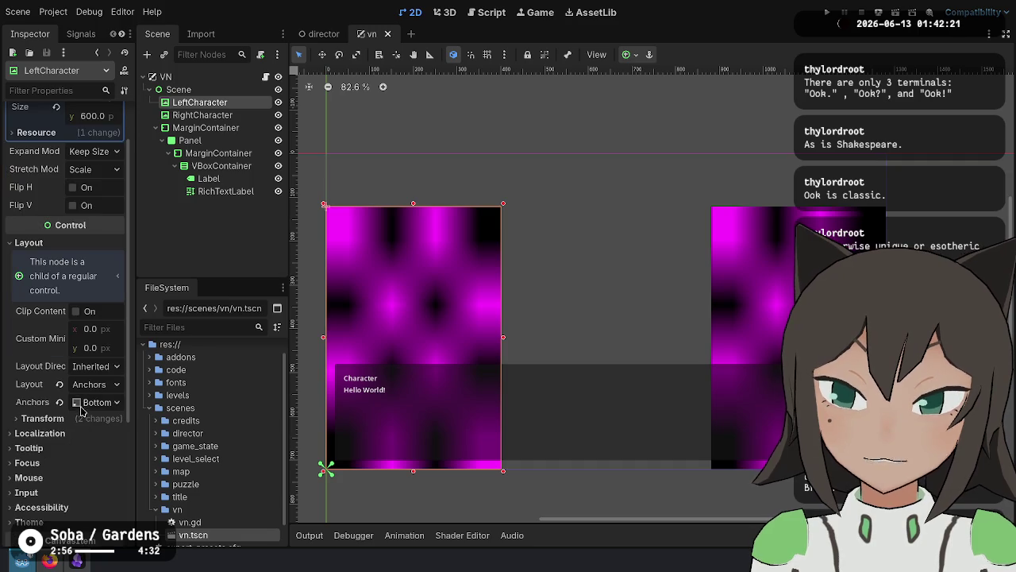
{"action": "left_click", "coordinate": [78, 421]}
{"action": "scroll", "coordinate": [77, 423], "scroll_direction": "down", "scroll_amount": 4}
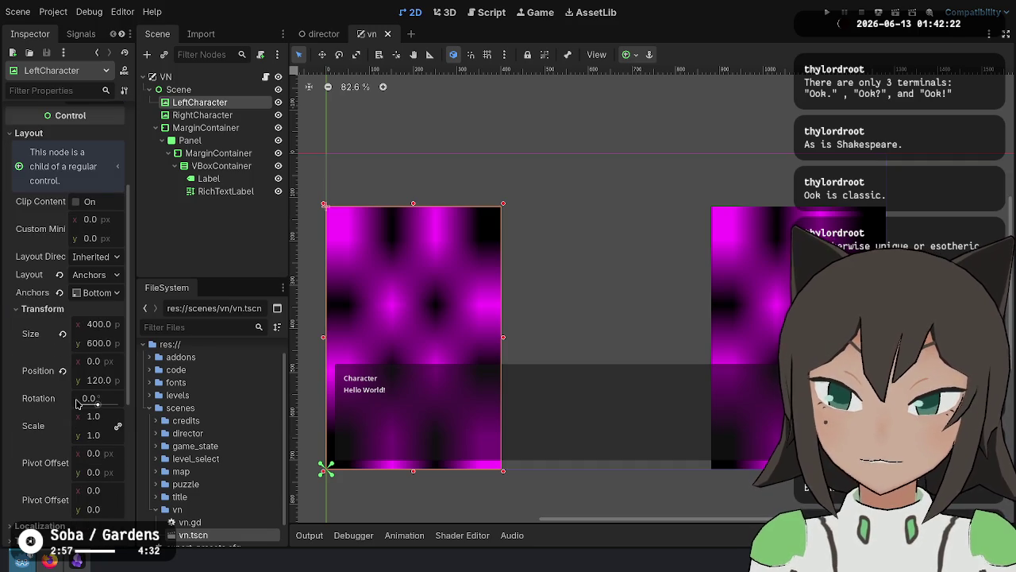
{"action": "left_click", "coordinate": [108, 362]}
{"action": "type", "text": "00"}
{"action": "key", "text": "Return"}
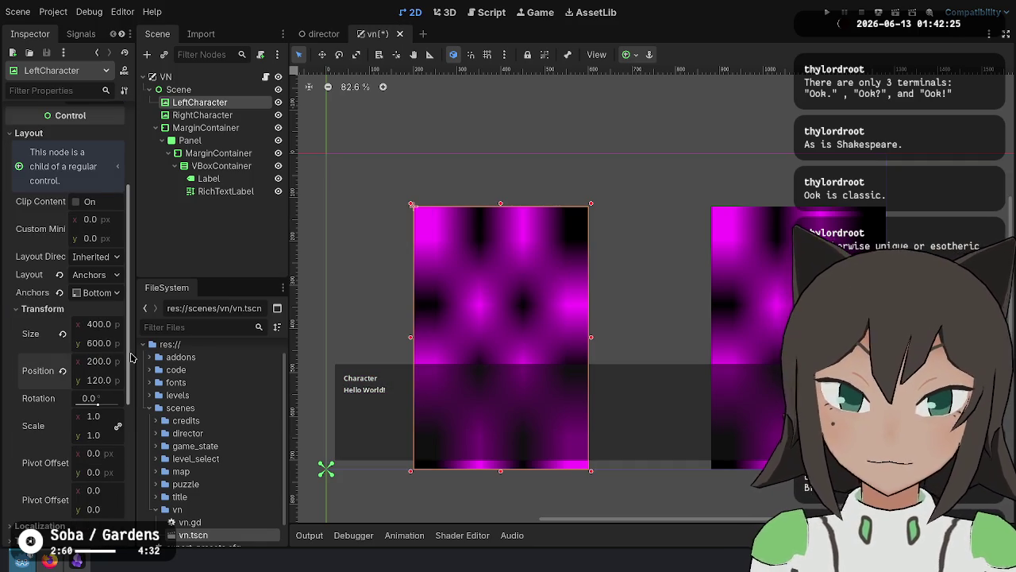
{"action": "left_click", "coordinate": [103, 362]}
{"action": "type", "text": "100"}
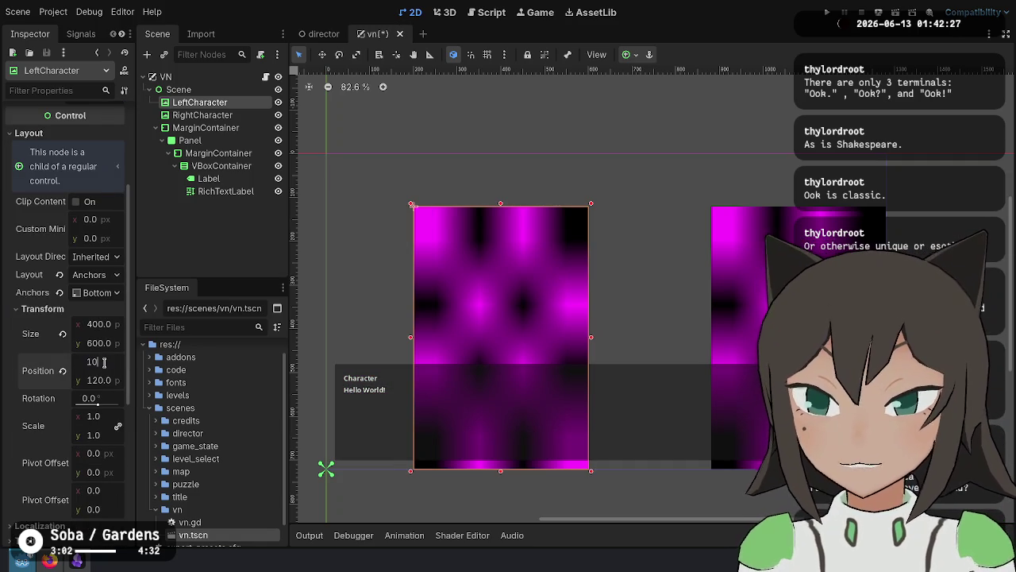
{"action": "key", "text": "Return"}
{"action": "key", "text": "ctrl+s"}
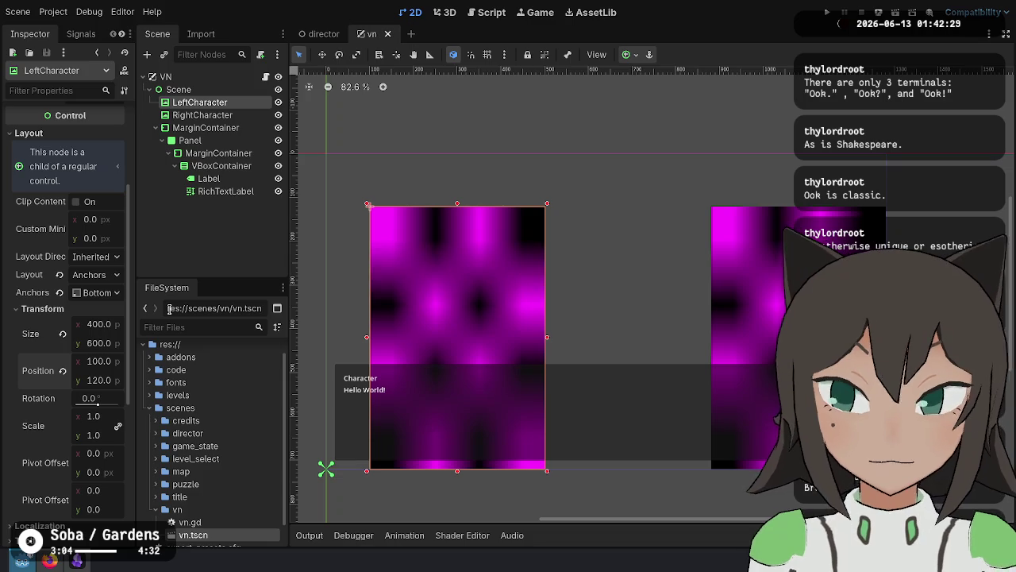
Set RightCharacter's Position x to 780, save, and run the project.
{"action": "left_click", "coordinate": [202, 115]}
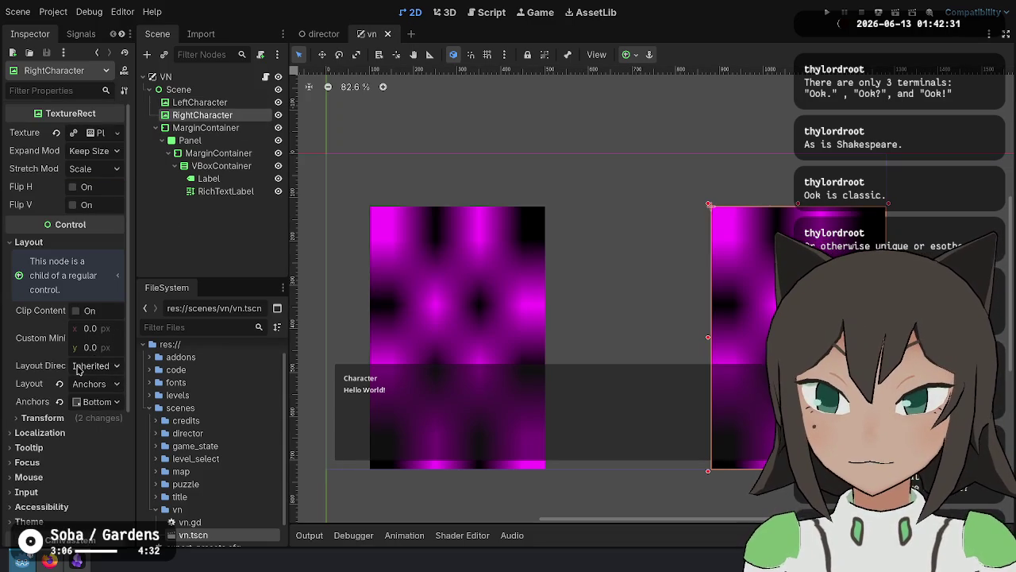
{"action": "left_click", "coordinate": [79, 418]}
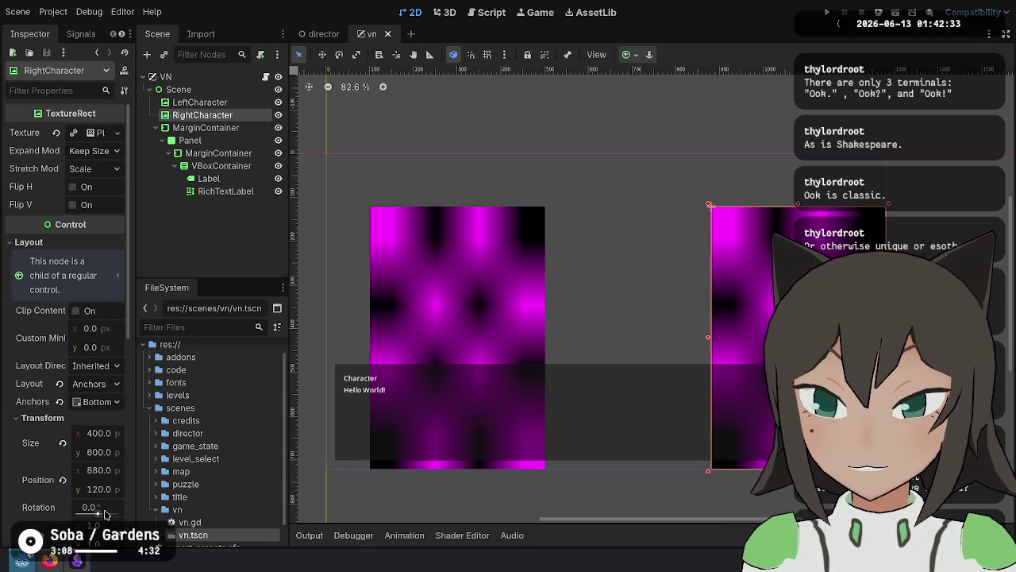
{"action": "left_click", "coordinate": [102, 471]}
{"action": "type", "text": "780"}
{"action": "key", "text": "Return"}
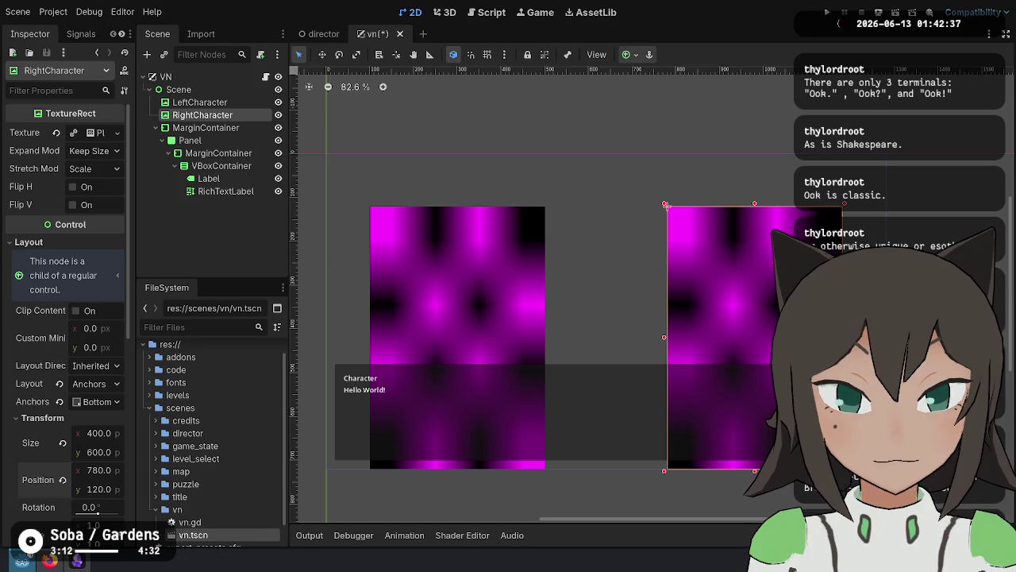
{"action": "key", "text": "ctrl+s"}
{"action": "left_click", "coordinate": [826, 12]}
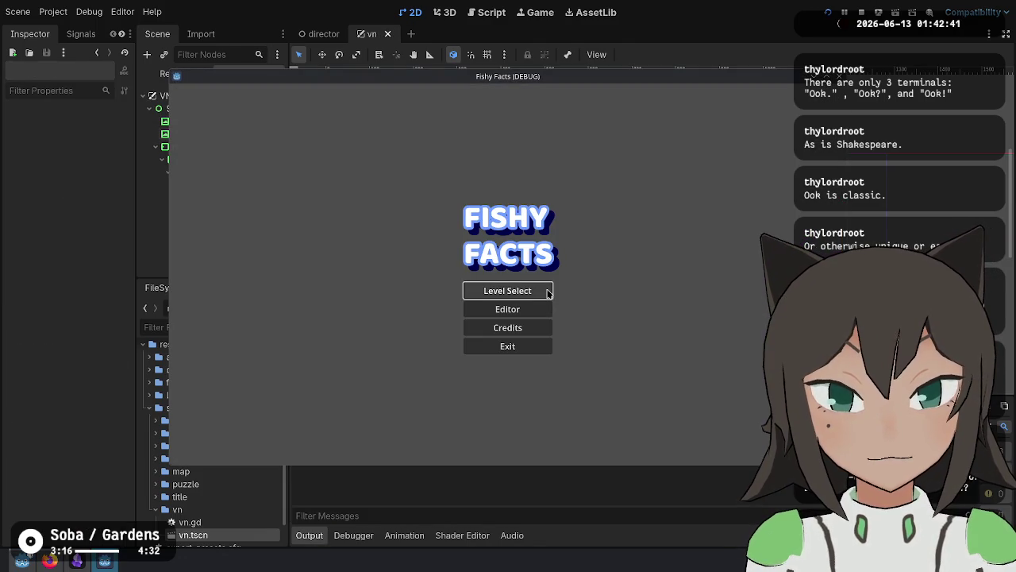
{"action": "left_click", "coordinate": [861, 13]}
{"action": "left_click", "coordinate": [896, 12]}
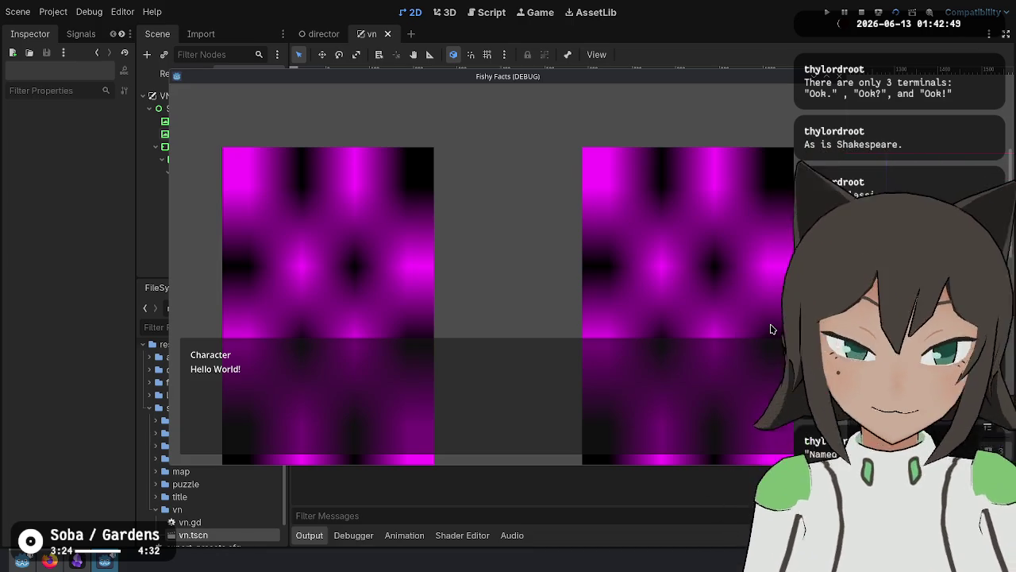
{"action": "mouse_move", "coordinate": [665, 199]}
{"action": "left_mouse_down"}
{"action": "mouse_move", "coordinate": [572, 186]}
{"action": "mouse_move", "coordinate": [526, 193]}
{"action": "left_mouse_up"}
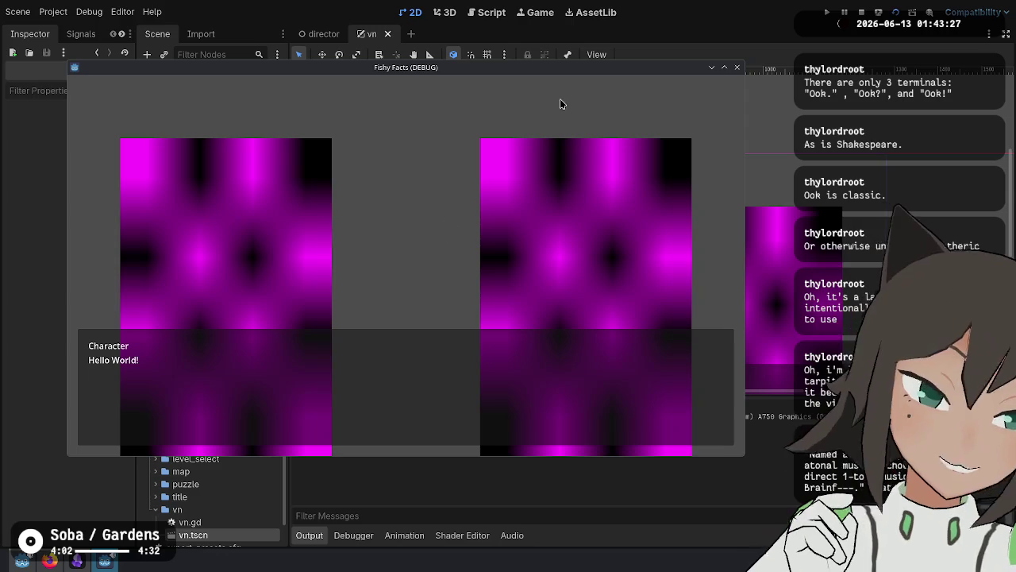
{"action": "left_click", "coordinate": [877, 11]}
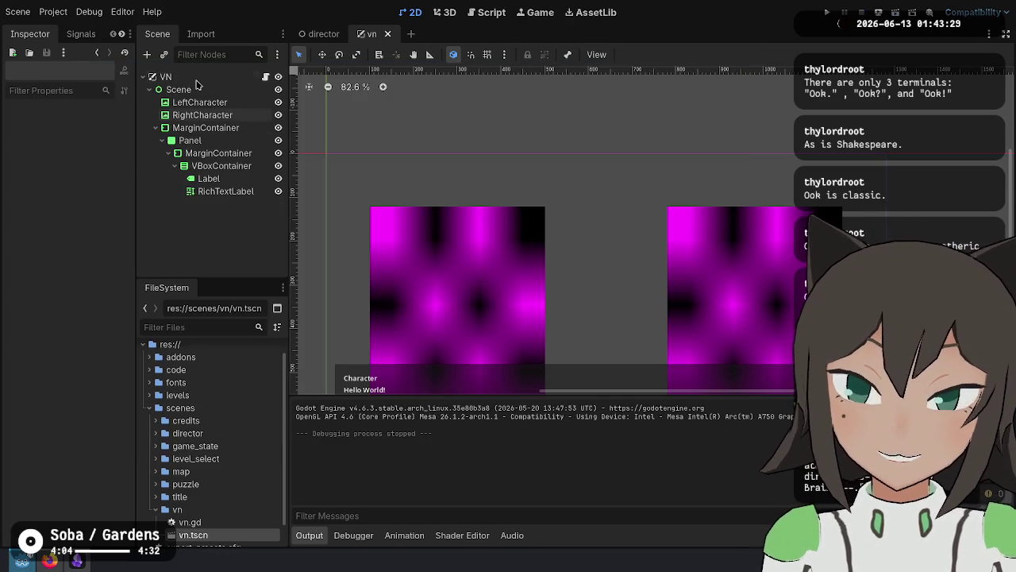
Add 'var dialog: VNDialog' on line 4 of vn.gd and save the script.
{"action": "left_click", "coordinate": [266, 76]}
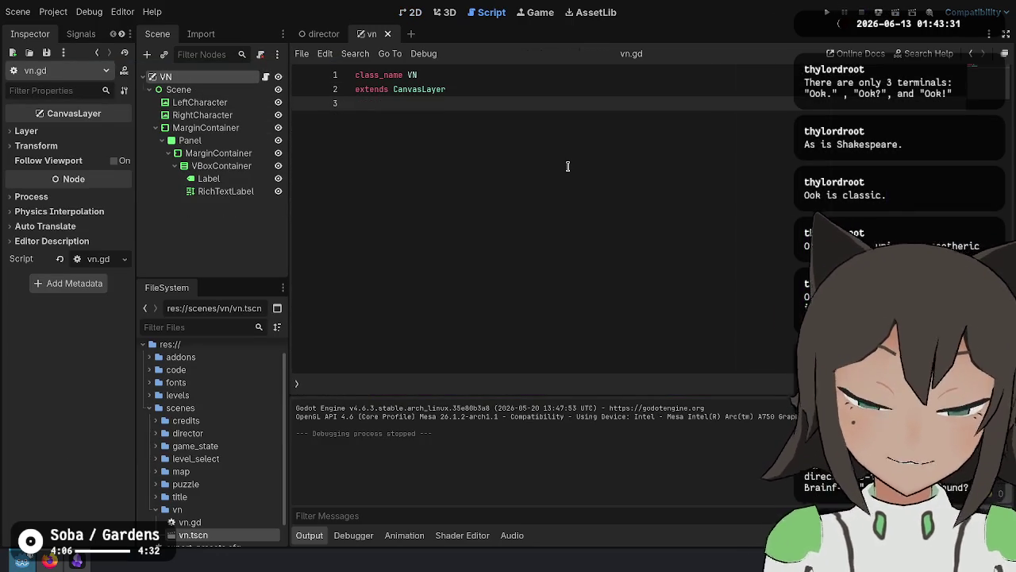
{"action": "key", "text": "Return"}
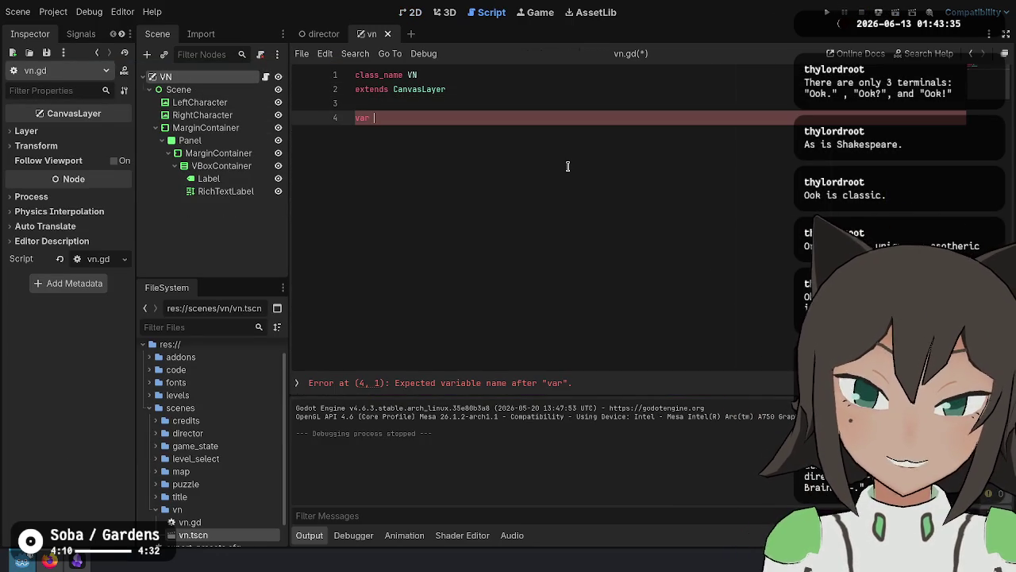
{"action": "type", "text": "var Di"}
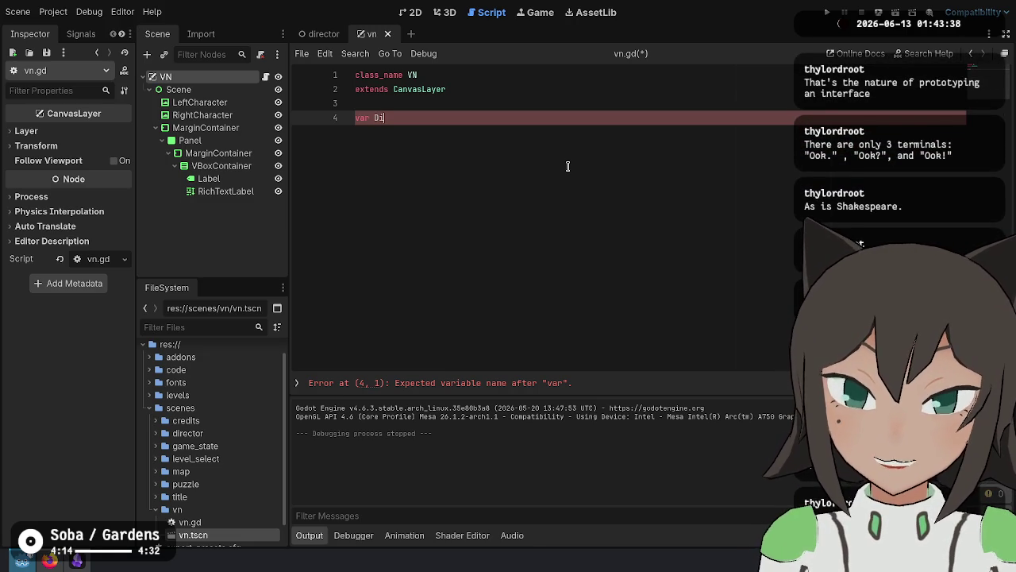
{"action": "key", "text": "BackSpace"}
{"action": "type", "text": "dial"}
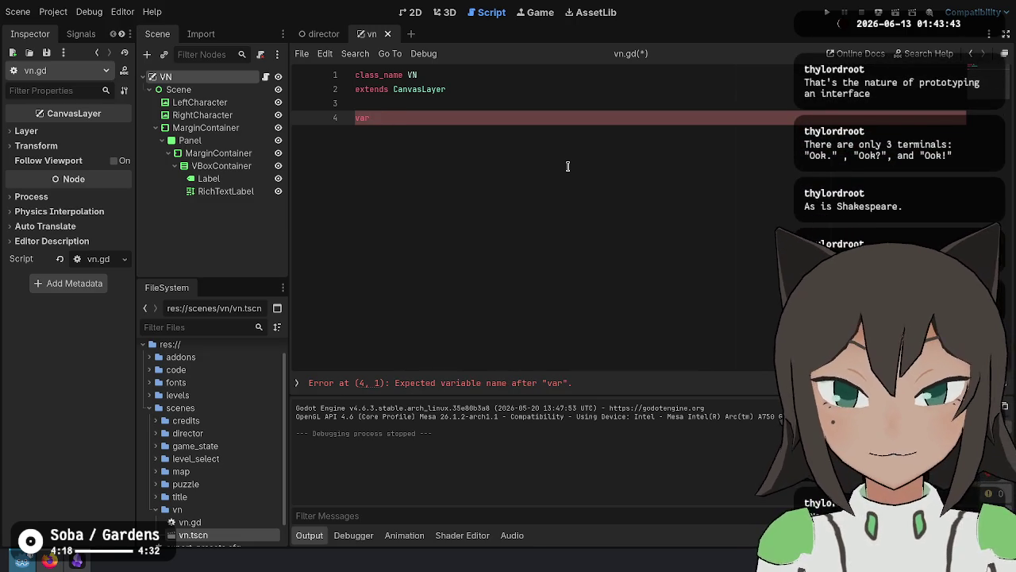
{"action": "type", "text": "og"}
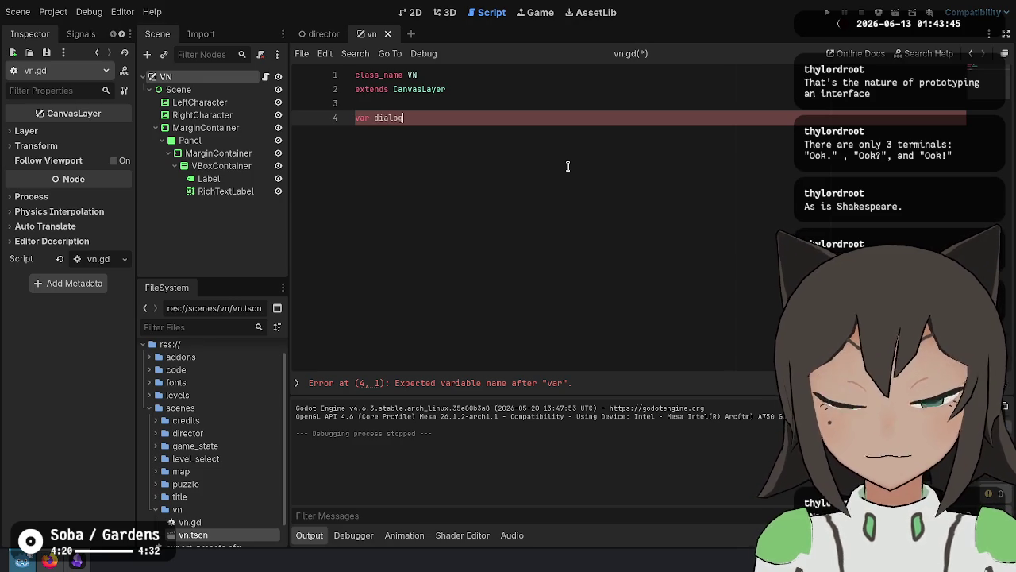
{"action": "type", "text": ": Dialog"}
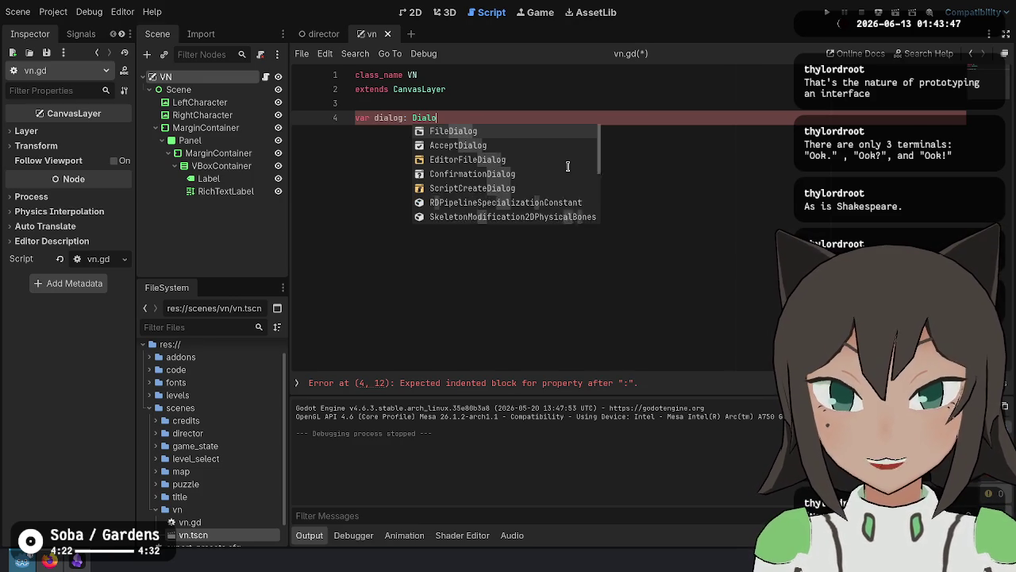
{"action": "key", "text": "Escape"}
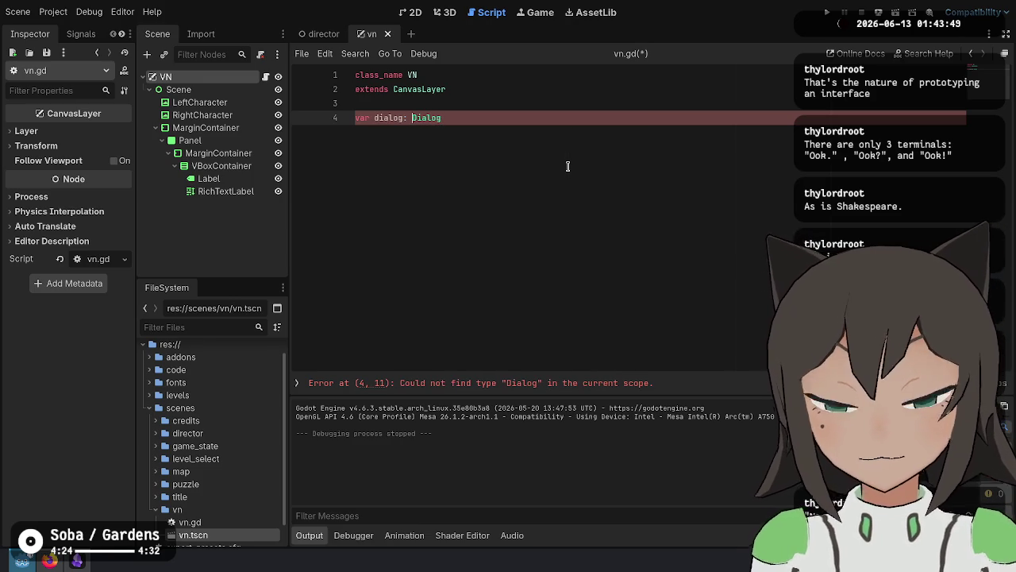
{"action": "key", "text": "ctrl+Left"}
{"action": "type", "text": "VN"}
{"action": "key", "text": "Escape"}
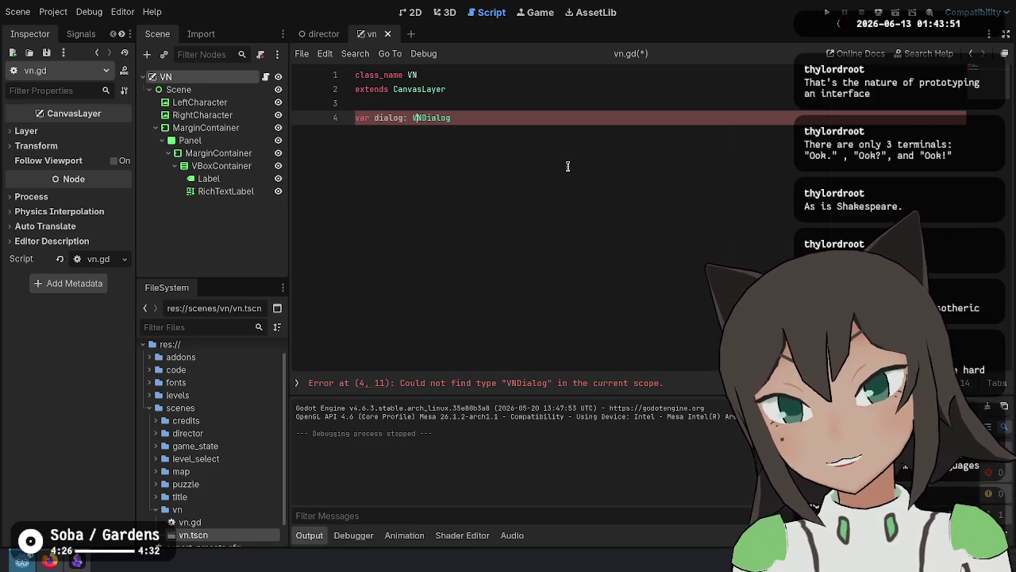
{"action": "key", "text": "ctrl+s"}
{"action": "scroll", "coordinate": [214, 484], "scroll_direction": "down", "scroll_amount": 2}
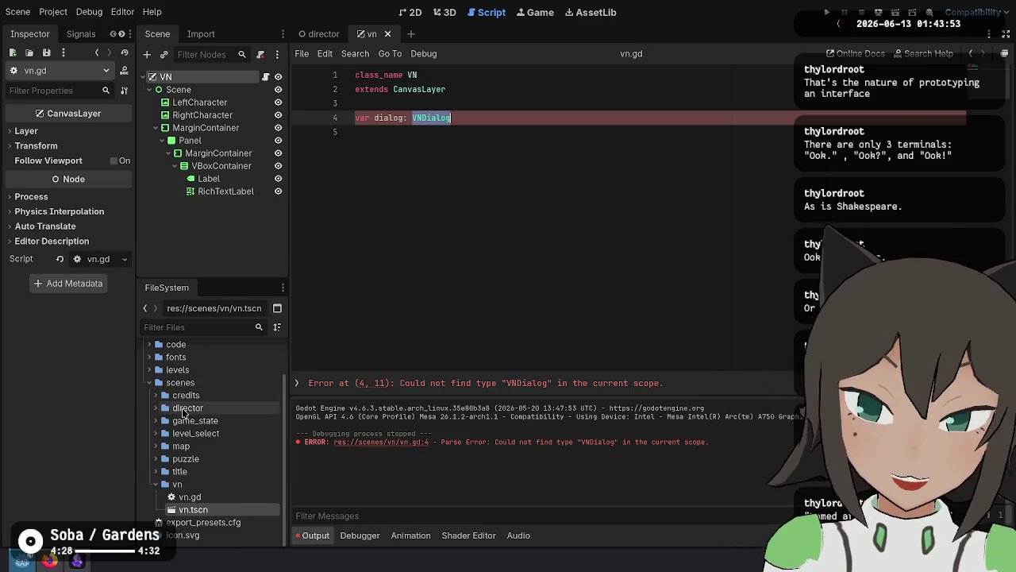
{"action": "right_click", "coordinate": [215, 484]}
Create a new script named vn_dialog.gd in the vn folder.
{"action": "mouse_move", "coordinate": [345, 349]}
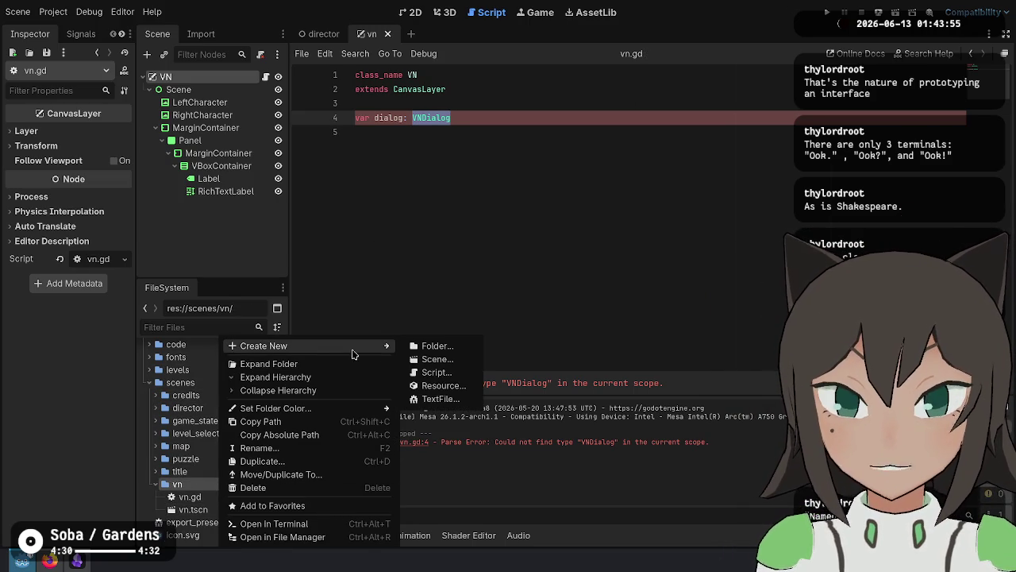
{"action": "left_click", "coordinate": [467, 375]}
{"action": "type", "text": "vn_dialog.gd"}
{"action": "left_click", "coordinate": [467, 376]}
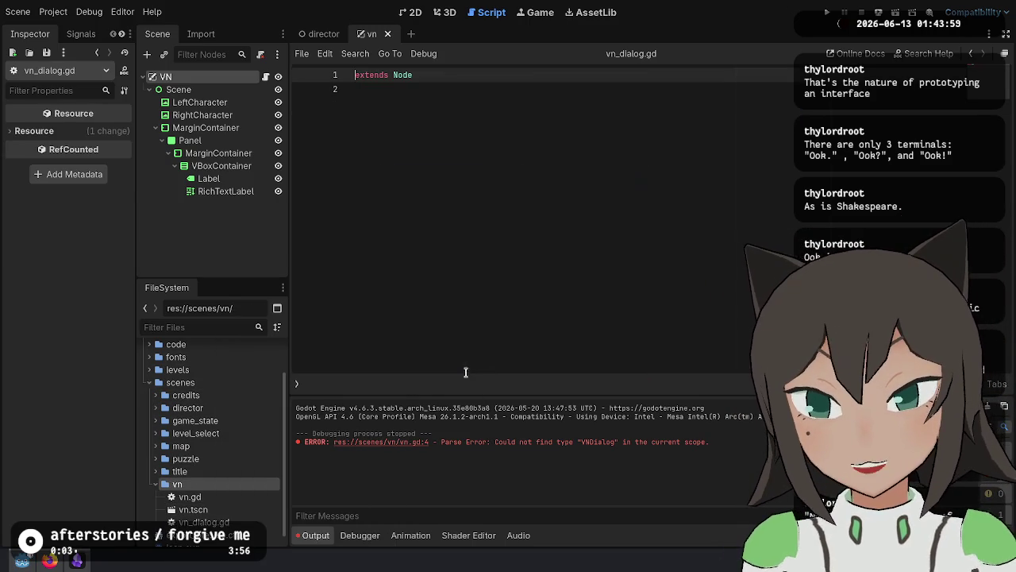
Make the script 'class_name VNDialog' extending Resource instead of Node.
{"action": "key", "text": "Up"}
{"action": "key", "text": "Return"}
{"action": "key", "text": "Up"}
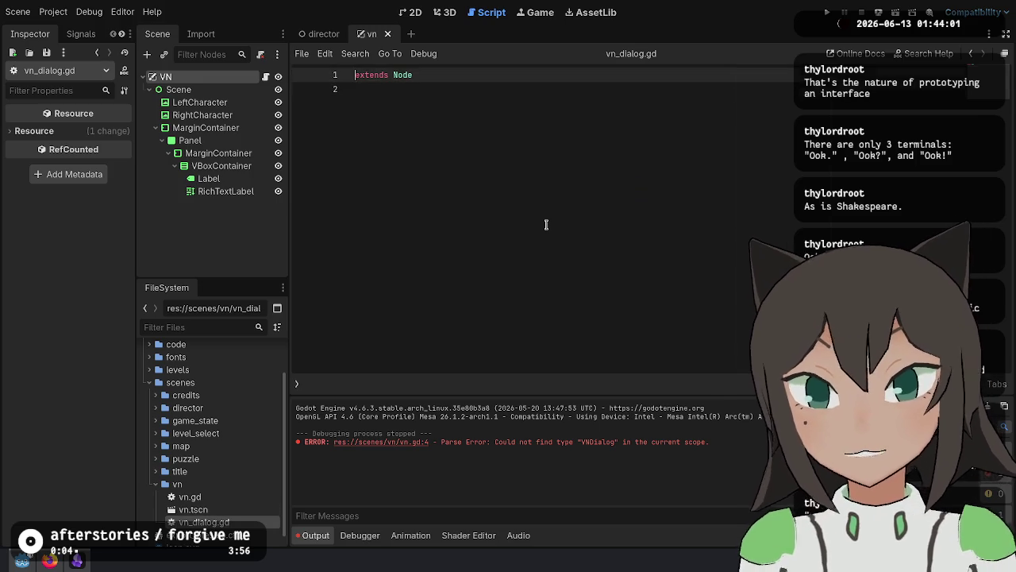
{"action": "type", "text": "VNDialogclass_name"}
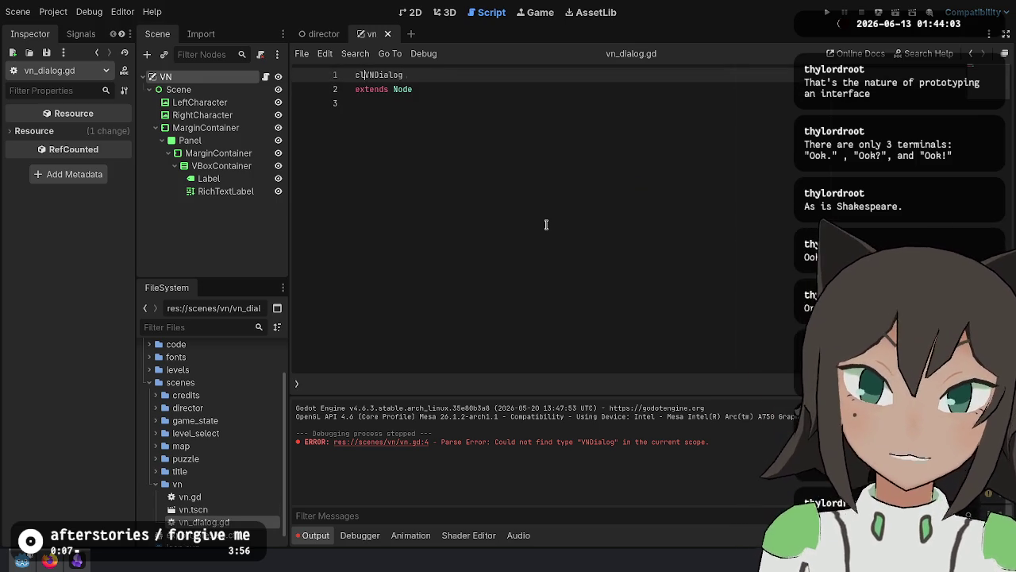
{"action": "key", "text": "shift+Right"}
{"action": "key", "text": "shift+Right"}
{"action": "type", "text": "Resource"}
{"action": "key", "text": "Return"}
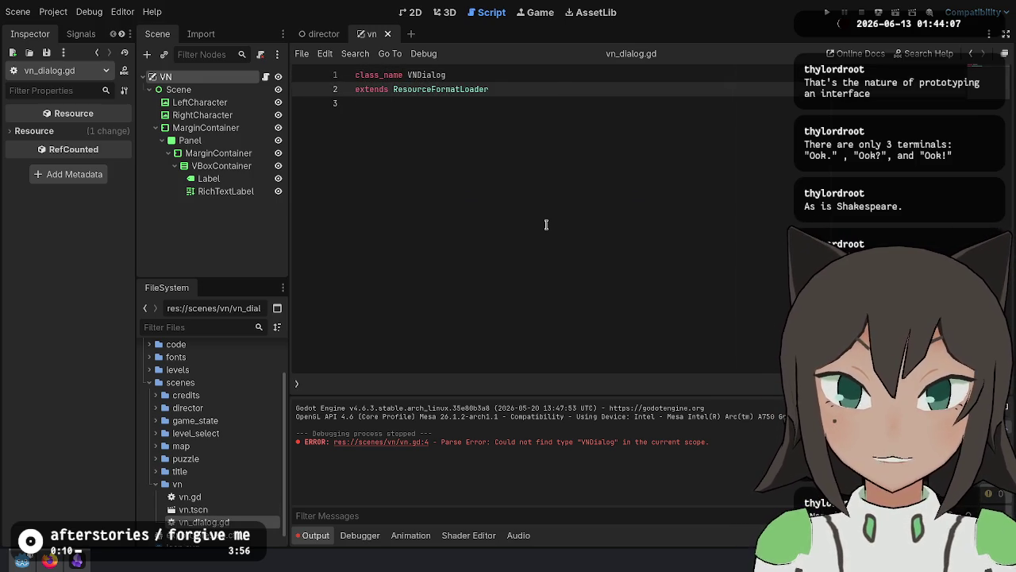
{"action": "key", "text": "ctrl+z"}
Declare an exported 'lines' Array variable in VNDialog.
{"action": "key", "text": "Return"}
{"action": "key", "text": "Return"}
{"action": "key", "text": "Up"}
{"action": "type", "text": "va"}
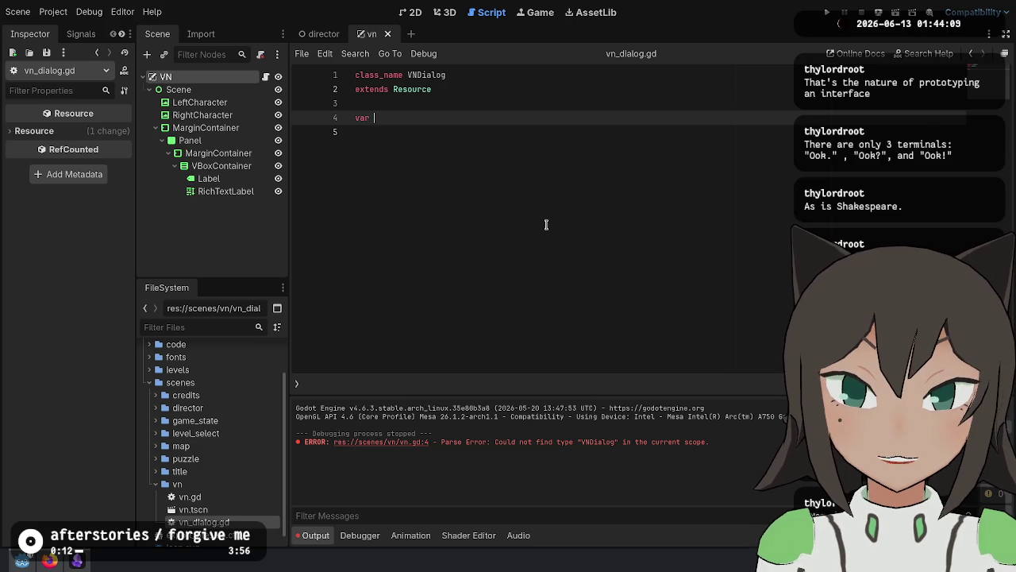
{"action": "type", "text": "@export"}
{"action": "key", "text": "End"}
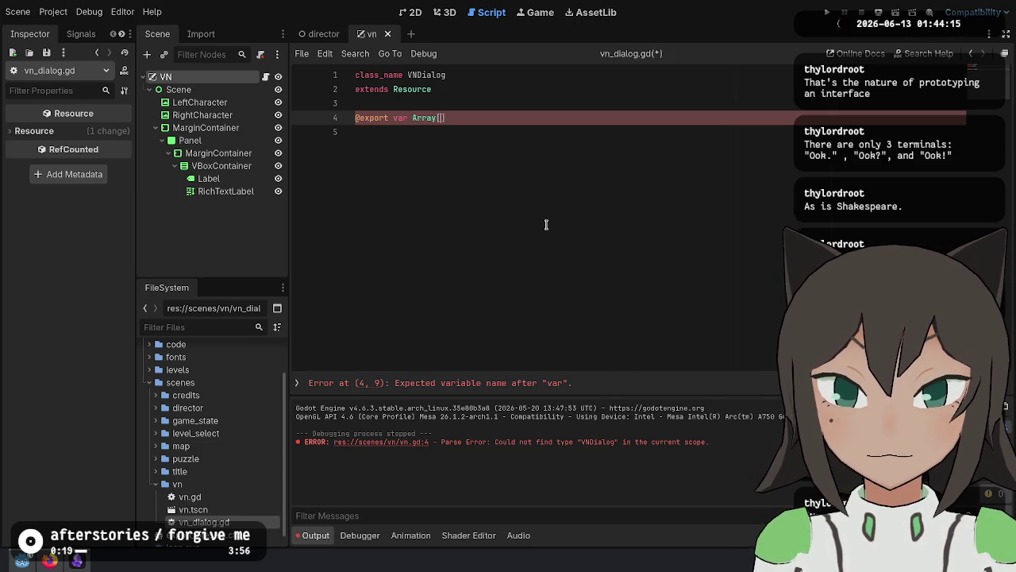
{"action": "type", "text": "ine"}
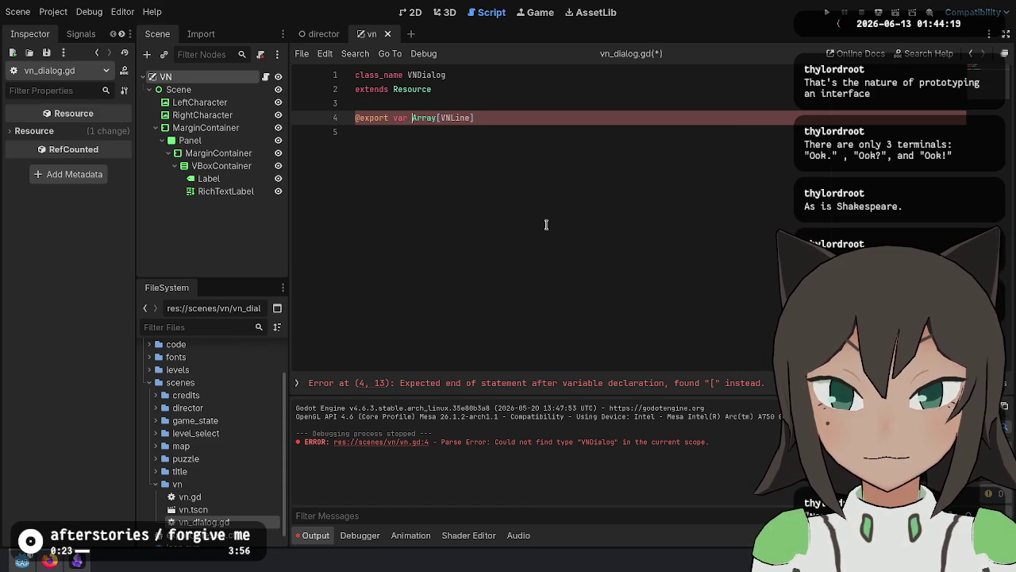
{"action": "key", "text": "ctrl+Left"}
{"action": "key", "text": "ctrl+Left"}
{"action": "key", "text": "ctrl+Left"}
{"action": "type", "text": "lines:"}
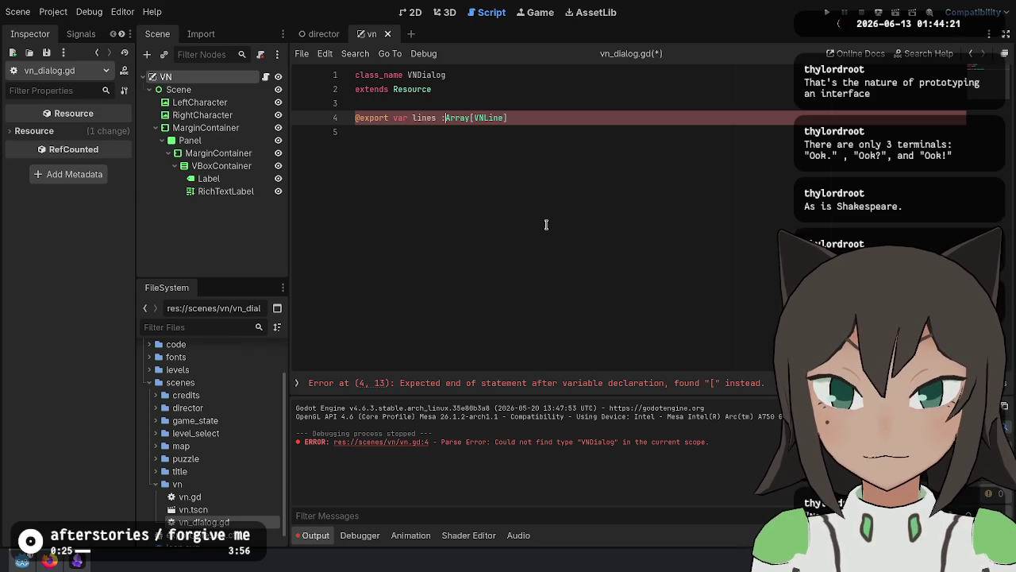
{"action": "key", "text": "End"}
{"action": "key", "text": "Return"}
{"action": "key", "text": "Return"}
{"action": "type", "text": "c"}
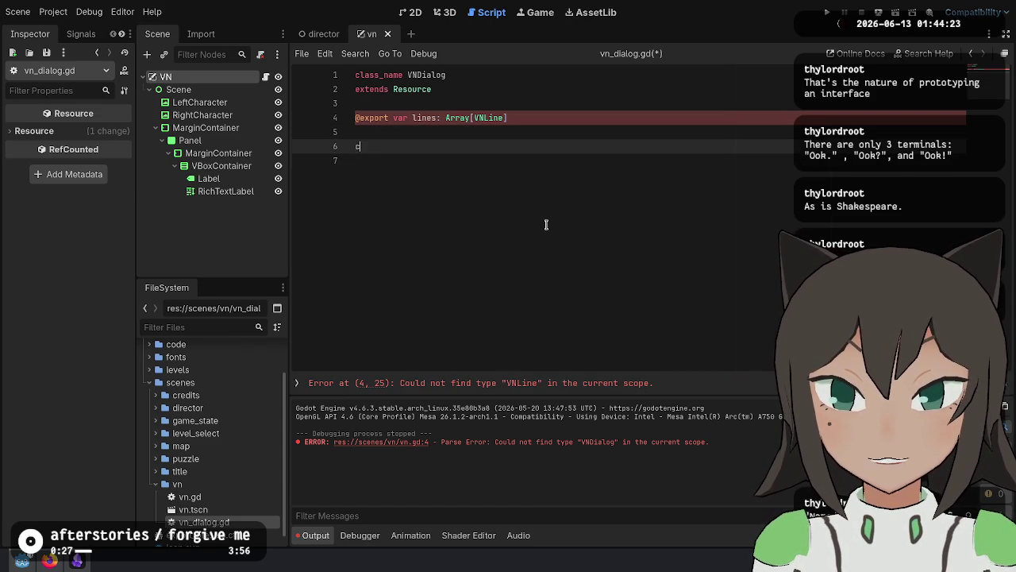
{"action": "type", "text": "lass VNLine "}
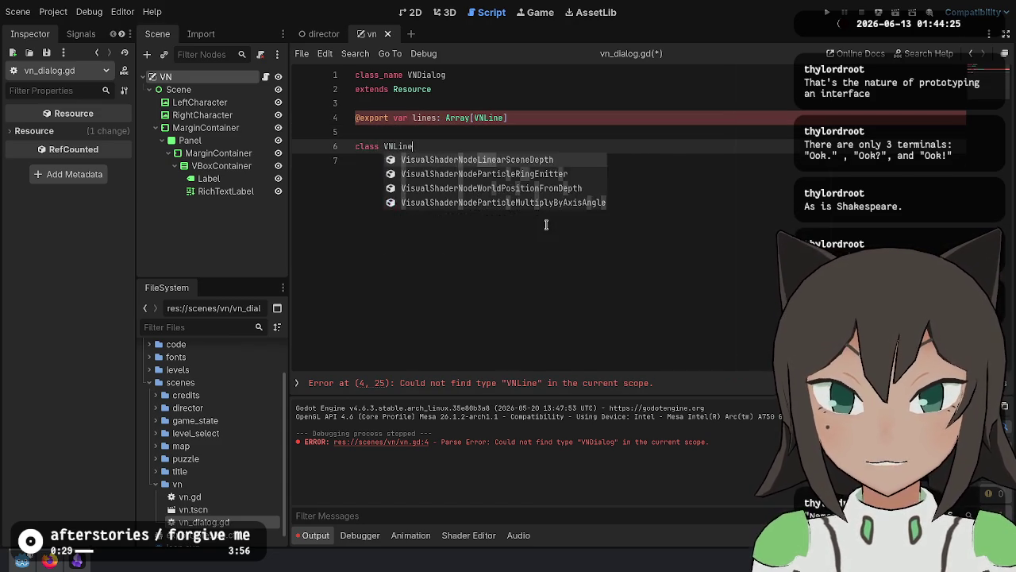
{"action": "type", "text": "extends "}
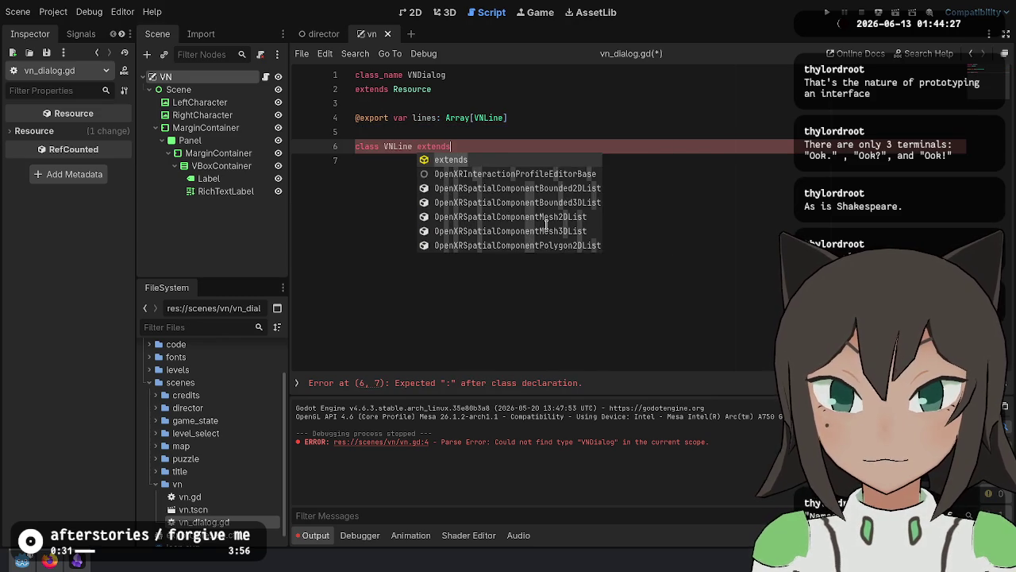
{"action": "type", "text": "Resource:"}
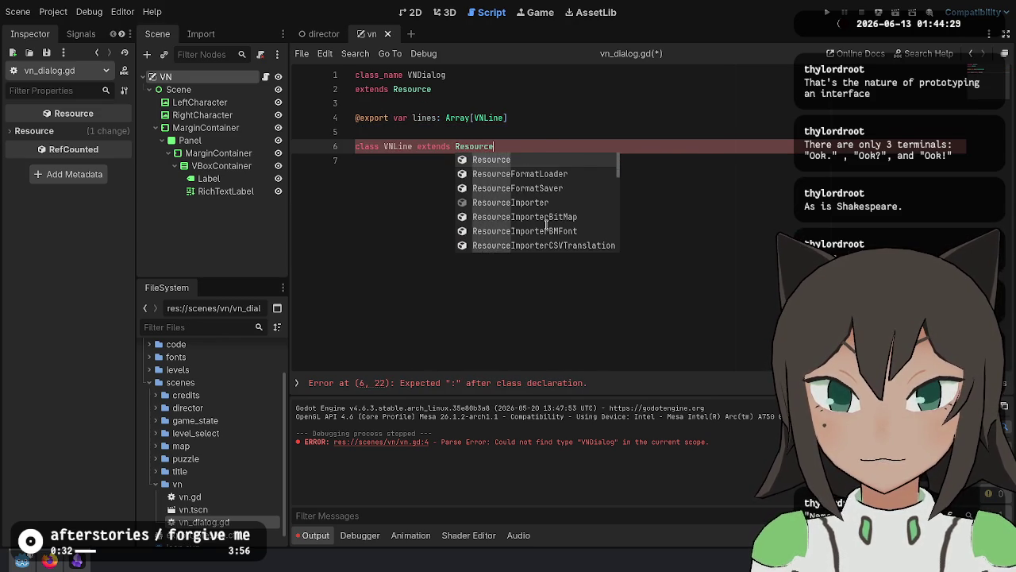
{"action": "key", "text": "Return"}
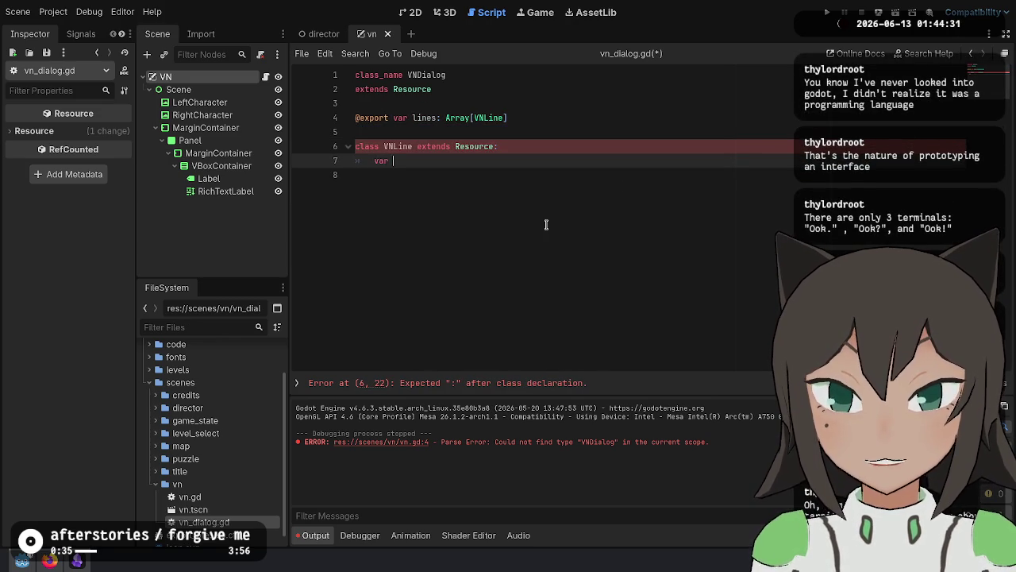
{"action": "key", "text": "Home"}
{"action": "type", "text": "@export var text"}
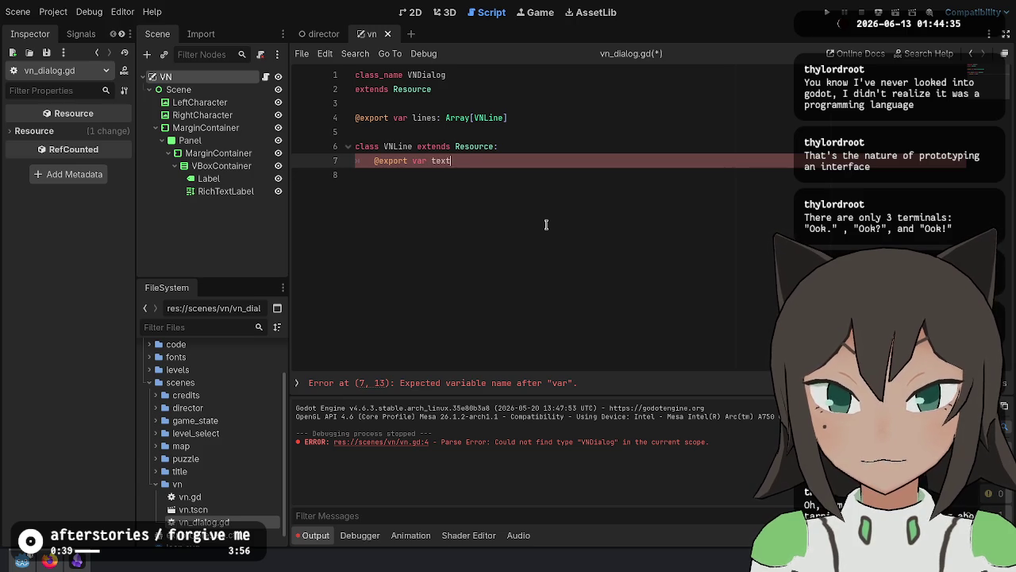
{"action": "type", "text": ": String"}
{"action": "key", "text": "Return"}
{"action": "key", "text": "Return"}
{"action": "key", "text": "Up"}
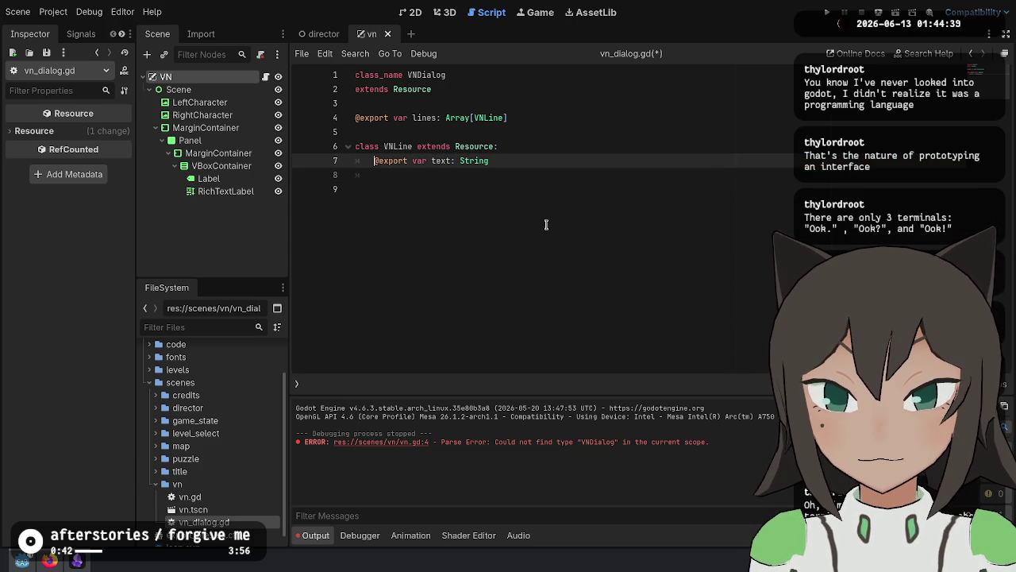
{"action": "key", "text": "ctrl+shift+d"}
{"action": "key", "text": "Up"}
{"action": "key", "text": "ctrl+Right"}
{"action": "key", "text": "ctrl+Right"}
{"action": "key", "text": "ctrl+Right"}
{"action": "key", "text": "ctrl+BackSpace"}
{"action": "type", "text": "spea"}
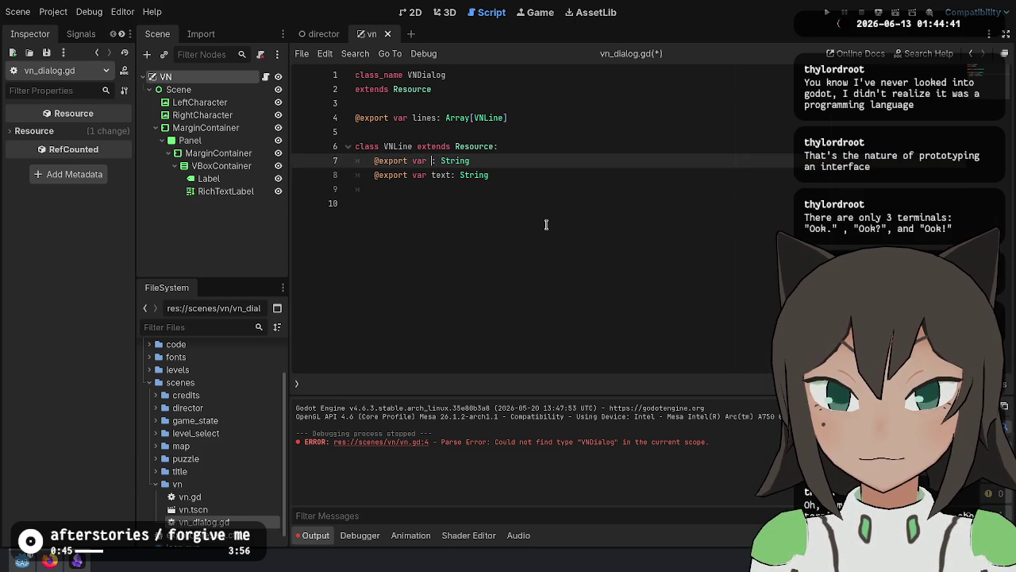
{"action": "type", "text": "ker"}
{"action": "key", "text": "Down"}
{"action": "key", "text": "Down"}
{"action": "key", "text": "ctrl+s"}
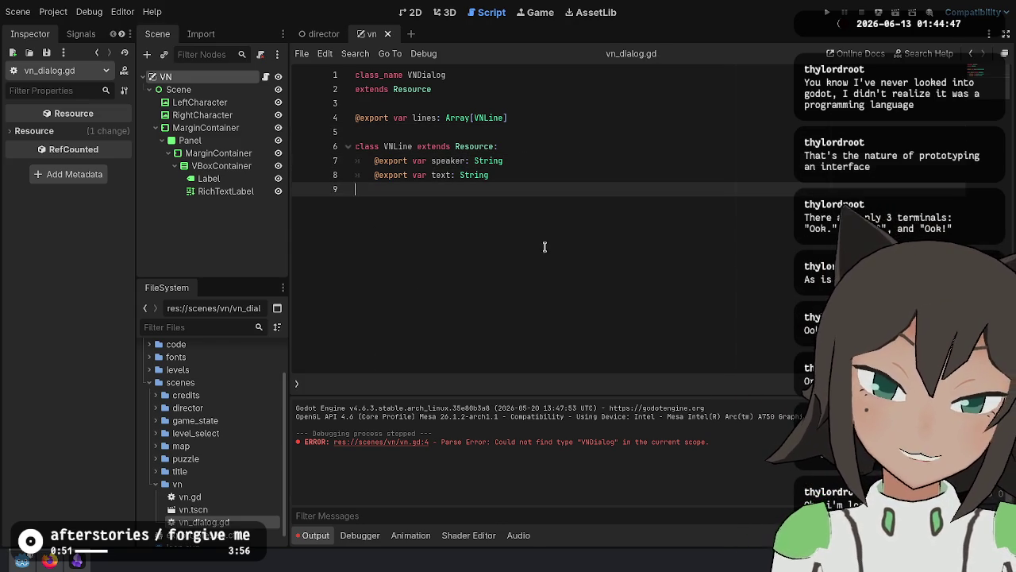
{"action": "left_click", "coordinate": [205, 77]}
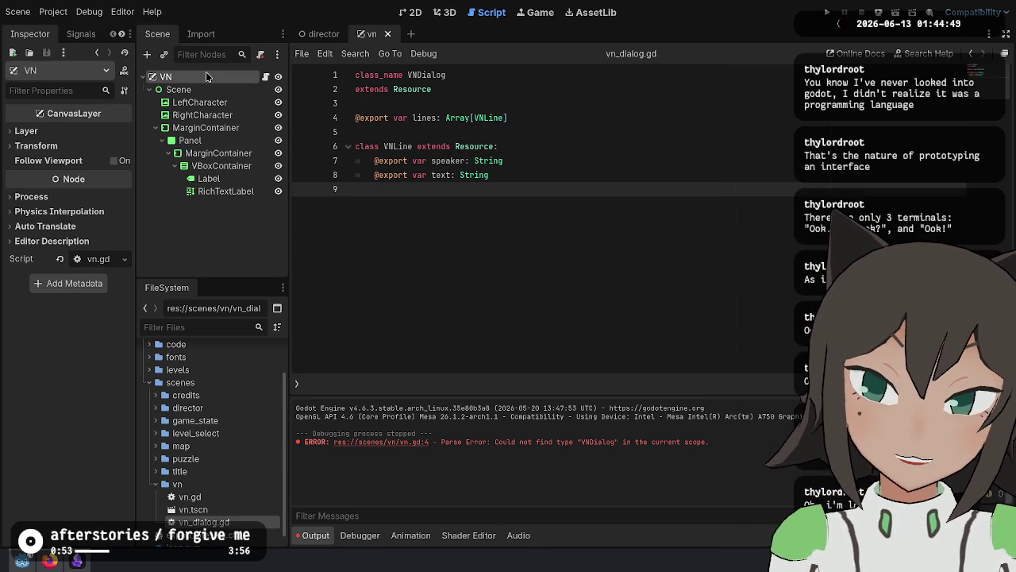
{"action": "left_click", "coordinate": [266, 76]}
{"action": "left_click", "coordinate": [487, 126]}
{"action": "key", "text": "Home"}
{"action": "type", "text": "@export"}
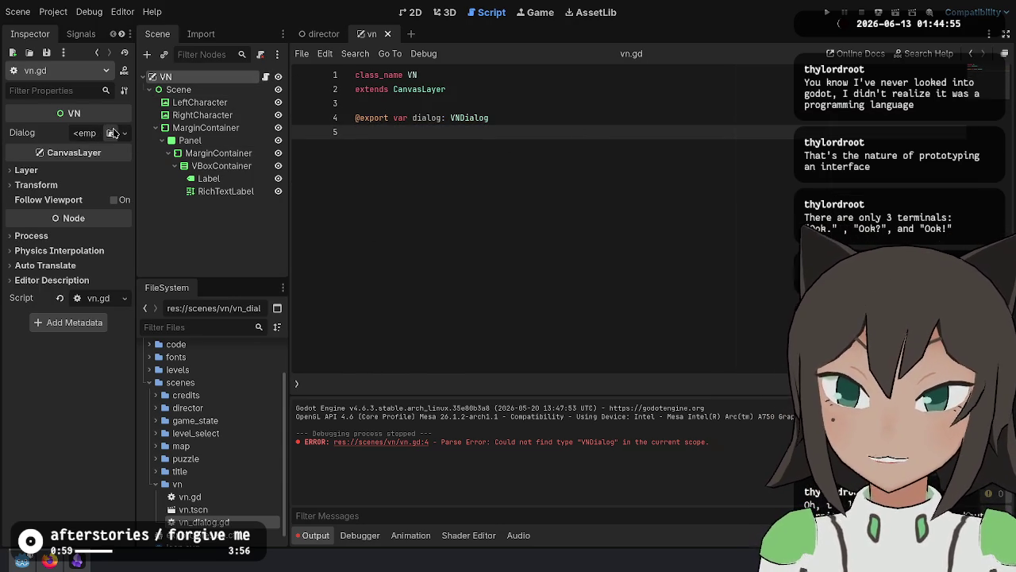
Assign a new VNDialog to the VN node's Dialog property and set Lines size to 2.
{"action": "left_click", "coordinate": [111, 133]}
{"action": "key", "text": "Escape"}
{"action": "left_click", "coordinate": [123, 133]}
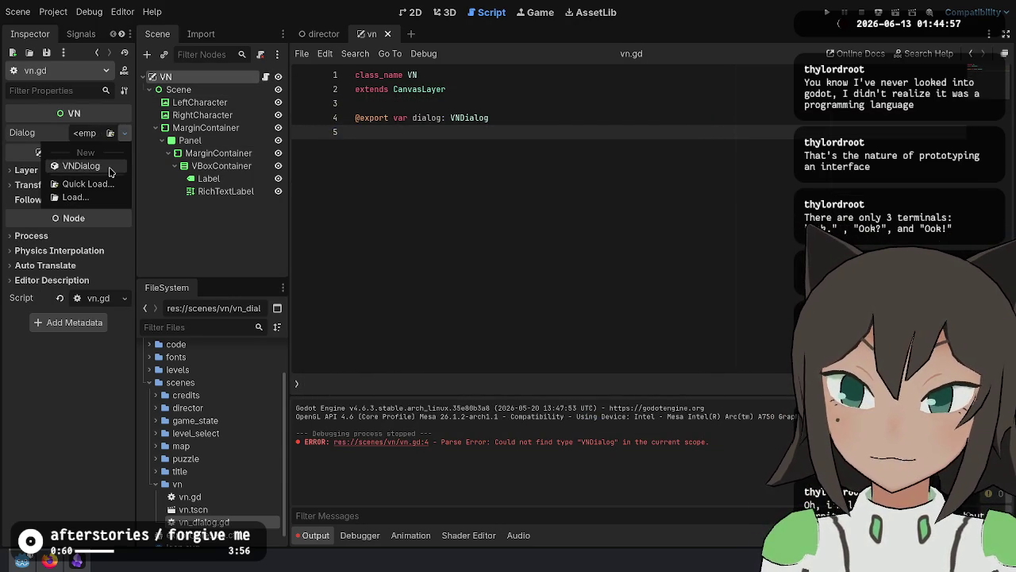
{"action": "left_click", "coordinate": [111, 173]}
{"action": "left_click", "coordinate": [98, 133]}
{"action": "left_click", "coordinate": [97, 151]}
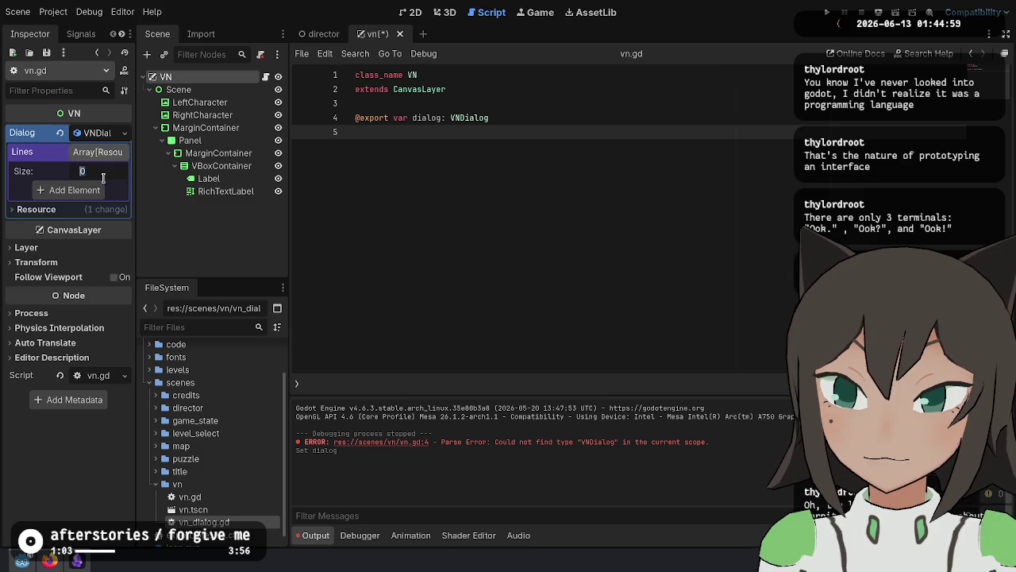
{"action": "left_click", "coordinate": [82, 171]}
{"action": "type", "text": "2"}
{"action": "key", "text": "Return"}
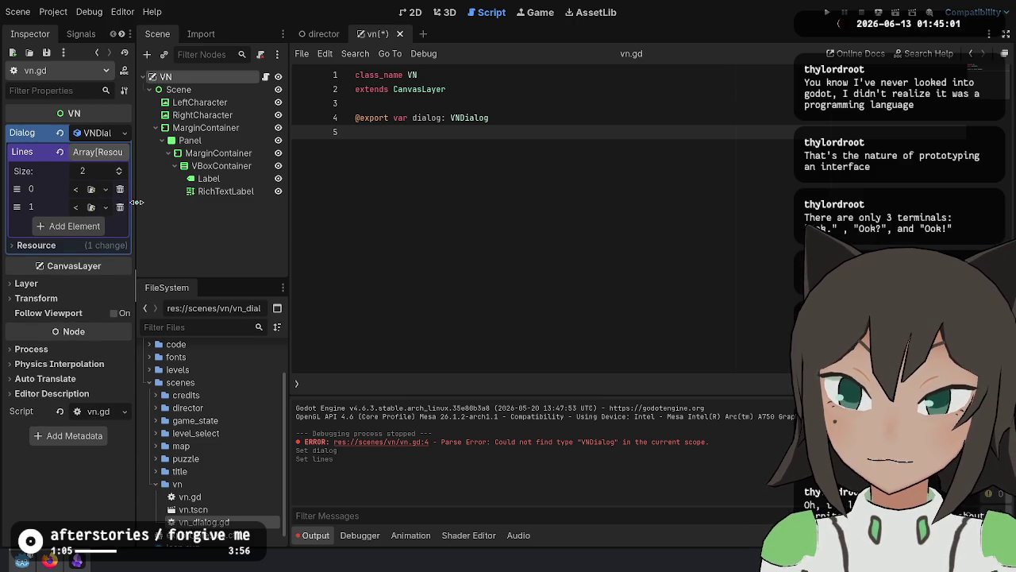
Widen the Inspector and check the new-resource options for Lines element 0.
{"action": "left_click_drag", "start_coordinate": [137, 202], "coordinate": [228, 202]}
{"action": "left_click", "coordinate": [156, 189]}
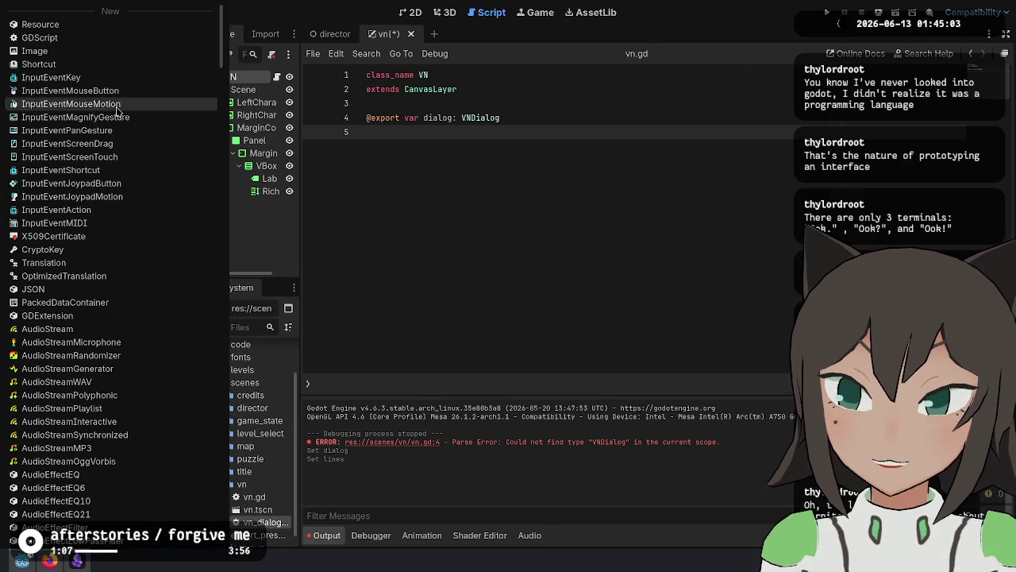
{"action": "key", "text": "Escape"}
{"action": "left_click", "coordinate": [170, 188]}
{"action": "key", "text": "Escape"}
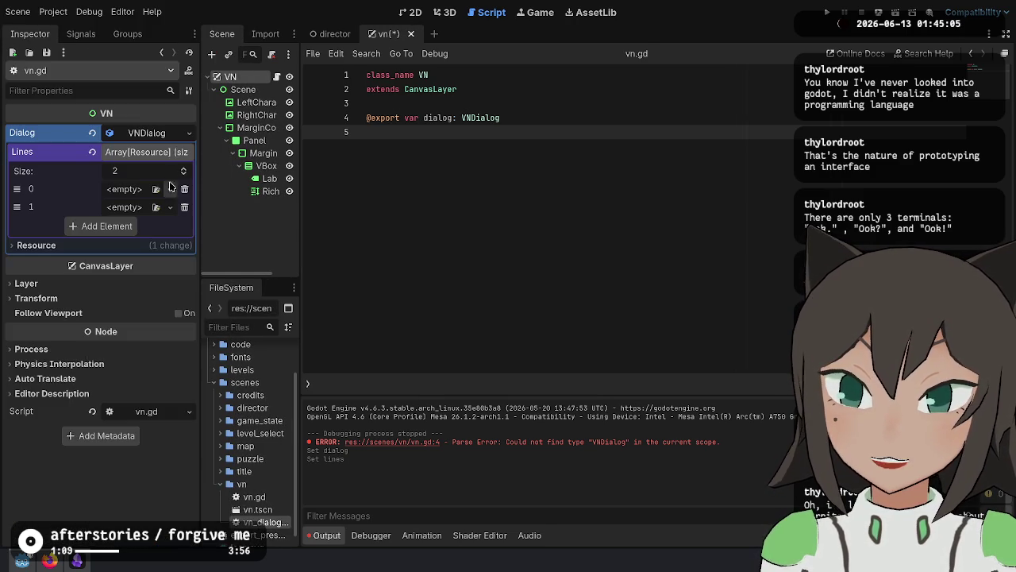
Check the VNLine reference in vn_dialog.gd, then search element 0's resource types for VNLine without choosing.
{"action": "left_click", "coordinate": [480, 118], "text": "ctrl"}
{"action": "left_click", "coordinate": [504, 117]}
{"action": "left_click", "coordinate": [515, 249]}
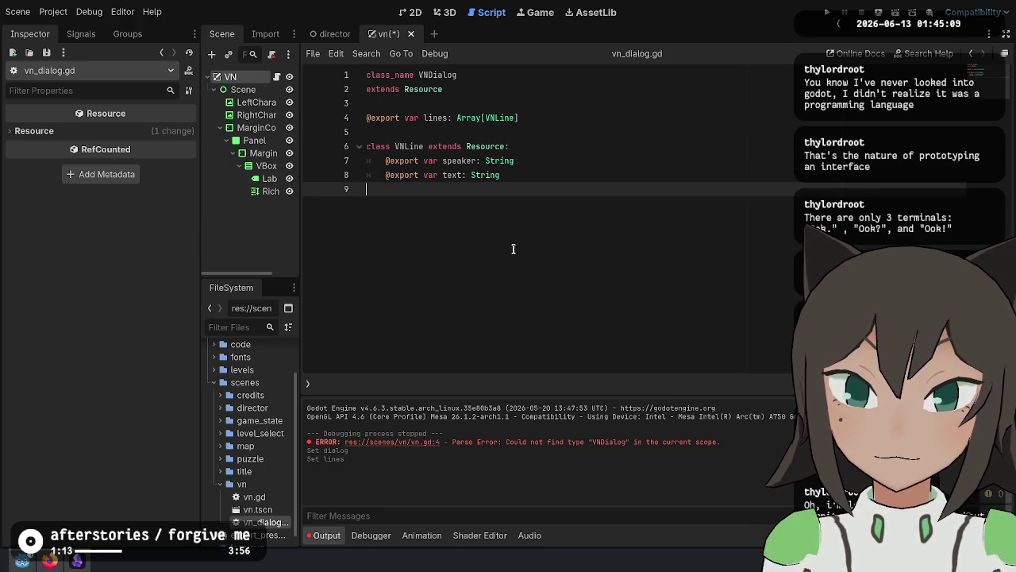
{"action": "left_click", "coordinate": [246, 88]}
{"action": "left_click", "coordinate": [248, 79]}
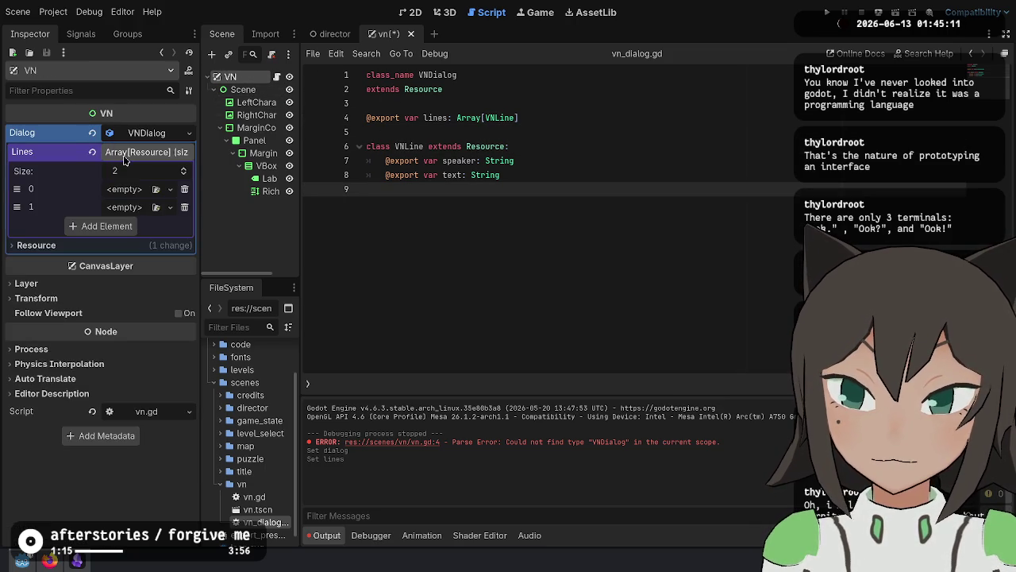
{"action": "left_click", "coordinate": [170, 189]}
{"action": "scroll", "coordinate": [164, 132], "scroll_direction": "down", "scroll_amount": 15}
{"action": "scroll", "coordinate": [173, 135], "scroll_direction": "down", "scroll_amount": 20}
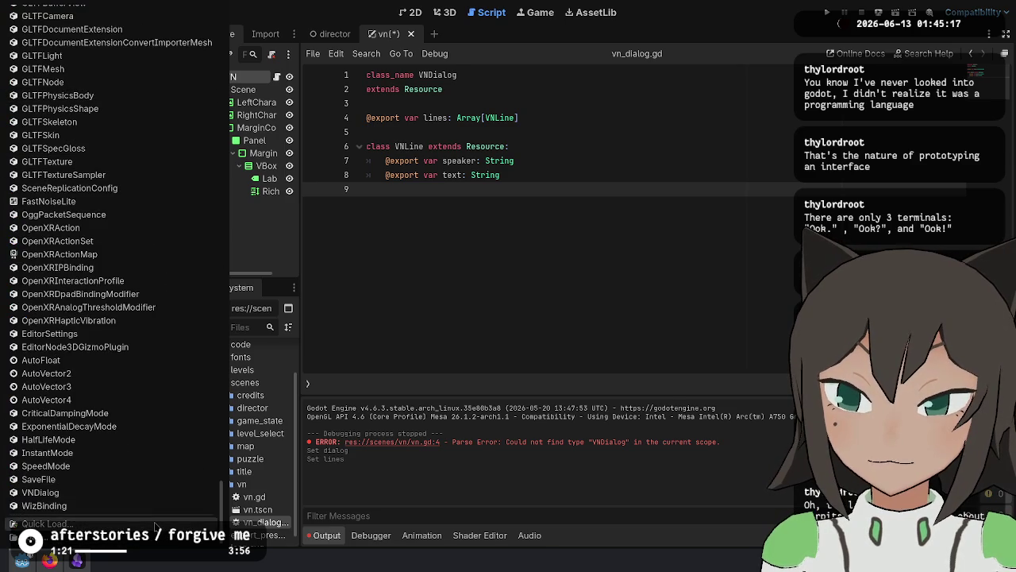
{"action": "left_click", "coordinate": [660, 185]}
Remove the VNLine class from vn_dialog.gd, save, and create vn_line.gd in the vn folder.
{"action": "left_click_drag", "start_coordinate": [409, 139], "coordinate": [427, 266]}
{"action": "key", "text": "ctrl+c"}
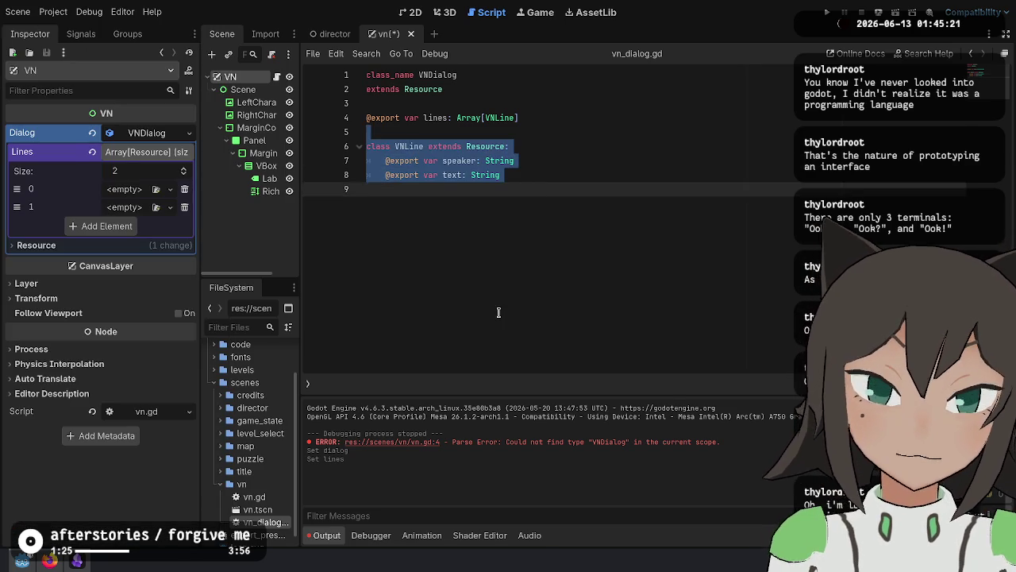
{"action": "key", "text": "BackSpace"}
{"action": "key", "text": "ctrl+s"}
{"action": "right_click", "coordinate": [269, 483]}
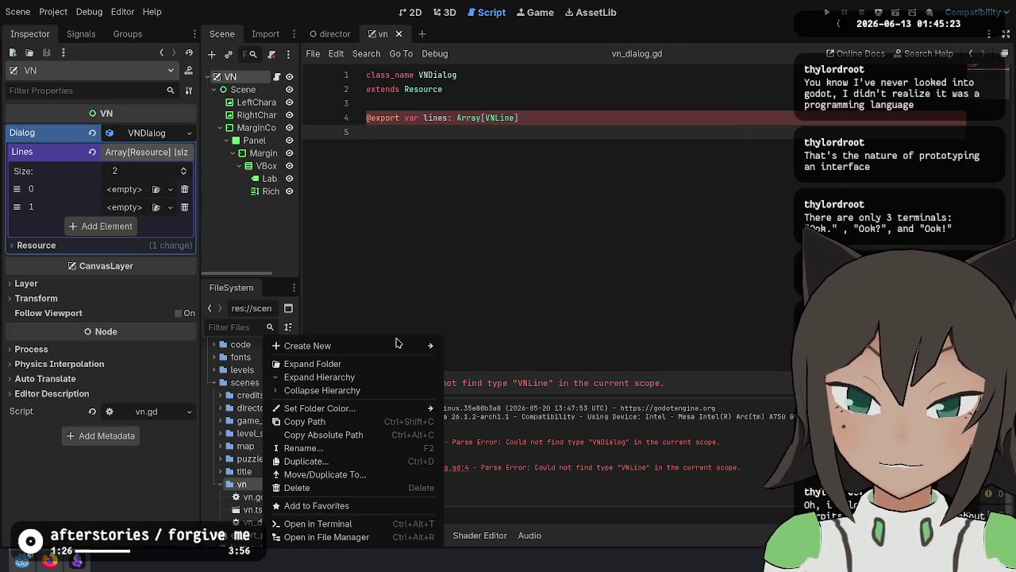
{"action": "mouse_move", "coordinate": [417, 346]}
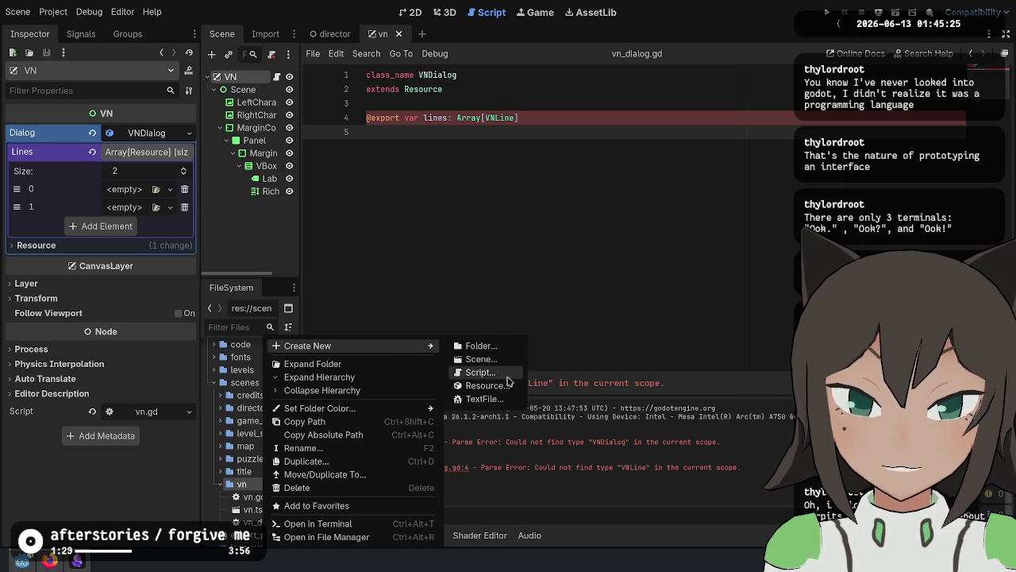
{"action": "left_click", "coordinate": [480, 372]}
{"action": "type", "text": "vn_line"}
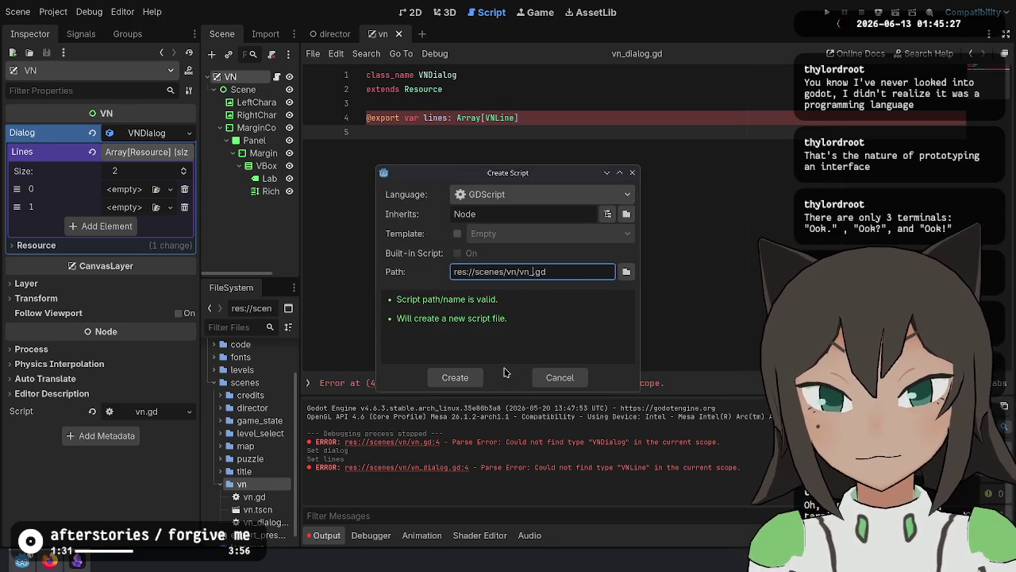
{"action": "key", "text": "Return"}
Paste the VNLine code into vn_line.gd as 'class_name VNLine' with 'extends Resource' below.
{"action": "key", "text": "ctrl+a"}
{"action": "key", "text": "ctrl+v"}
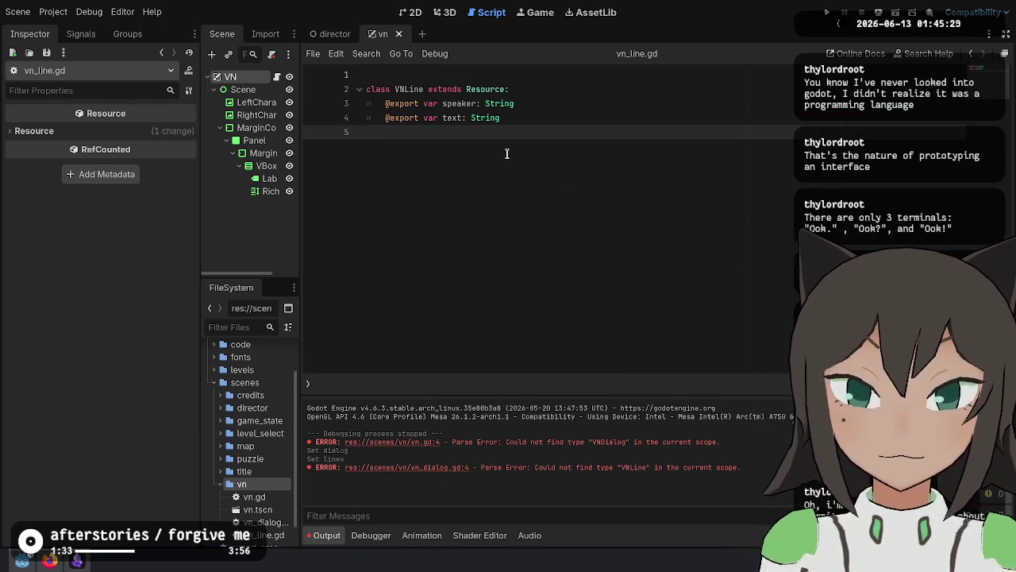
{"action": "key", "text": "Up"}
{"action": "key", "text": "Up"}
{"action": "key", "text": "Up"}
{"action": "key", "text": "BackSpace"}
{"action": "key", "text": "ctrl+Right"}
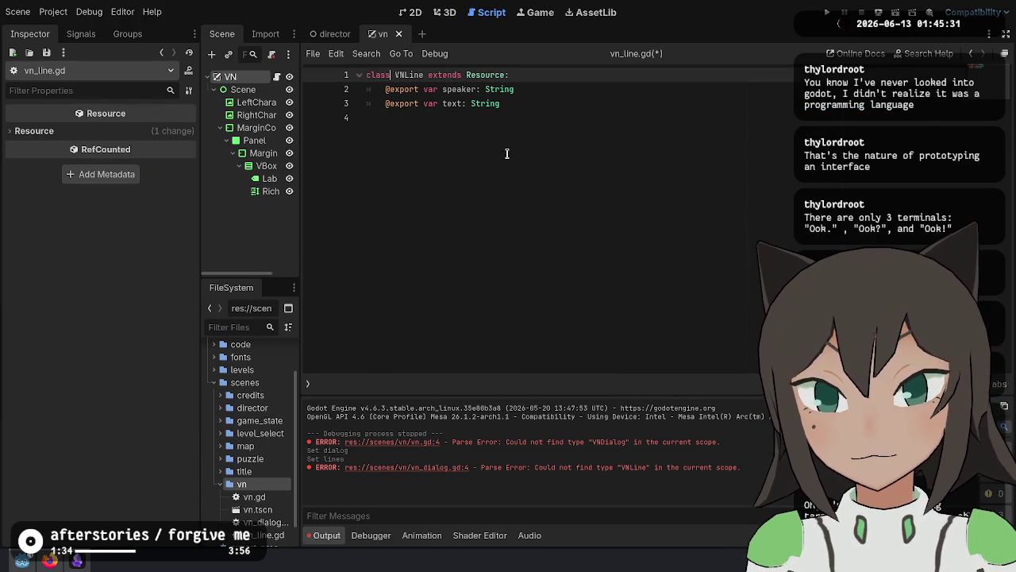
{"action": "type", "text": "_name"}
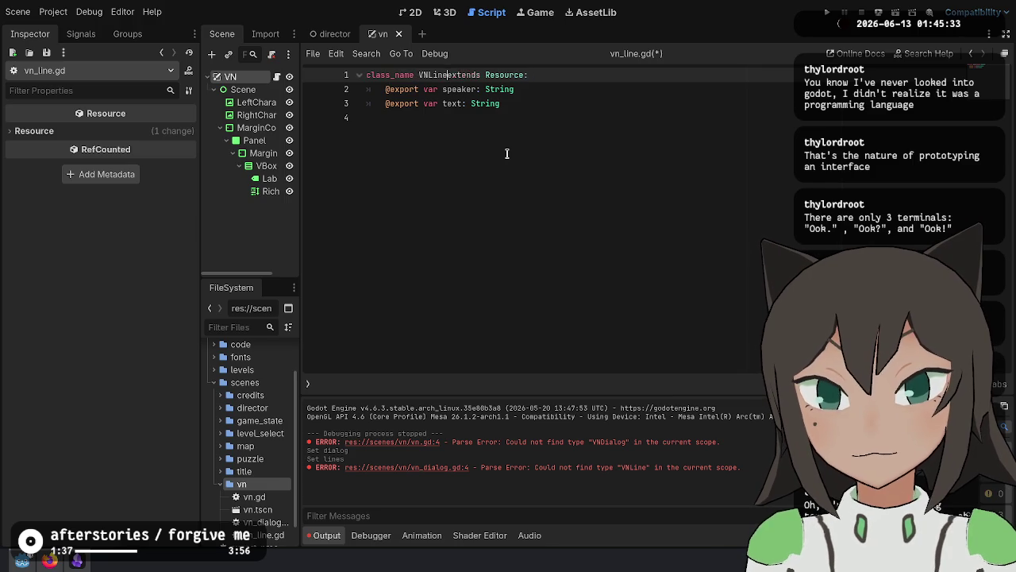
{"action": "key", "text": "Return"}
{"action": "key", "text": "End"}
Unindent the exported speaker and text fields to the left margin and save vn_line.gd.
{"action": "key", "text": "Down"}
{"action": "key", "text": "shift+Down"}
{"action": "key", "text": "Tab"}
{"action": "key", "text": "Left"}
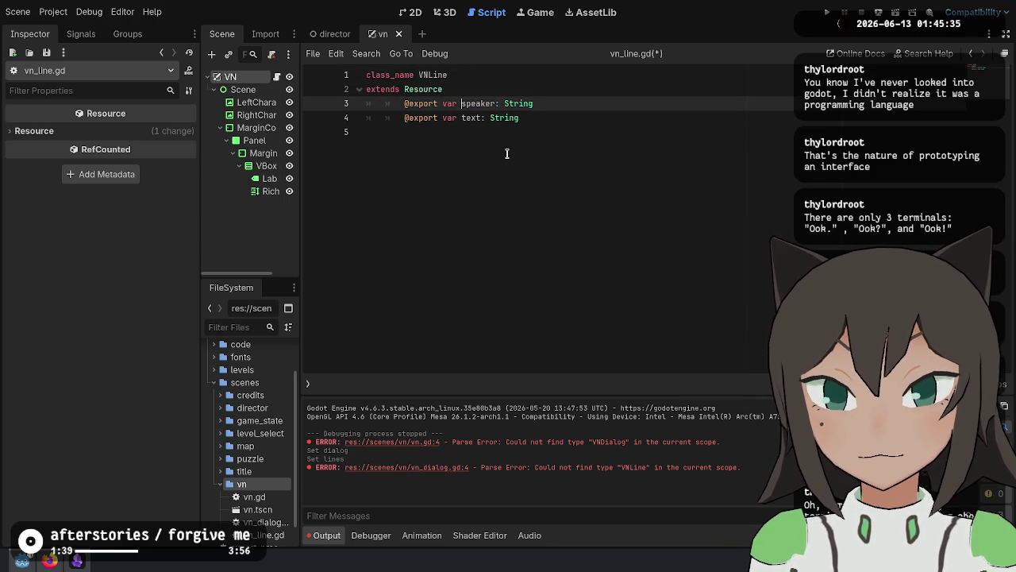
{"action": "key", "text": "shift+Down"}
{"action": "key", "text": "shift+Tab"}
{"action": "key", "text": "shift+Tab"}
{"action": "key", "text": "Left"}
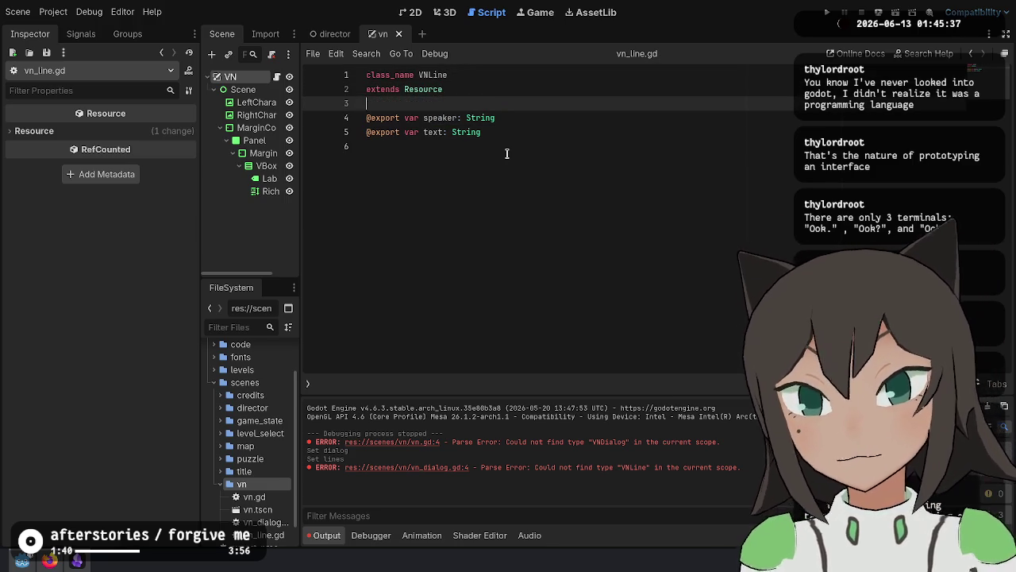
{"action": "key", "text": "Return"}
{"action": "key", "text": "ctrl+s"}
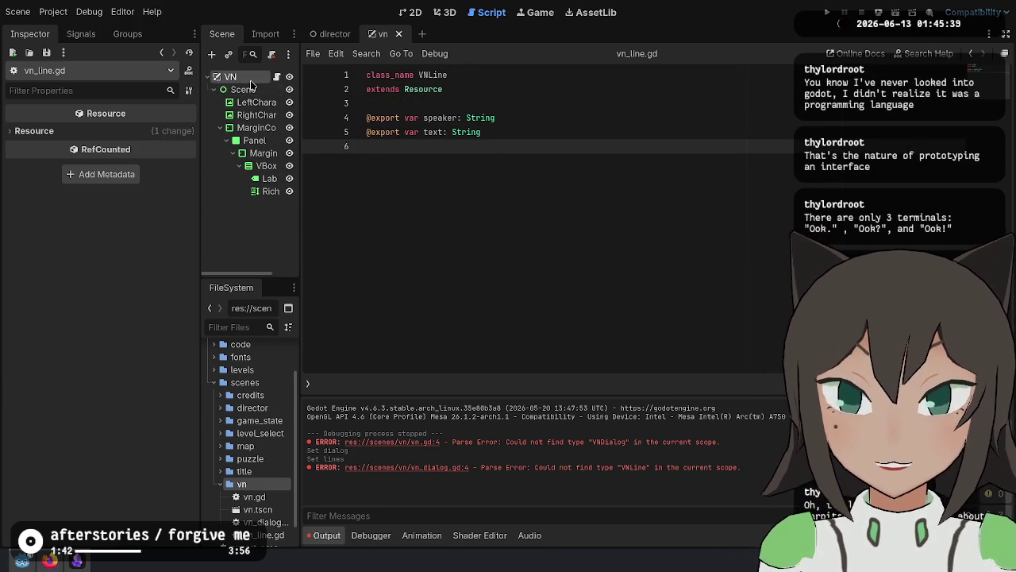
Clear VN's Dialog property and look for an existing VNDialog resource to assign, finding none.
{"action": "left_click", "coordinate": [236, 78]}
{"action": "left_click", "coordinate": [247, 90]}
{"action": "left_click", "coordinate": [247, 77]}
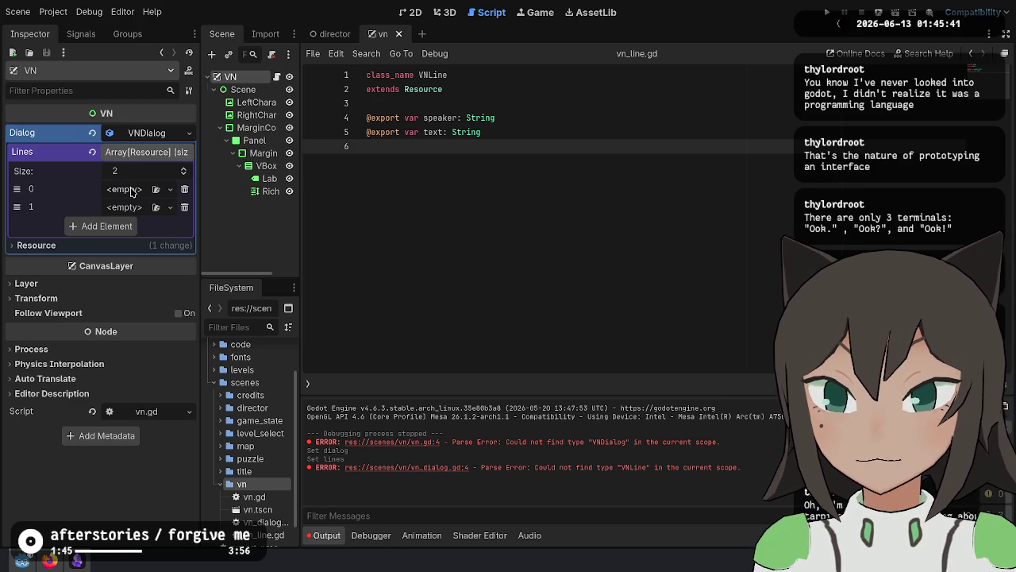
{"action": "left_click", "coordinate": [92, 133]}
{"action": "left_click", "coordinate": [175, 132]}
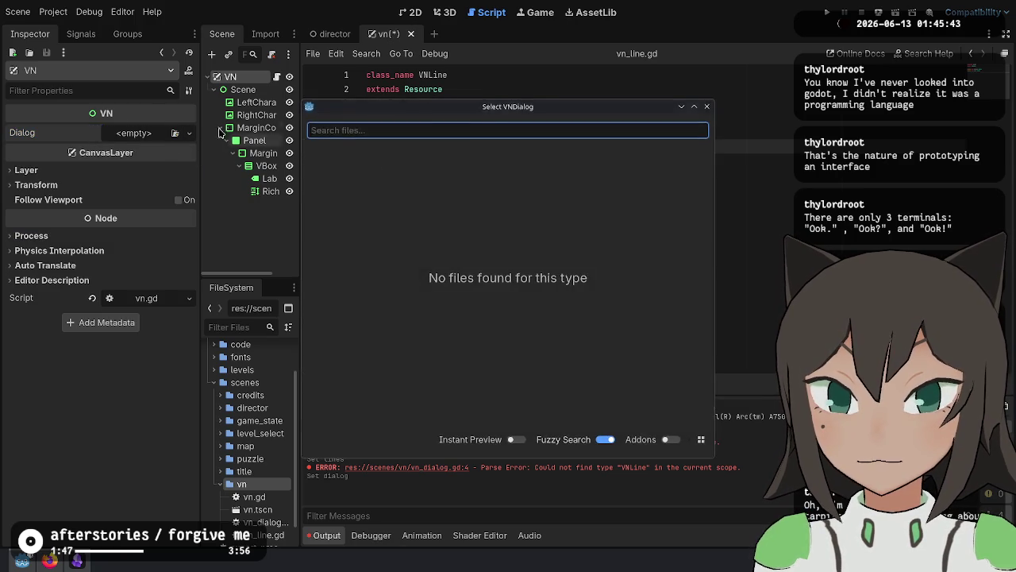
{"action": "key", "text": "Escape"}
{"action": "left_click", "coordinate": [189, 132]}
{"action": "left_click", "coordinate": [177, 166]}
{"action": "key", "text": "Escape"}
{"action": "left_click", "coordinate": [175, 133]}
{"action": "key", "text": "Escape"}
{"action": "left_click", "coordinate": [189, 132]}
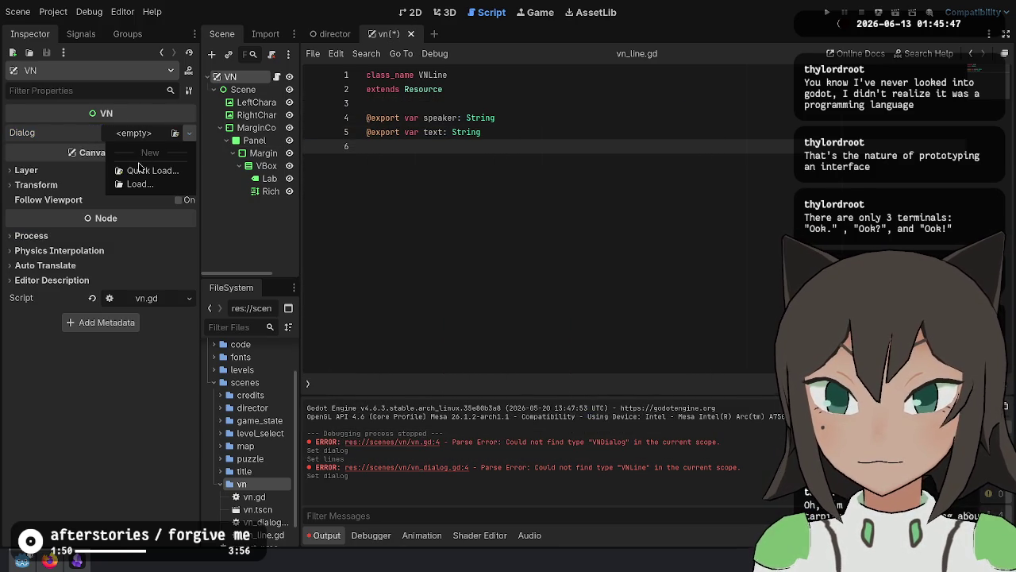
Save the scene and scripts, then open vn_dialog.gd from FileSystem.
{"action": "left_click", "coordinate": [541, 122]}
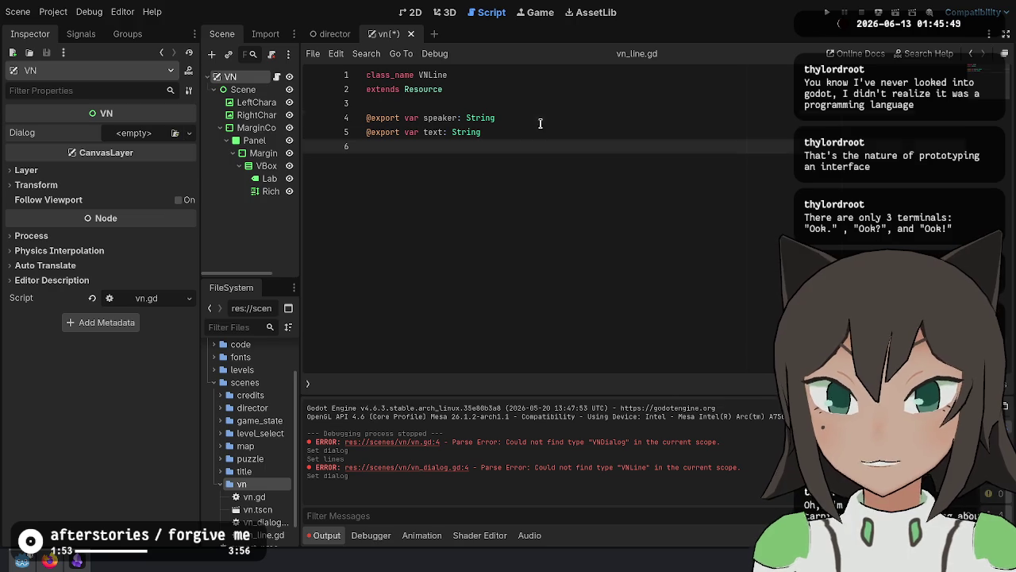
{"action": "key", "text": "ctrl+s"}
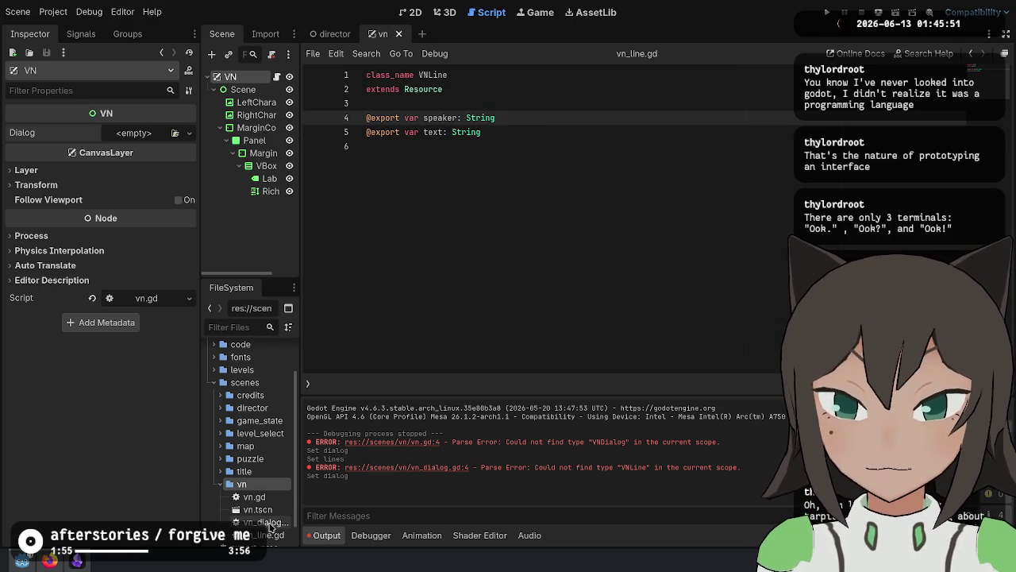
{"action": "double_click", "coordinate": [262, 522]}
{"action": "left_click", "coordinate": [510, 132]}
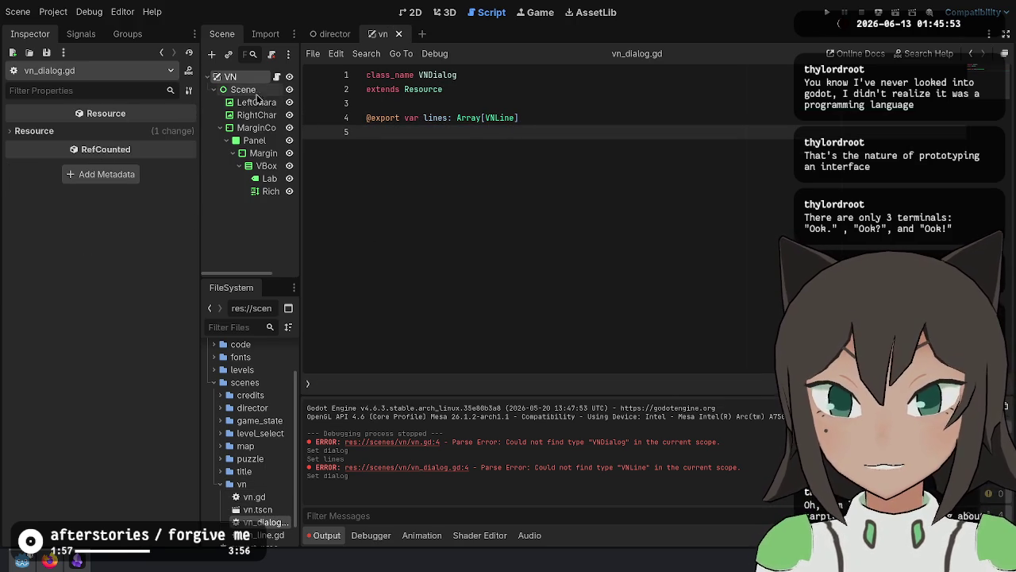
Recheck VN's Dialog options, then reload the current project and widen the side panels.
{"action": "left_click", "coordinate": [253, 78]}
{"action": "left_click", "coordinate": [189, 133]}
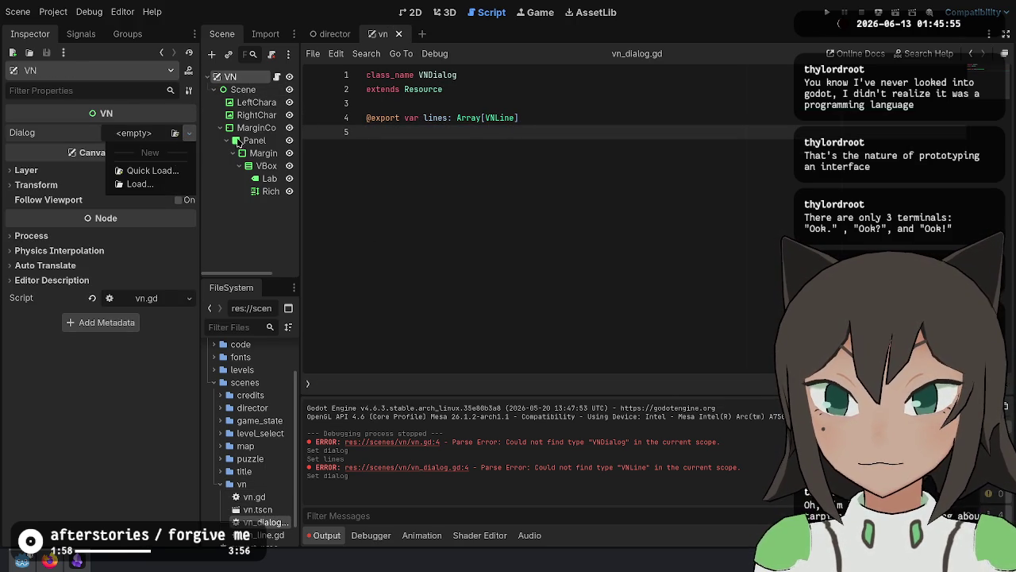
{"action": "left_click", "coordinate": [53, 12]}
{"action": "left_click", "coordinate": [53, 12]}
{"action": "left_click", "coordinate": [139, 164]}
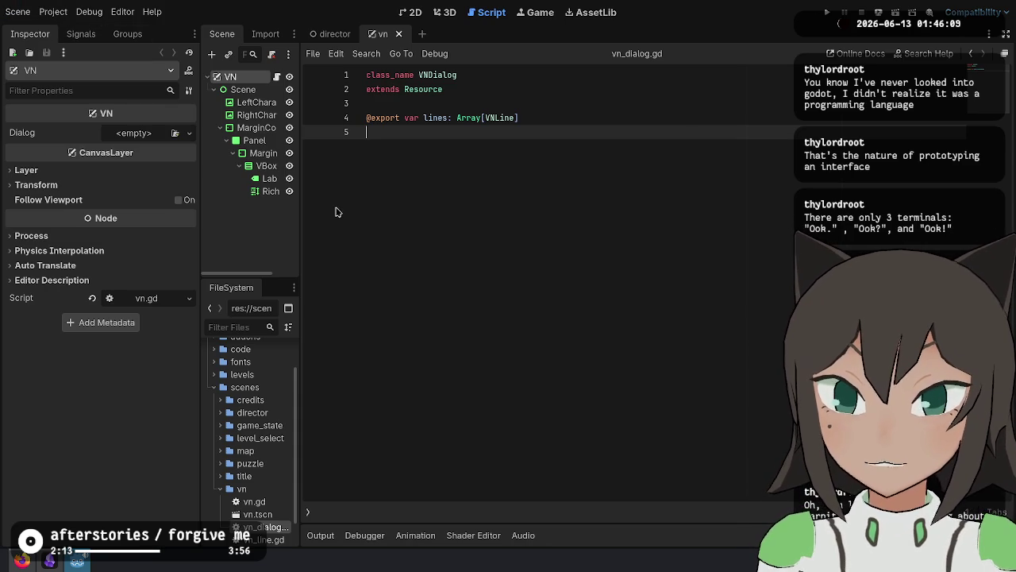
{"action": "left_click_drag", "start_coordinate": [301, 198], "coordinate": [331, 198]}
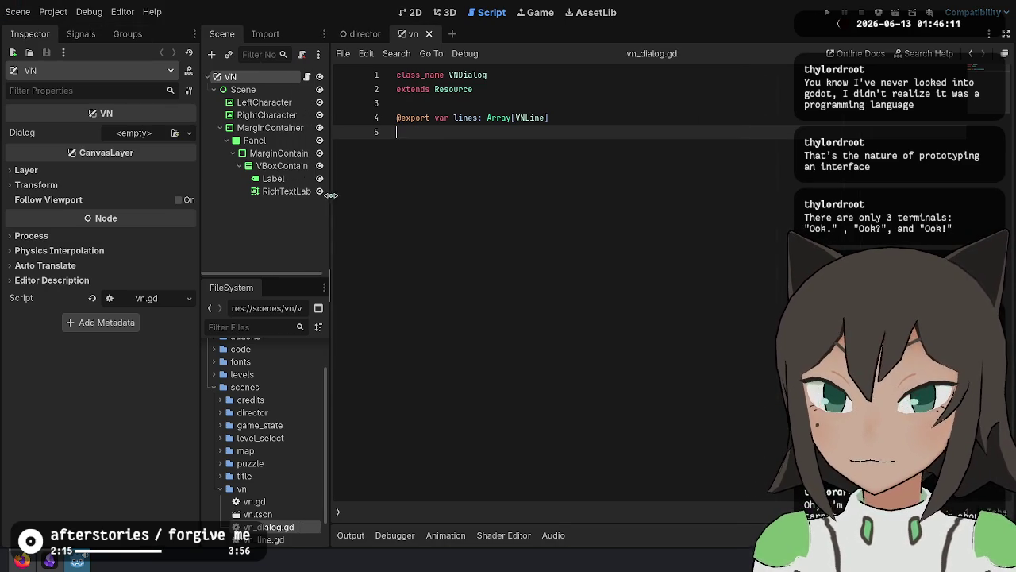
Assign a new VNDialog to VN's Dialog and set its Lines array size to 2.
{"action": "left_click_drag", "start_coordinate": [200, 218], "coordinate": [170, 214]}
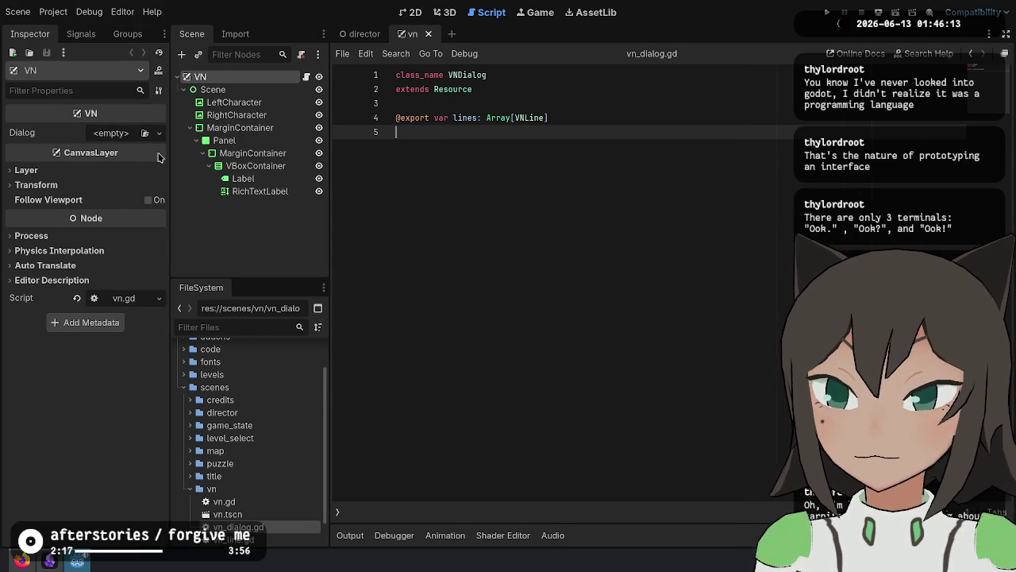
{"action": "left_click", "coordinate": [158, 136]}
{"action": "left_click", "coordinate": [142, 168]}
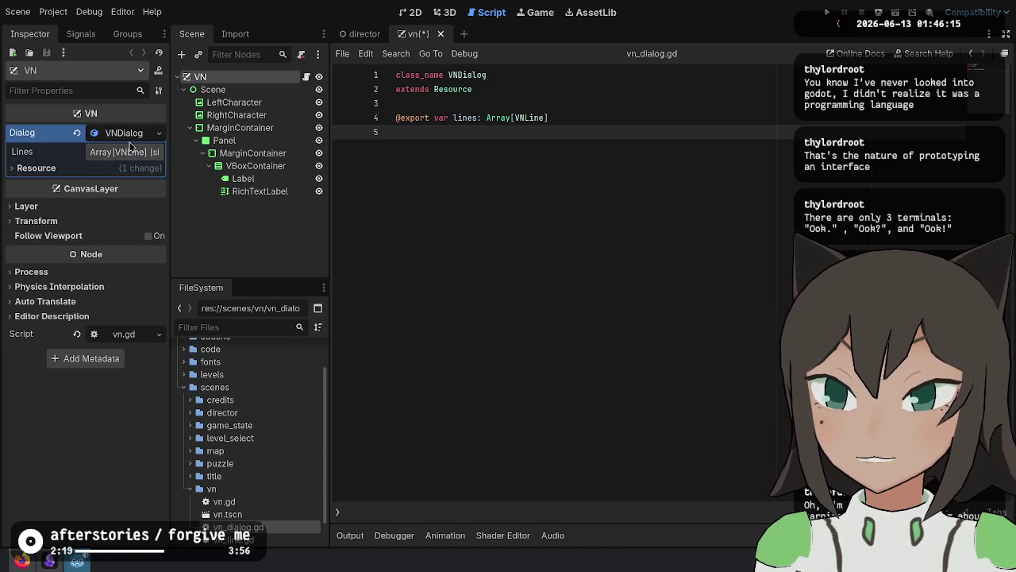
{"action": "left_click", "coordinate": [132, 152]}
{"action": "left_click", "coordinate": [132, 173]}
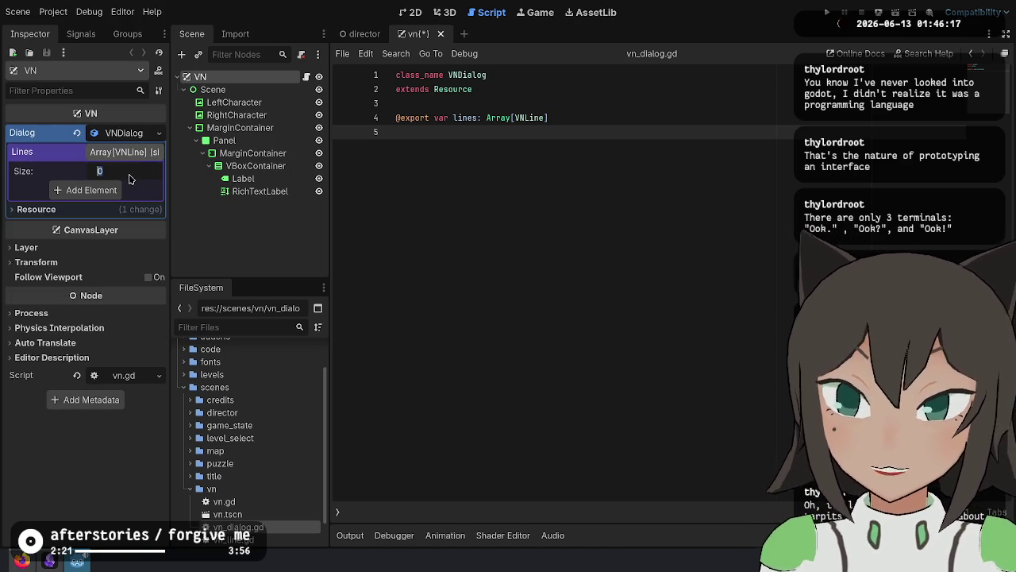
{"action": "type", "text": "2"}
{"action": "key", "text": "Return"}
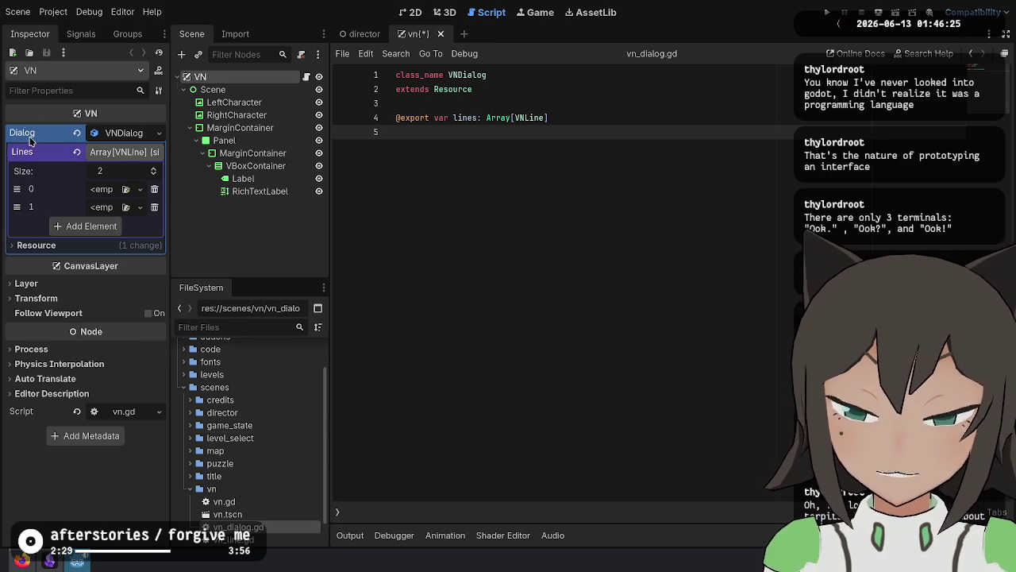
Make both Lines elements new VNLine resources, save the scene, and open vn_line.gd.
{"action": "left_click", "coordinate": [108, 193]}
{"action": "left_click", "coordinate": [91, 222]}
{"action": "left_click", "coordinate": [140, 206]}
{"action": "left_click", "coordinate": [112, 248]}
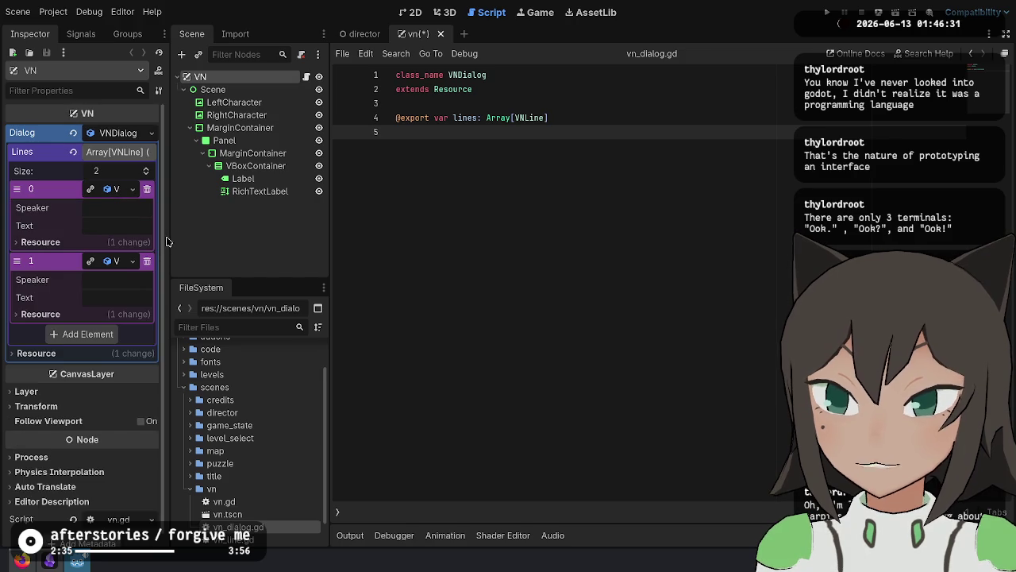
{"action": "left_click", "coordinate": [100, 207]}
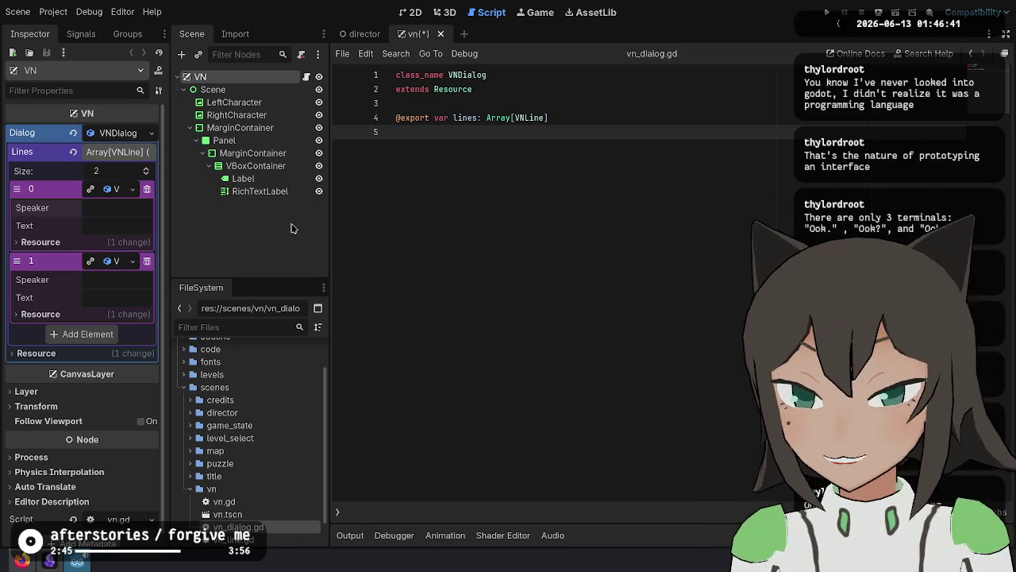
{"action": "key", "text": "ctrl+s"}
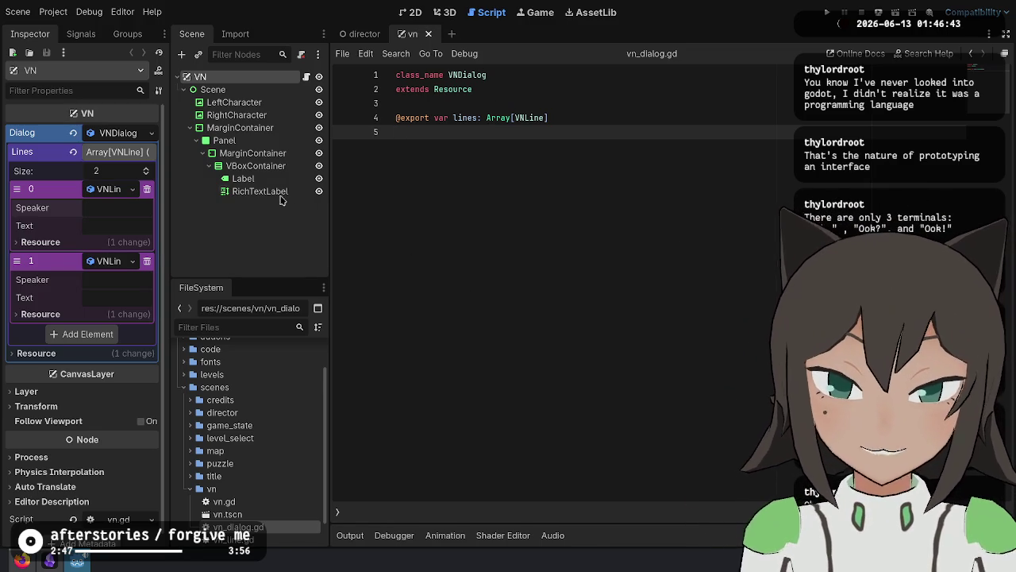
{"action": "left_click", "coordinate": [540, 119], "text": "ctrl"}
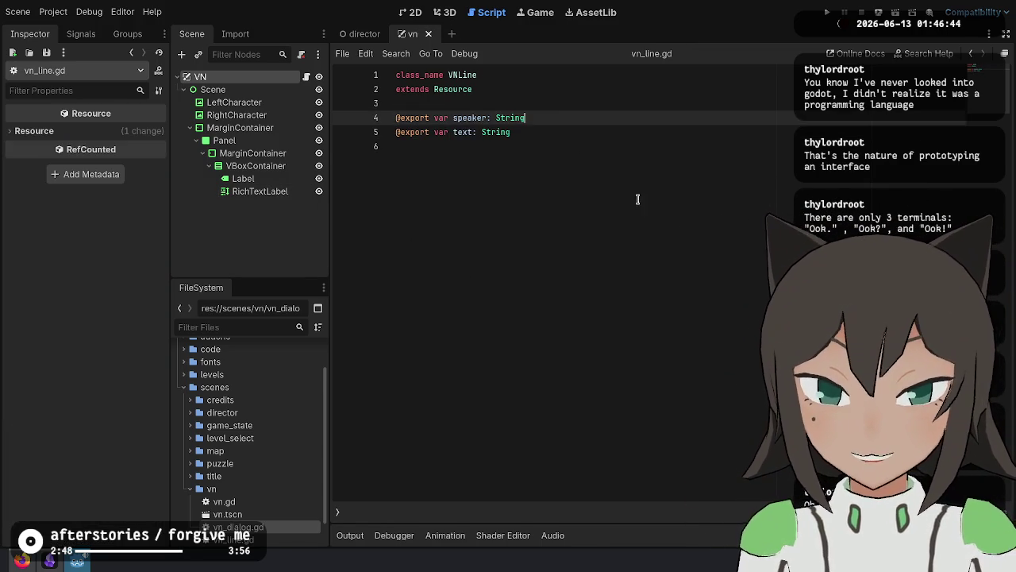
Add enum Speaker { MarineBiologist = 0, Succubus = 1 } to vn_line.gd.
{"action": "left_click", "coordinate": [642, 103]}
{"action": "key", "text": "Return"}
{"action": "key", "text": "Return"}
{"action": "type", "text": "enum "}
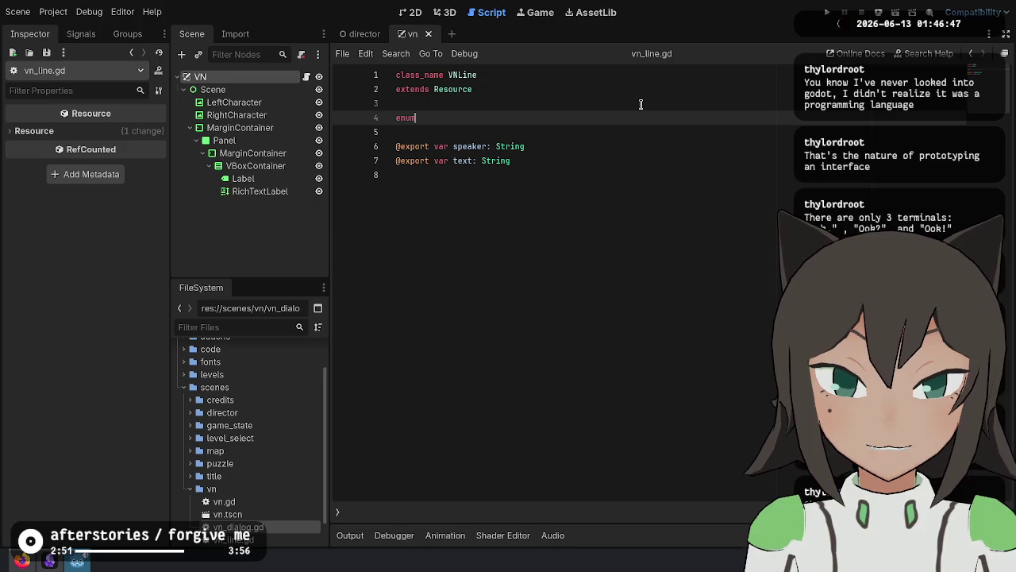
{"action": "type", "text": "Speaker {"}
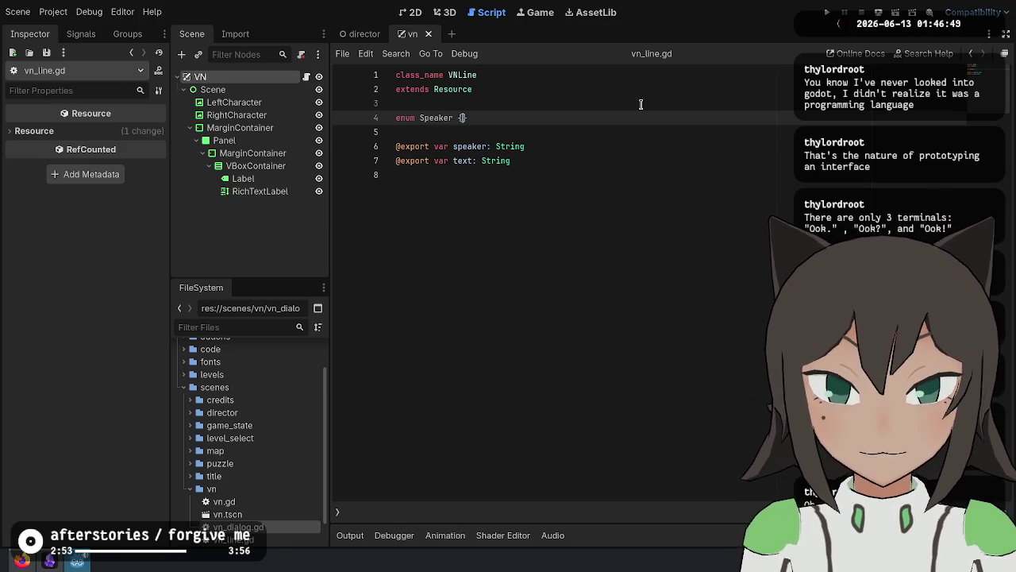
{"action": "key", "text": "Return"}
{"action": "type", "text": "MarineBi"}
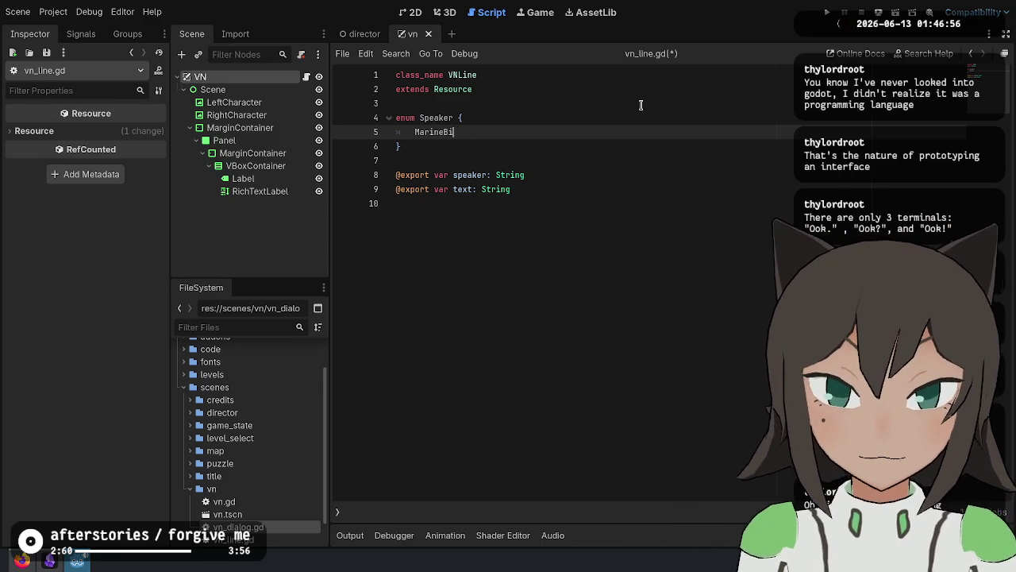
{"action": "type", "text": "ologist = "}
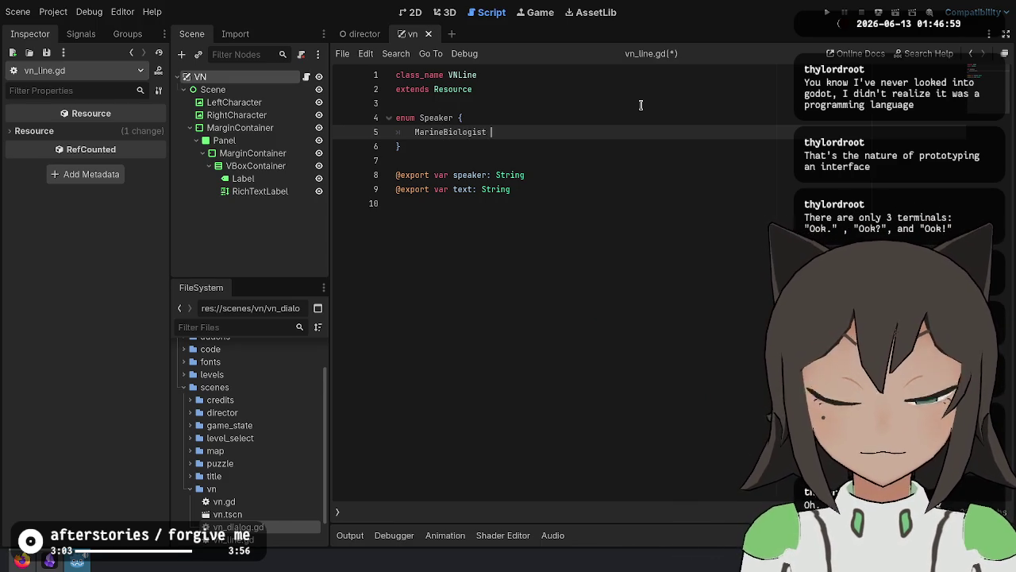
{"action": "type", "text": "0,"}
{"action": "key", "text": "ctrl+shift+d"}
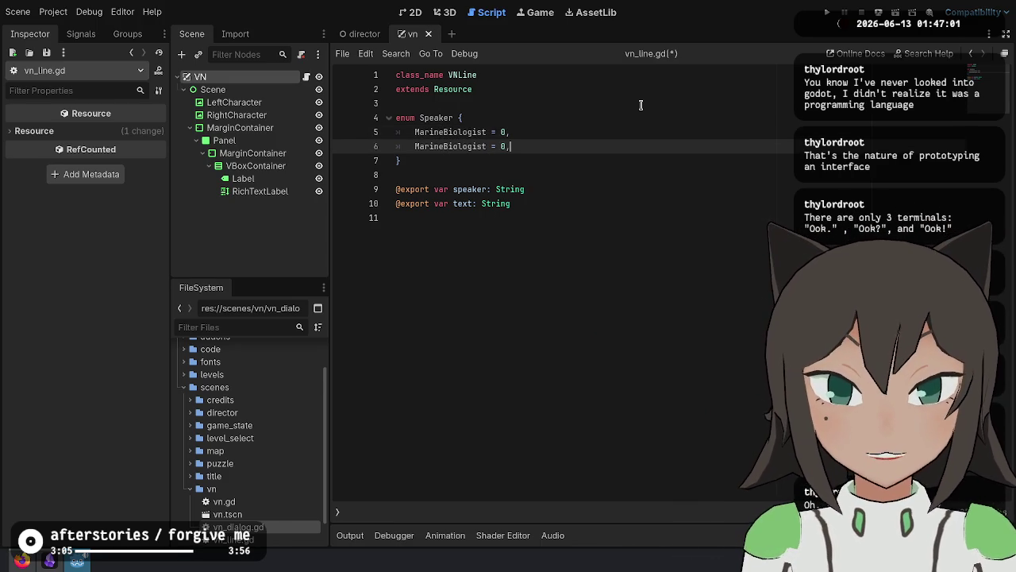
{"action": "key", "text": "ctrl+BackSpace"}
{"action": "type", "text": "Succubus"}
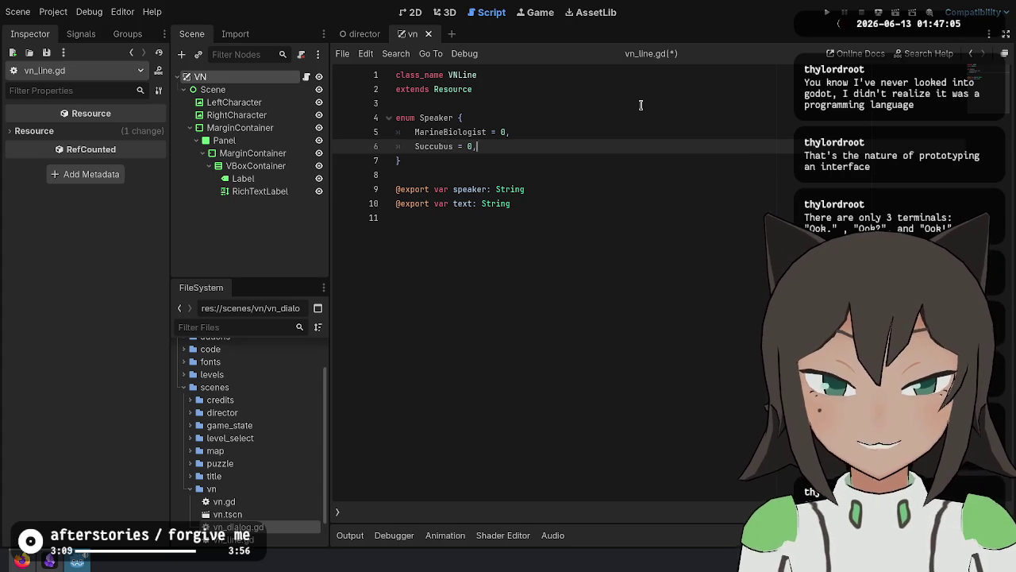
{"action": "type", "text": "1"}
Change the speaker export's type from String to Speaker and save the script.
{"action": "double_click", "coordinate": [438, 118]}
{"action": "key", "text": "ctrl+c"}
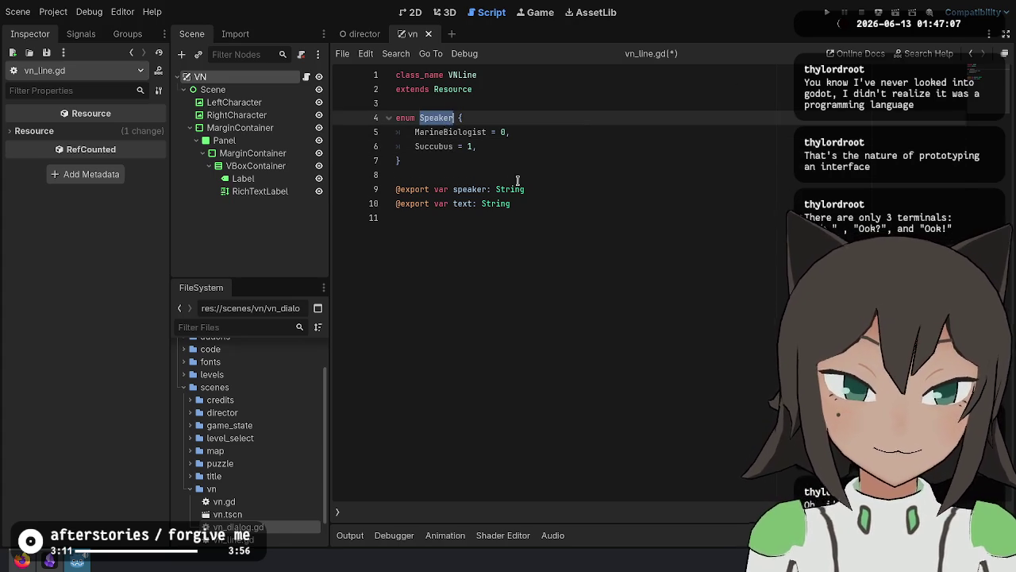
{"action": "double_click", "coordinate": [510, 189]}
{"action": "key", "text": "ctrl+v"}
{"action": "key", "text": "ctrl+s"}
{"action": "left_click", "coordinate": [536, 231]}
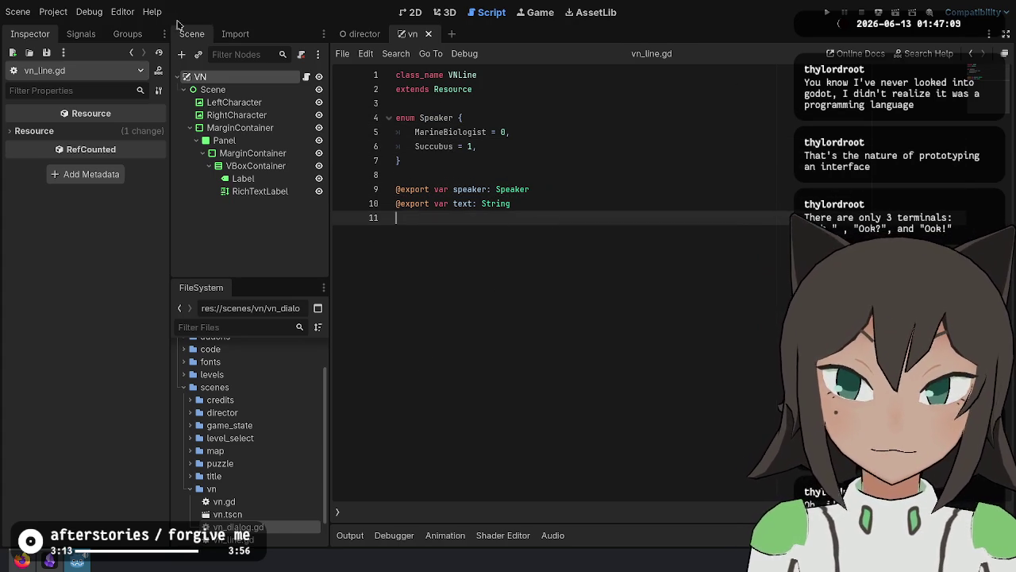
{"action": "left_click", "coordinate": [238, 77]}
Expand both dialog lines, keeping Marine Biologist as the first line's speaker.
{"action": "left_click", "coordinate": [109, 191]}
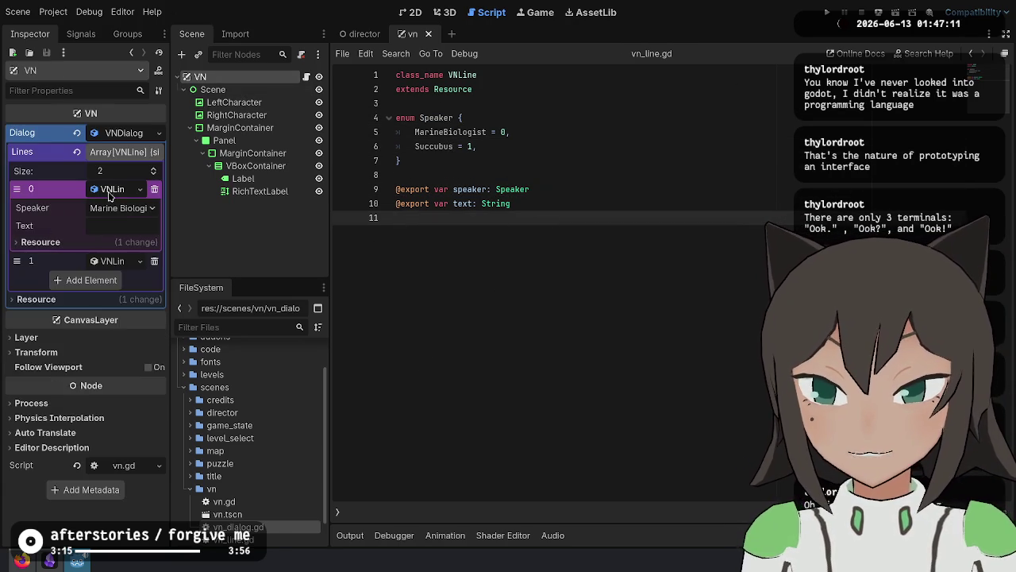
{"action": "left_click", "coordinate": [118, 211]}
{"action": "left_click", "coordinate": [121, 222]}
{"action": "left_click", "coordinate": [108, 260]}
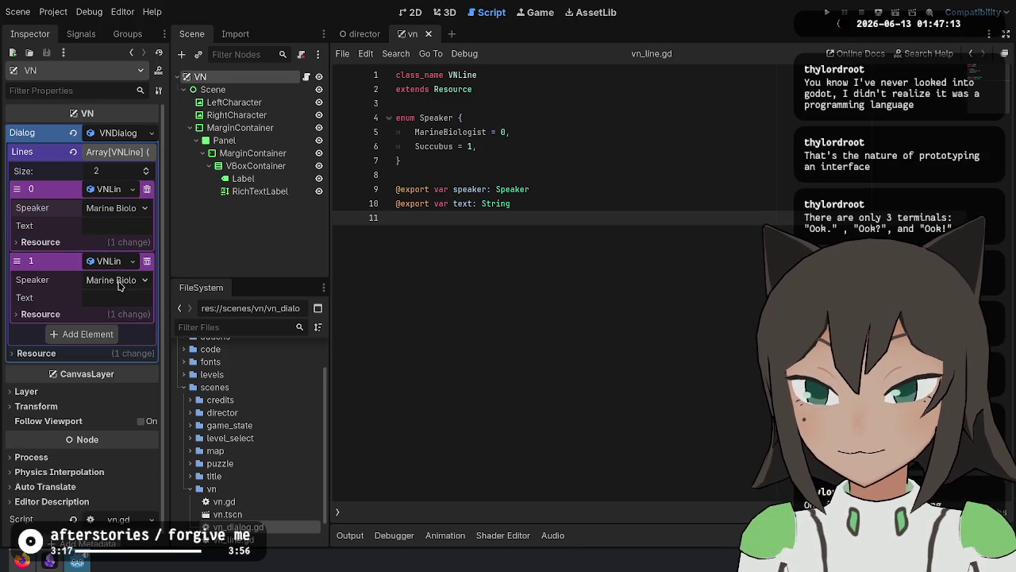
{"action": "left_click", "coordinate": [119, 225]}
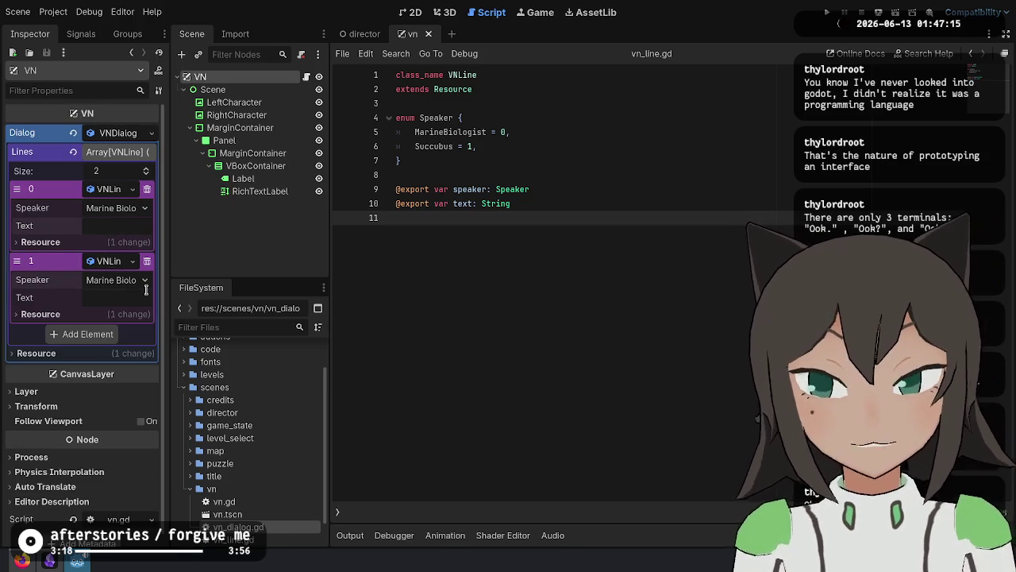
{"action": "left_click", "coordinate": [588, 218]}
{"action": "key", "text": "Up"}
{"action": "key", "text": "ctrl+Right"}
{"action": "type", "text": "_mul"}
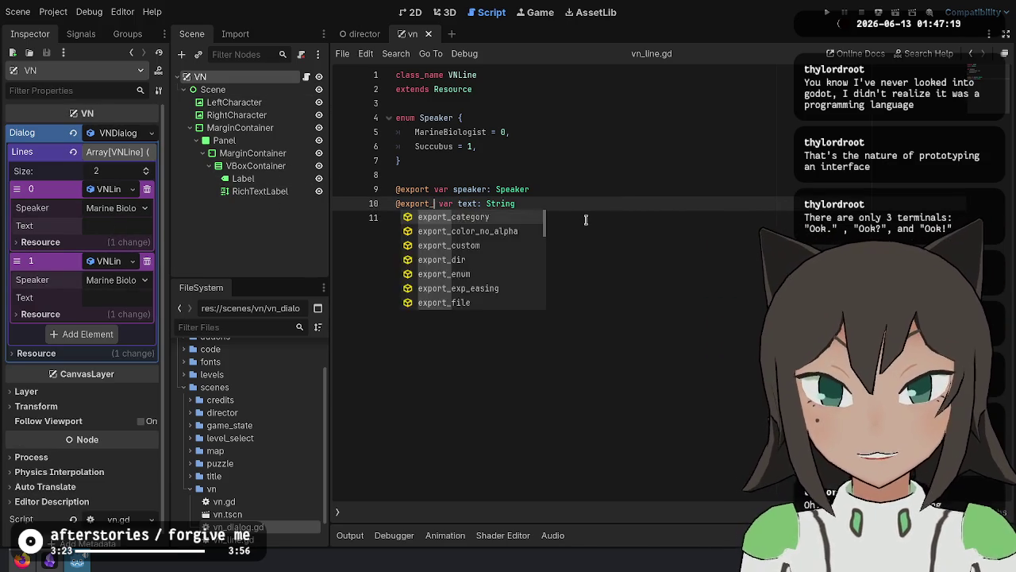
{"action": "key", "text": "Return"}
{"action": "left_click", "coordinate": [516, 302]}
Write 'Hello!' and 'Hi!' as the two lines' text, make Succubus the second speaker, and save.
{"action": "left_click", "coordinate": [128, 290]}
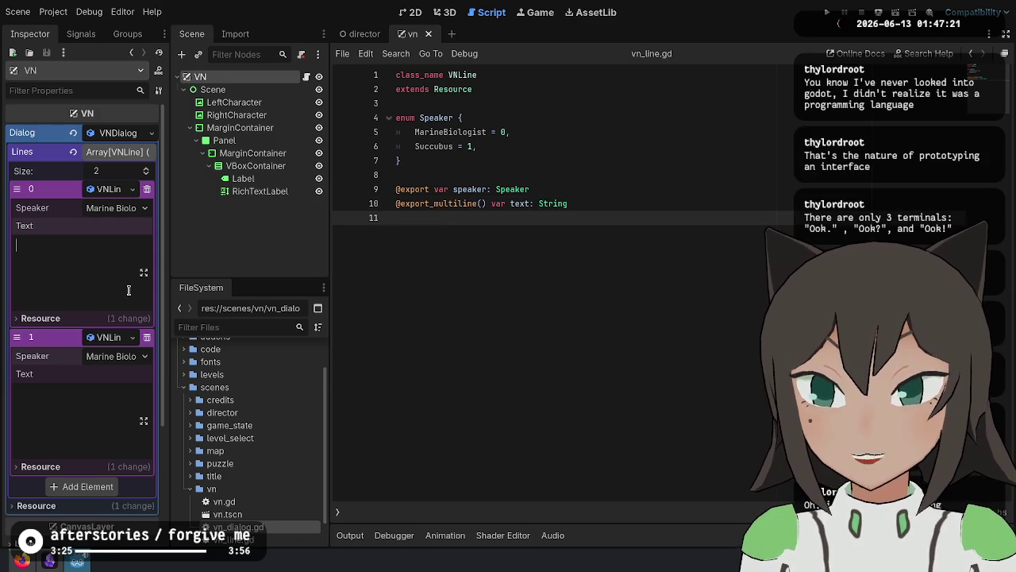
{"action": "type", "text": "Hello"}
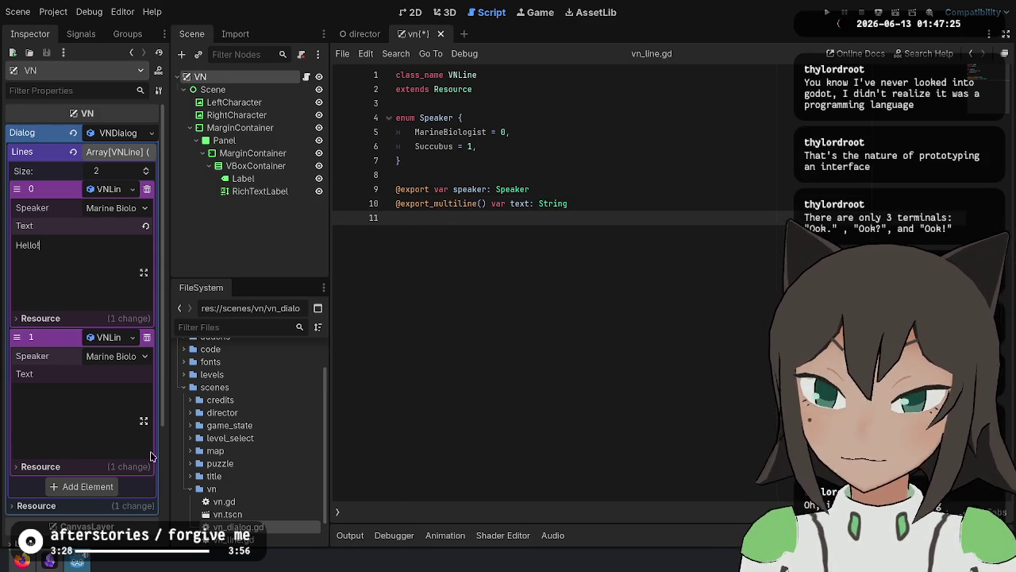
{"action": "left_click", "coordinate": [66, 402]}
{"action": "type", "text": "Hi!"}
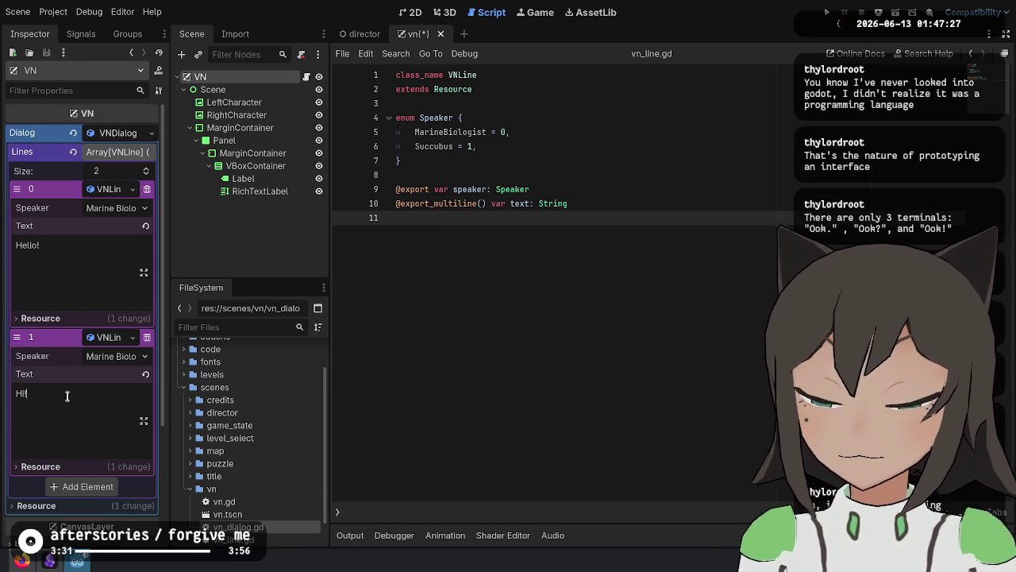
{"action": "left_click", "coordinate": [112, 355]}
{"action": "left_click", "coordinate": [111, 388]}
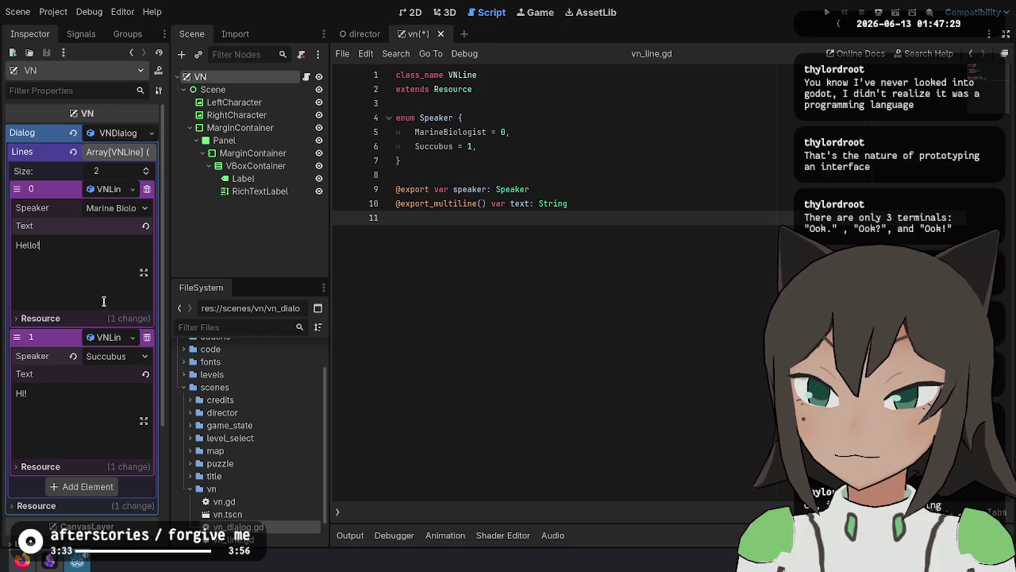
{"action": "key", "text": "ctrl+s"}
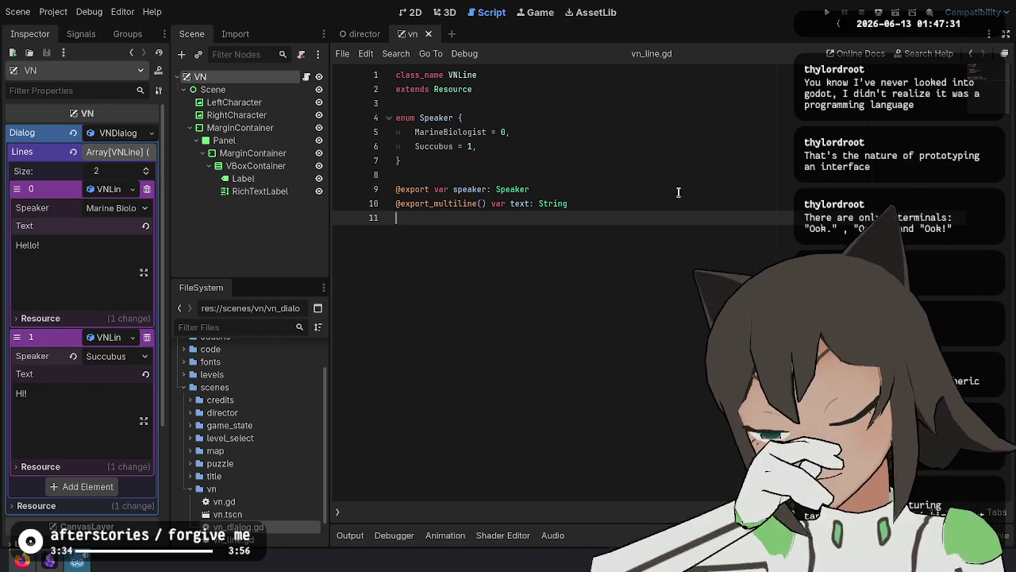
{"action": "left_click", "coordinate": [562, 123]}
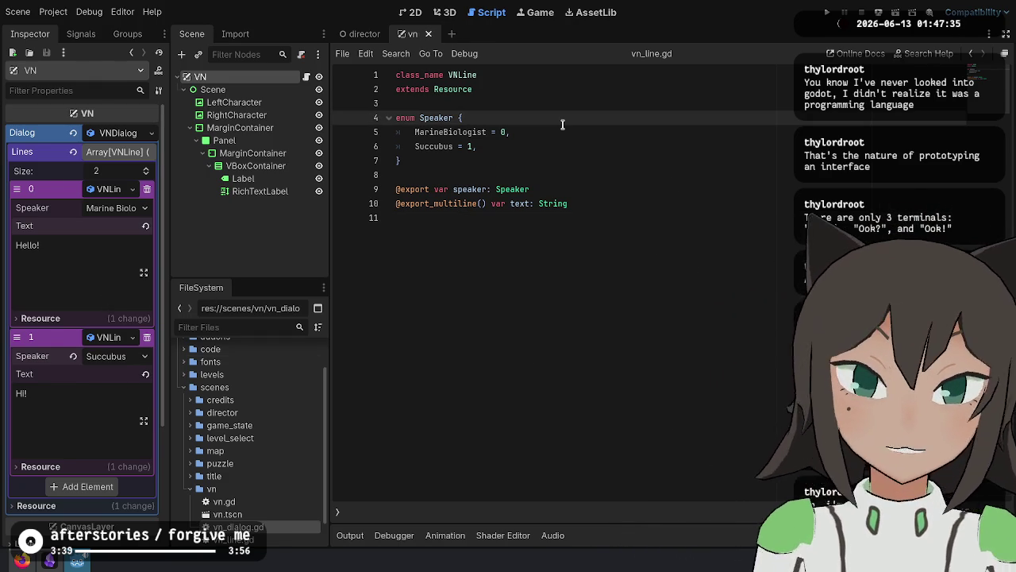
Add Narrator = 0 to the Speaker enum, renumbering MarineBiologist to 1 and Succubus to 2.
{"action": "key", "text": "Return"}
{"action": "type", "text": "Narrator = 0"}
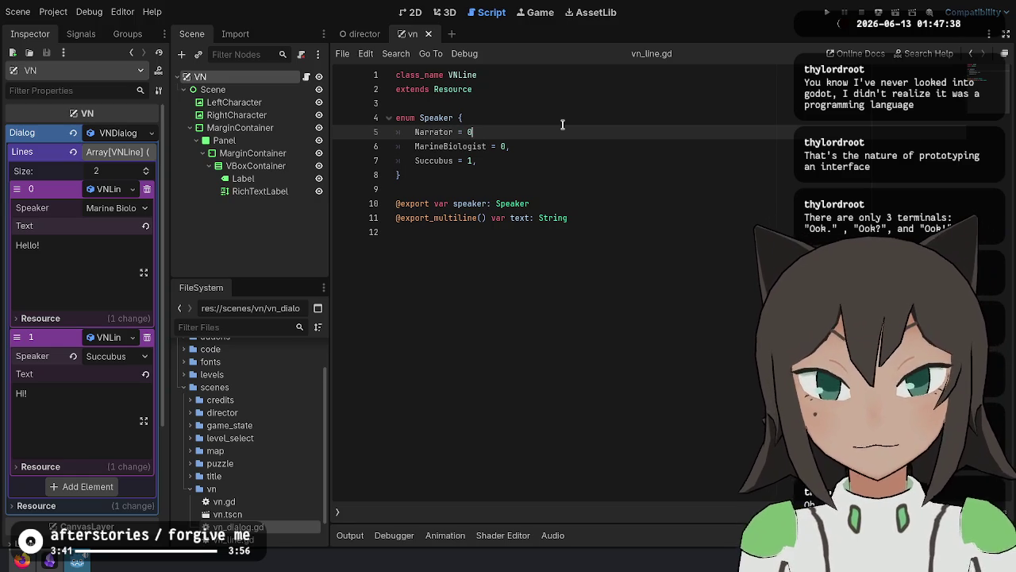
{"action": "type", "text": ","}
{"action": "key", "text": "Down"}
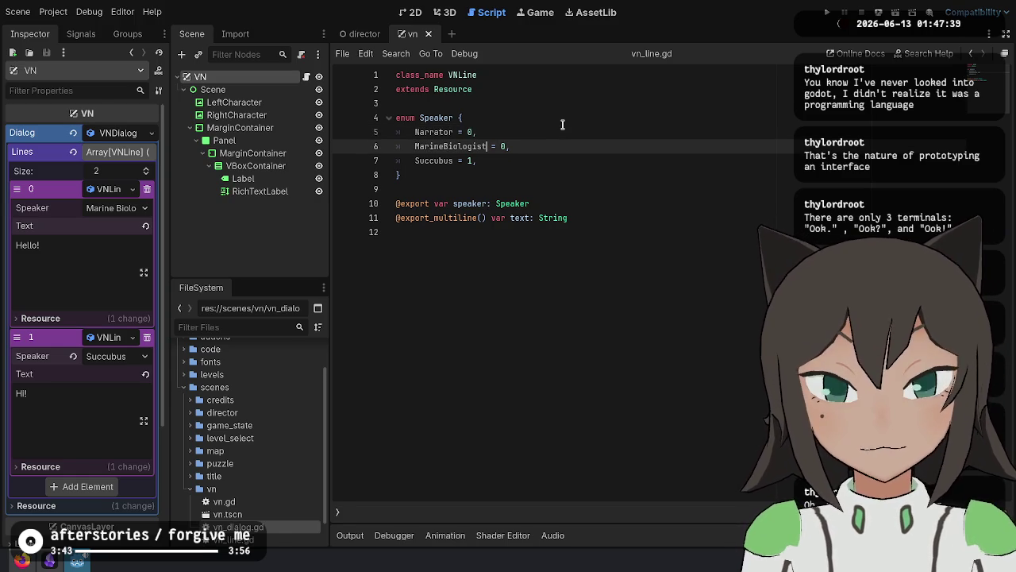
{"action": "type", "text": "1,"}
{"action": "key", "text": "Down"}
{"action": "key", "text": "BackSpace"}
{"action": "key", "text": "BackSpace"}
{"action": "type", "text": "2,"}
{"action": "left_click", "coordinate": [562, 125]}
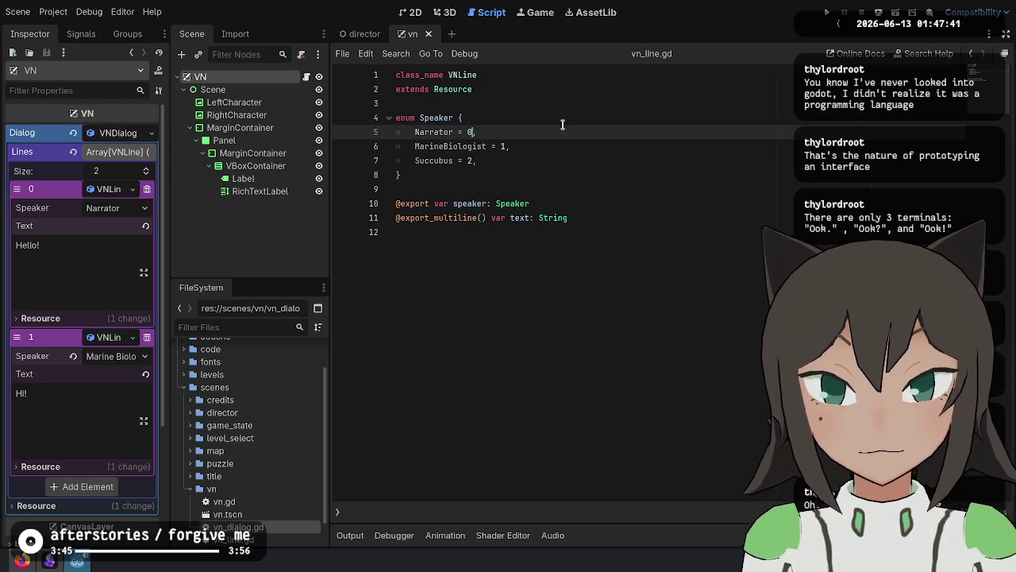
Reset the lines' speakers to Marine Biologist and Succubus, and save vn_line.gd.
{"action": "left_click", "coordinate": [115, 207]}
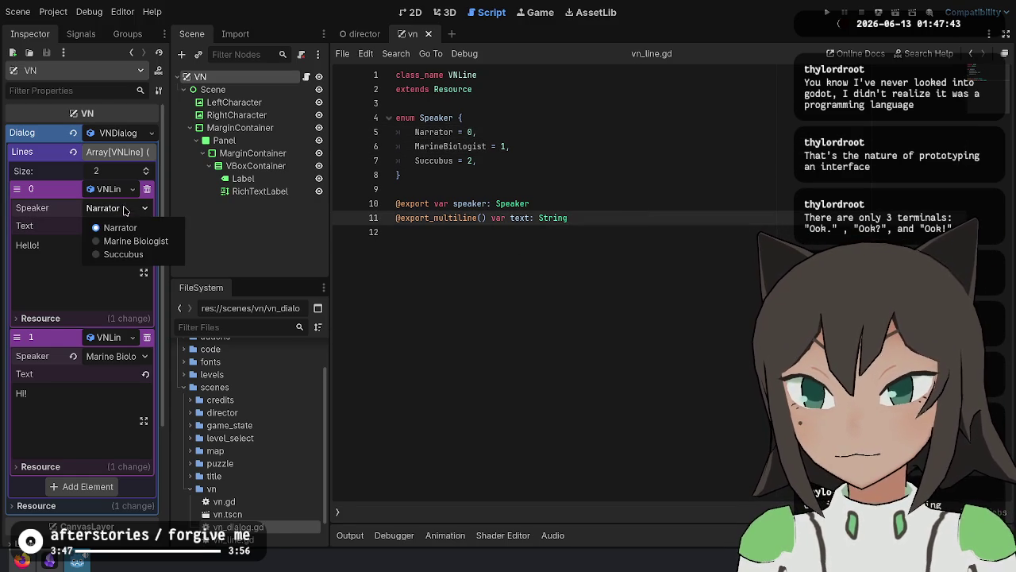
{"action": "left_click", "coordinate": [134, 241]}
{"action": "left_click", "coordinate": [125, 356]}
{"action": "left_click", "coordinate": [123, 402]}
{"action": "left_click", "coordinate": [696, 288]}
{"action": "key", "text": "ctrl+s"}
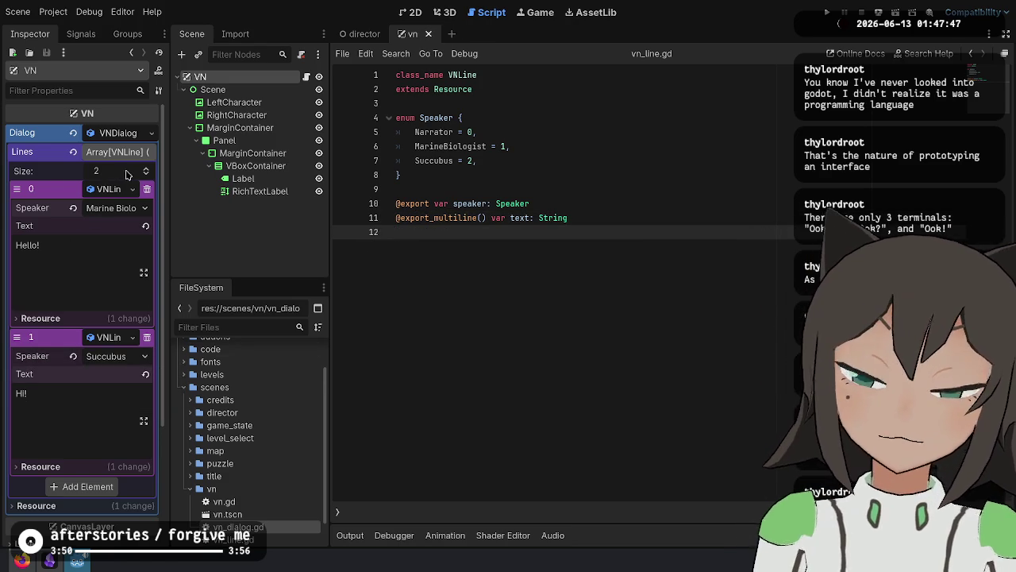
Add a third Lines entry at the top as a new VNLine reading 'The first day at the aquarium.' and save.
{"action": "type", "text": "3"}
{"action": "key", "text": "Return"}
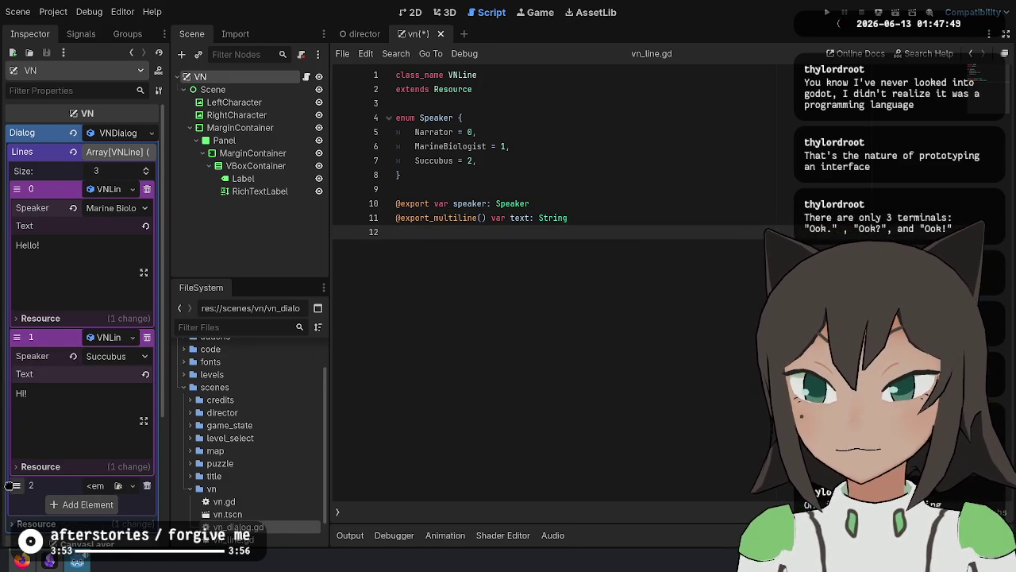
{"action": "left_click_drag", "start_coordinate": [17, 485], "coordinate": [17, 188]}
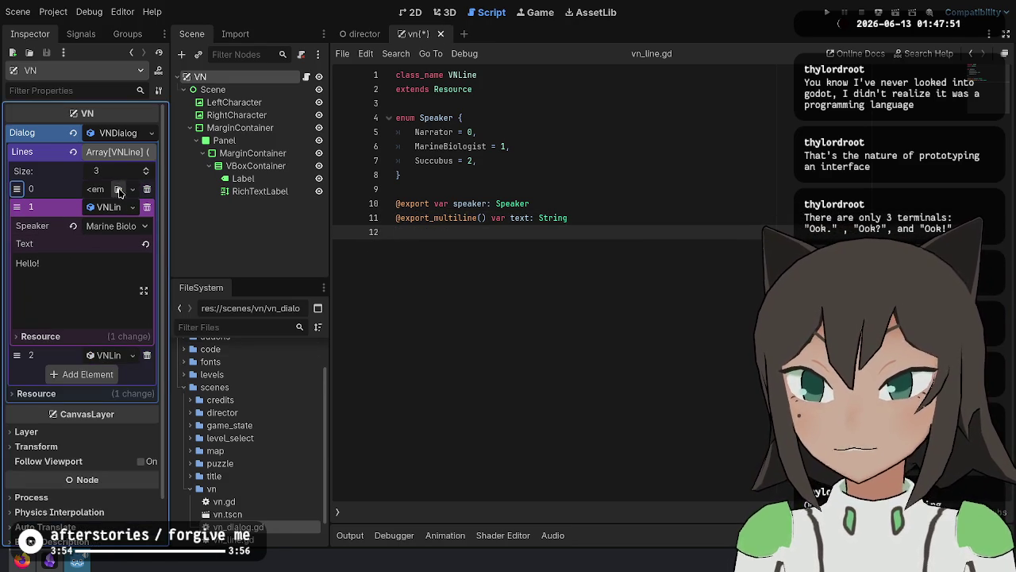
{"action": "left_click", "coordinate": [120, 191]}
{"action": "left_click", "coordinate": [133, 189]}
{"action": "left_click", "coordinate": [115, 221]}
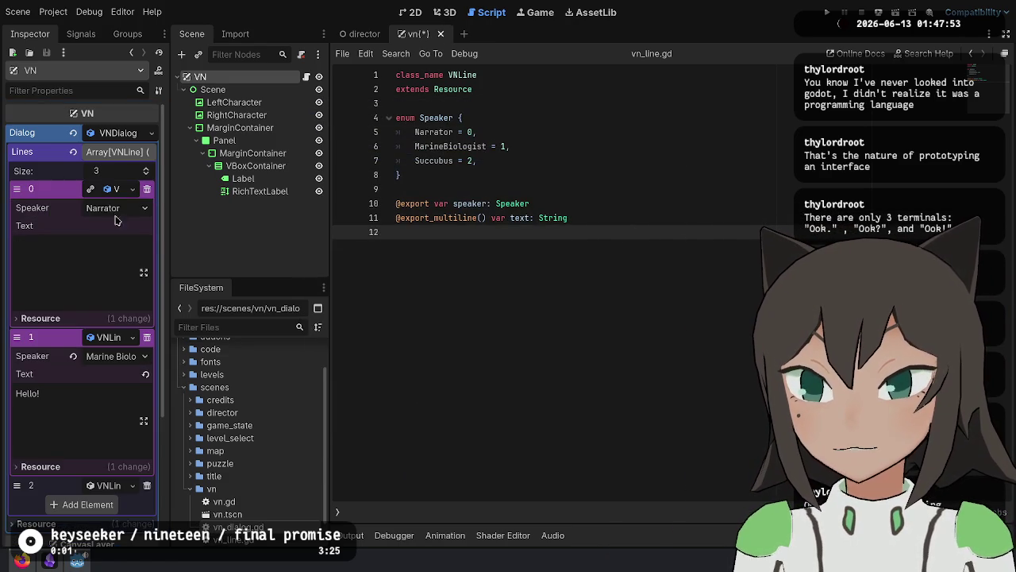
{"action": "left_click", "coordinate": [85, 258]}
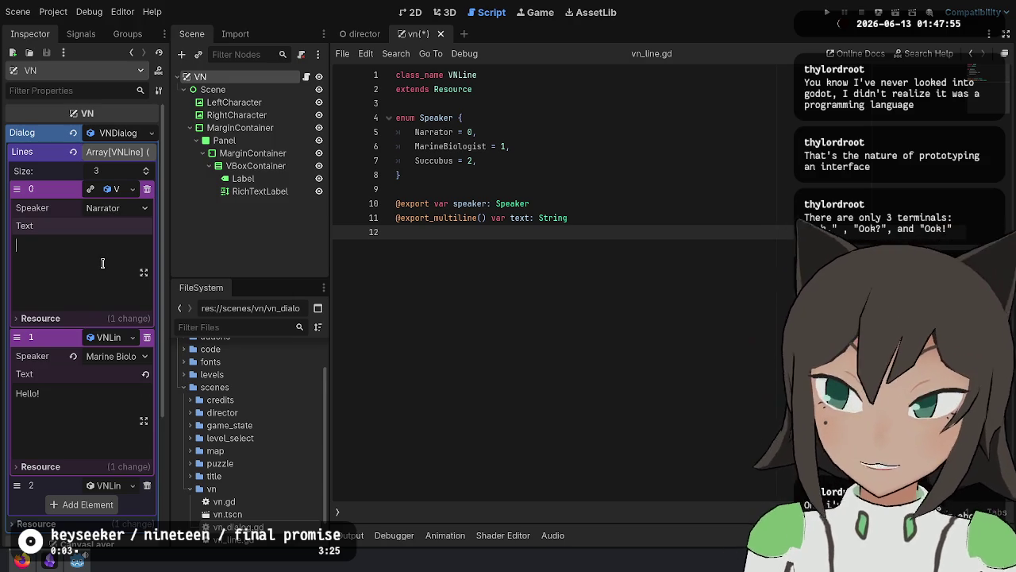
{"action": "type", "text": "The a"}
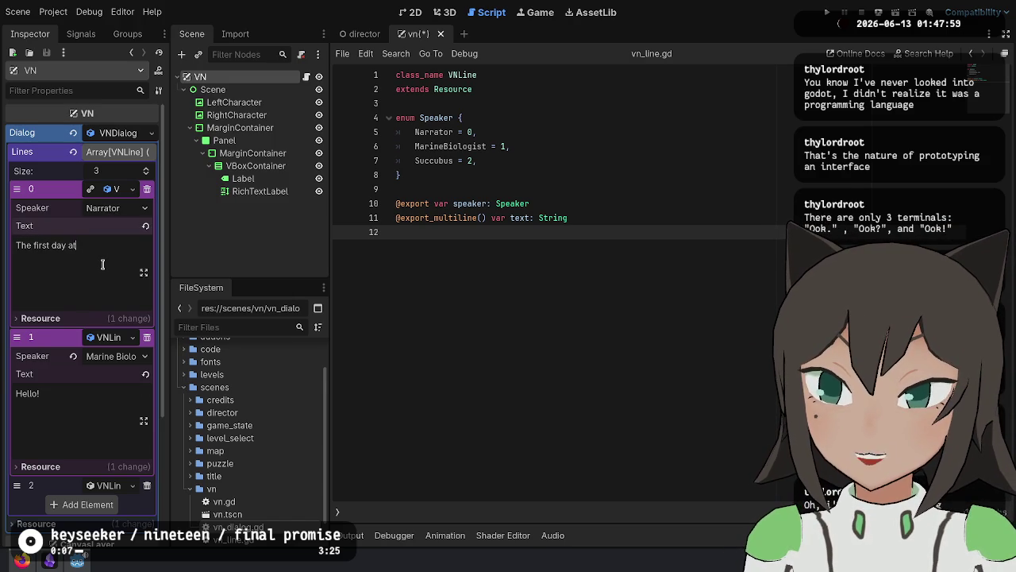
{"action": "type", "text": "quarium."}
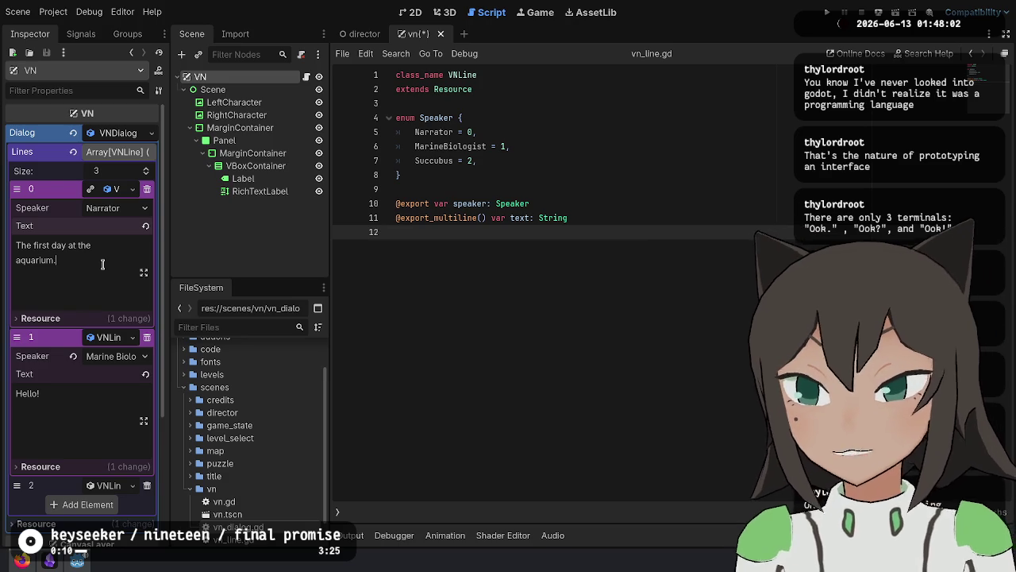
{"action": "key", "text": "ctrl+s"}
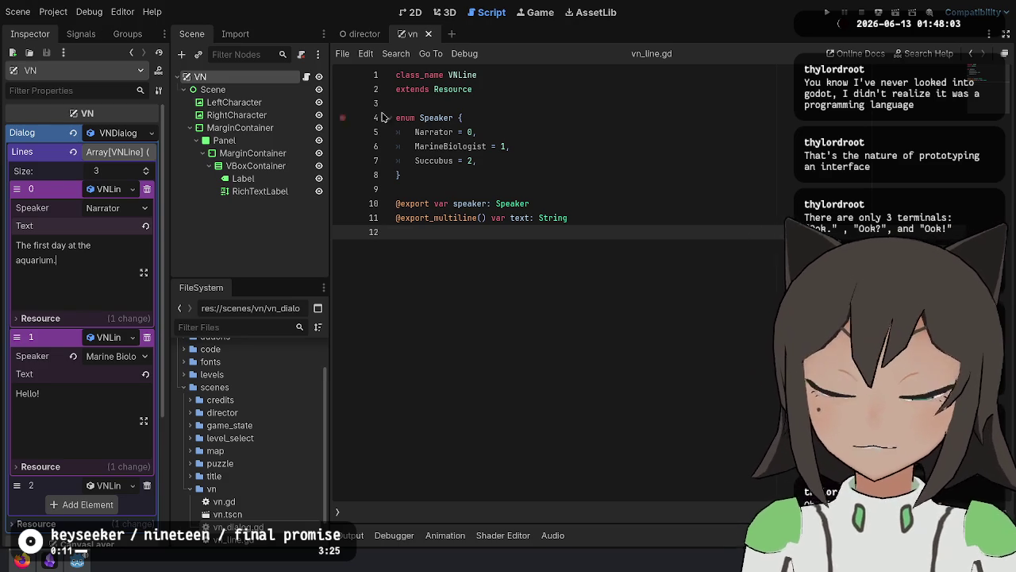
Add a _director_enter(args: Array) function with a pass body to vn.gd and save.
{"action": "left_click", "coordinate": [306, 77]}
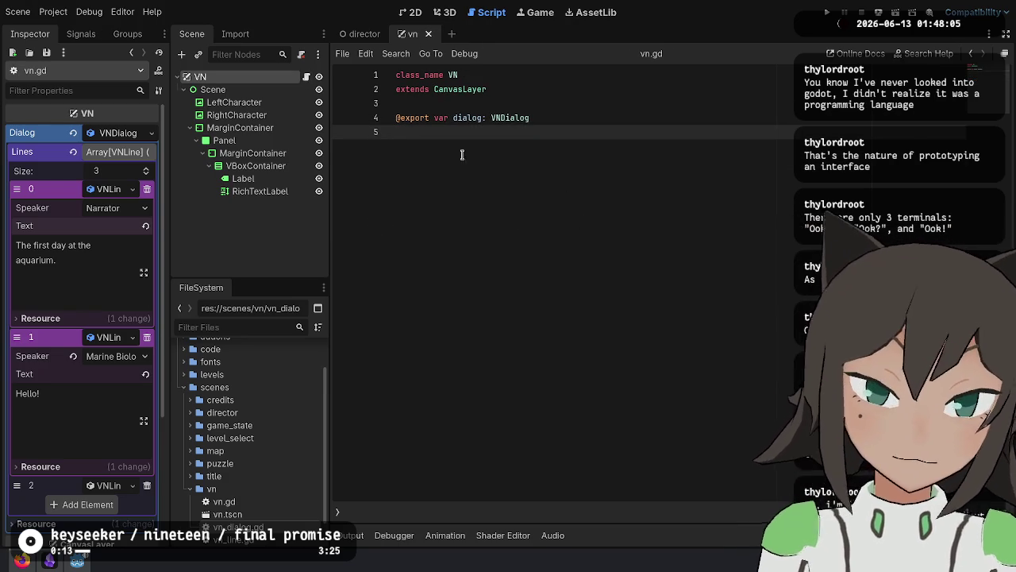
{"action": "left_click", "coordinate": [543, 227]}
{"action": "type", "text": "_ready"}
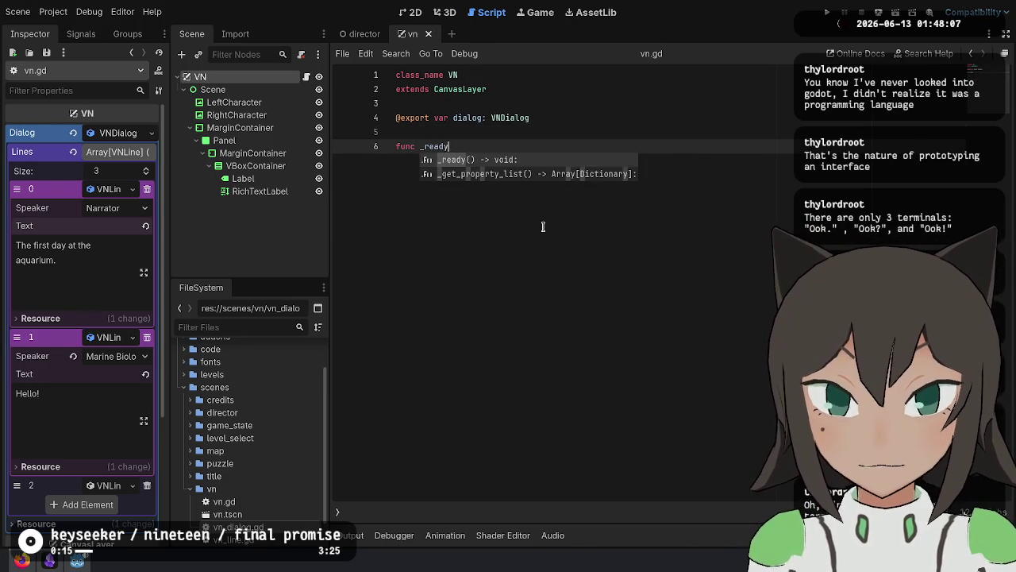
{"action": "key", "text": "Return"}
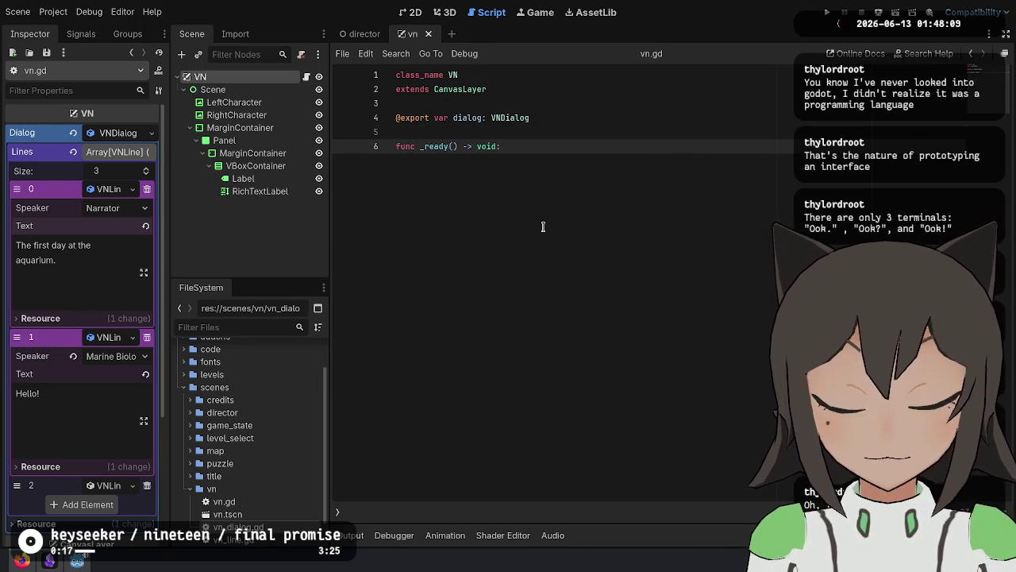
{"action": "key", "text": "ctrl+BackSpace"}
{"action": "type", "text": "_dial"}
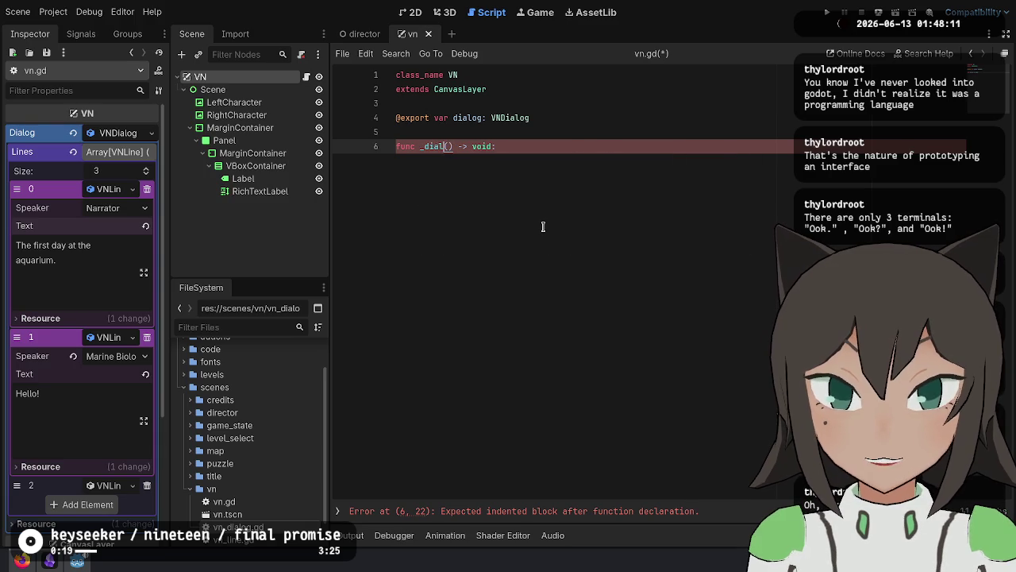
{"action": "key", "text": "ctrl+BackSpace"}
{"action": "type", "text": "_director_enter("}
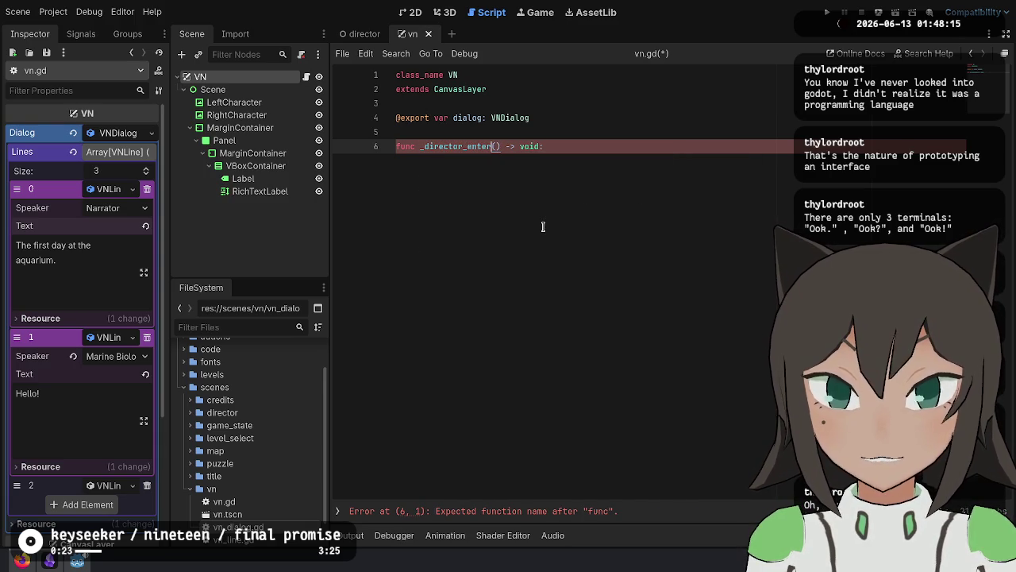
{"action": "type", "text": "args: A"}
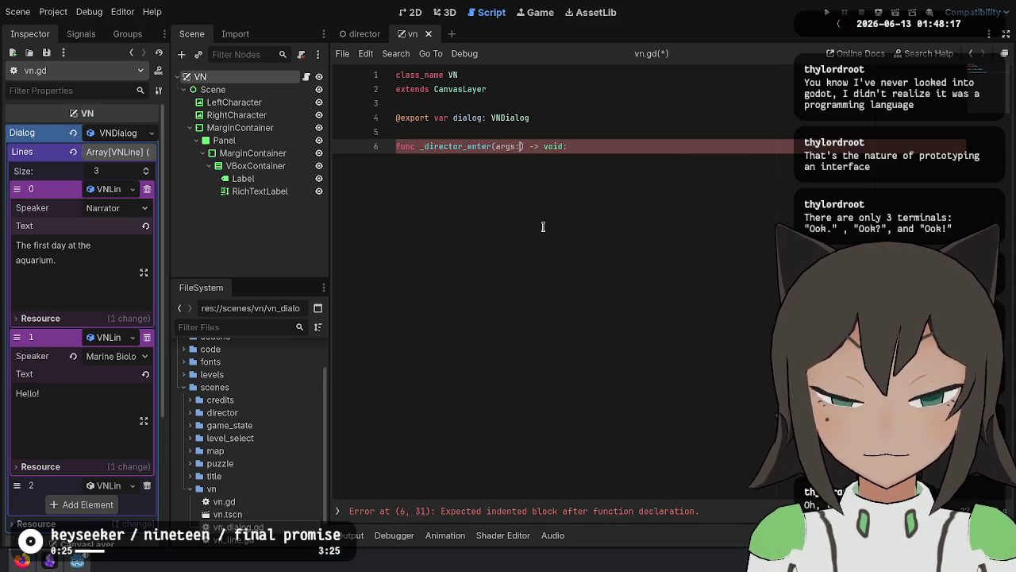
{"action": "type", "text": "rray"}
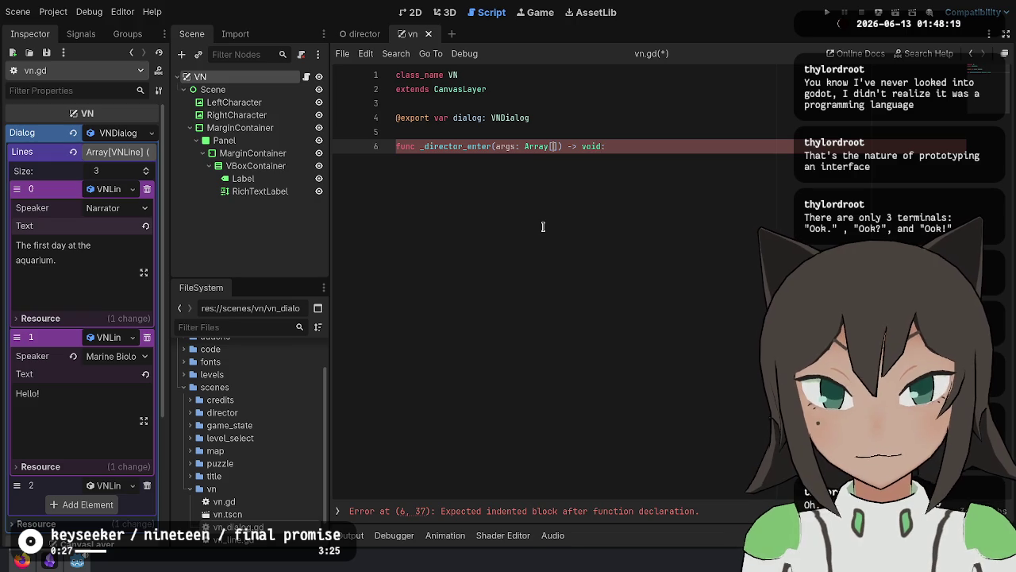
{"action": "key", "text": "Return"}
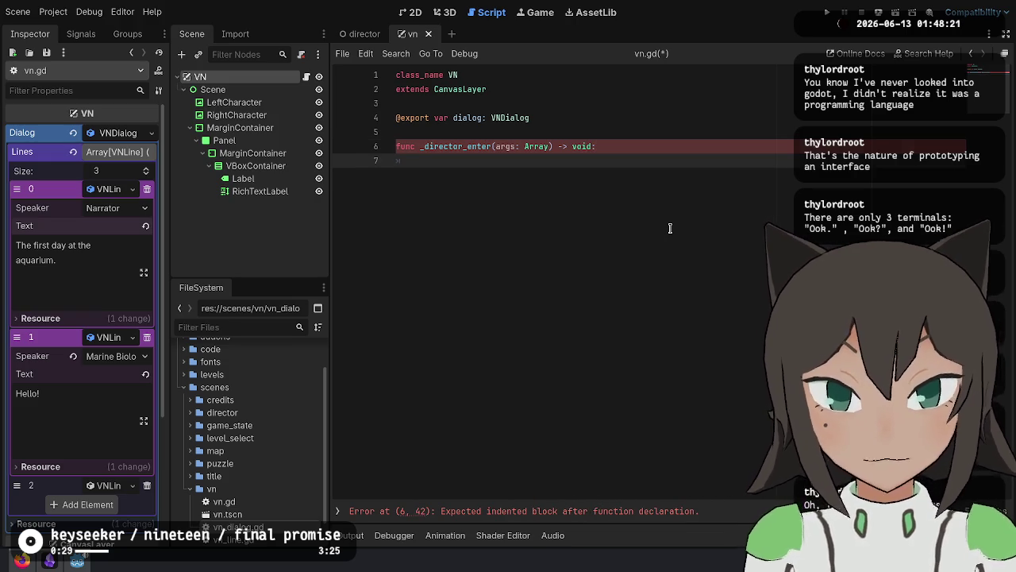
{"action": "type", "text": "pass"}
{"action": "key", "text": "ctrl+s"}
Search the project for other _director_enter definitions, retype args as Dictionary, and start the body with args["vn".
{"action": "double_click", "coordinate": [468, 146]}
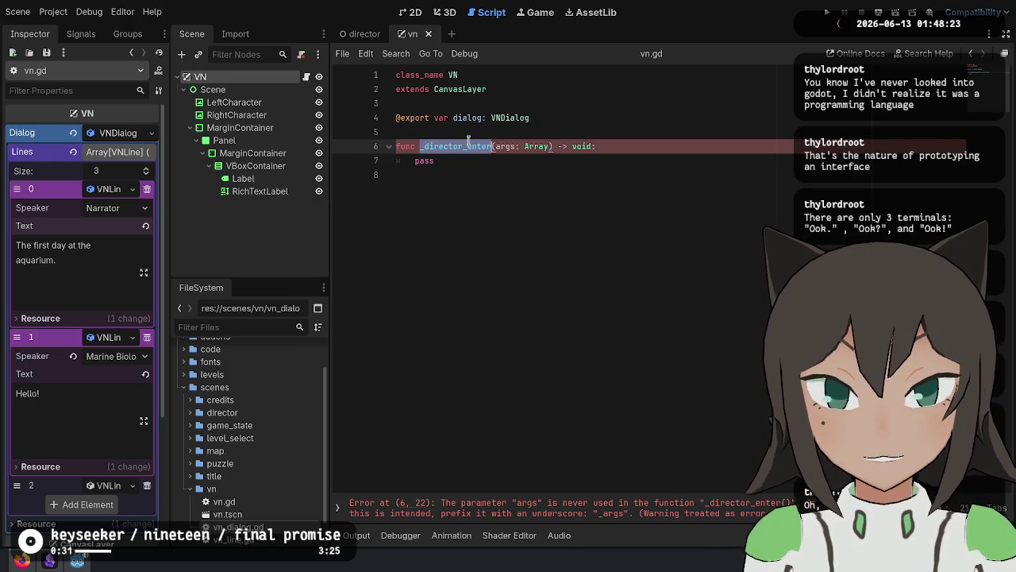
{"action": "key", "text": "ctrl+shift+f"}
{"action": "key", "text": "Return"}
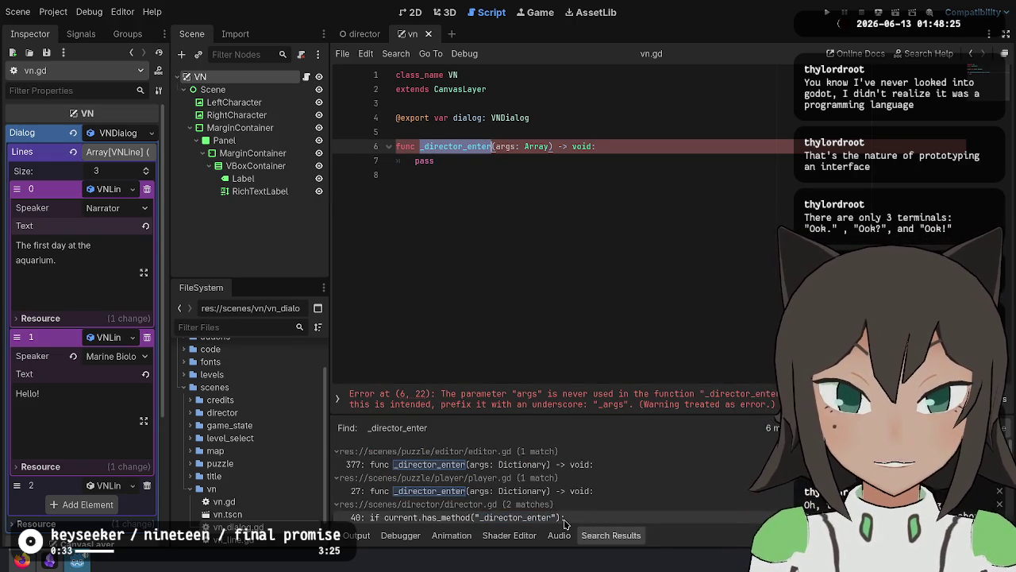
{"action": "double_click", "coordinate": [529, 146]}
{"action": "type", "text": "Dictionary"}
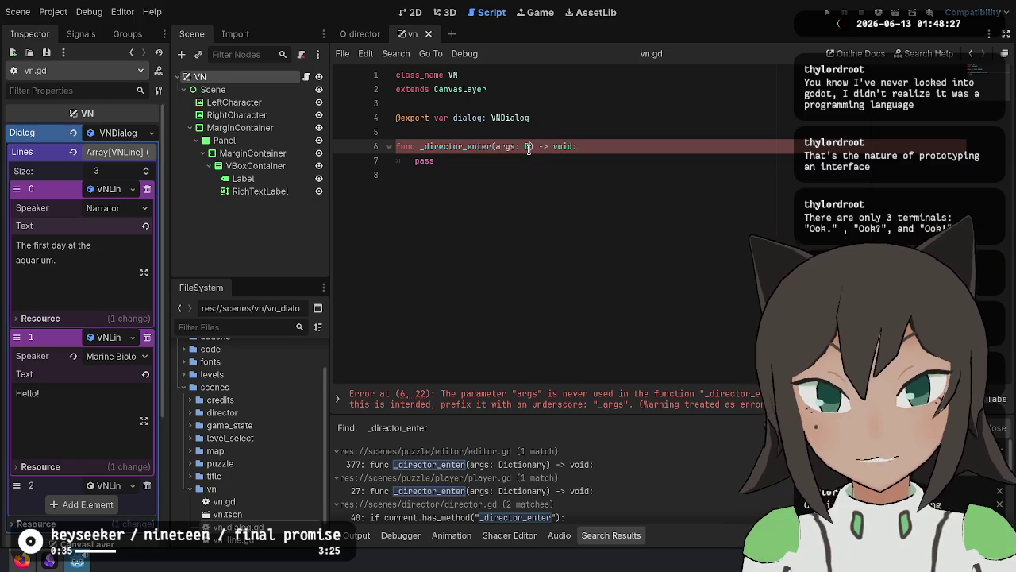
{"action": "type", "text": "ary"}
{"action": "key", "text": "Down"}
{"action": "key", "text": "shift+Home"}
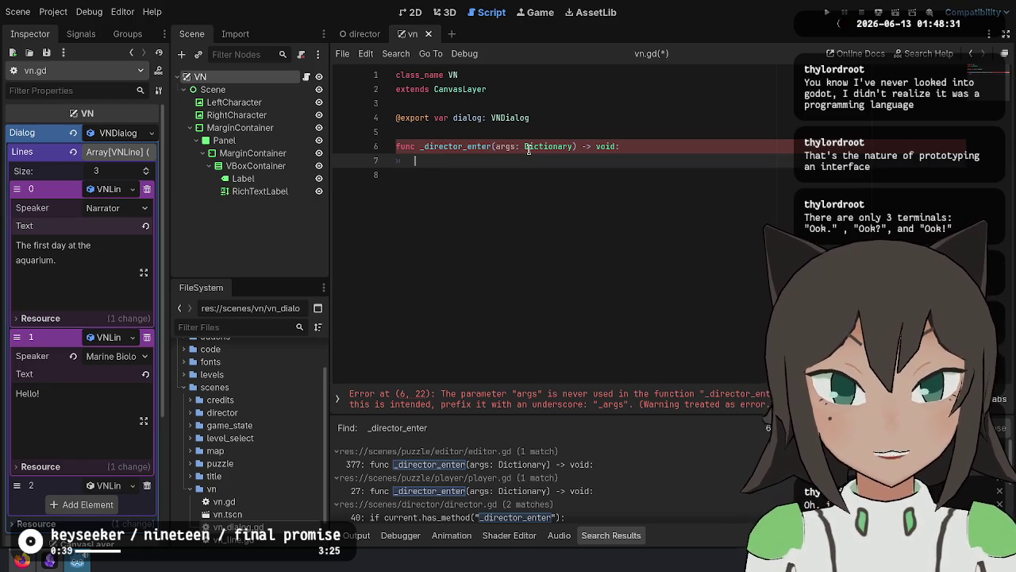
{"action": "type", "text": "args[\""}
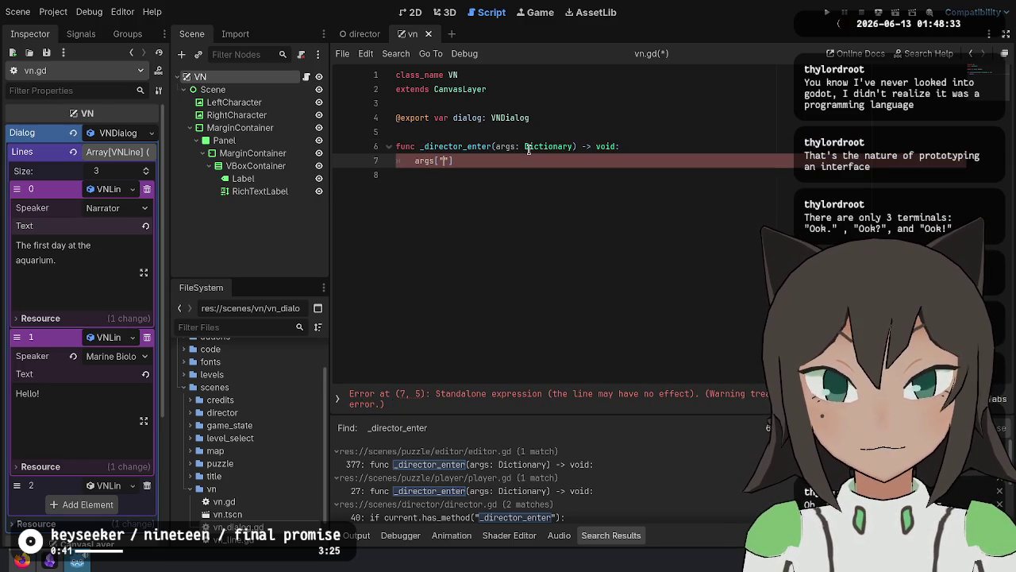
{"action": "type", "text": "vn"}
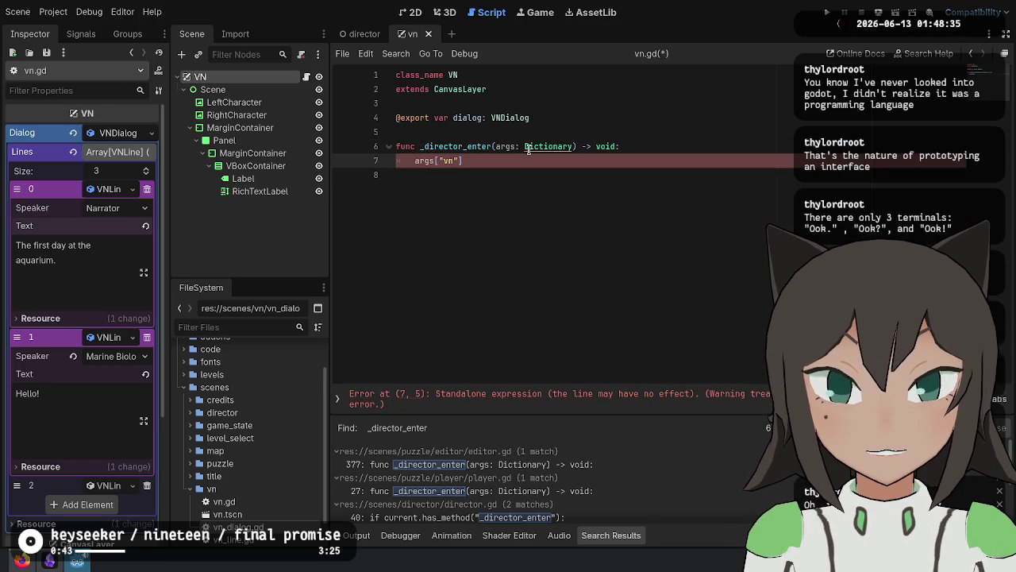
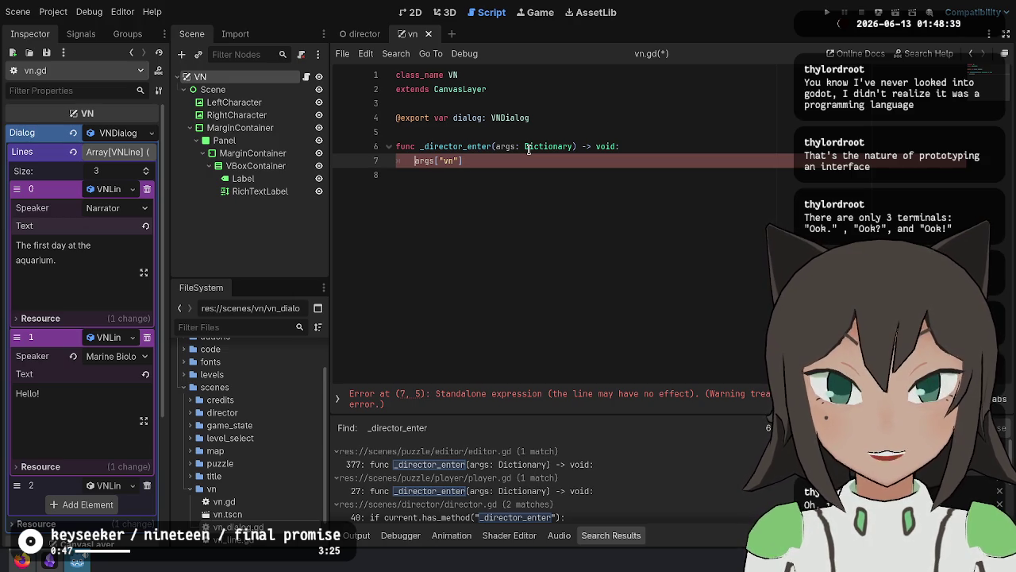
Change line 7 to dialog = args.get("vn", null) and save vn.gd.
{"action": "key", "text": "Home"}
{"action": "type", "text": "dialog ="}
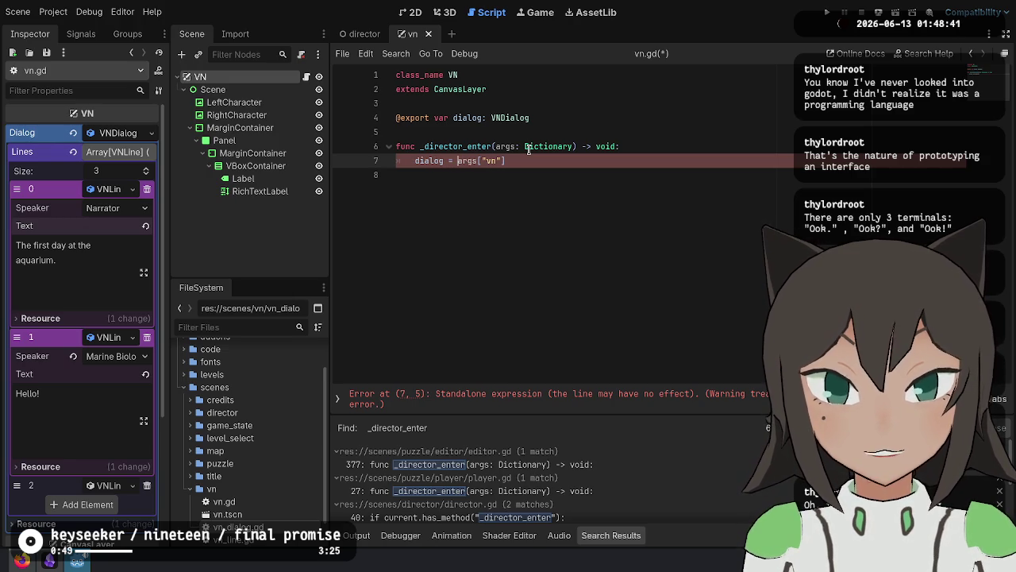
{"action": "key", "text": "End"}
{"action": "key", "text": "Left"}
{"action": "key", "text": "Left"}
{"action": "key", "text": "Left"}
{"action": "key", "text": "BackSpace"}
{"action": "type", "text": ".get(\"vn\""}
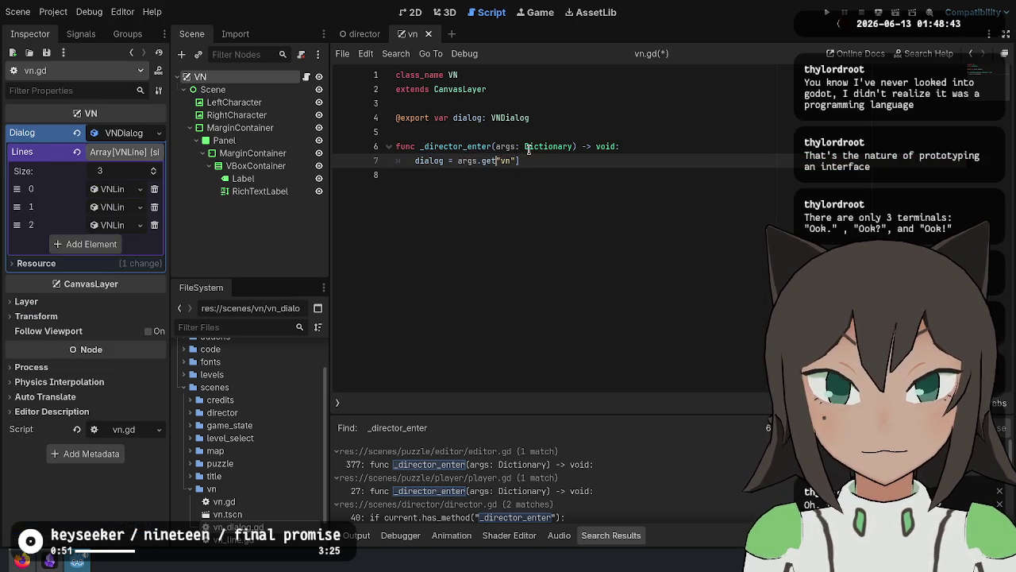
{"action": "type", "text": ")"}
{"action": "key", "text": "Left"}
{"action": "key", "text": "Left"}
{"action": "key", "text": "Left"}
{"action": "key", "text": "BackSpace"}
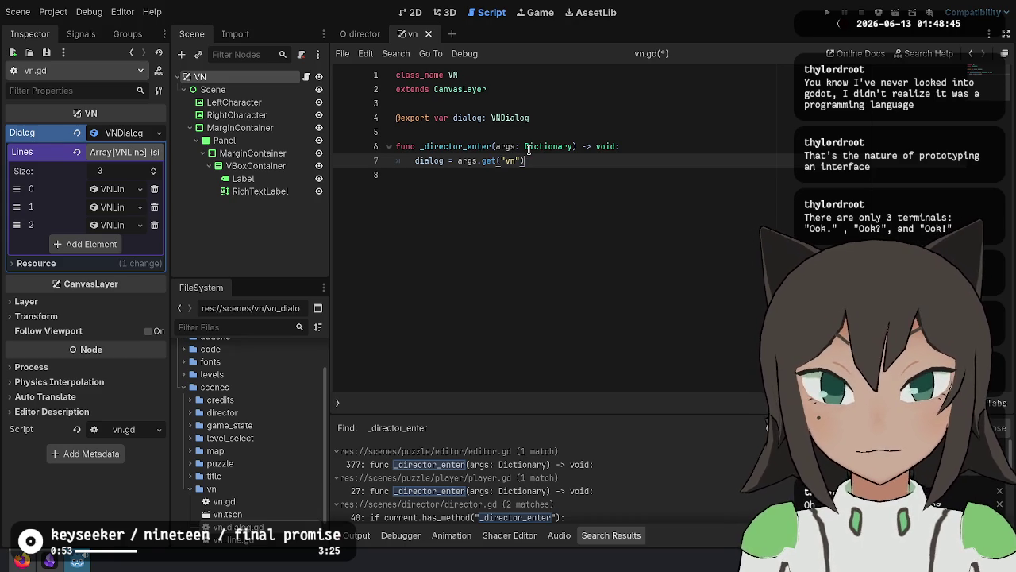
{"action": "key", "text": "Left"}
{"action": "type", "text": ", null"}
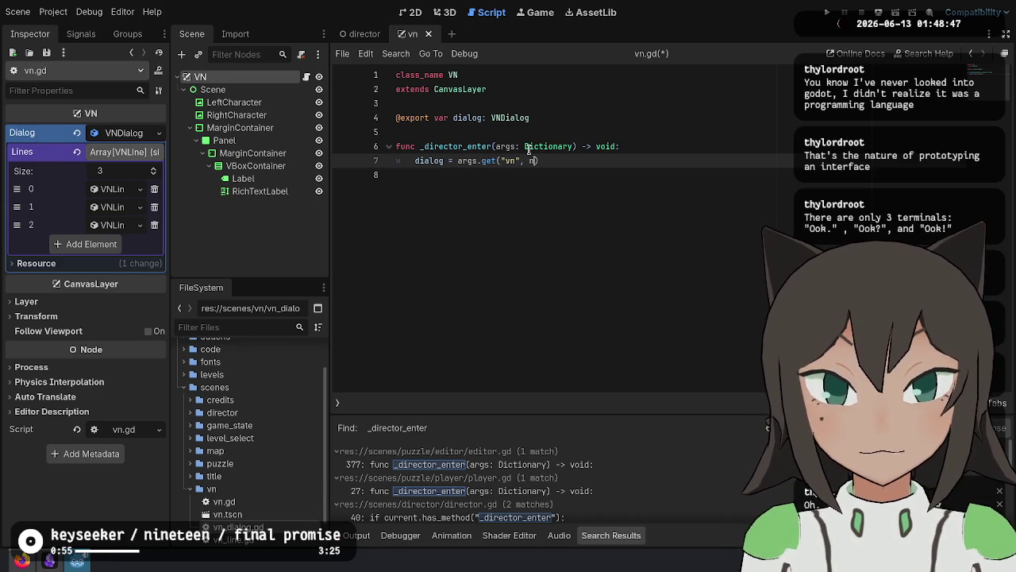
{"action": "key", "text": "Down"}
{"action": "key", "text": "ctrl+s"}
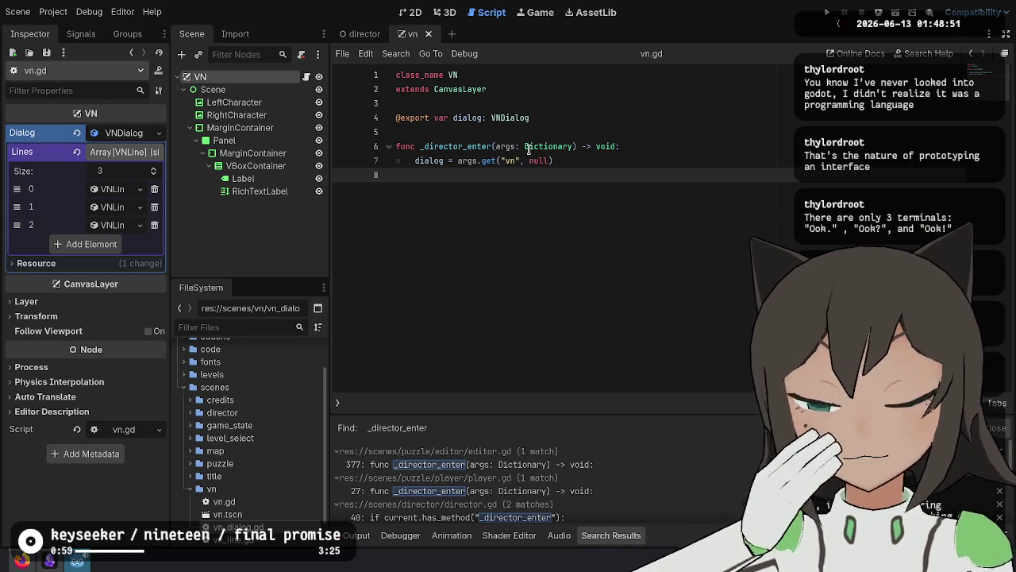
Declare var index := 0 above the function.
{"action": "key", "text": "Return"}
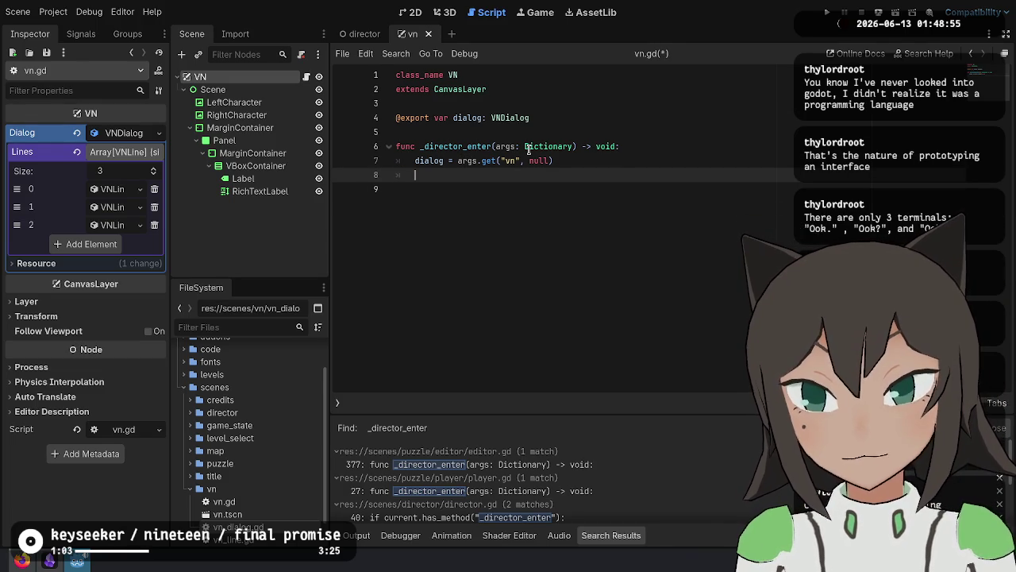
{"action": "key", "text": "BackSpace"}
{"action": "key", "text": "Up"}
{"action": "key", "text": "Up"}
{"action": "key", "text": "Up"}
{"action": "key", "text": "Return"}
{"action": "key", "text": "Return"}
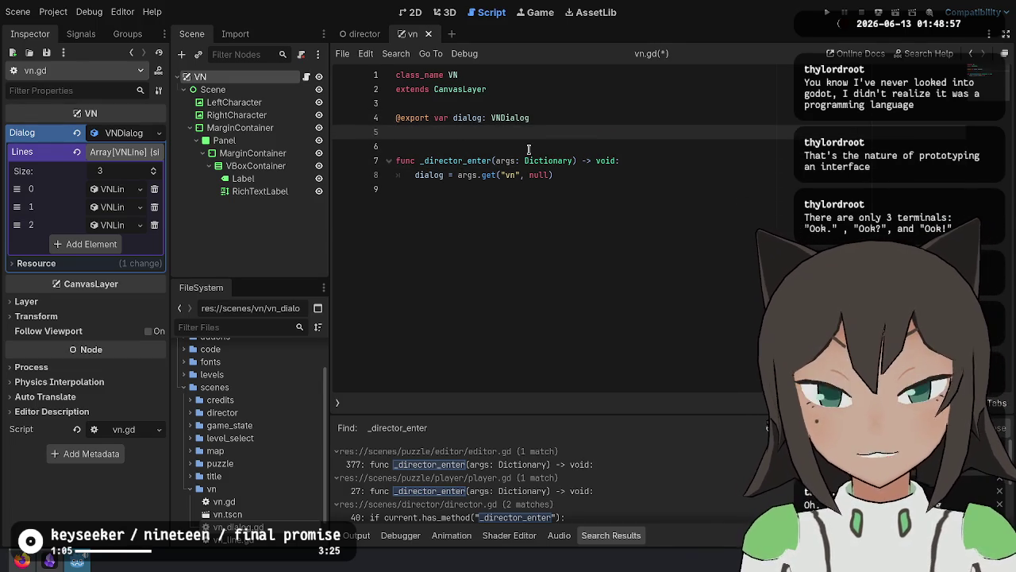
{"action": "type", "text": "var index := 0"}
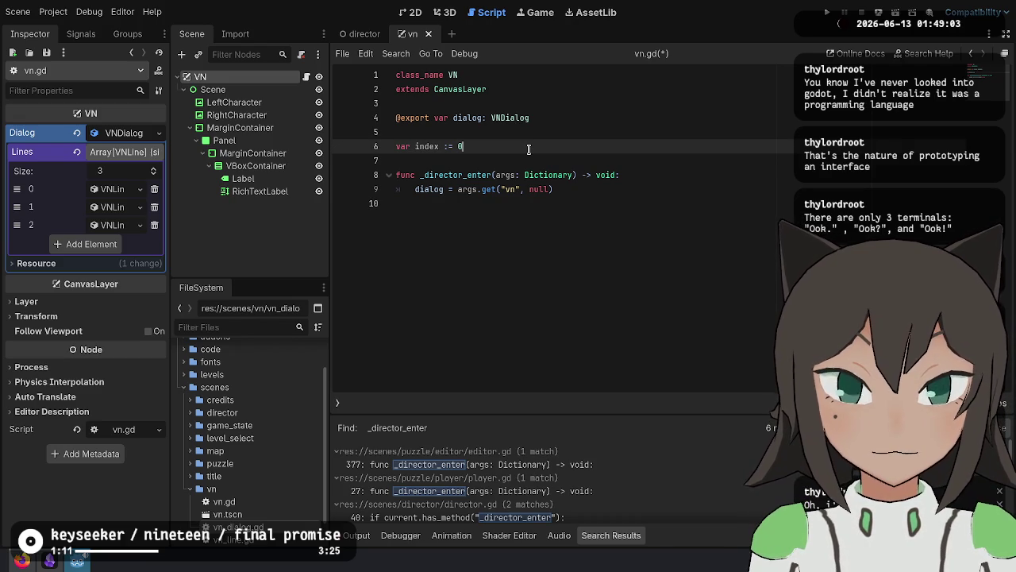
Start a new function below the index variable, then delete the unfinished _ready line.
{"action": "key", "text": "Down"}
{"action": "key", "text": "Return"}
{"action": "key", "text": "Return"}
{"action": "key", "text": "Up"}
{"action": "type", "text": "f"}
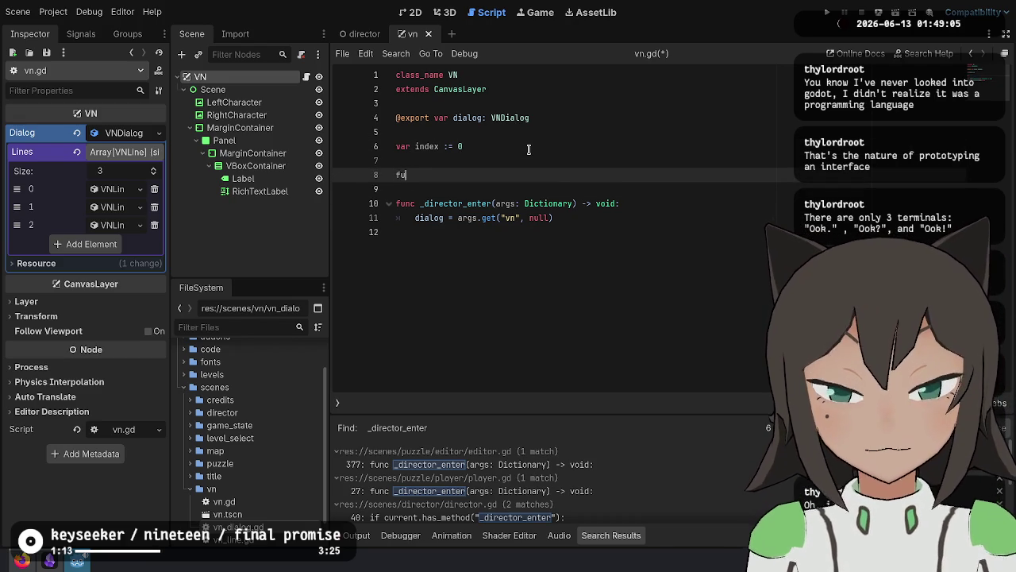
{"action": "type", "text": "() ->"}
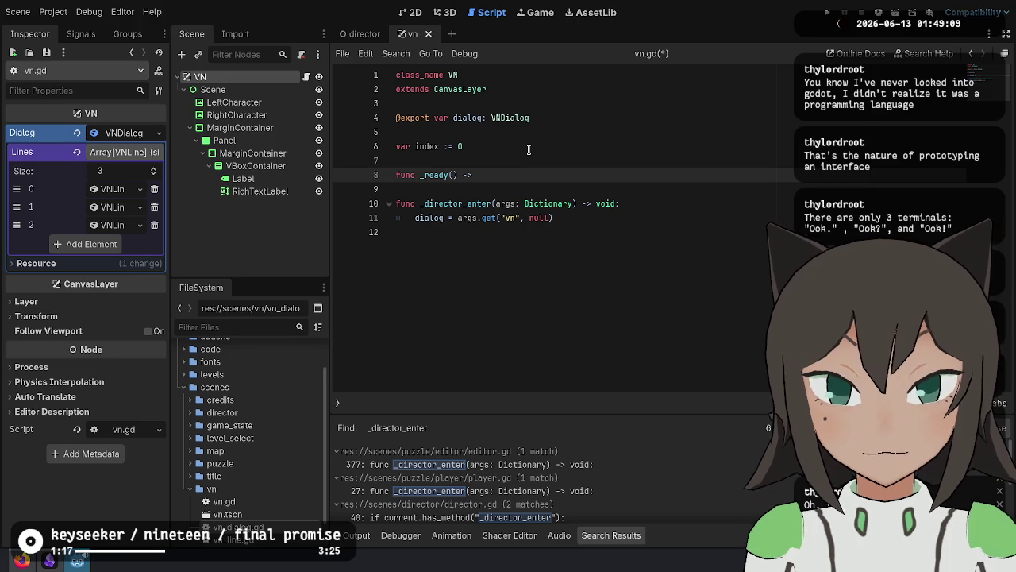
{"action": "key", "text": "ctrl+shift+k"}
{"action": "key", "text": "ctrl+shift+k"}
{"action": "key", "text": "Down"}
Add index = 0 to _director_enter after the dialog assignment.
{"action": "key", "text": "End"}
{"action": "key", "text": "Return"}
{"action": "type", "text": "in"}
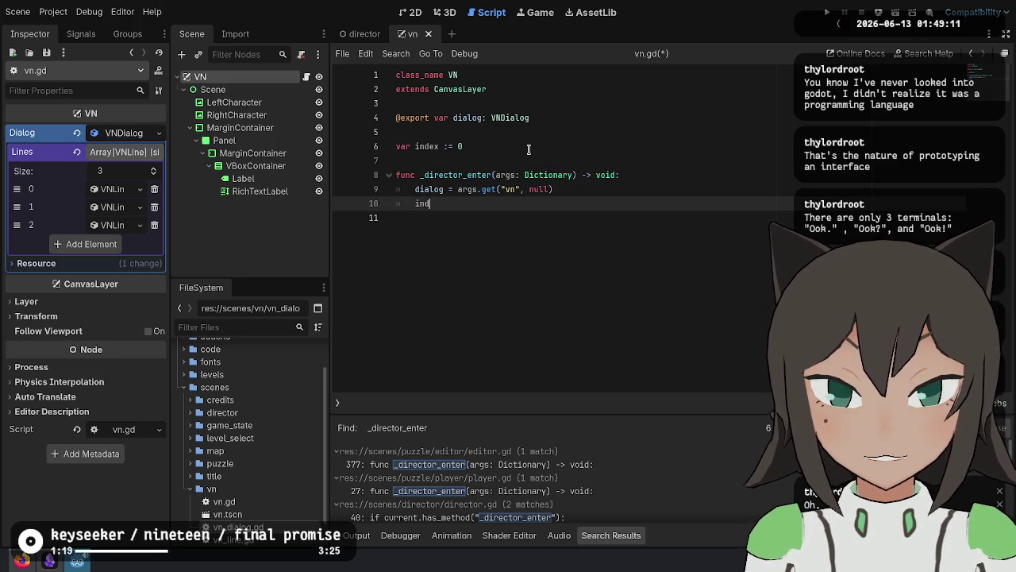
{"action": "type", "text": "ex = 0"}
{"action": "key", "text": "Return"}
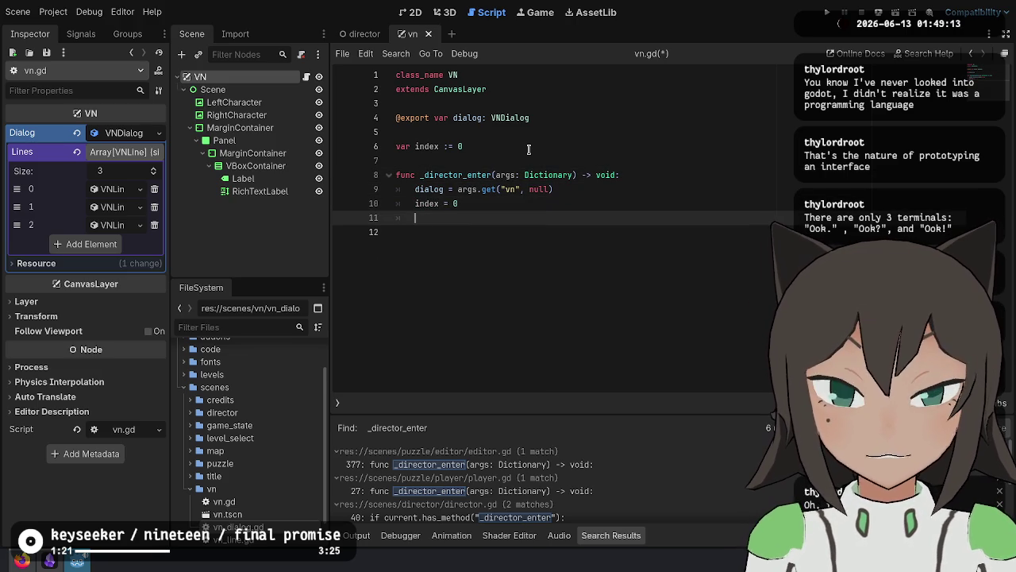
{"action": "key", "text": "BackSpace"}
{"action": "key", "text": "BackSpace"}
{"action": "key", "text": "BackSpace"}
Autocomplete a _process(delta: float) function header below.
{"action": "key", "text": "Return"}
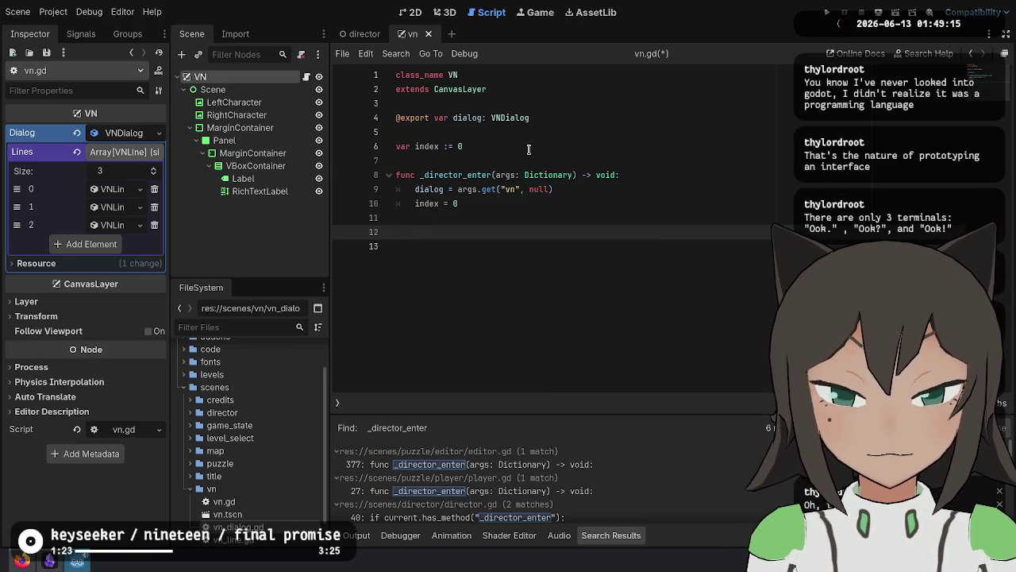
{"action": "type", "text": "func _p"}
{"action": "key", "text": "Return"}
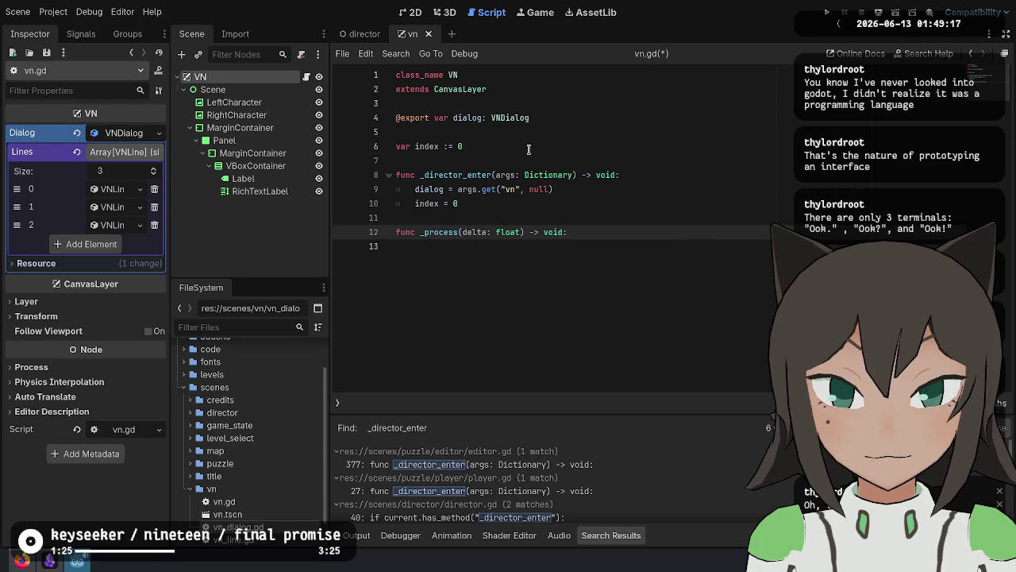
Call _update() in _director_enter and replace _process with func _update() -> void:.
{"action": "key", "text": "Up"}
{"action": "key", "text": "Up"}
{"action": "key", "text": "Return"}
{"action": "type", "text": "_update()"}
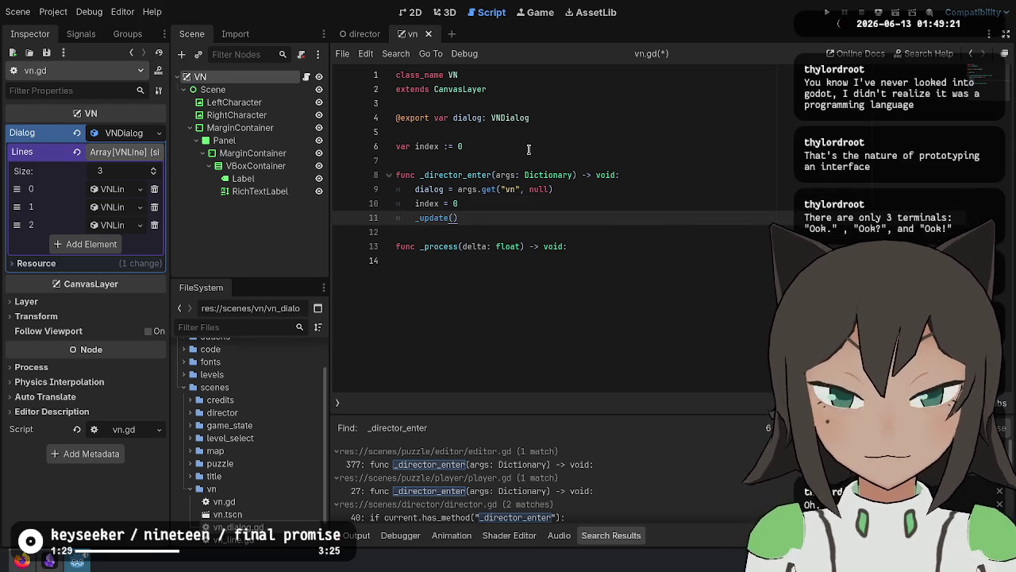
{"action": "key", "text": "Down"}
{"action": "key", "text": "Down"}
{"action": "key", "text": "ctrl+Left"}
{"action": "key", "text": "shift+End"}
{"action": "type", "text": "_update() -> void"}
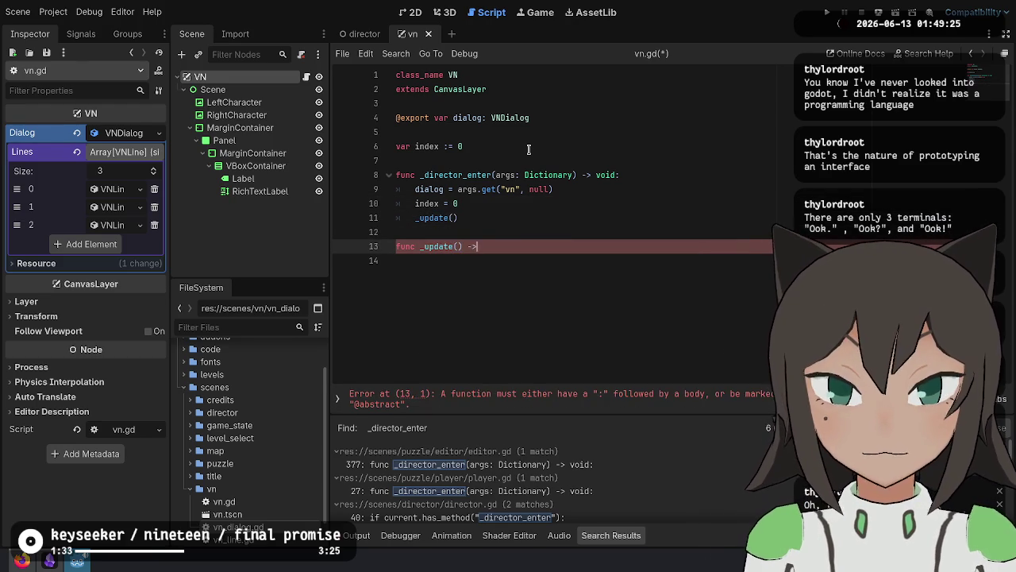
{"action": "type", "text": ":"}
{"action": "key", "text": "Return"}
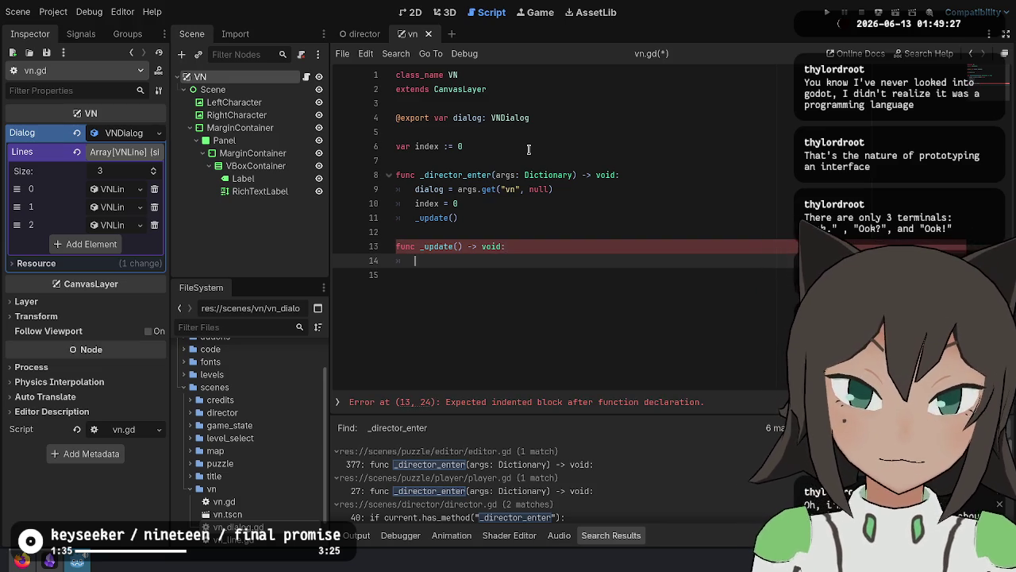
Add a func _ready() that calls _update().
{"action": "key", "text": "Up"}
{"action": "key", "text": "Up"}
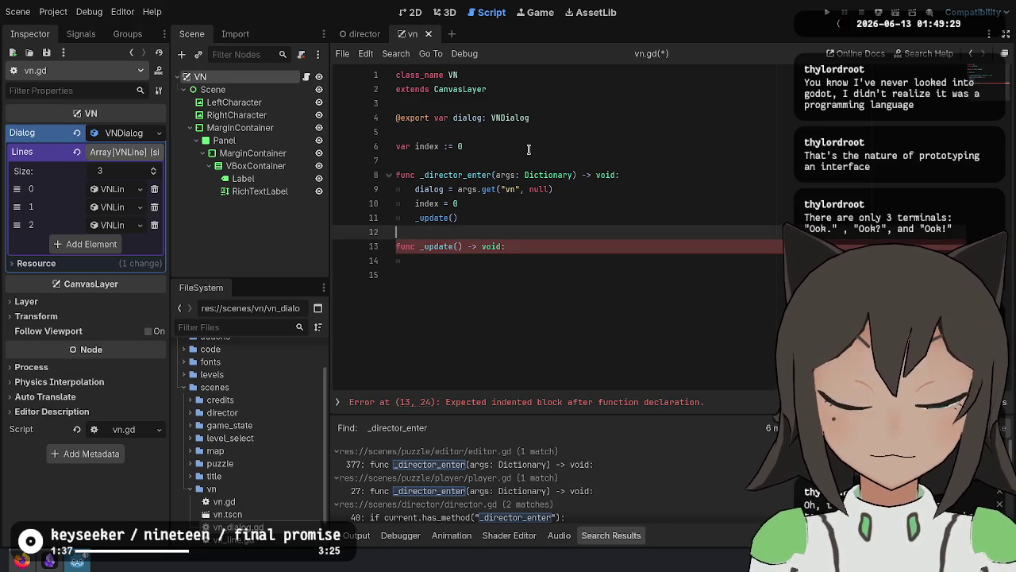
{"action": "key", "text": "Up"}
{"action": "key", "text": "Up"}
{"action": "key", "text": "Up"}
{"action": "key", "text": "Return"}
{"action": "key", "text": "Return"}
{"action": "key", "text": "Up"}
{"action": "key", "text": "Up"}
{"action": "type", "text": "f"}
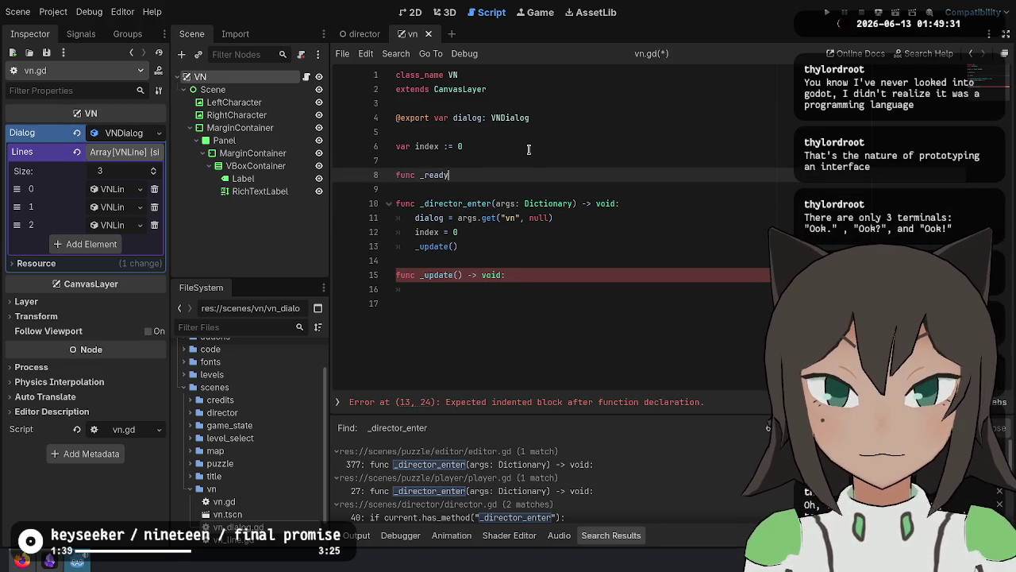
{"action": "type", "text": ":"}
{"action": "key", "text": "Return"}
{"action": "type", "text": "_update()"}
Begin _update's body with if dialog != null:.
{"action": "key", "text": "Down"}
{"action": "type", "text": "if"}
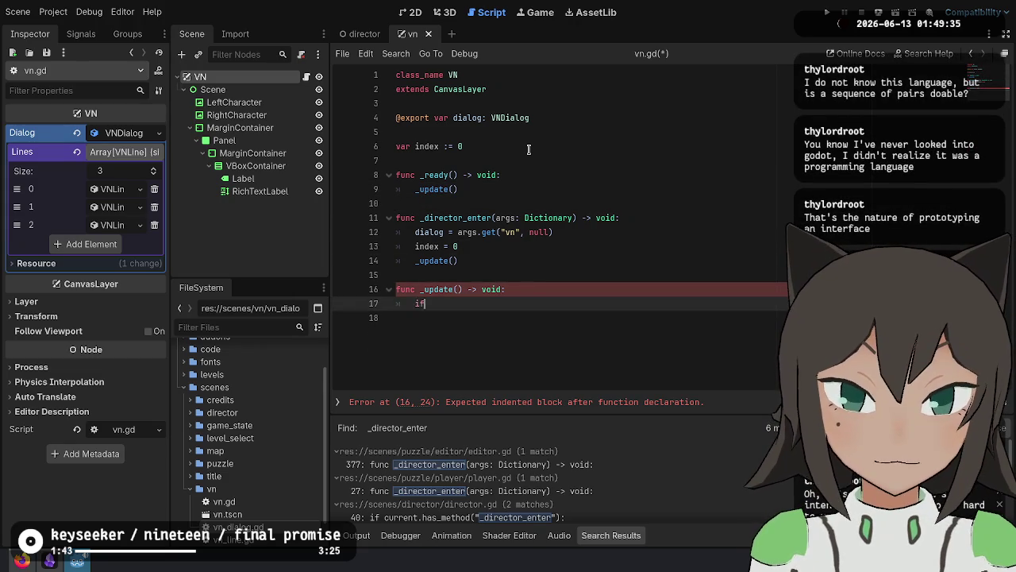
{"action": "type", "text": " dialog != n"}
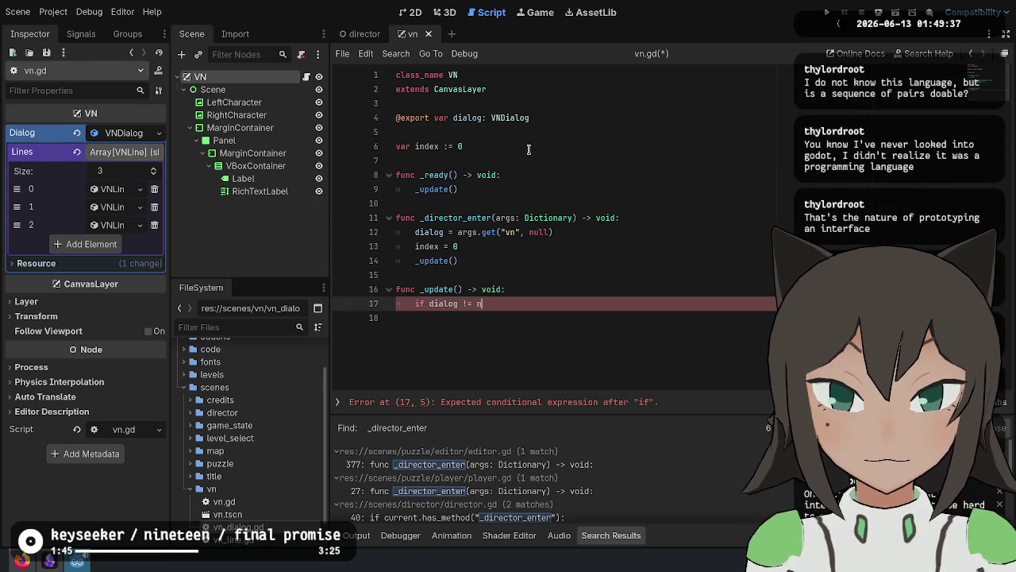
{"action": "type", "text": "ull:"}
{"action": "key", "text": "Return"}
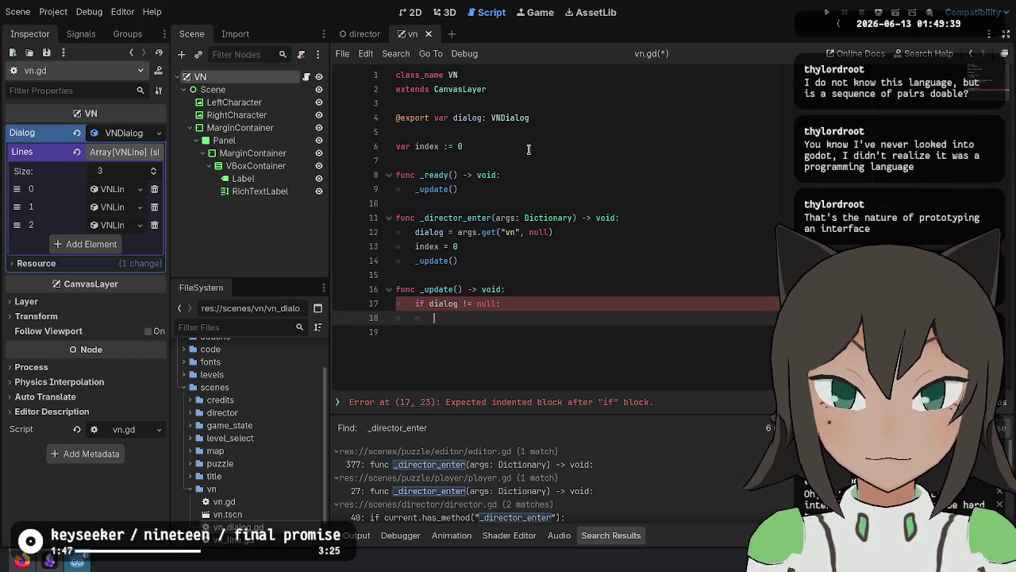
{"action": "left_click", "coordinate": [235, 102]}
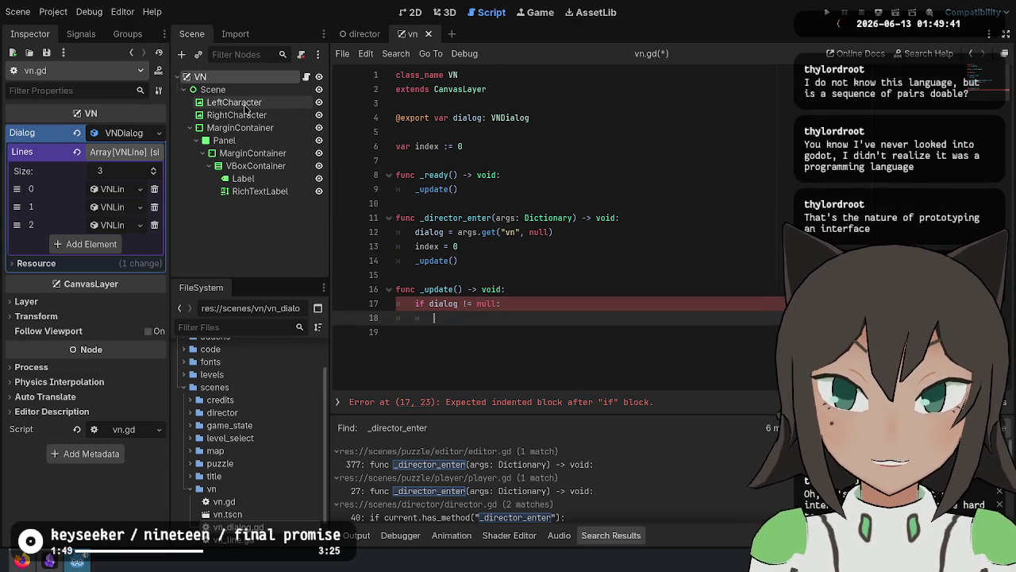
Rename the RichTextLabel node to TextLabel and the Label node to SpeakerLabel.
{"action": "left_click", "coordinate": [253, 191]}
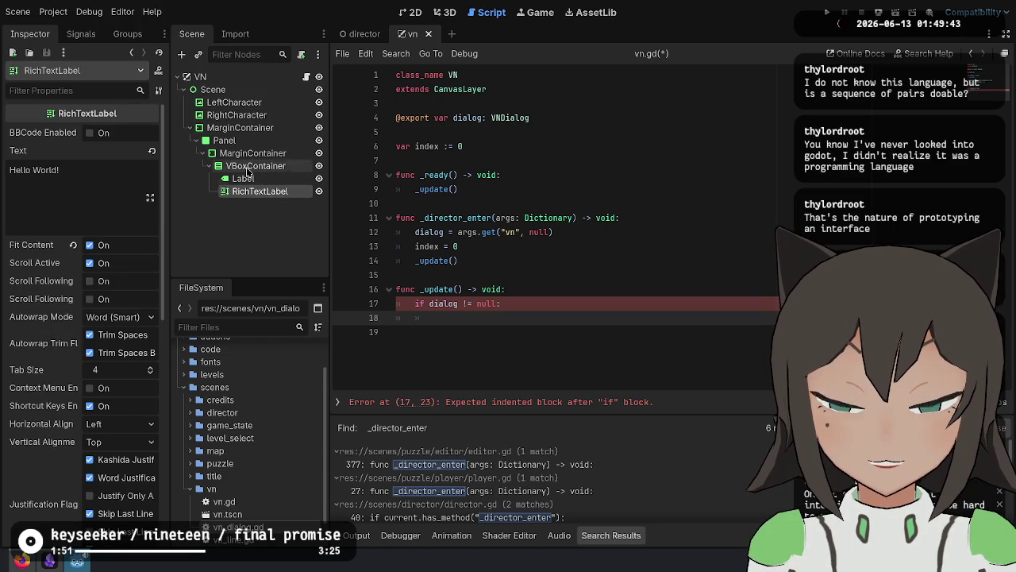
{"action": "key", "text": "F2"}
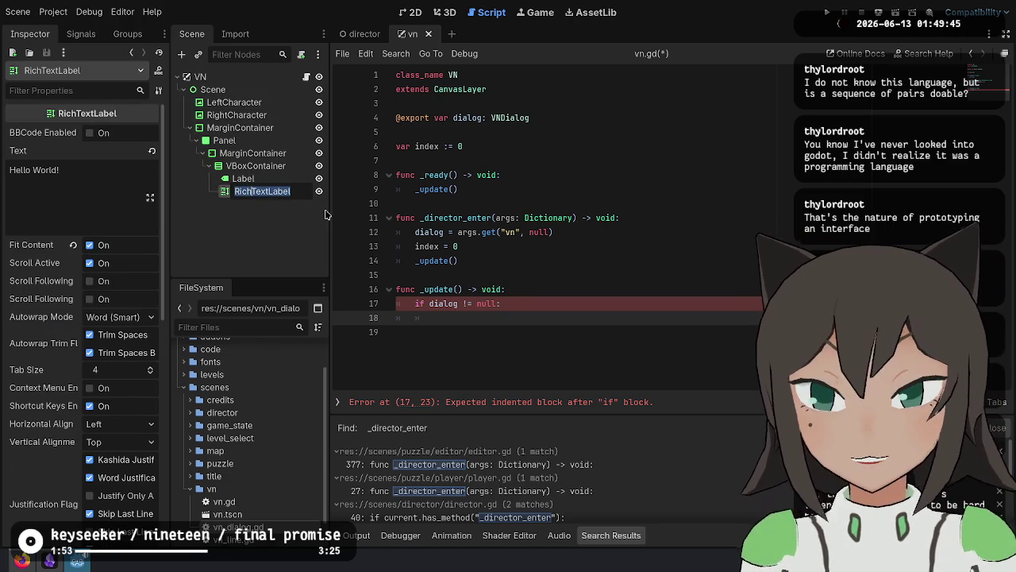
{"action": "type", "text": "TextLabel"}
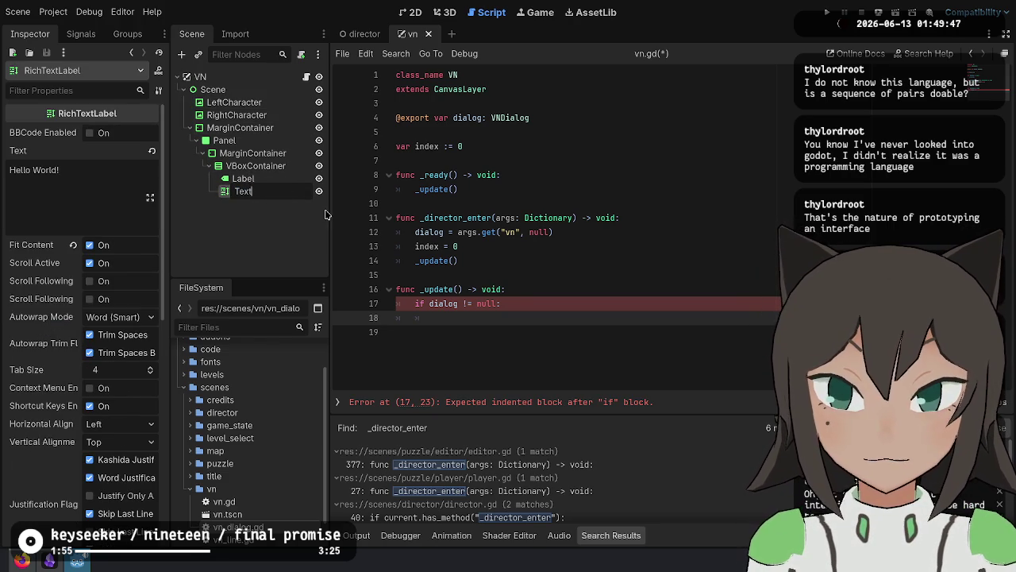
{"action": "key", "text": "Return"}
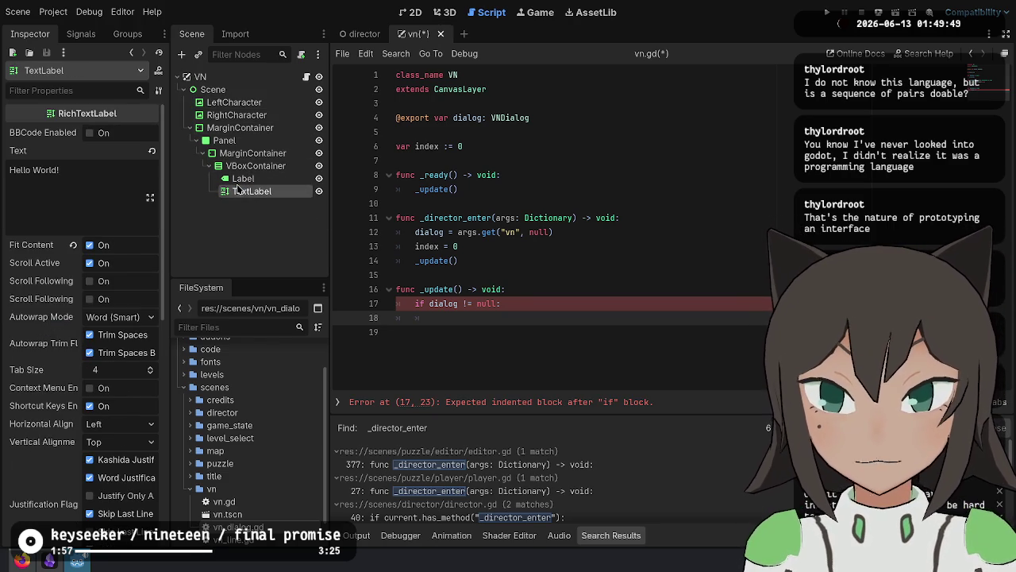
{"action": "key", "text": "Up"}
{"action": "key", "text": "F2"}
{"action": "type", "text": "Speaker"}
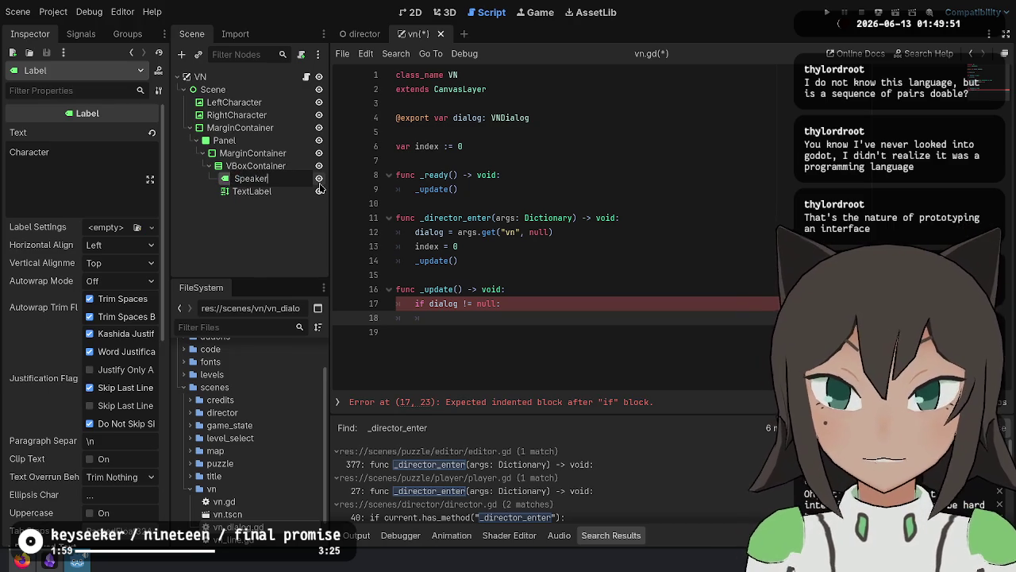
{"action": "type", "text": "Label"}
{"action": "key", "text": "Return"}
{"action": "key", "text": "ctrl+s"}
{"action": "left_click", "coordinate": [242, 192], "text": "ctrl"}
{"action": "right_click", "coordinate": [243, 191]}
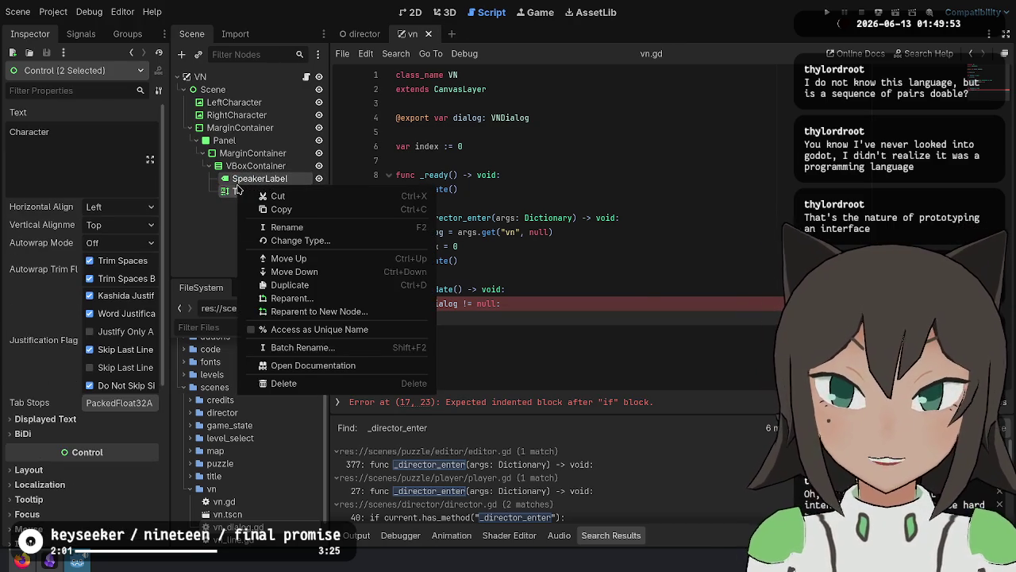
{"action": "key", "text": "Escape"}
{"action": "mouse_move", "coordinate": [250, 191]}
{"action": "left_mouse_down"}
{"action": "mouse_move", "coordinate": [604, 146]}
{"action": "mouse_move", "coordinate": [469, 168]}
{"action": "left_mouse_up"}
{"action": "key", "text": "shift+Up"}
{"action": "key", "text": "shift+Up"}
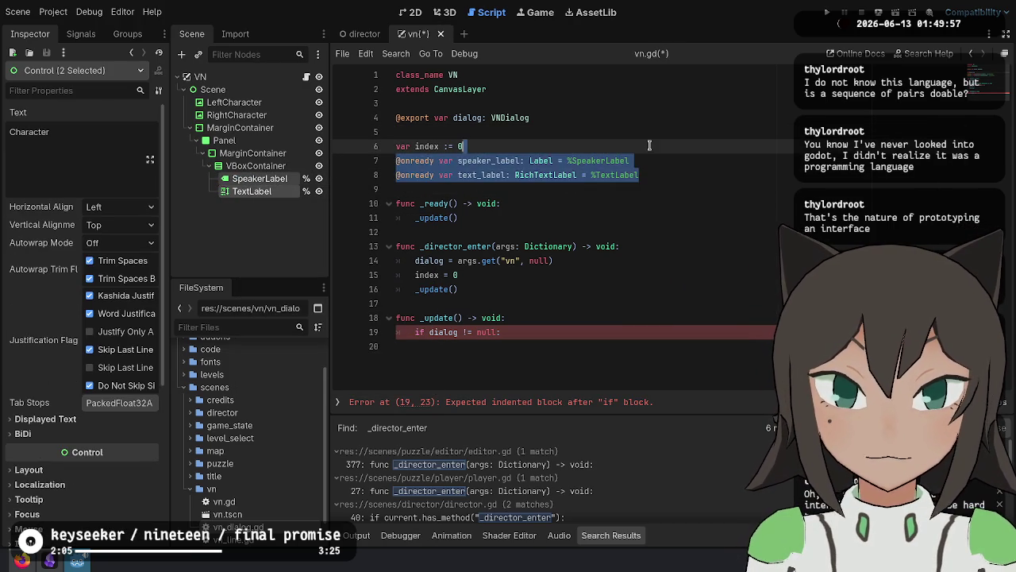
{"action": "key", "text": "ctrl+x"}
{"action": "left_click", "coordinate": [608, 132]}
{"action": "key", "text": "Return"}
{"action": "key", "text": "ctrl+v"}
{"action": "key", "text": "ctrl+s"}
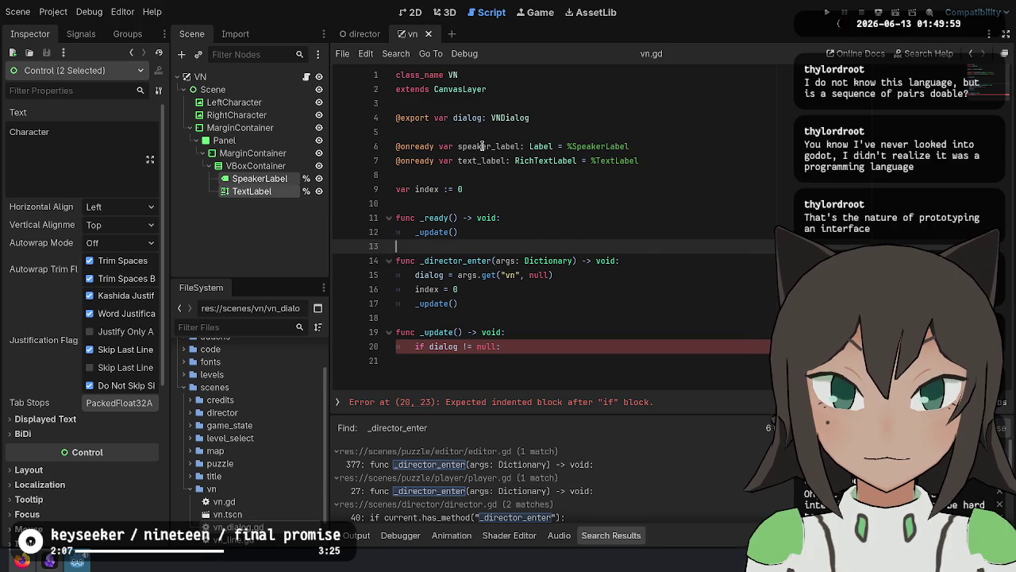
Inside the if block, set speaker_label.text and text_label.text to "" and return.
{"action": "left_click", "coordinate": [512, 346]}
{"action": "key", "text": "Return"}
{"action": "type", "text": "speaker_label."}
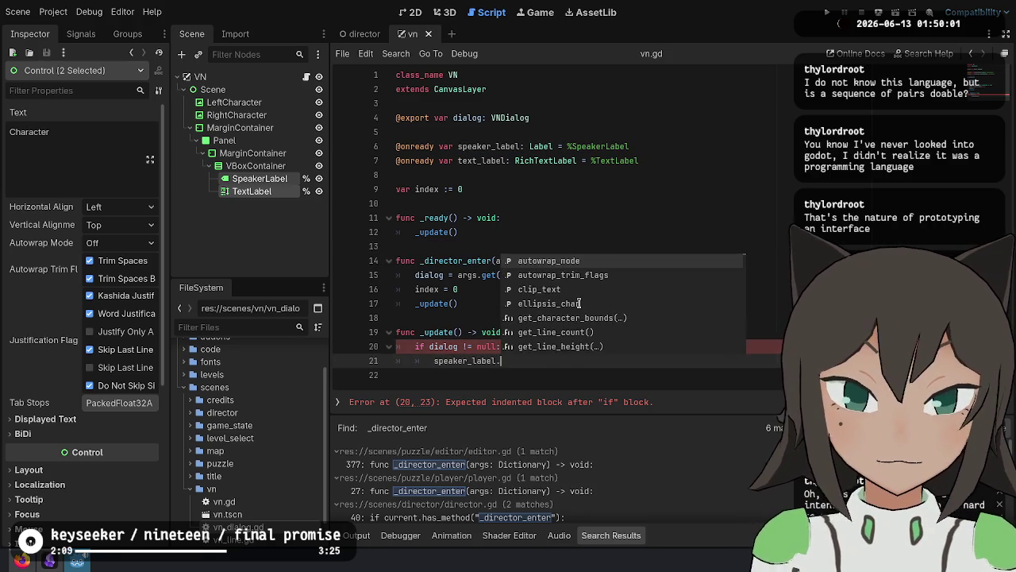
{"action": "type", "text": "text = \"\""}
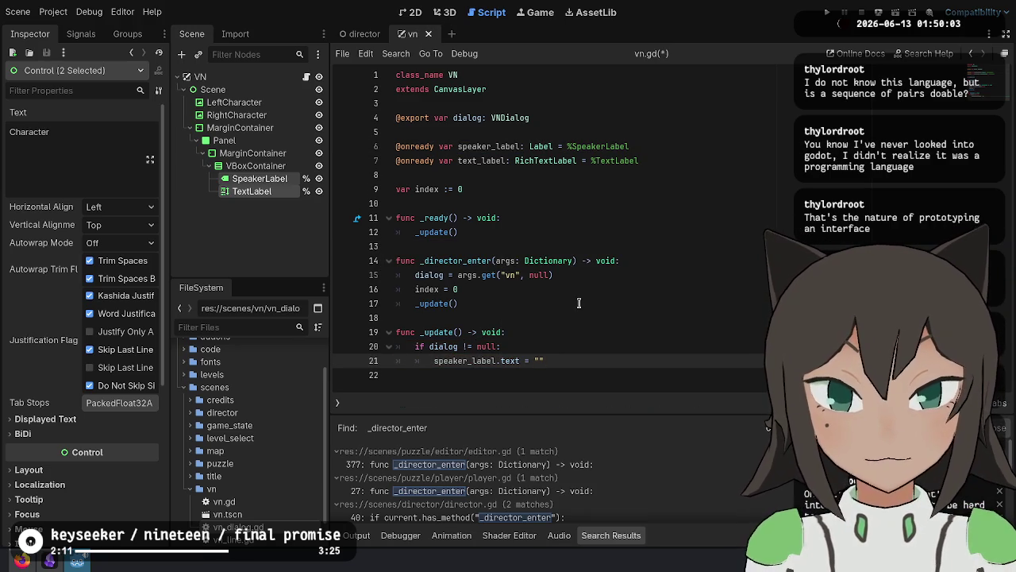
{"action": "key", "text": "ctrl+shift+d"}
{"action": "key", "text": "ctrl+BackSpace"}
{"action": "type", "text": "text_label"}
{"action": "key", "text": "End"}
{"action": "key", "text": "Return"}
{"action": "type", "text": "return"}
{"action": "key", "text": "Return"}
{"action": "key", "text": "Return"}
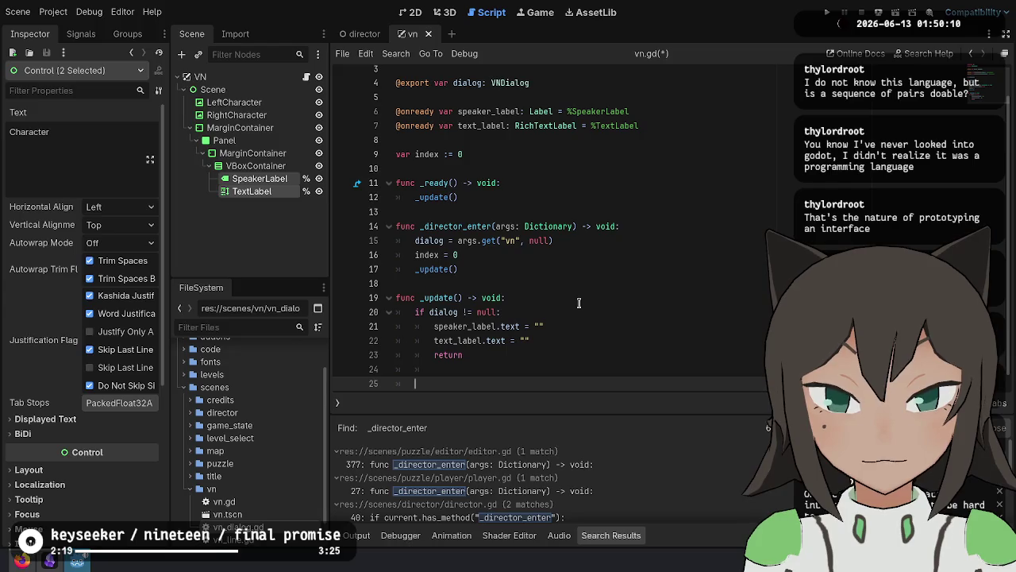
Paste a speaker_label assignment after the block and change the condition to index >= dialog.lines.size().
{"action": "key", "text": "ctrl+v"}
{"action": "key", "text": "shift+Tab"}
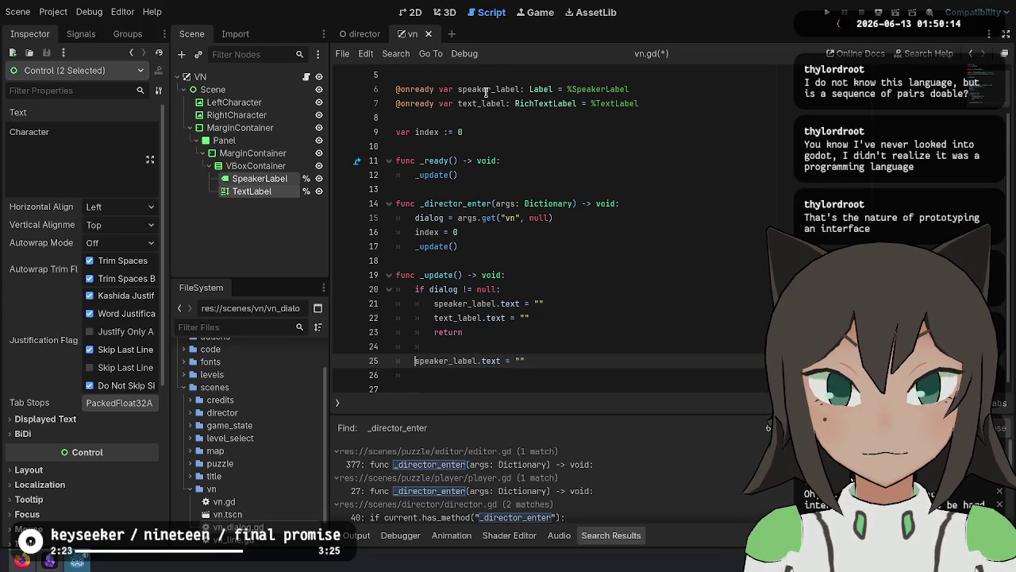
{"action": "double_click", "coordinate": [483, 94]}
{"action": "left_click", "coordinate": [568, 282]}
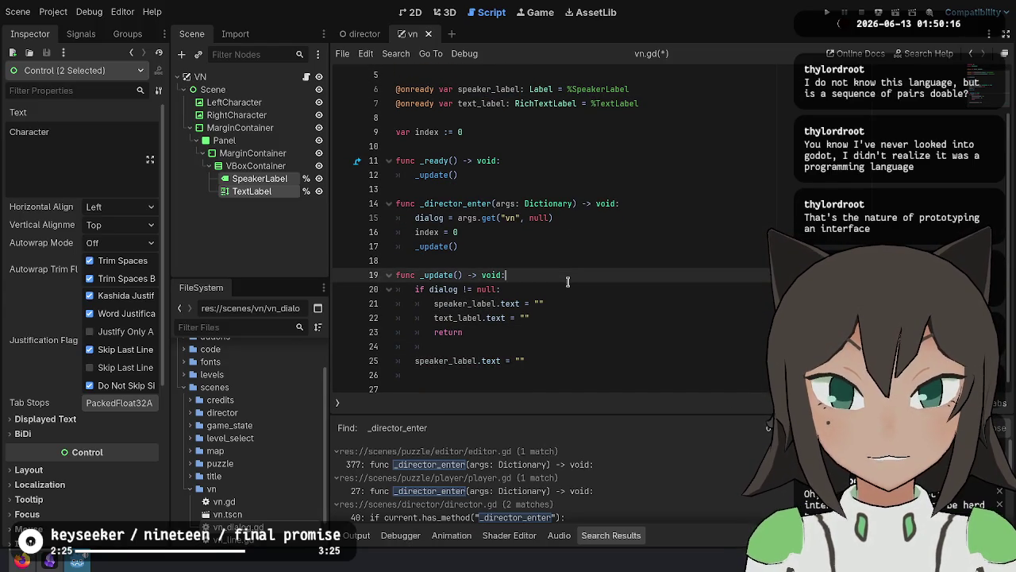
{"action": "key", "text": "Down"}
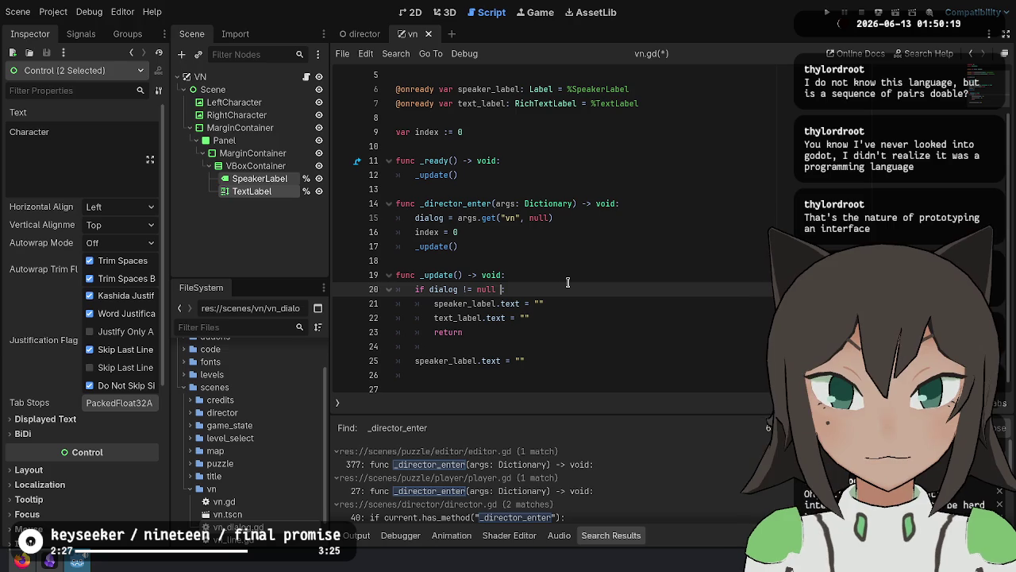
{"action": "type", "text": "or dialog.lines.siz"}
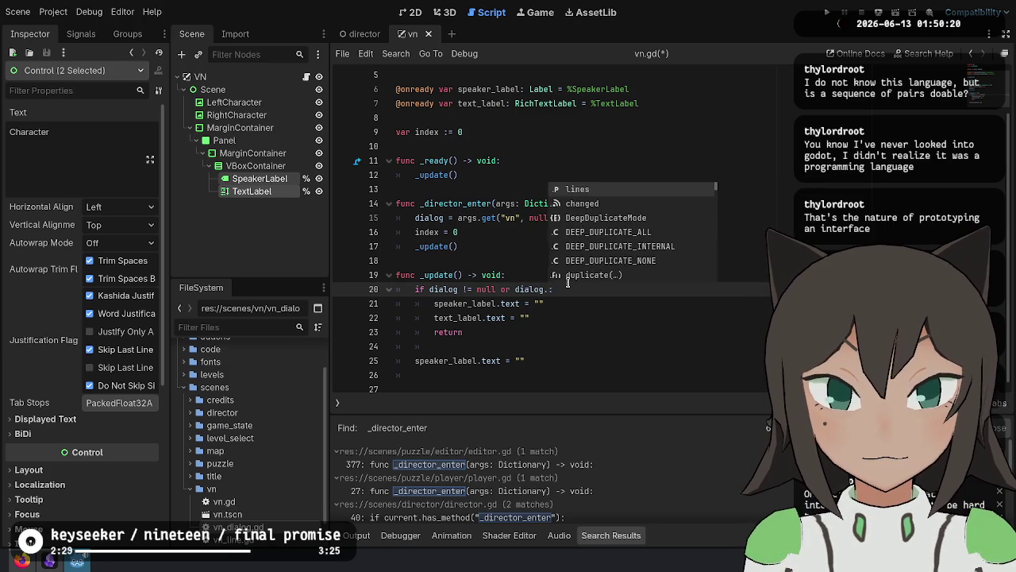
{"action": "type", "text": "e"}
{"action": "key", "text": "Return"}
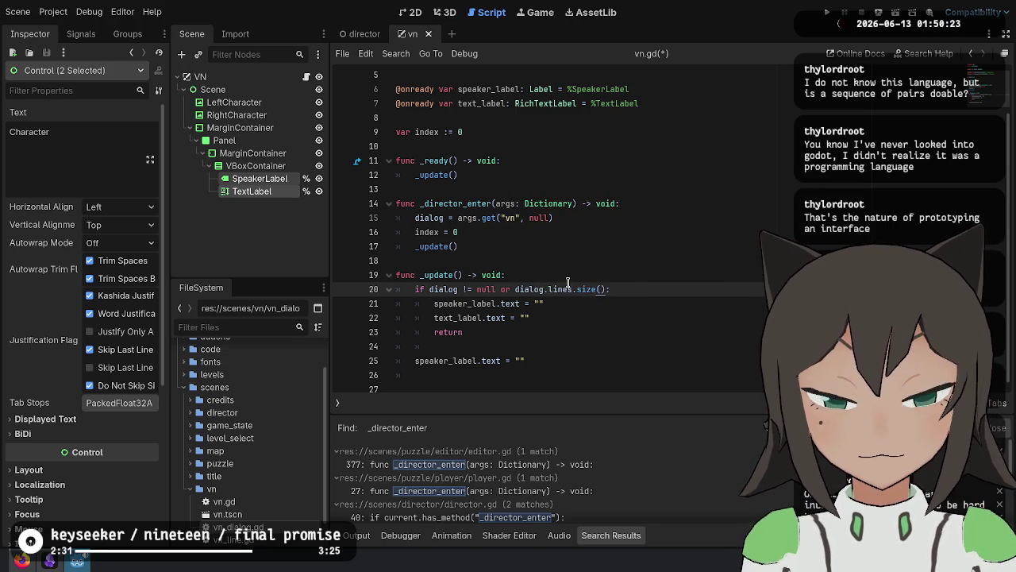
{"action": "key", "text": "BackSpace"}
{"action": "key", "text": "BackSpace"}
{"action": "key", "text": "BackSpace"}
{"action": "type", "text": "index"}
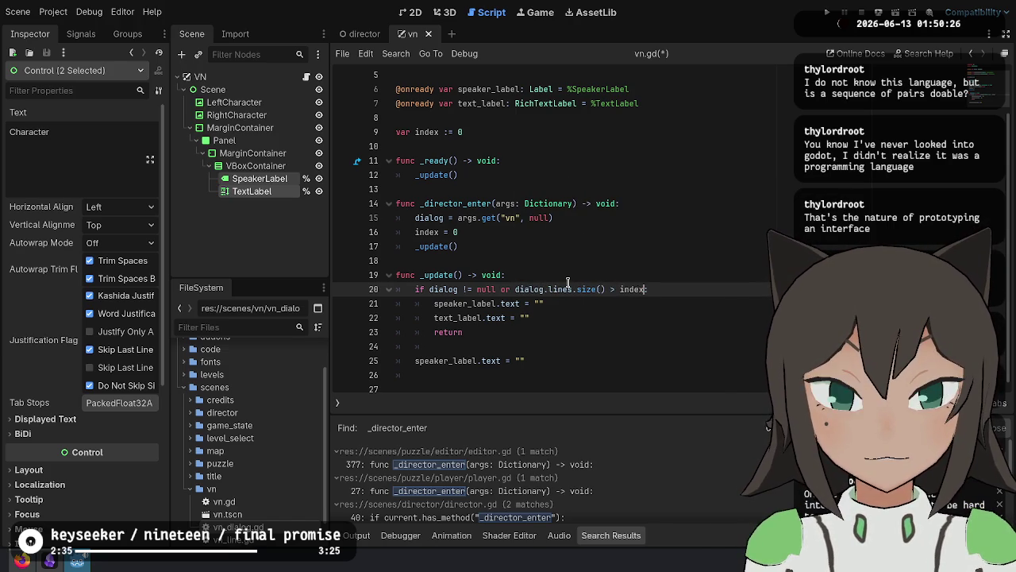
{"action": "key", "text": "BackSpace"}
{"action": "key", "text": "BackSpace"}
{"action": "key", "text": "BackSpace"}
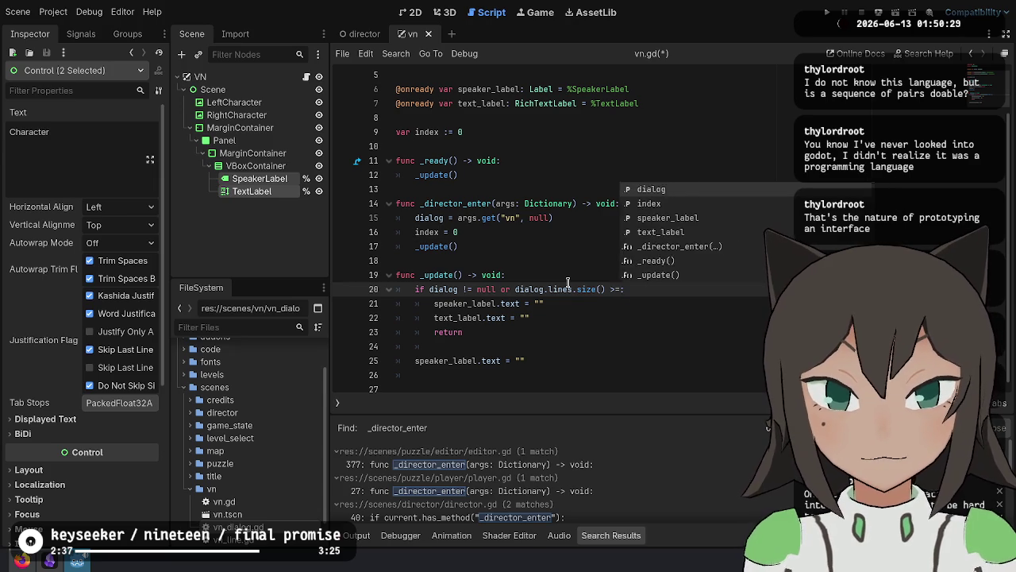
{"action": "type", "text": "index >="}
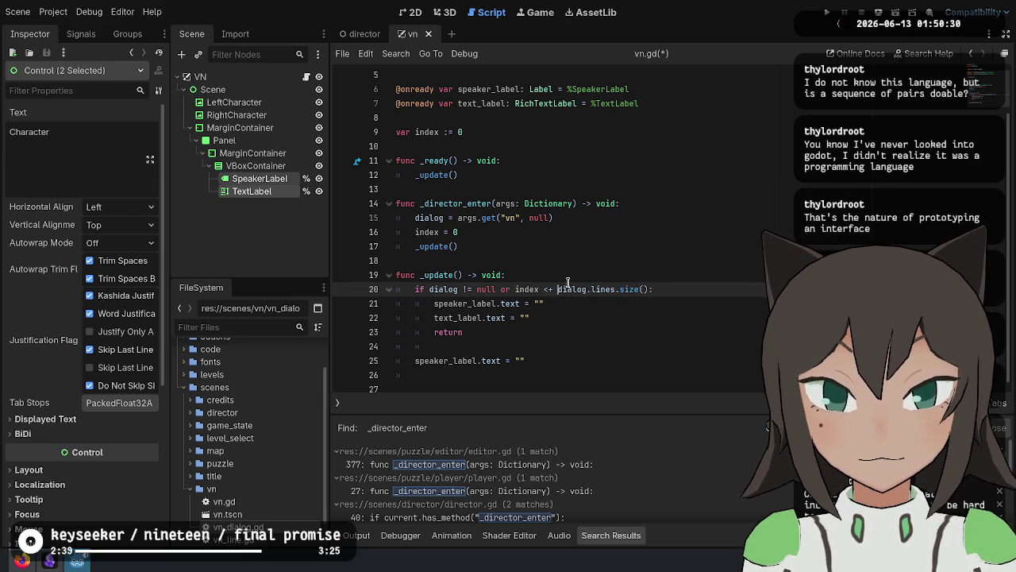
{"action": "key", "text": "BackSpace"}
{"action": "type", "text": "="}
Fill the assignment with the current dialog line's text and duplicate it for text_label.
{"action": "key", "text": "Down"}
{"action": "key", "text": "Down"}
{"action": "key", "text": "Down"}
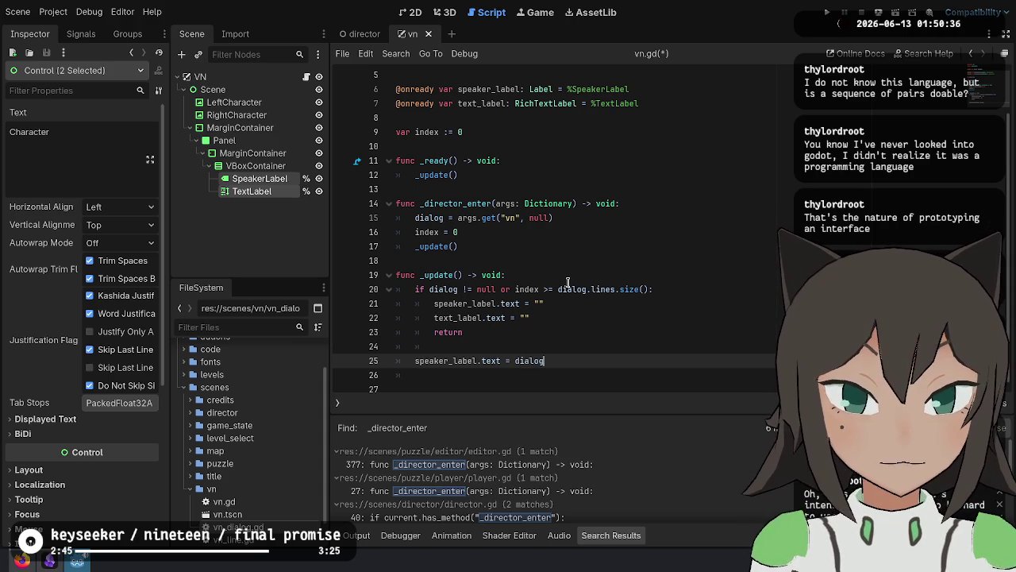
{"action": "type", "text": ".linec"}
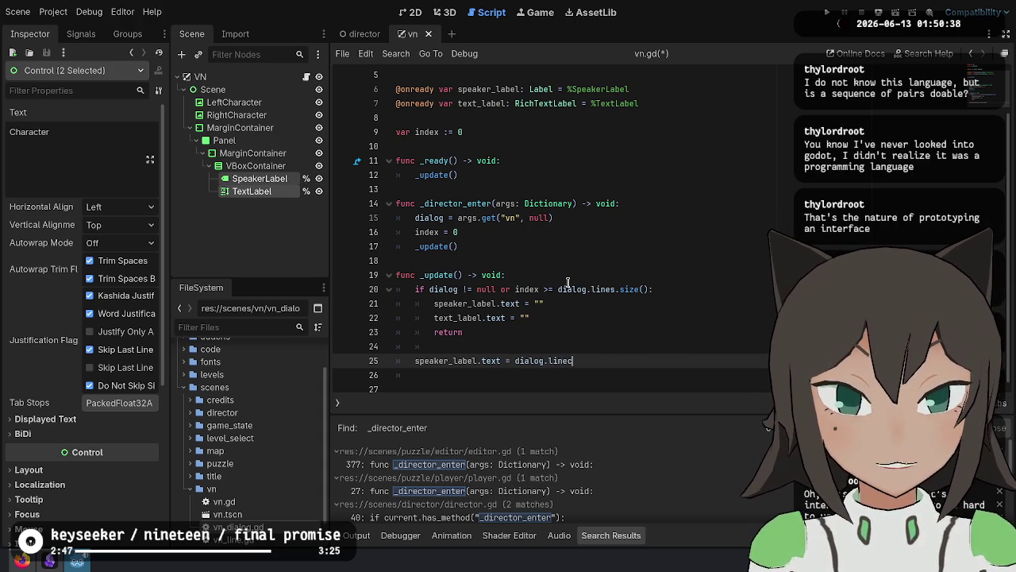
{"action": "type", "text": "dex"}
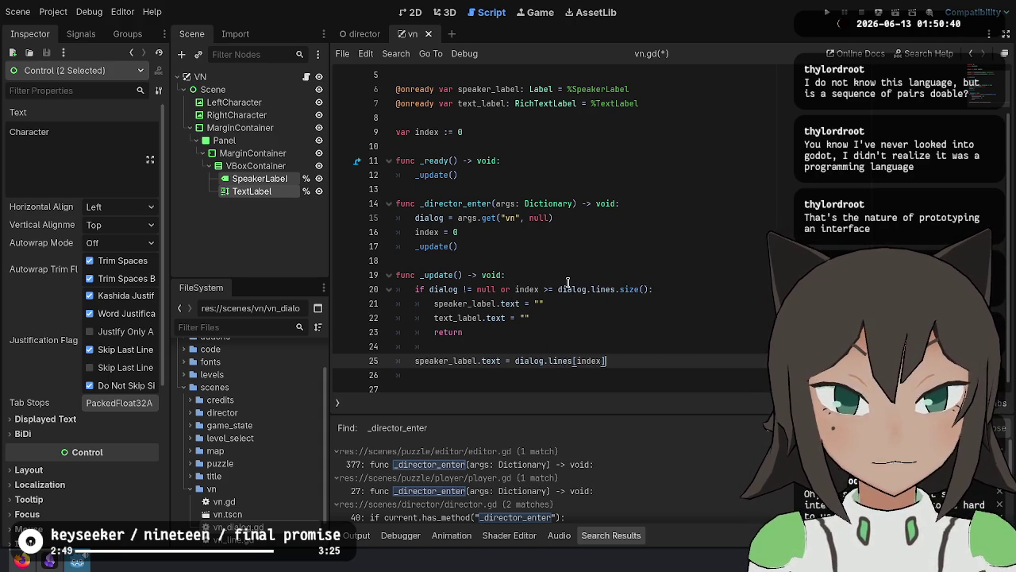
{"action": "key", "text": "Down"}
{"action": "key", "text": "Down"}
{"action": "key", "text": "Return"}
{"action": "key", "text": "ctrl+shift+d"}
{"action": "key", "text": "Up"}
{"action": "key", "text": "ctrl+Left"}
{"action": "key", "text": "ctrl+Right"}
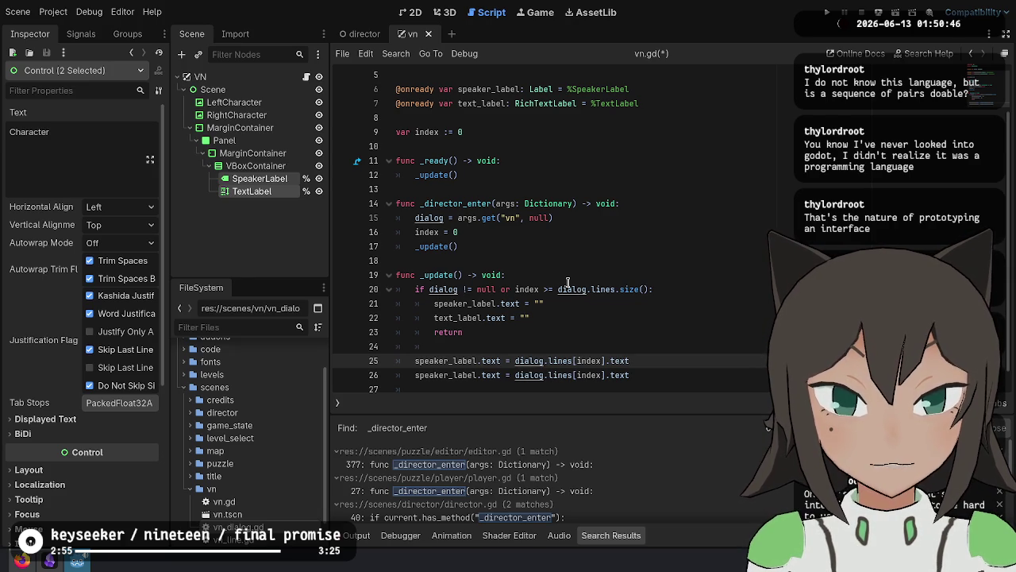
{"action": "key", "text": "Down"}
{"action": "key", "text": "Home"}
{"action": "key", "text": "shift+ctrl+Right"}
{"action": "type", "text": "text_label"}
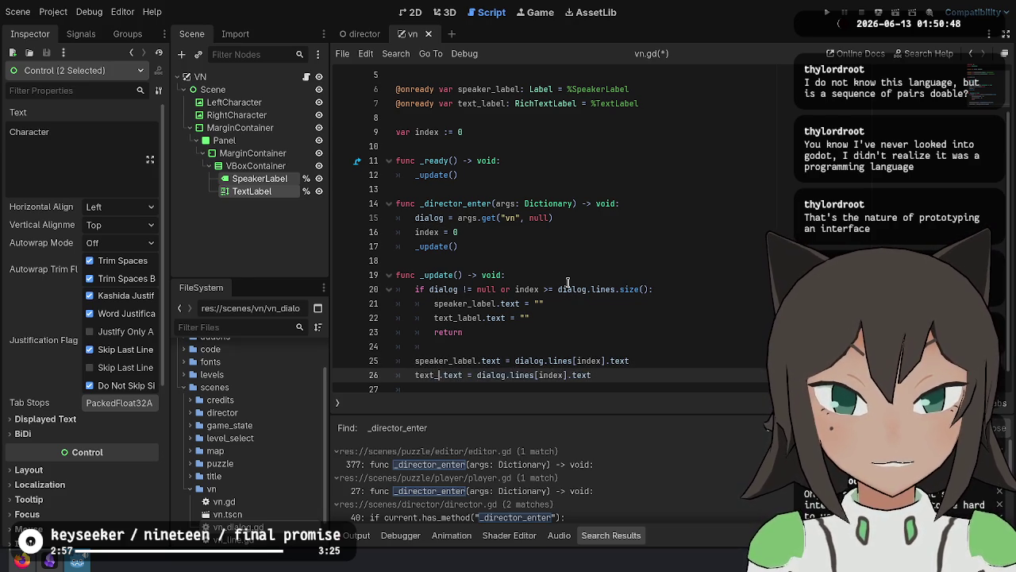
{"action": "key", "text": "Up"}
Set speaker_label.text to VNLine.Speaker.get(current line's speaker, "") and save.
{"action": "key", "text": "End"}
{"action": "key", "text": "ctrl+BackSpace"}
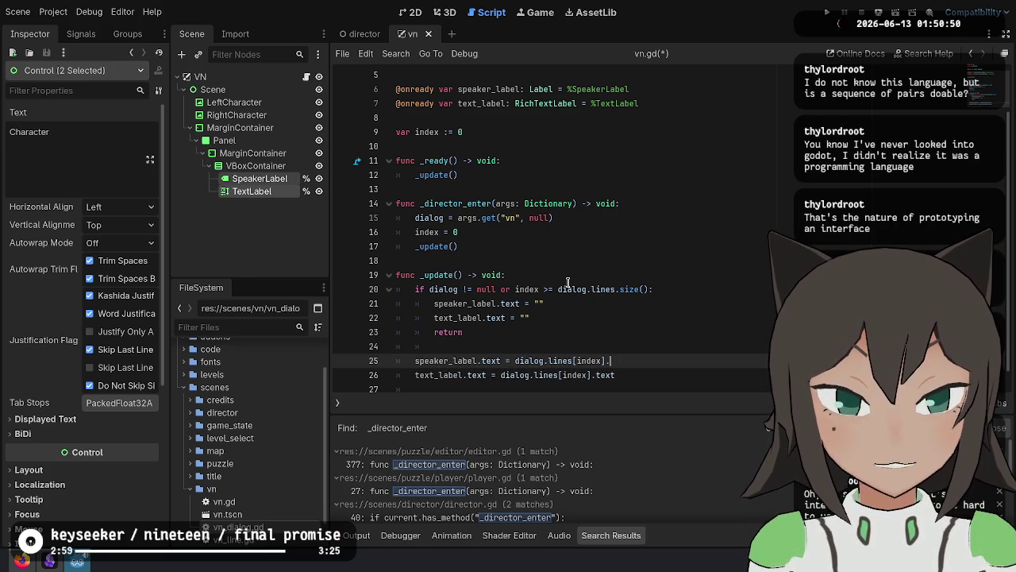
{"action": "type", "text": "ker"}
{"action": "key", "text": "ctrl+Left"}
{"action": "key", "text": "ctrl+Left"}
{"action": "key", "text": "ctrl+Left"}
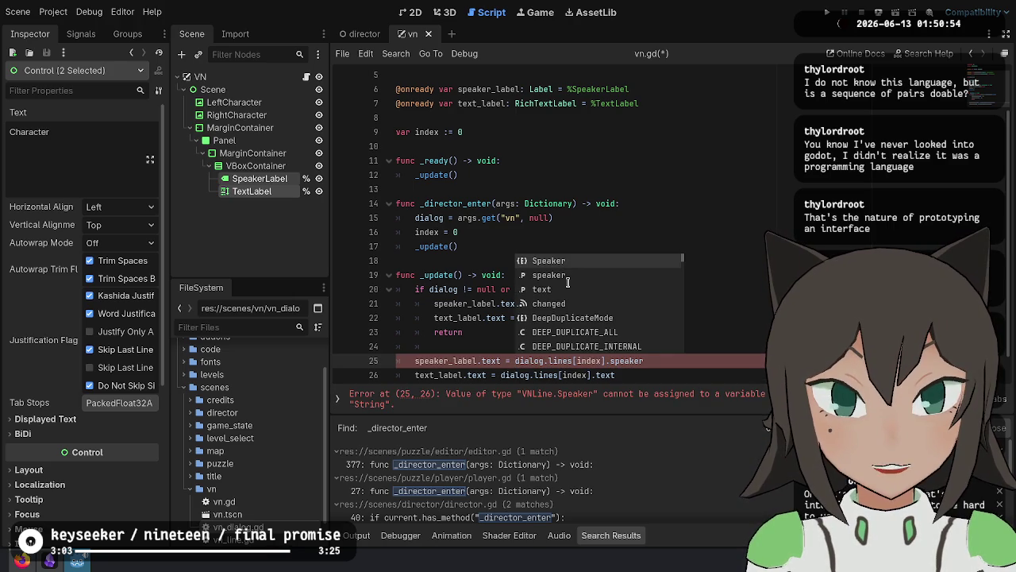
{"action": "type", "text": "VNLine."}
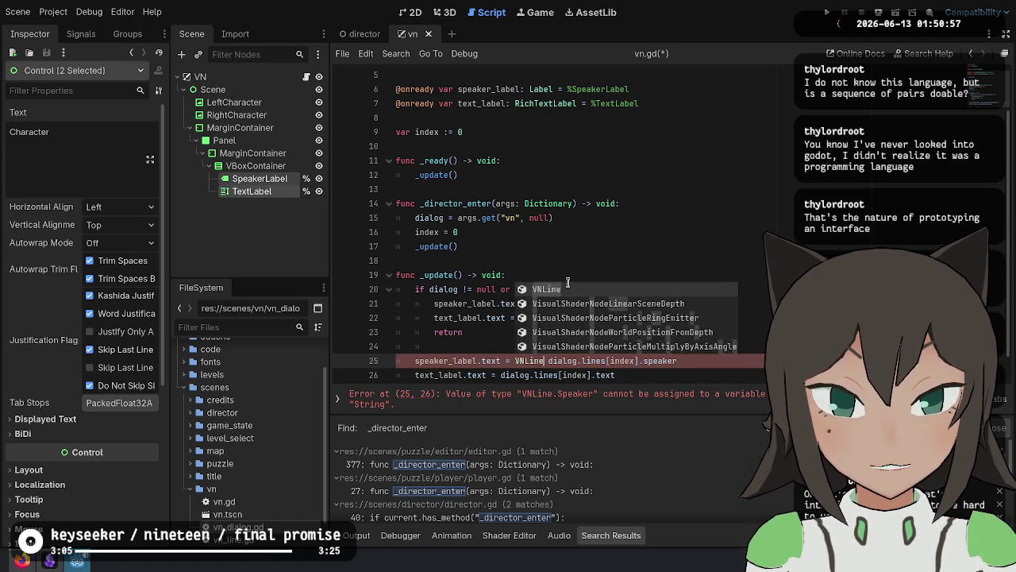
{"action": "type", "text": "Speaker"}
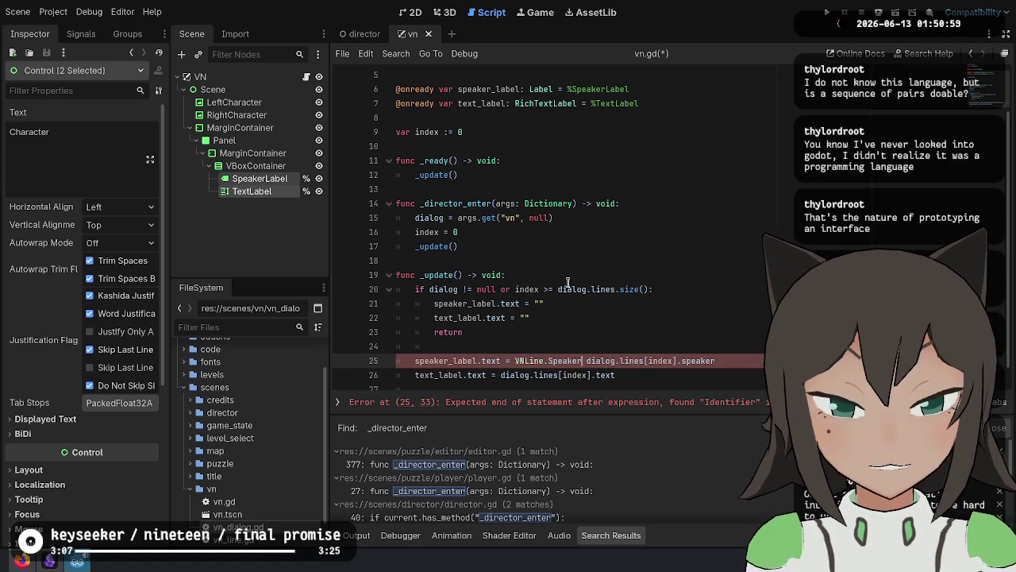
{"action": "type", "text": "["}
{"action": "key", "text": "End"}
{"action": "type", "text": "]"}
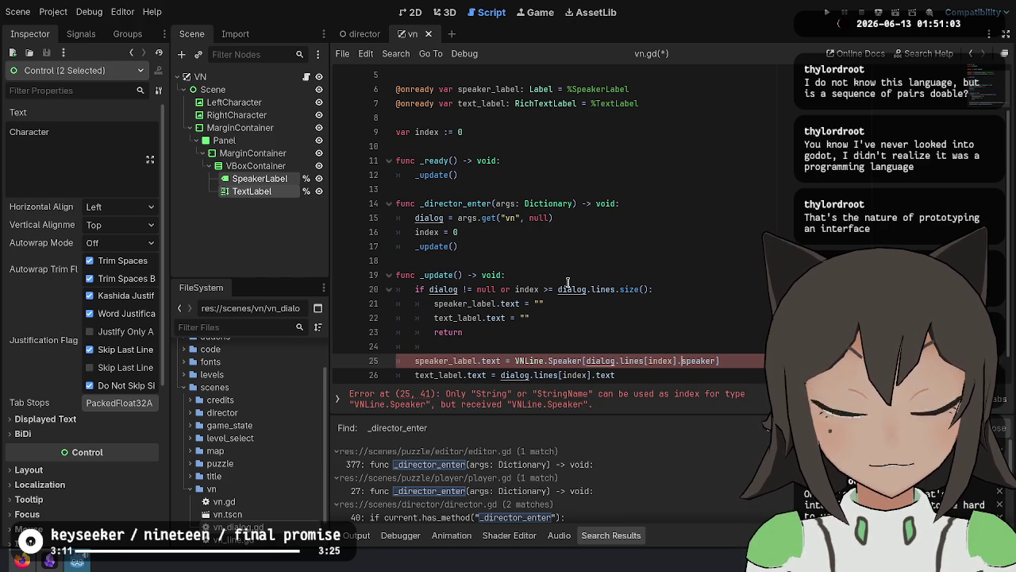
{"action": "key", "text": "BackSpace"}
{"action": "type", "text": ".get("}
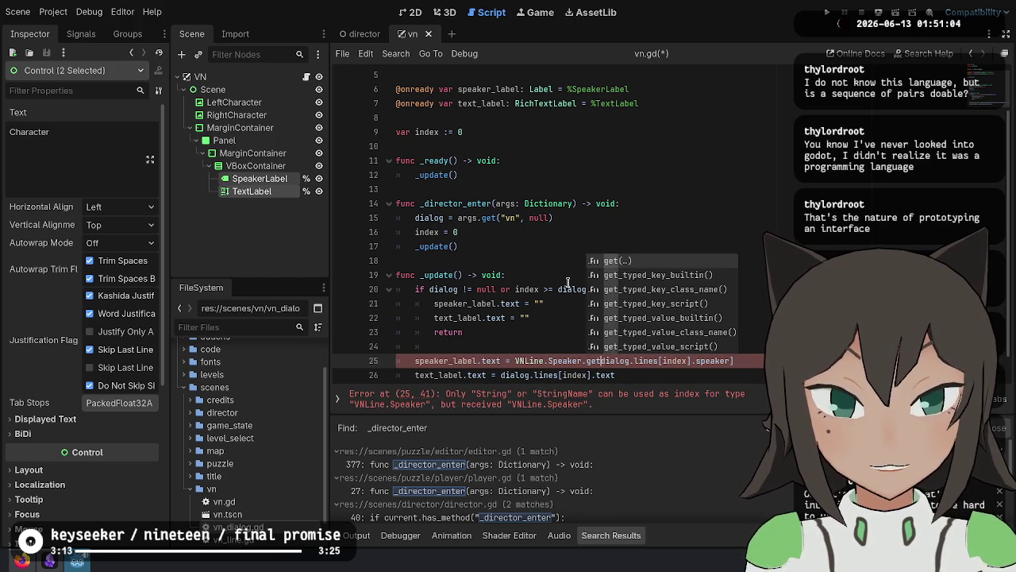
{"action": "key", "text": "End"}
{"action": "key", "text": "BackSpace"}
{"action": "type", "text": "), \"\""}
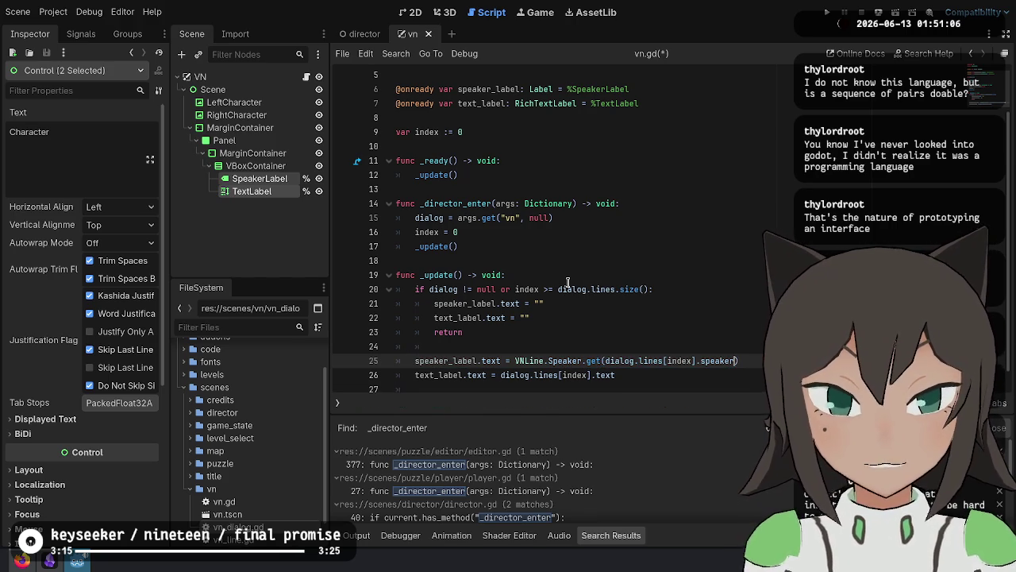
{"action": "key", "text": "ctrl+s"}
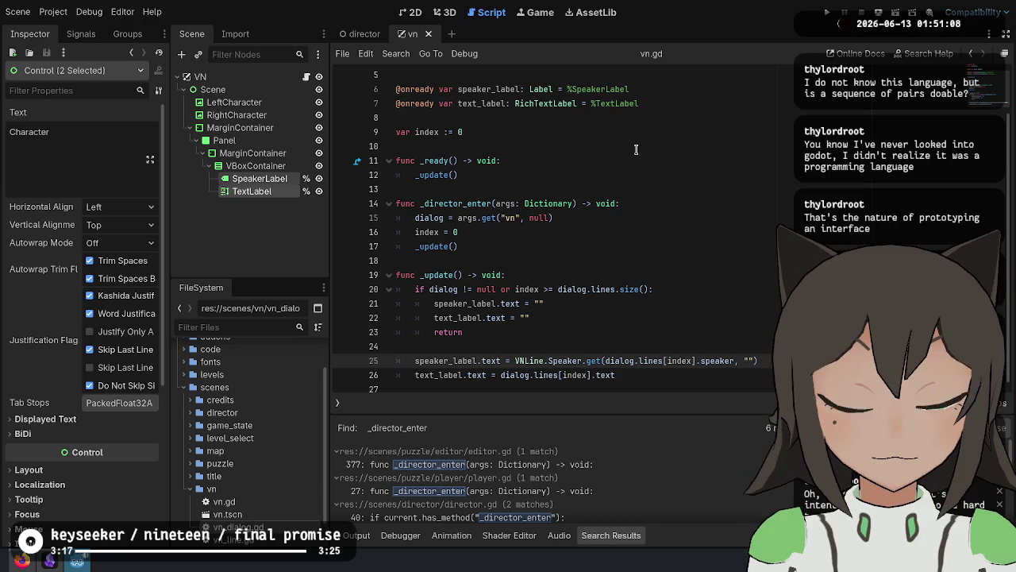
Review the _update, _ready and label code by placing the caret on several lines.
{"action": "left_click", "coordinate": [572, 373]}
{"action": "left_click", "coordinate": [469, 361]}
{"action": "double_click", "coordinate": [469, 362]}
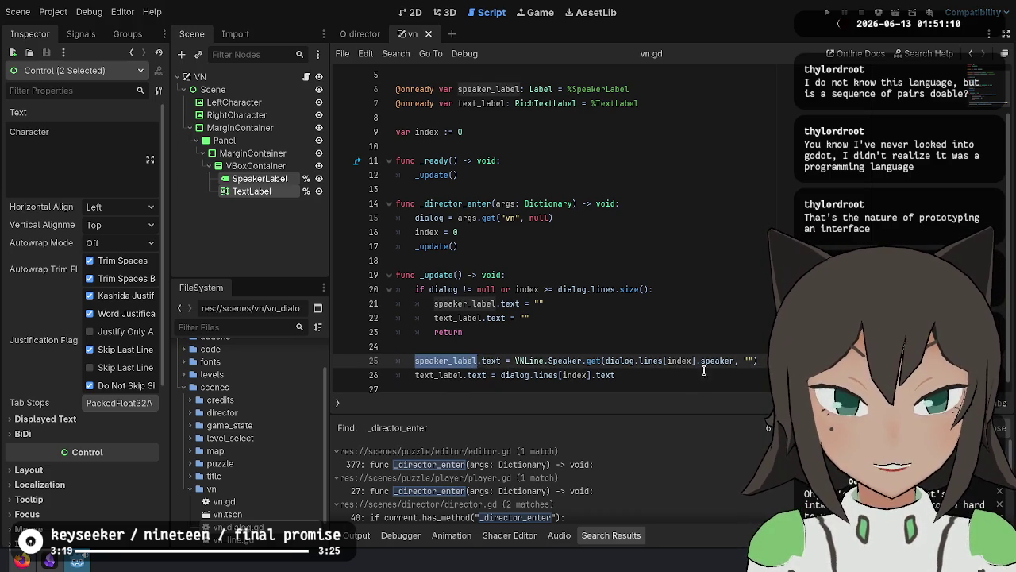
{"action": "left_click", "coordinate": [705, 220]}
{"action": "left_click", "coordinate": [604, 177]}
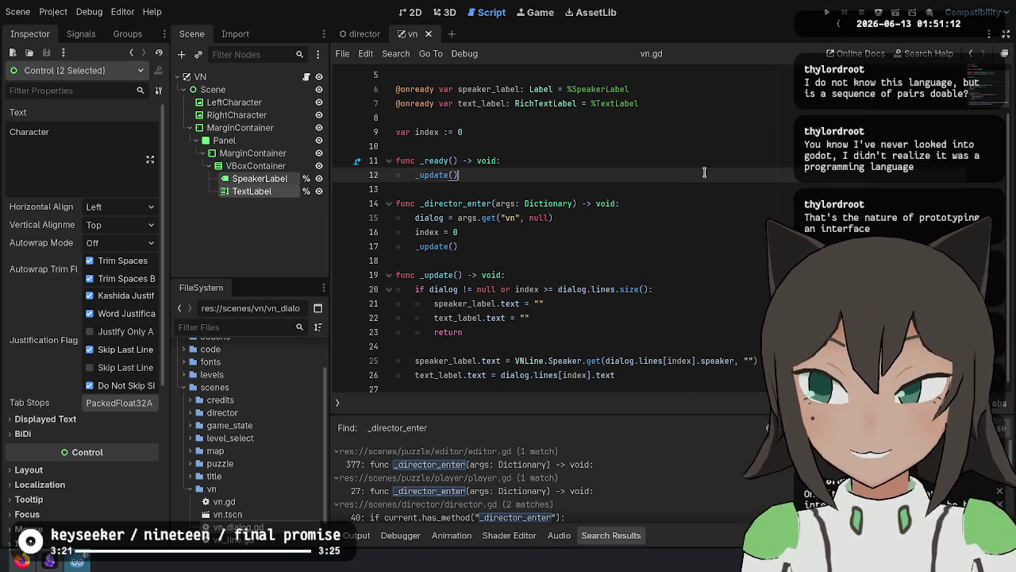
{"action": "left_click", "coordinate": [635, 260]}
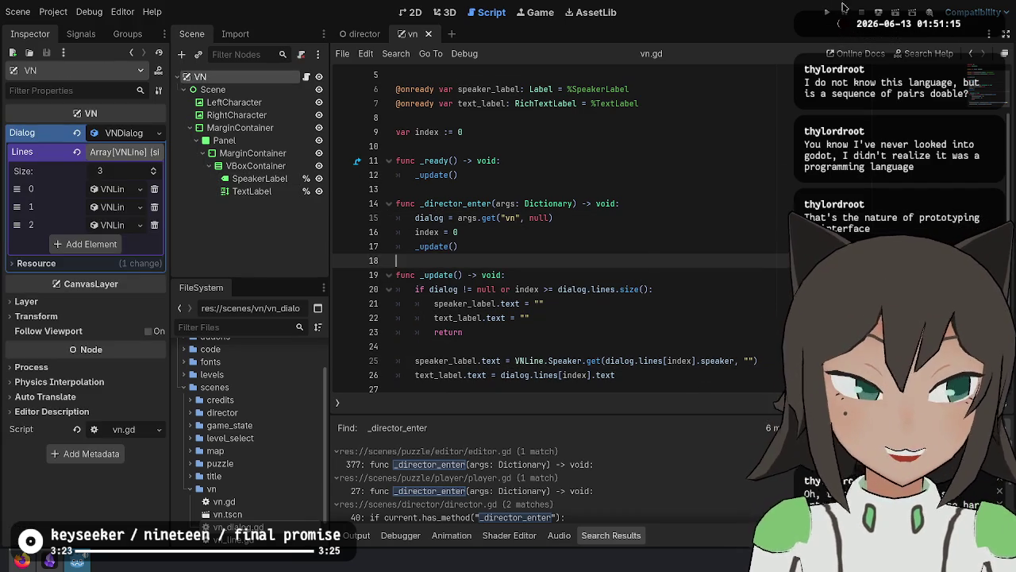
Run the VN scene, see both characters with an empty dialog panel, then close the game window.
{"action": "left_click", "coordinate": [894, 12]}
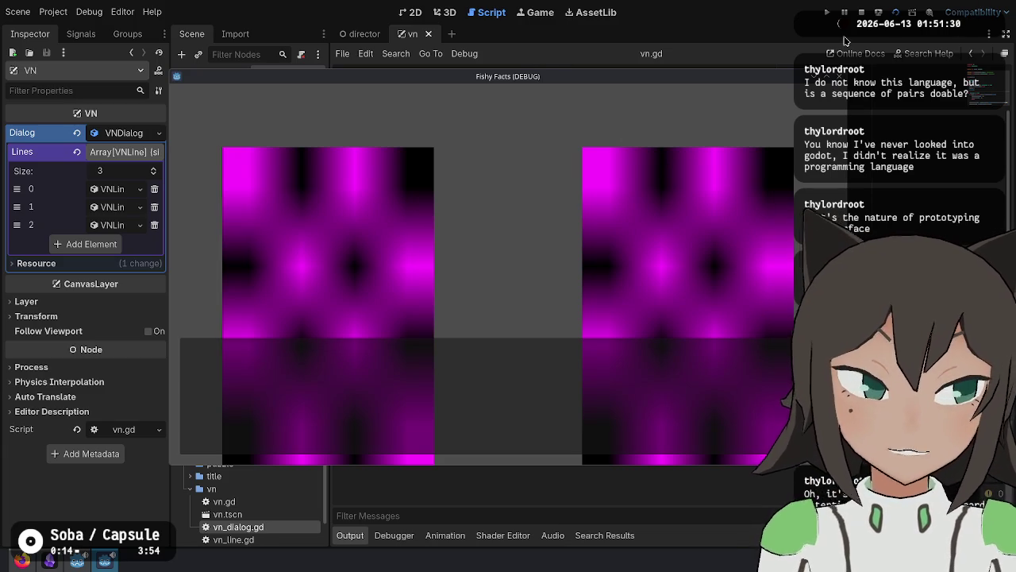
{"action": "left_click", "coordinate": [876, 12]}
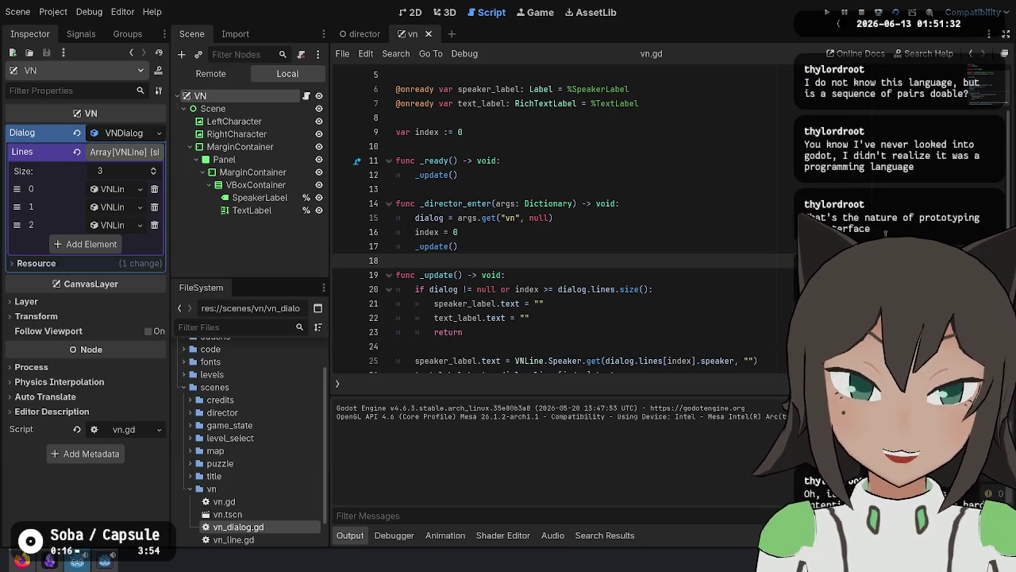
Change line 9's declaration to 'var index: int = 0'.
{"action": "left_click", "coordinate": [717, 368]}
{"action": "left_click", "coordinate": [719, 351]}
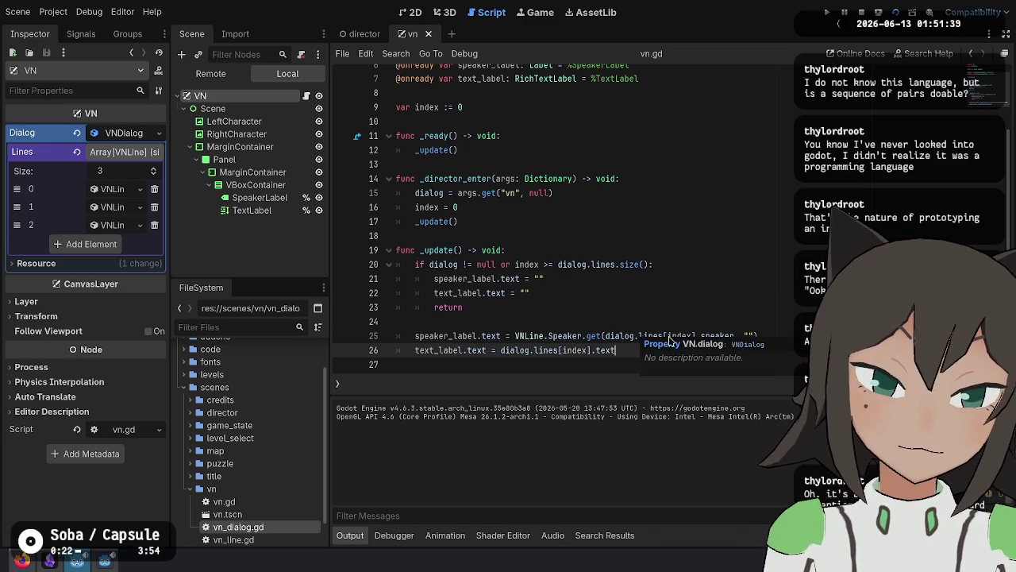
{"action": "left_click", "coordinate": [552, 179]}
{"action": "double_click", "coordinate": [556, 178]}
{"action": "left_click", "coordinate": [690, 345]}
{"action": "left_click", "coordinate": [793, 288]}
{"action": "left_click", "coordinate": [690, 350]}
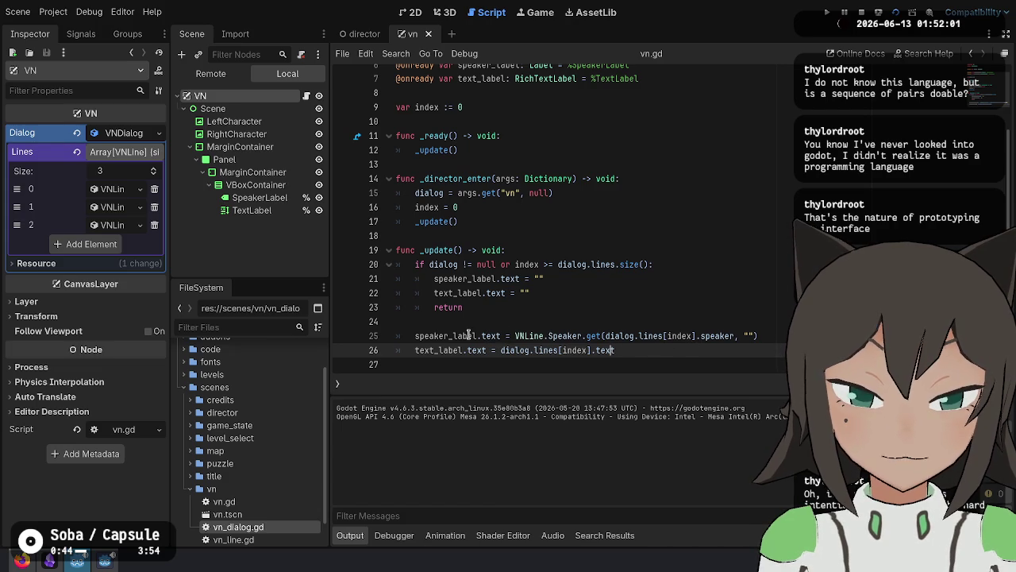
{"action": "scroll", "coordinate": [510, 164], "scroll_direction": "up", "scroll_amount": 3}
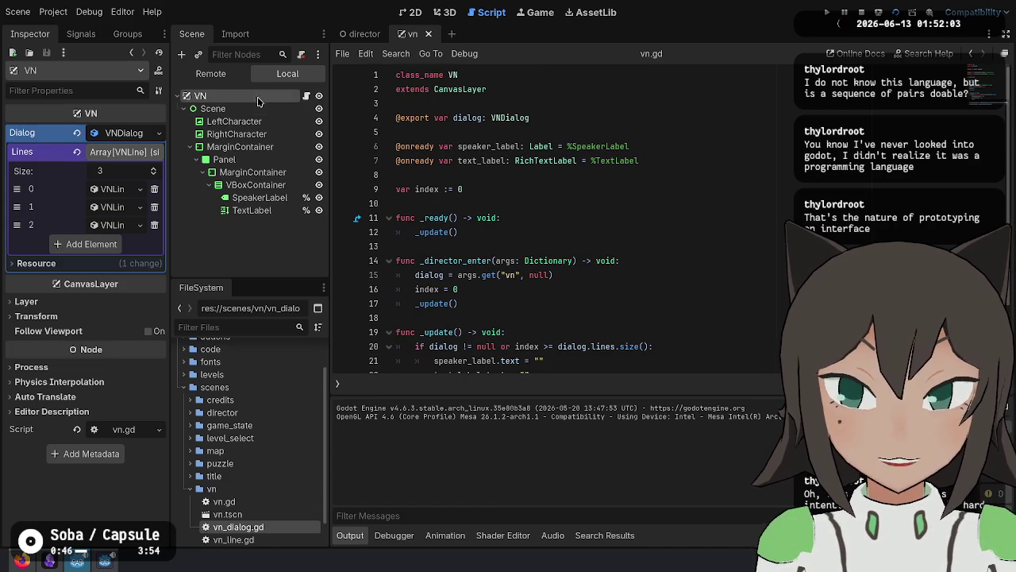
{"action": "scroll", "coordinate": [412, 189], "scroll_direction": "down", "scroll_amount": 3}
{"action": "left_click", "coordinate": [495, 207]}
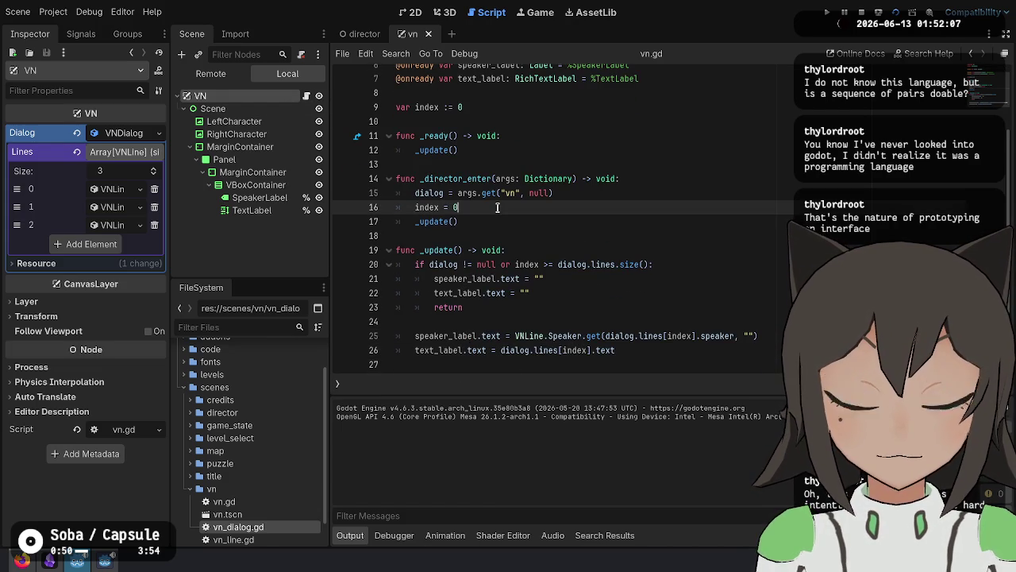
{"action": "left_click", "coordinate": [445, 108]}
{"action": "key", "text": "BackSpace"}
{"action": "key", "text": "Right"}
{"action": "type", "text": "int"}
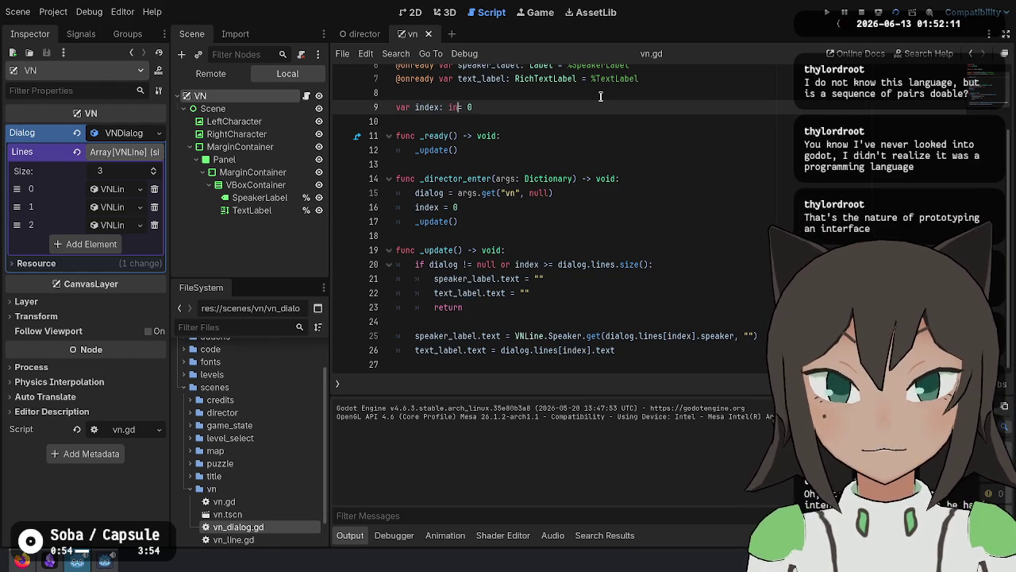
{"action": "key", "text": "End"}
Replace line 20's 'dialog != null' check with 'not is_instance_valid(dialog)'.
{"action": "scroll", "coordinate": [556, 239], "scroll_direction": "up", "scroll_amount": 3}
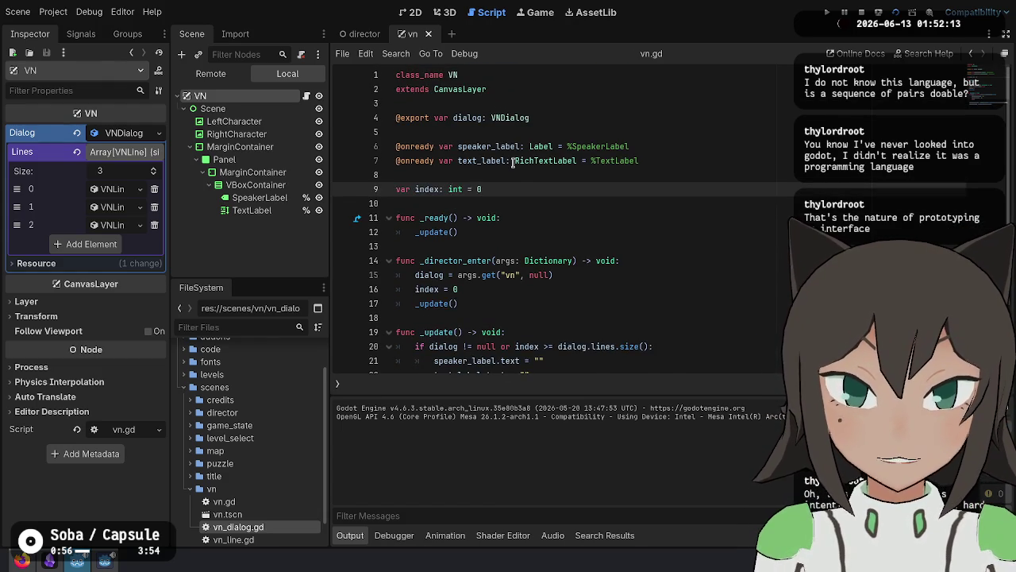
{"action": "scroll", "coordinate": [569, 104], "scroll_direction": "down", "scroll_amount": 2}
{"action": "scroll", "coordinate": [455, 200], "scroll_direction": "down", "scroll_amount": 2}
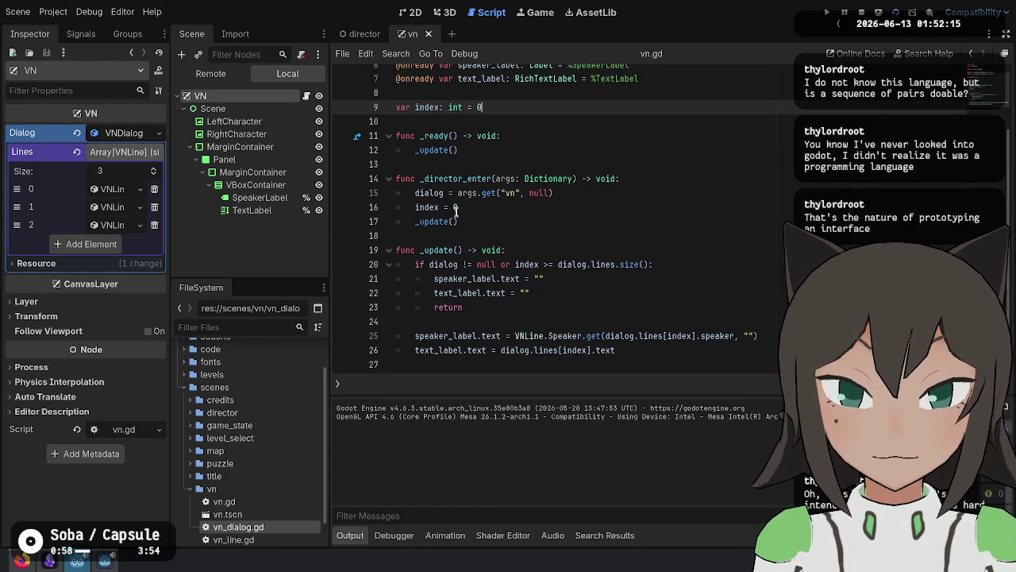
{"action": "left_click", "coordinate": [475, 264]}
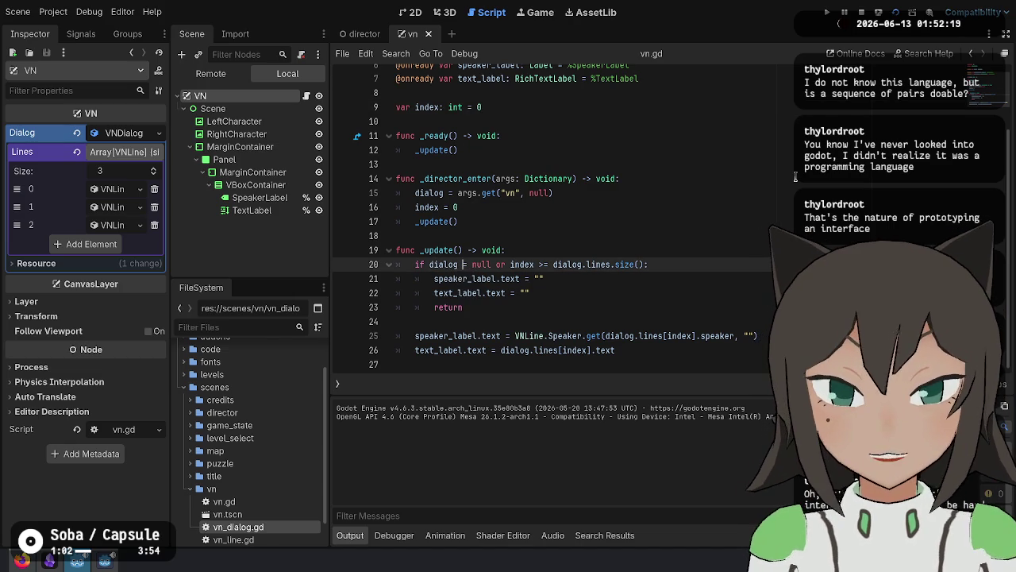
{"action": "key", "text": "ctrl+space"}
{"action": "key", "text": "BackSpace"}
{"action": "key", "text": "BackSpace"}
{"action": "key", "text": "BackSpace"}
{"action": "key", "text": "Delete"}
{"action": "key", "text": "Delete"}
{"action": "key", "text": "Delete"}
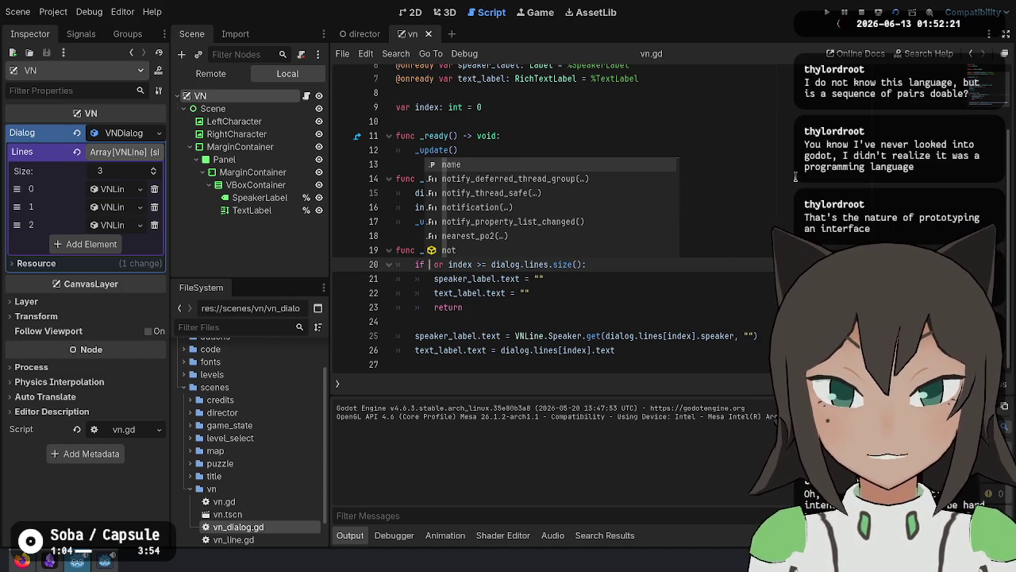
{"action": "type", "text": "is_inst"}
{"action": "key", "text": "Return"}
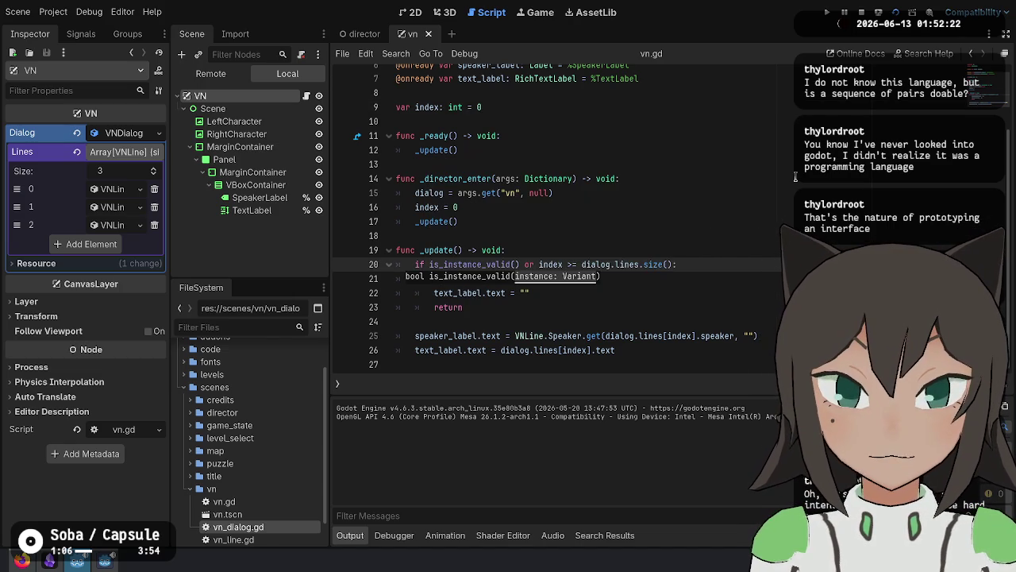
{"action": "type", "text": "dialog"}
{"action": "key", "text": "ctrl+Left"}
{"action": "key", "text": "ctrl+Left"}
{"action": "key", "text": "ctrl+Left"}
{"action": "type", "text": "not"}
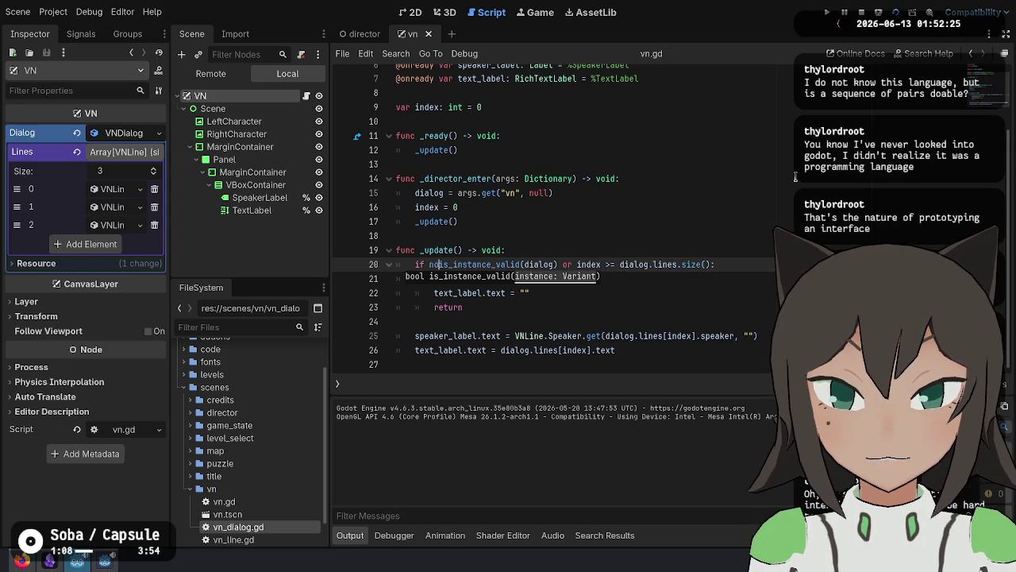
Run the current scene to test the new early-return check.
{"action": "key", "text": "ctrl+Right"}
{"action": "key", "text": "Down"}
{"action": "key", "text": "Down"}
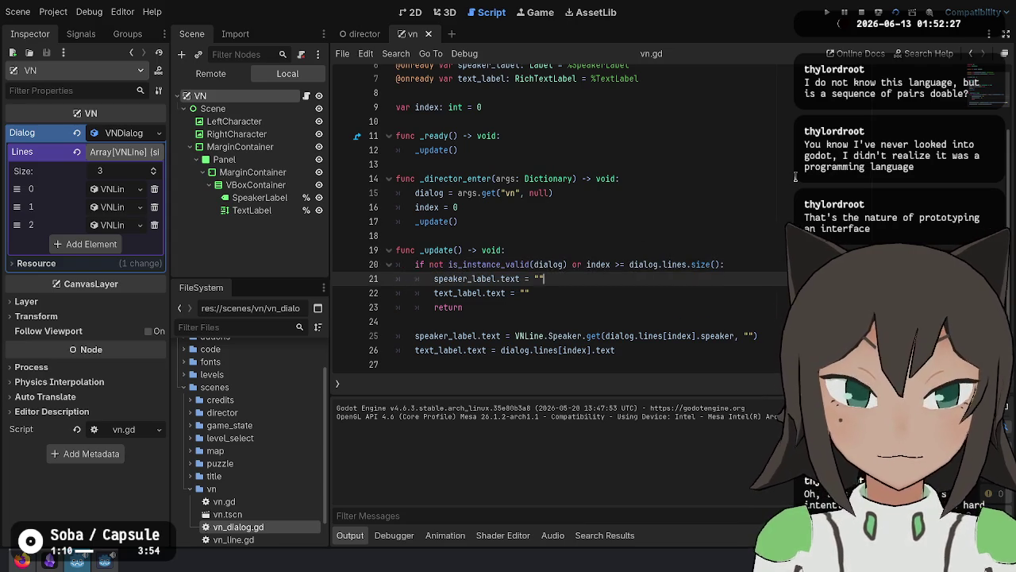
{"action": "left_click", "coordinate": [700, 336]}
{"action": "key", "text": "Up"}
{"action": "key", "text": "Up"}
{"action": "key", "text": "Up"}
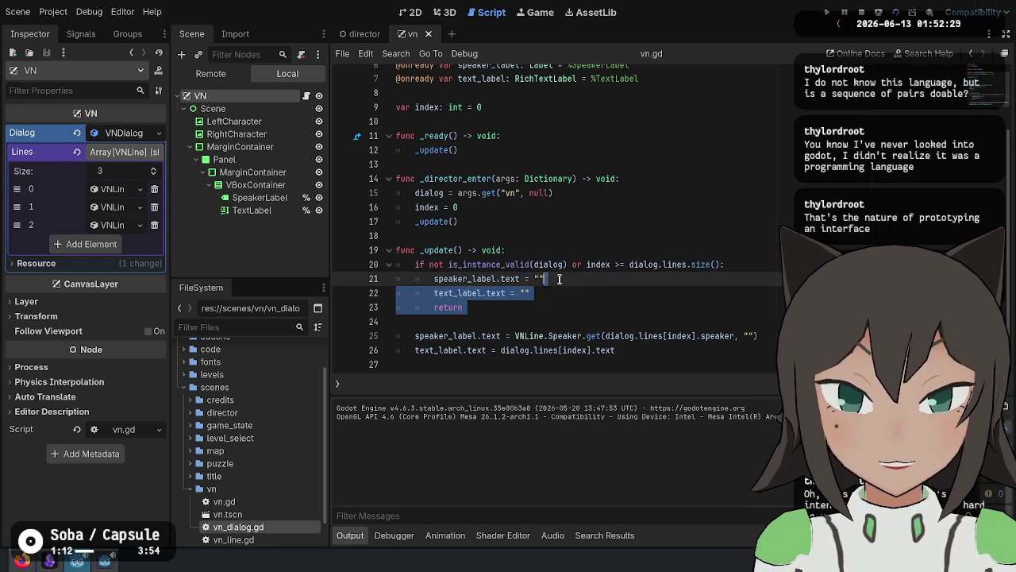
{"action": "left_click", "coordinate": [878, 12]}
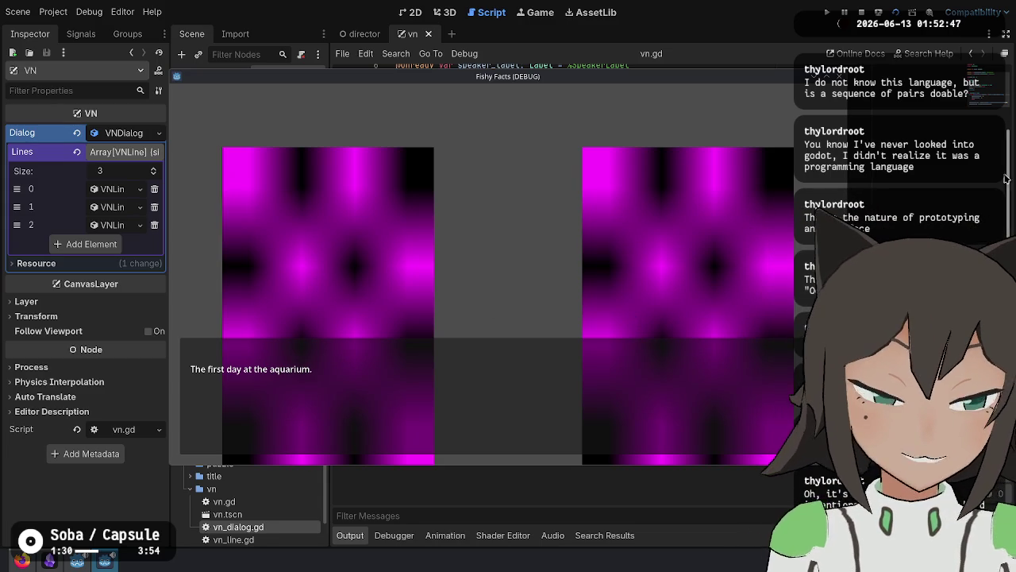
Stop the running game with F8 and open blank lines in vn.gd for a new function.
{"action": "key", "text": "F8"}
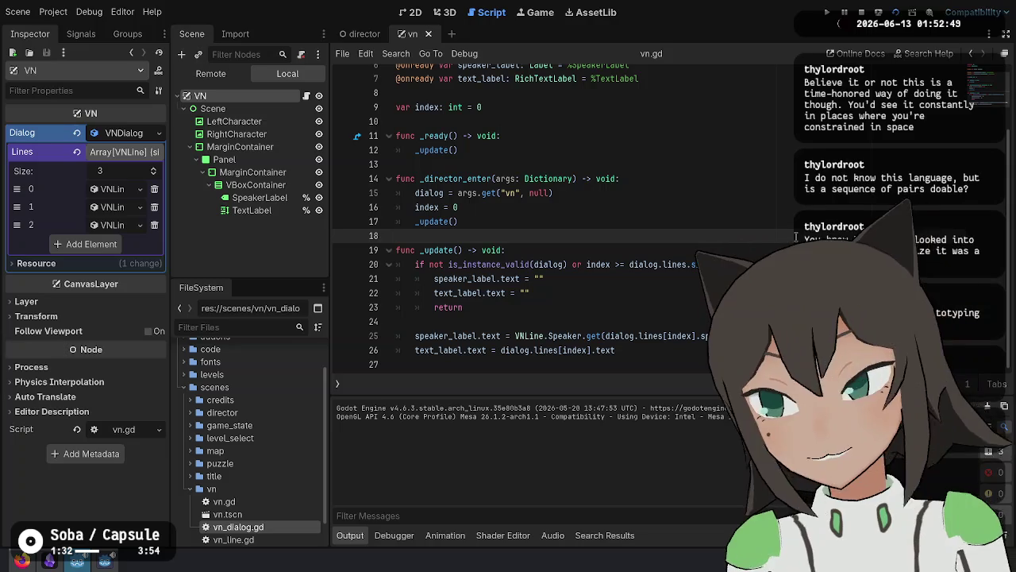
{"action": "key", "text": "Return"}
{"action": "key", "text": "Return"}
{"action": "key", "text": "Up"}
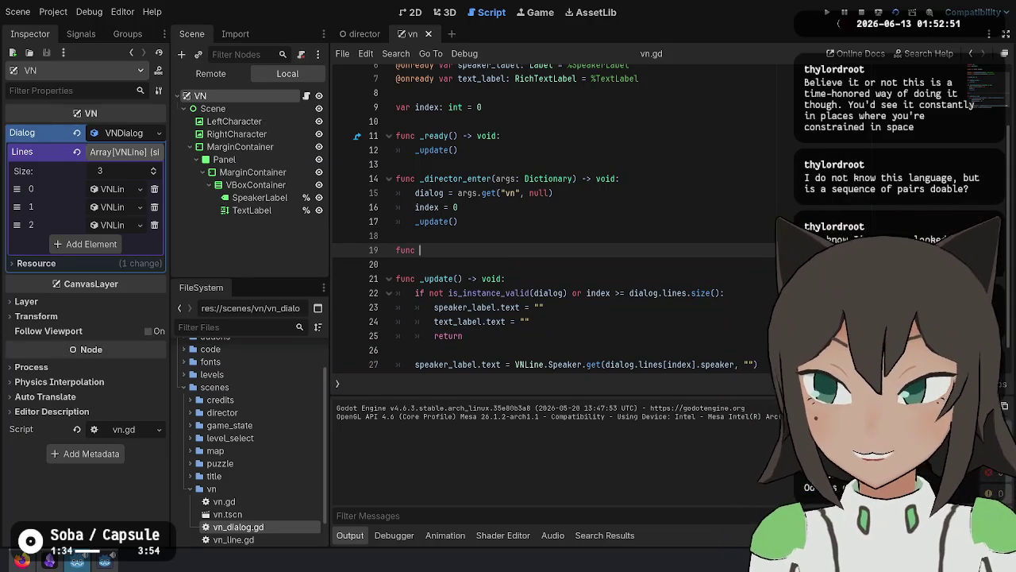
Add an _unhandled_input method override to vn.gd.
{"action": "type", "text": "_"}
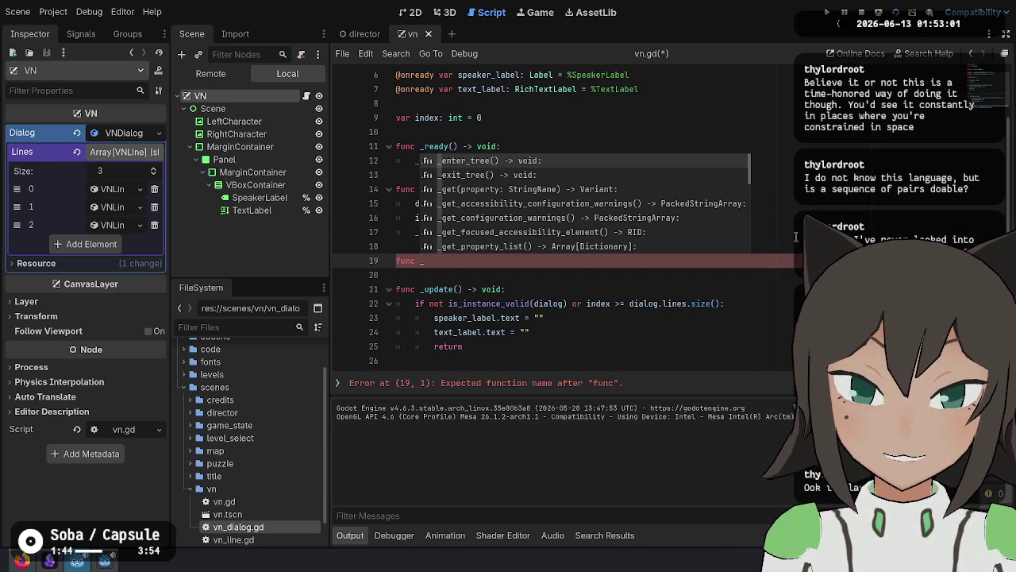
{"action": "key", "text": "Down"}
{"action": "key", "text": "Down"}
{"action": "key", "text": "Down"}
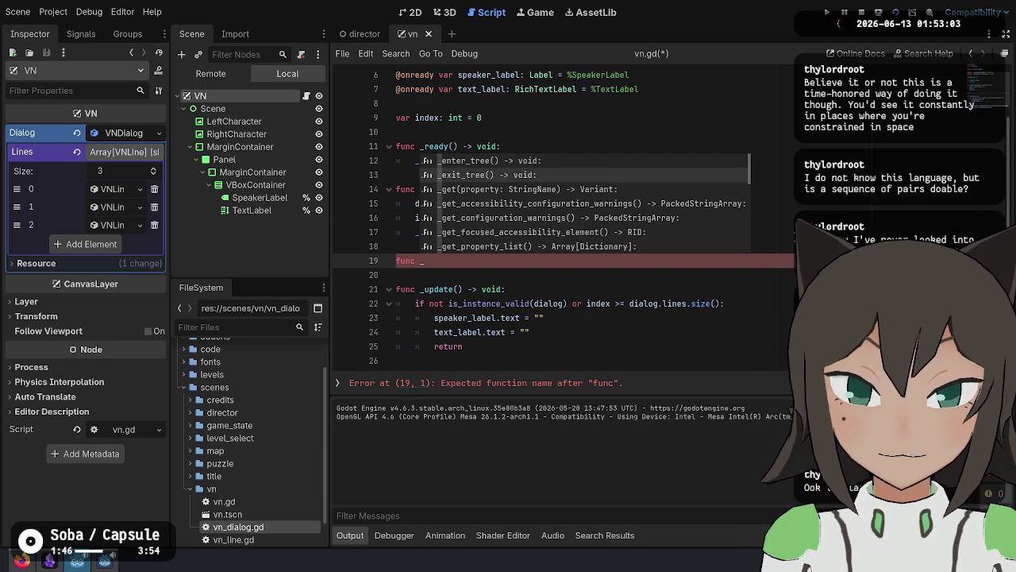
{"action": "key", "text": "Up"}
{"action": "key", "text": "Up"}
{"action": "key", "text": "Up"}
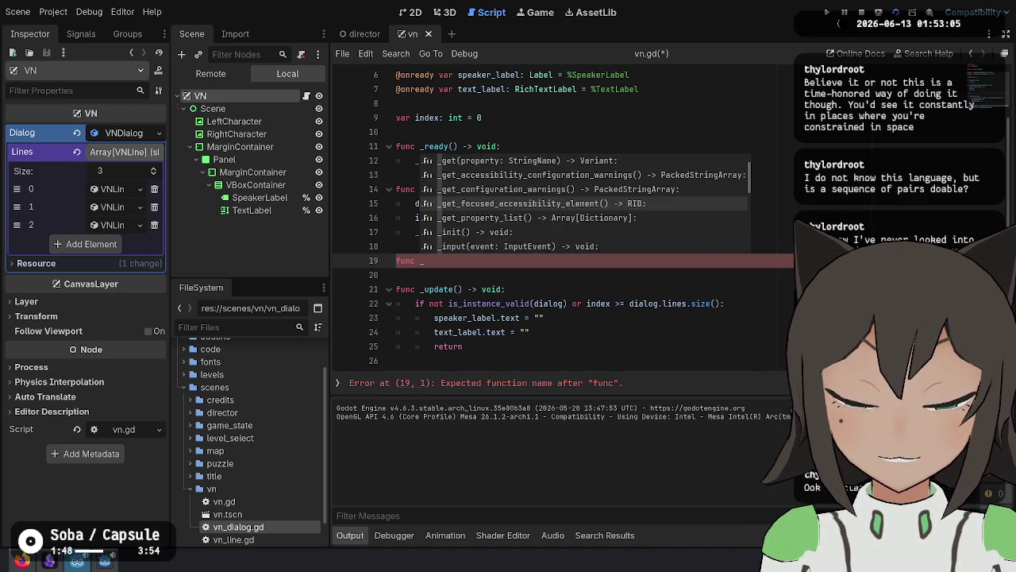
{"action": "key", "text": "Down"}
{"action": "key", "text": "Down"}
{"action": "key", "text": "Down"}
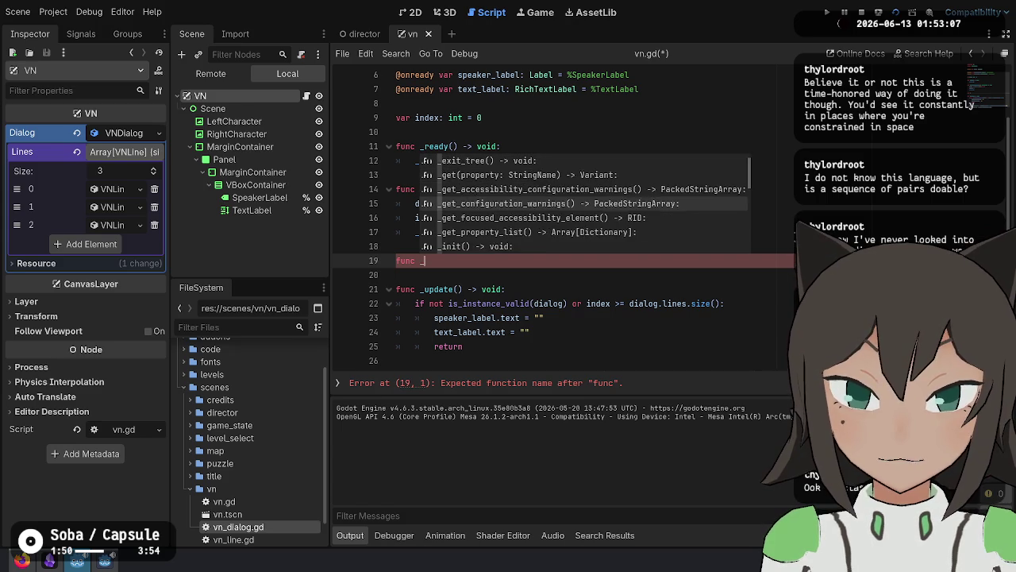
{"action": "key", "text": "Up"}
{"action": "key", "text": "Up"}
{"action": "key", "text": "Up"}
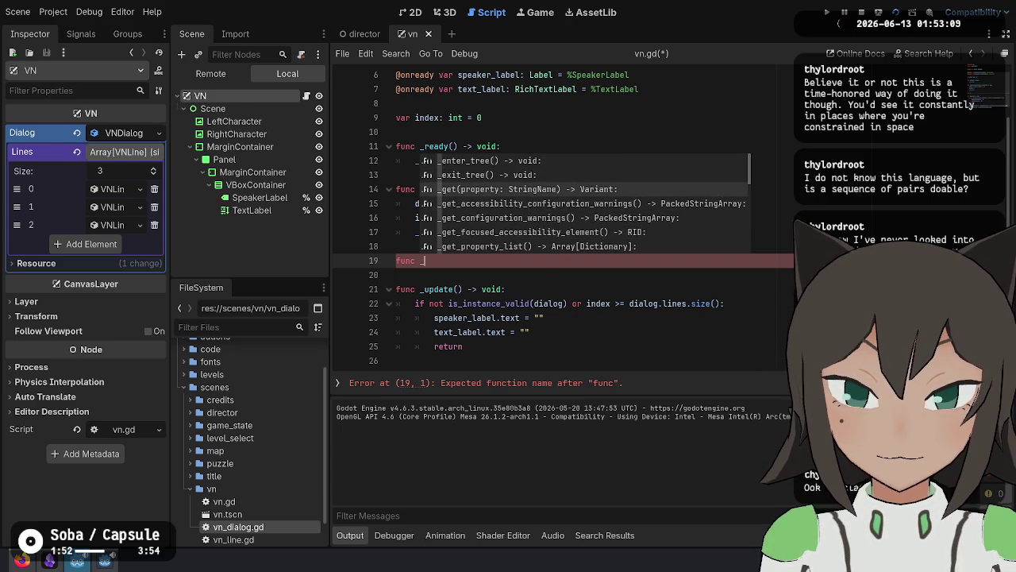
{"action": "type", "text": "un"}
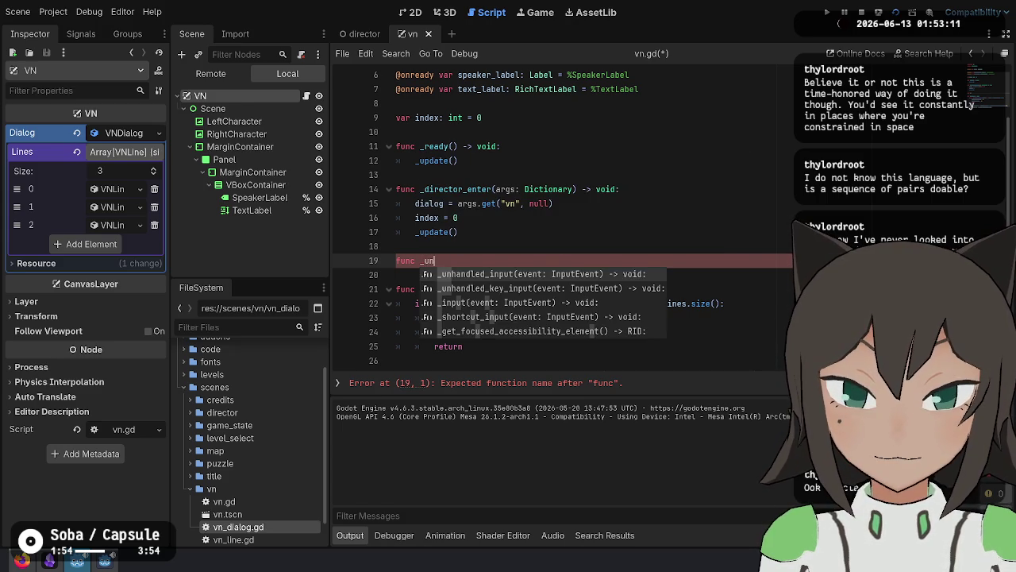
{"action": "key", "text": "Return"}
{"action": "key", "text": "Return"}
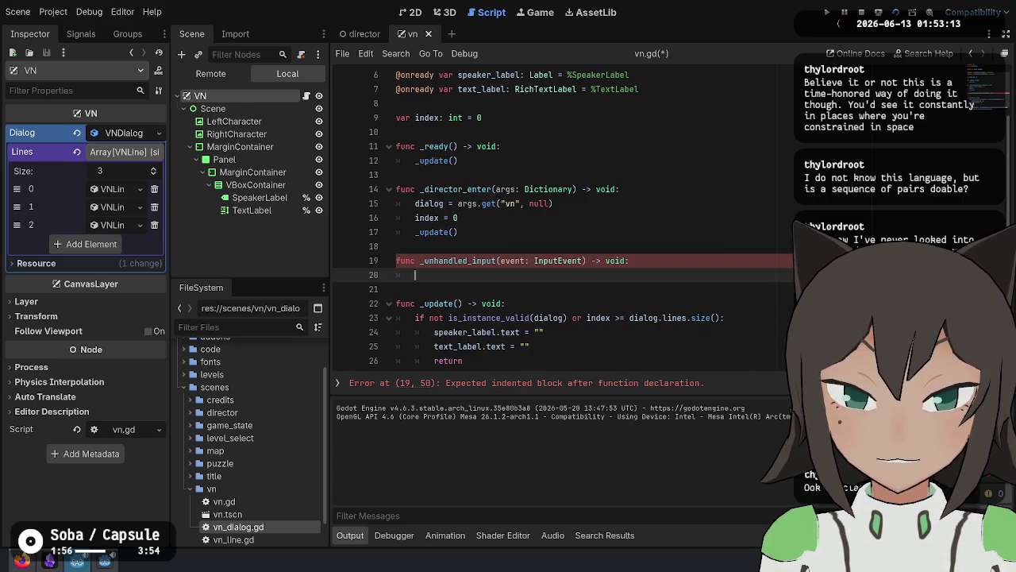
Add the condition 'if event.is_action_pressed("ui_accept"):' inside _unhandled_input.
{"action": "type", "text": "event.is_ac"}
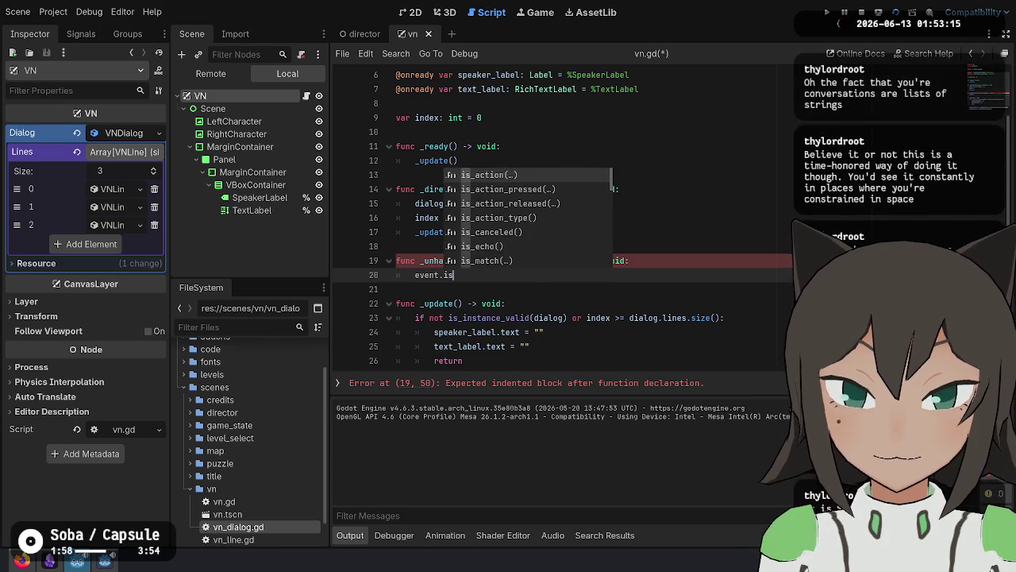
{"action": "key", "text": "Return"}
{"action": "type", "text": "\""}
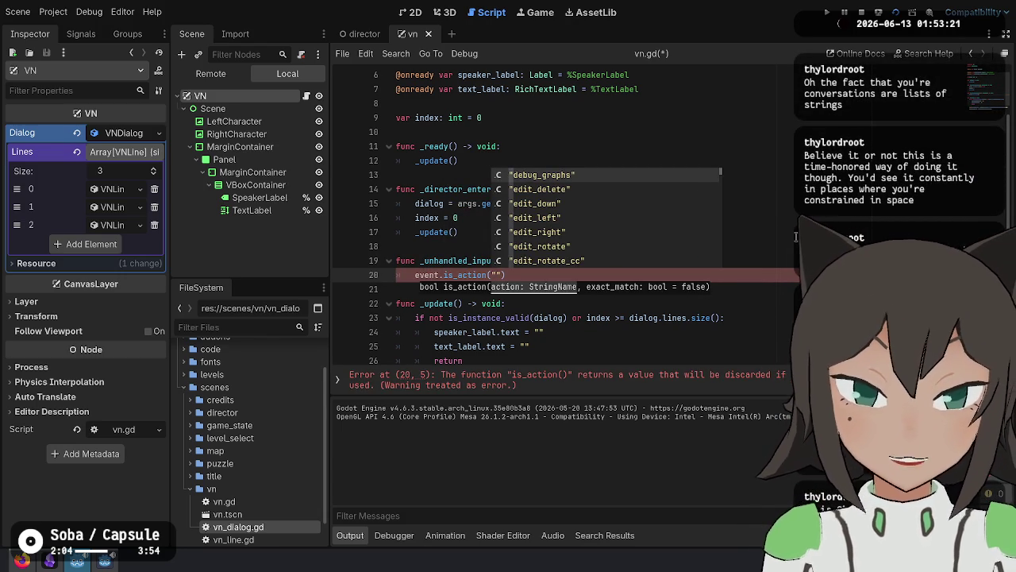
{"action": "type", "text": "u"}
{"action": "type", "text": "i_"}
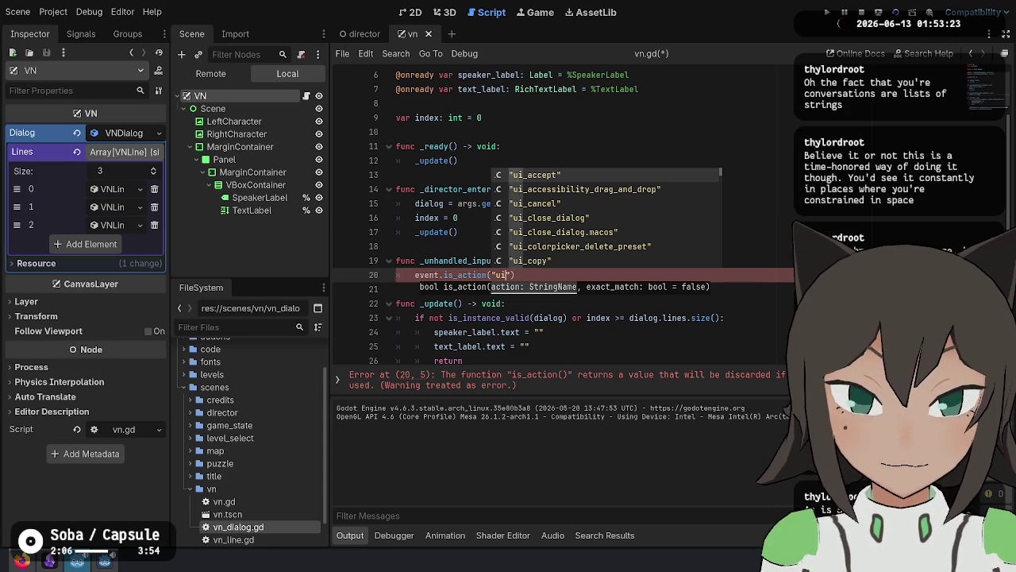
{"action": "key", "text": "Return"}
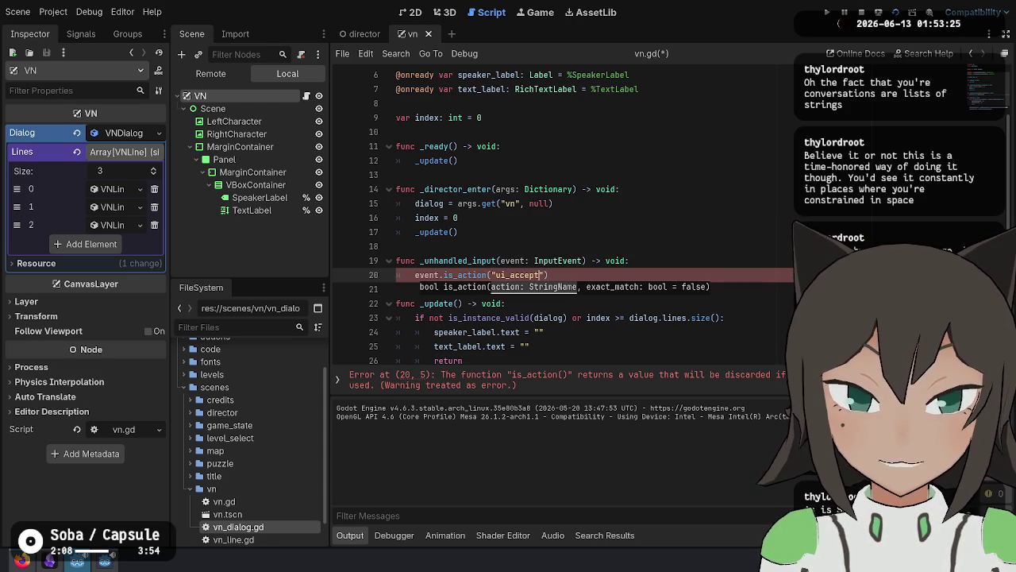
{"action": "key", "text": "Home"}
{"action": "type", "text": "if "}
{"action": "type", "text": "_pressed"}
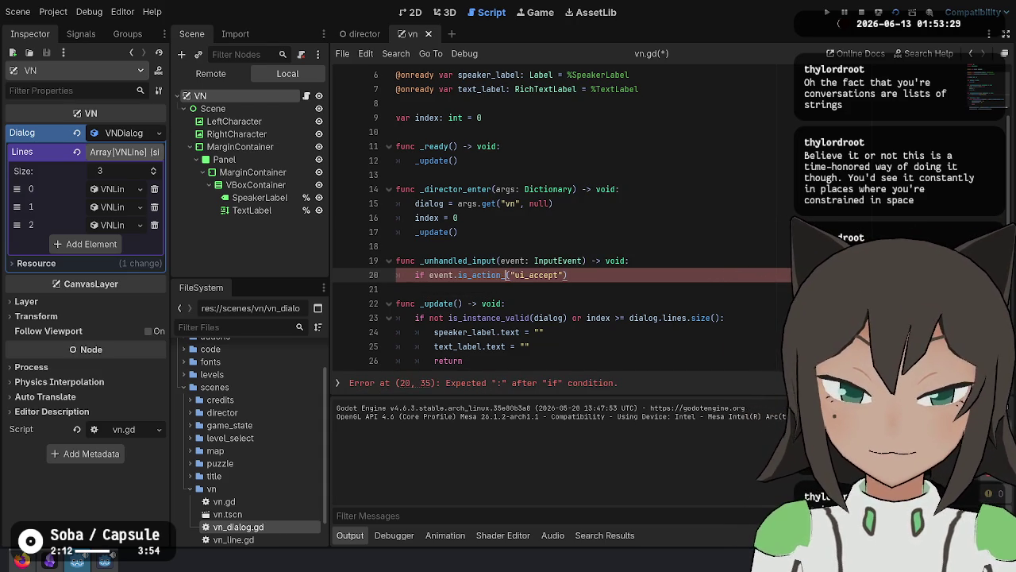
{"action": "key", "text": "End"}
{"action": "type", "text": ":"}
Inside the if block, increment index and call _update().
{"action": "key", "text": "Return"}
{"action": "type", "text": "ind"}
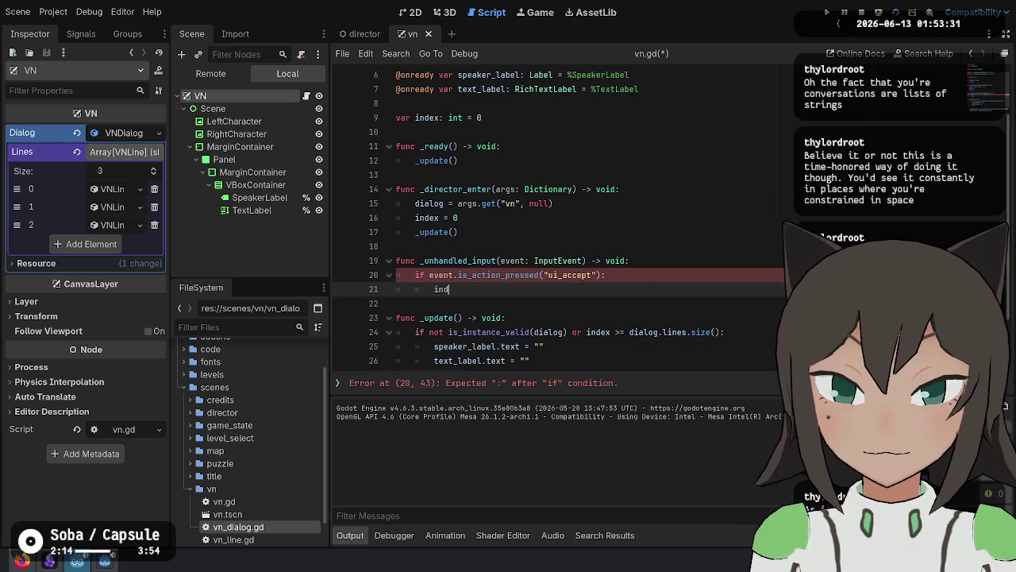
{"action": "type", "text": "0"}
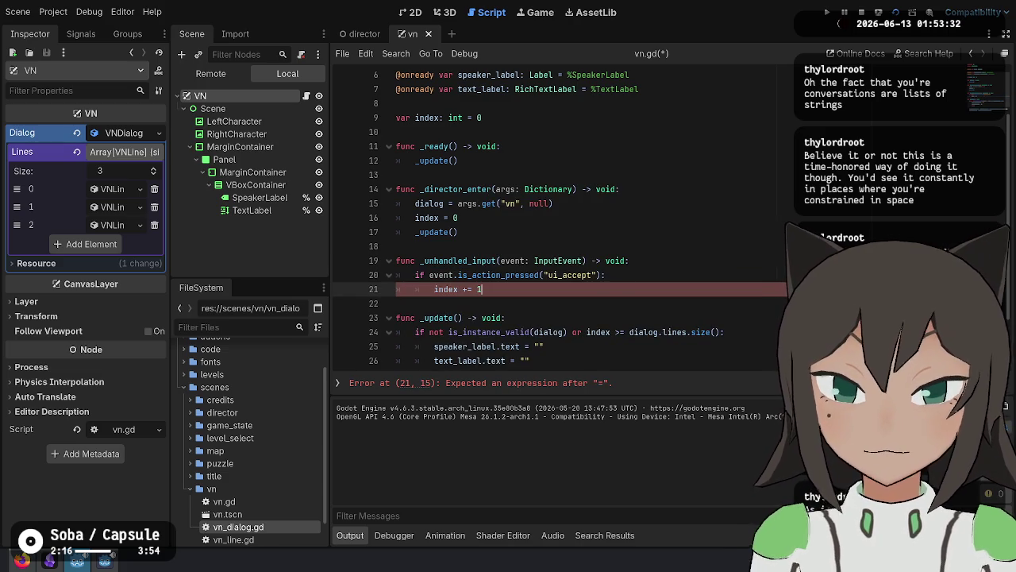
{"action": "key", "text": "Down"}
{"action": "key", "text": "Down"}
{"action": "key", "text": "Down"}
{"action": "key", "text": "Up"}
{"action": "key", "text": "Up"}
{"action": "key", "text": "Up"}
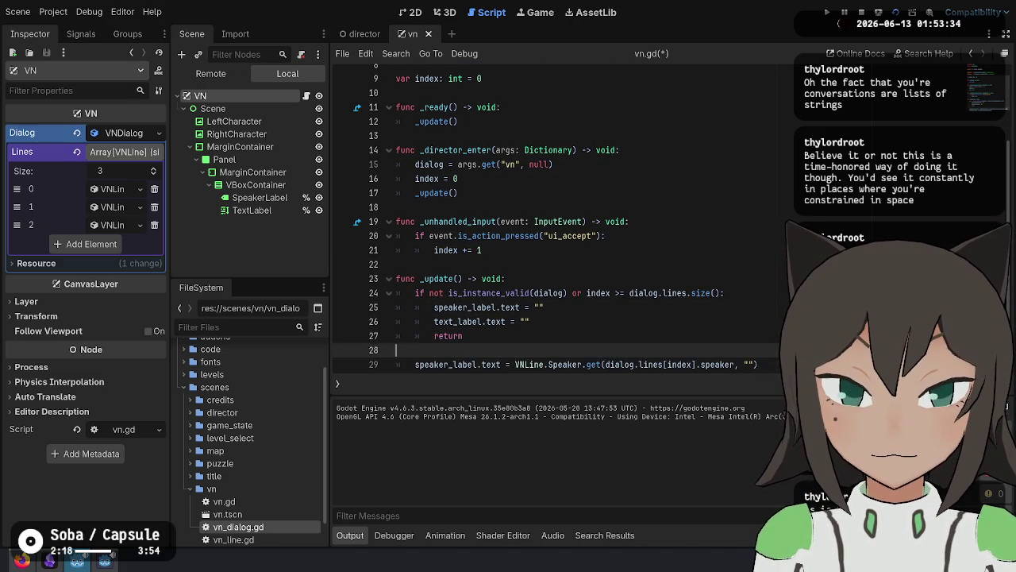
{"action": "key", "text": "Return"}
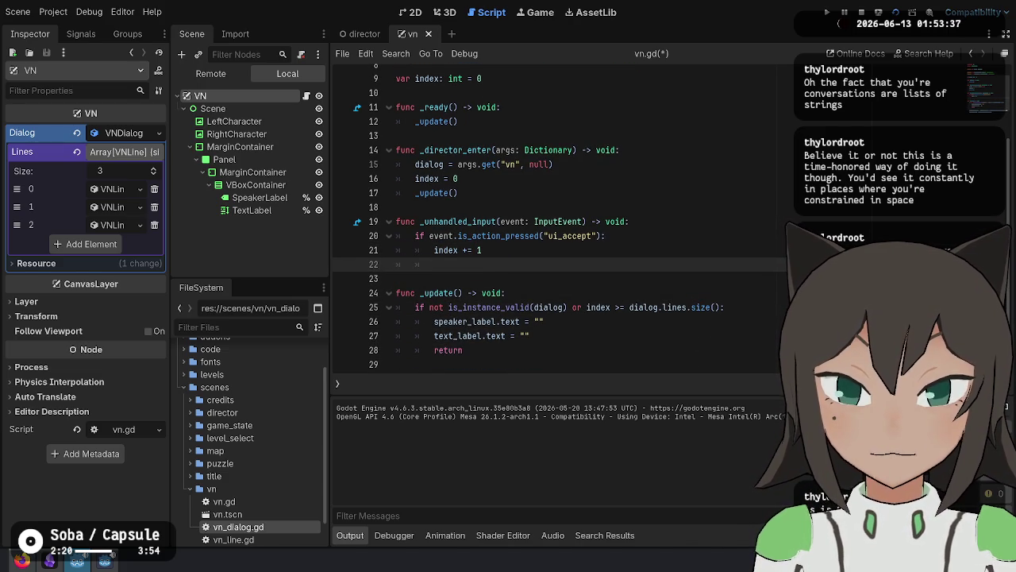
{"action": "type", "text": "_update()"}
{"action": "key", "text": "Up"}
{"action": "key", "text": "Return"}
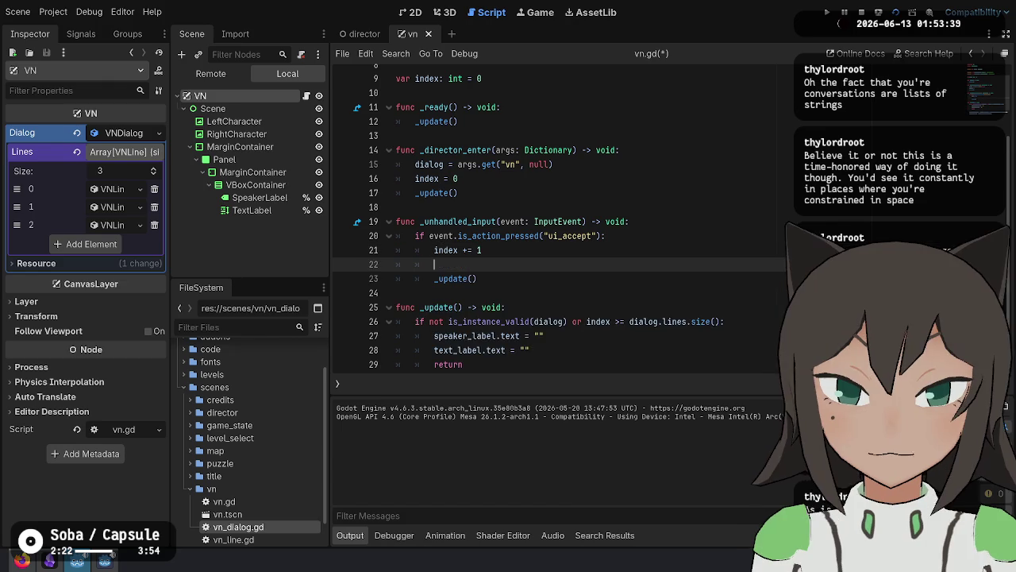
Add get_viewport().set_input_as_handled() and save the script.
{"action": "type", "text": "set_input"}
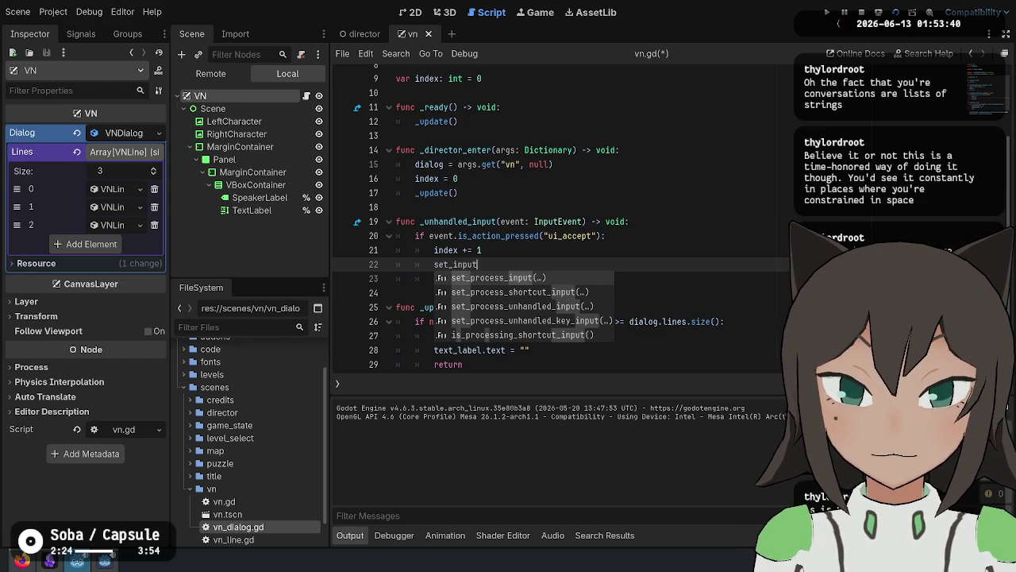
{"action": "key", "text": "Down"}
{"action": "key", "text": "Down"}
{"action": "key", "text": "Down"}
{"action": "key", "text": "Up"}
{"action": "key", "text": "Up"}
{"action": "key", "text": "Up"}
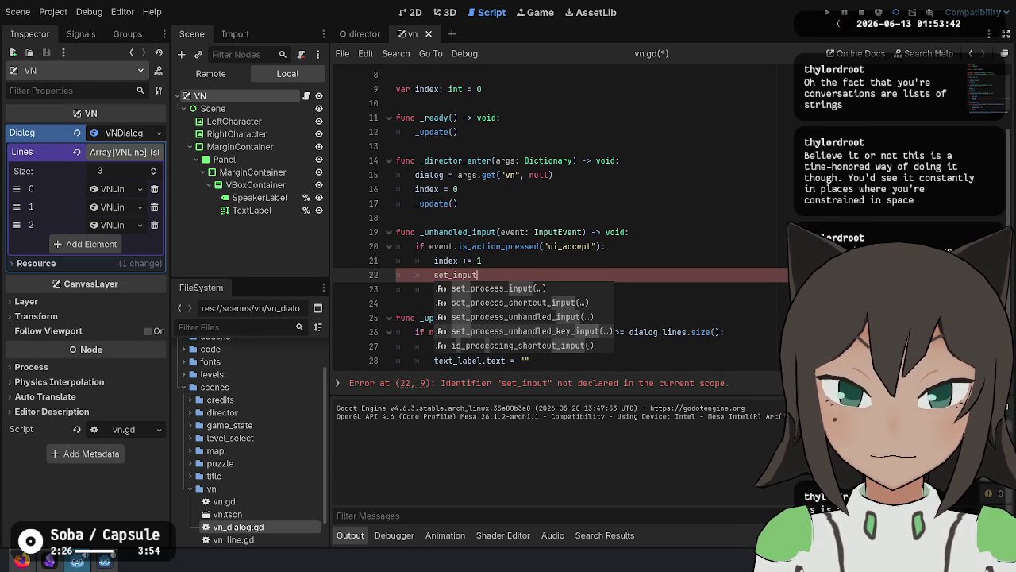
{"action": "key", "text": "Down"}
{"action": "key", "text": "Down"}
{"action": "key", "text": "Down"}
{"action": "key", "text": "Down"}
{"action": "key", "text": "Up"}
{"action": "key", "text": "Up"}
{"action": "key", "text": "Up"}
{"action": "key", "text": "Down"}
{"action": "key", "text": "Down"}
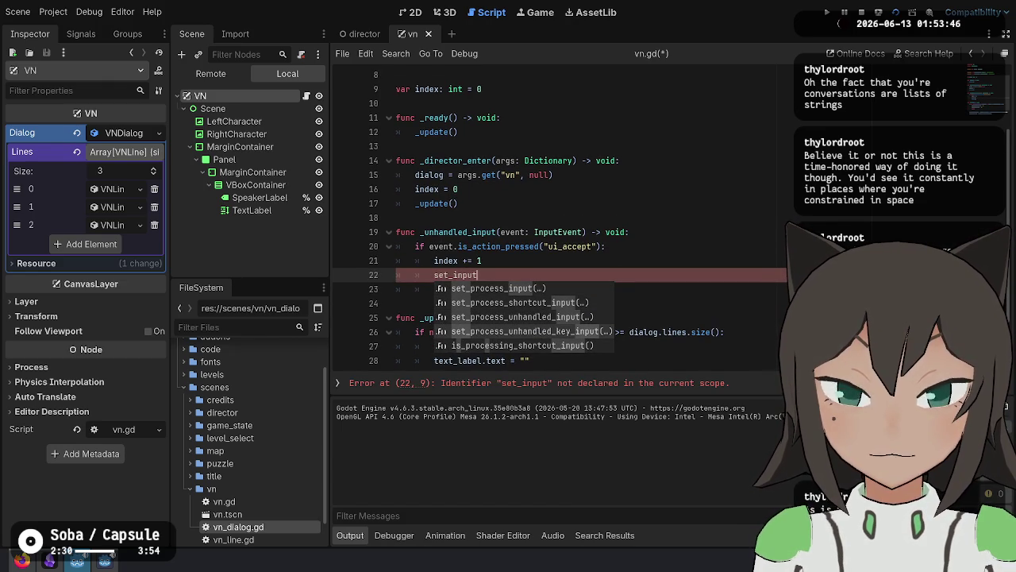
{"action": "key", "text": "ctrl+BackSpace"}
{"action": "type", "text": "get_v"}
{"action": "key", "text": "Return"}
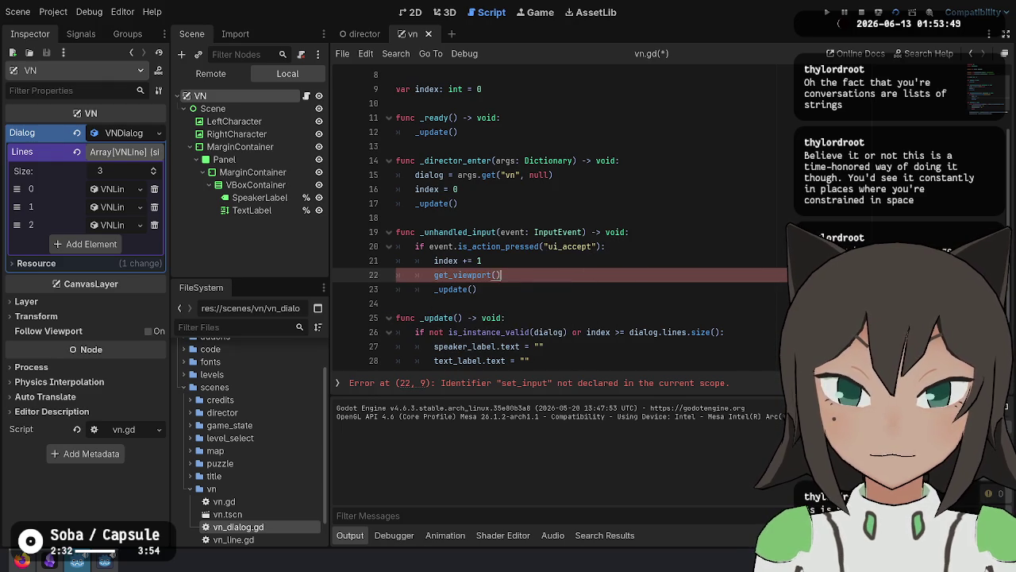
{"action": "type", "text": ".set_in"}
{"action": "key", "text": "Return"}
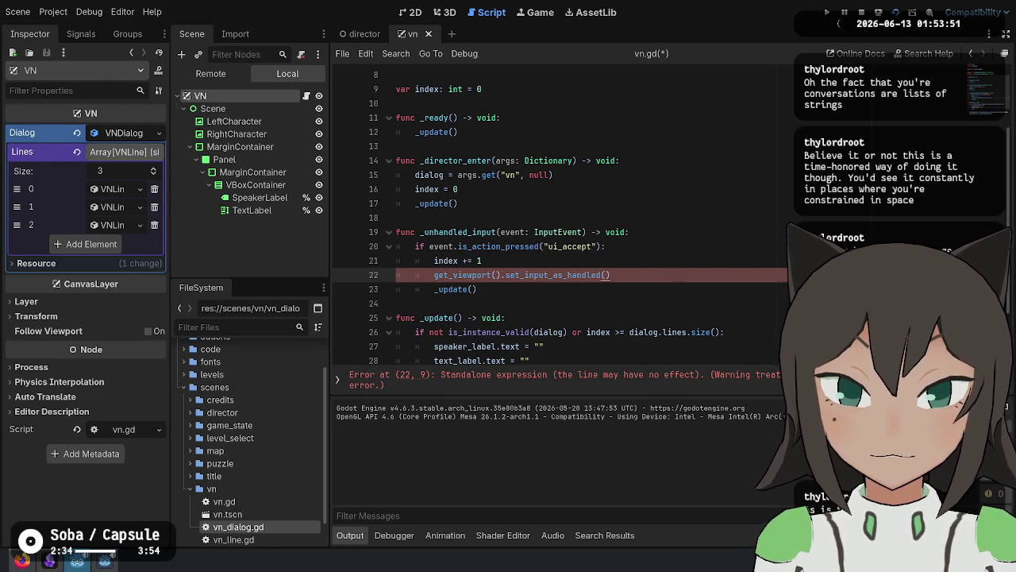
{"action": "key", "text": "ctrl+s"}
Put the _update() call under an 'if get_viewport().is_input_handled():' check.
{"action": "key", "text": "Return"}
{"action": "key", "text": "Return"}
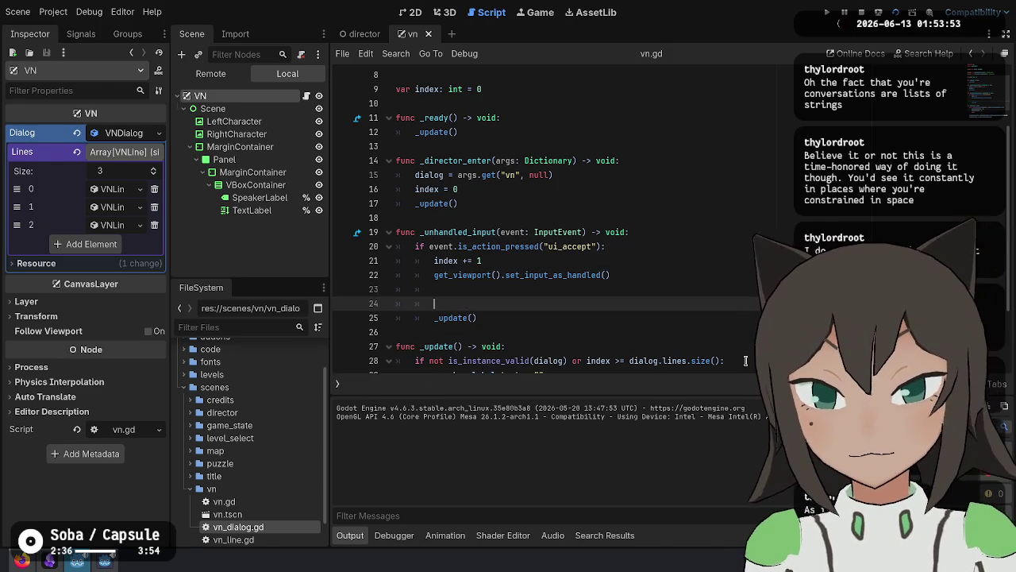
{"action": "type", "text": "ifget_viewport"}
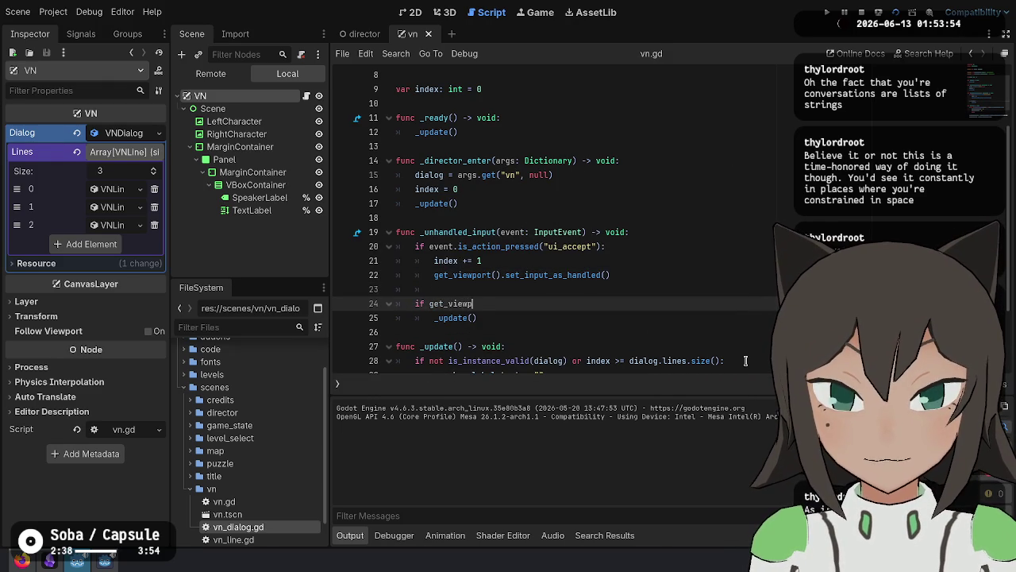
{"action": "type", "text": "().input"}
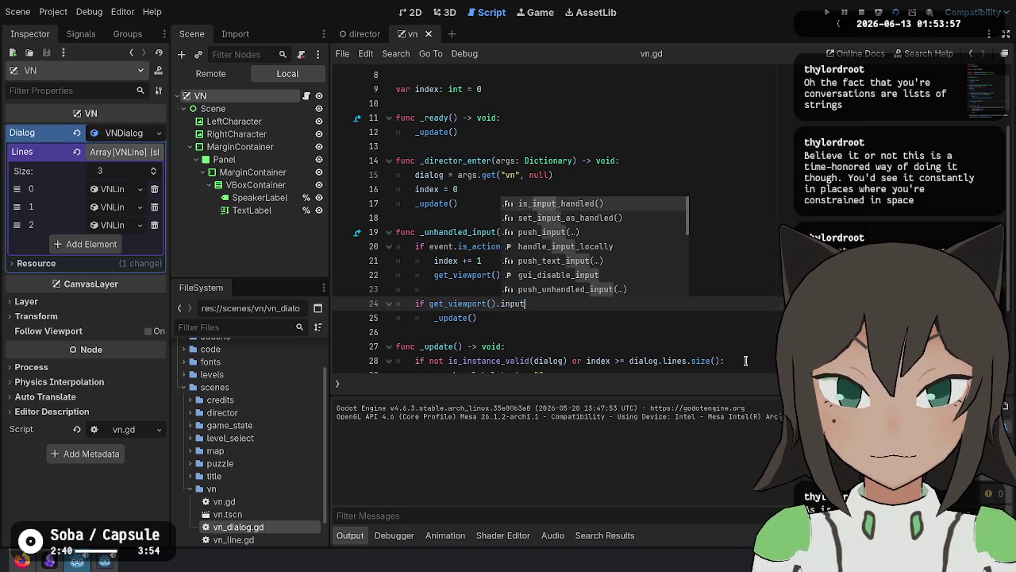
{"action": "key", "text": "Return"}
{"action": "type", "text": ":"}
{"action": "key", "text": "Down"}
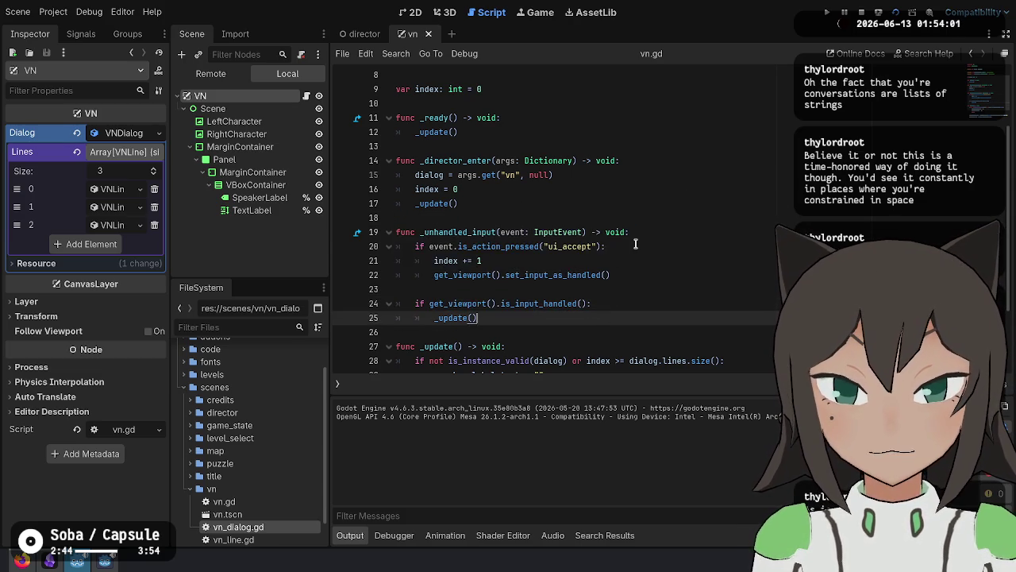
{"action": "scroll", "coordinate": [656, 366], "scroll_direction": "down", "scroll_amount": 3}
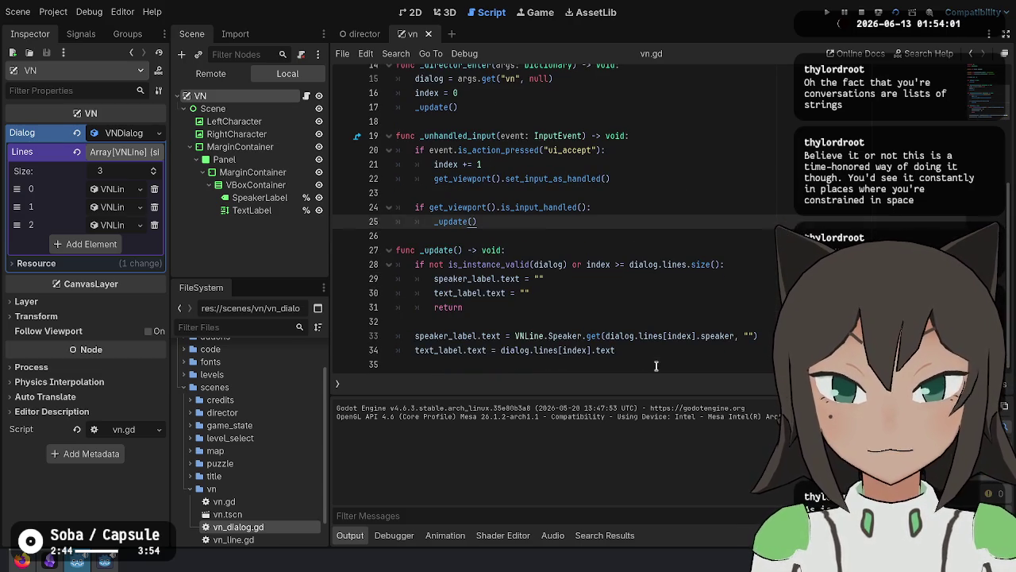
{"action": "left_click", "coordinate": [769, 292]}
{"action": "scroll", "coordinate": [769, 292], "scroll_direction": "up", "scroll_amount": 3}
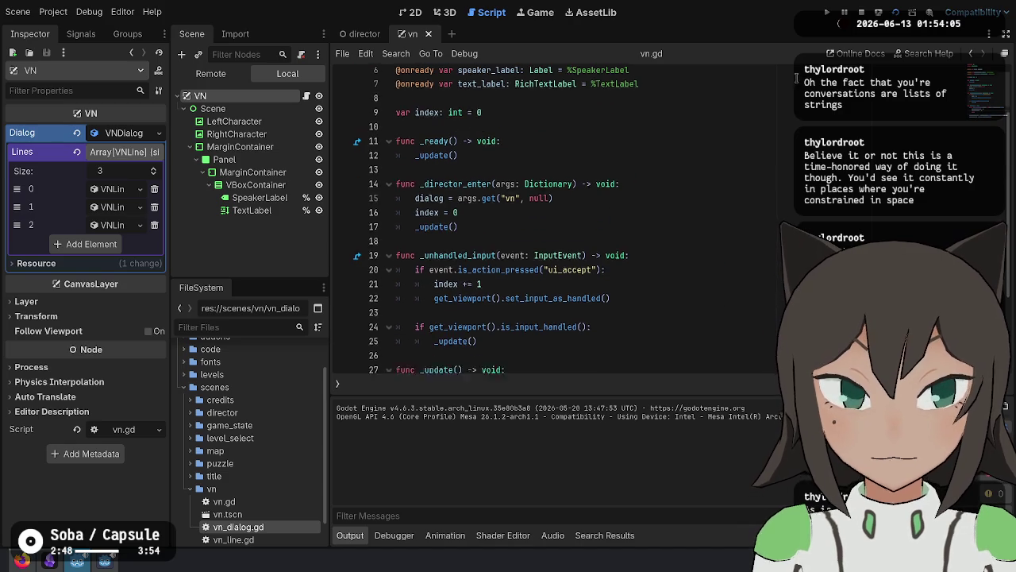
Run the project, advance the dialog one line, then stop the game.
{"action": "left_click", "coordinate": [873, 11]}
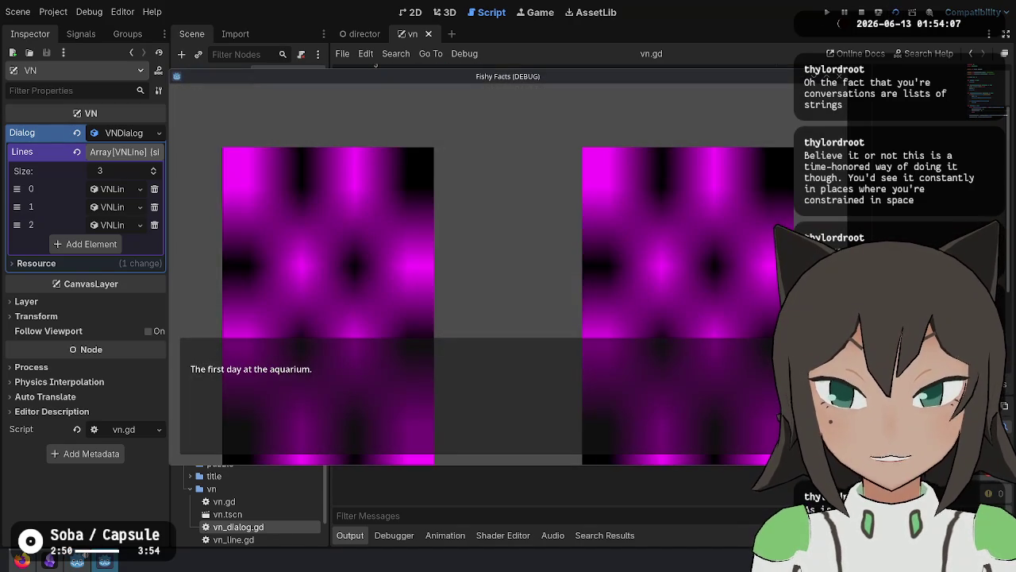
{"action": "left_click", "coordinate": [711, 308]}
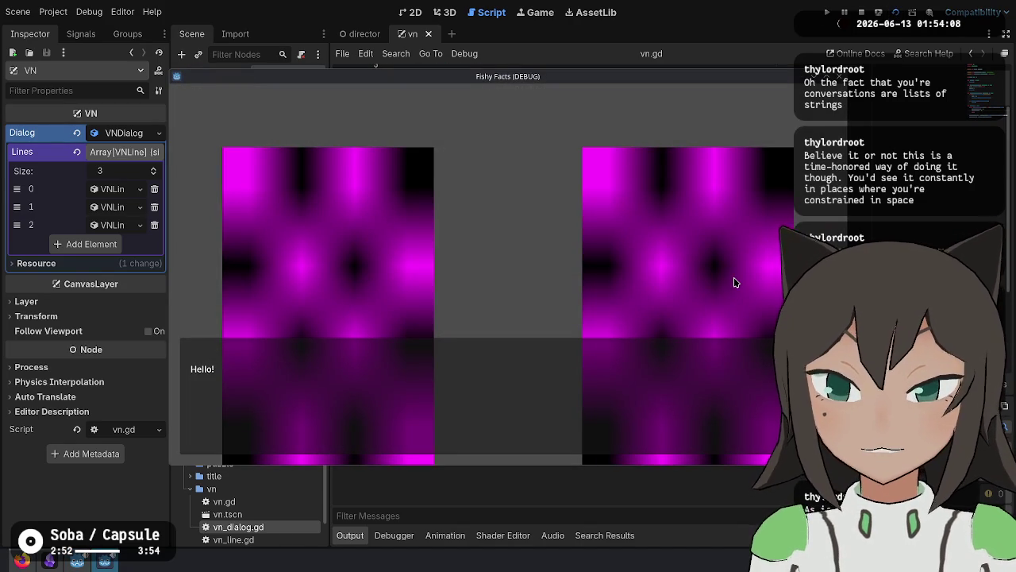
{"action": "key", "text": "Return"}
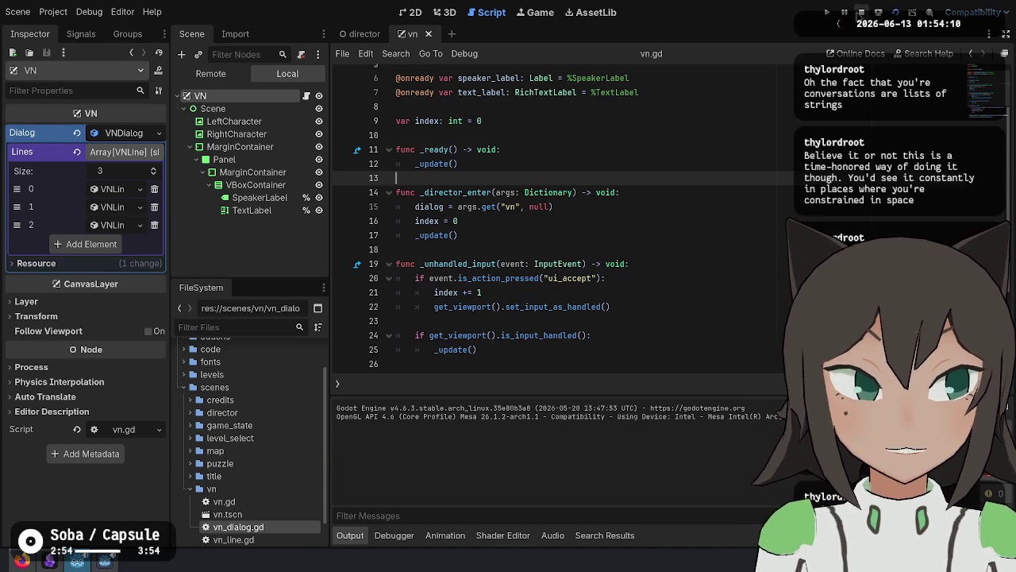
{"action": "scroll", "coordinate": [748, 265], "scroll_direction": "down", "scroll_amount": 3}
{"action": "double_click", "coordinate": [717, 336]}
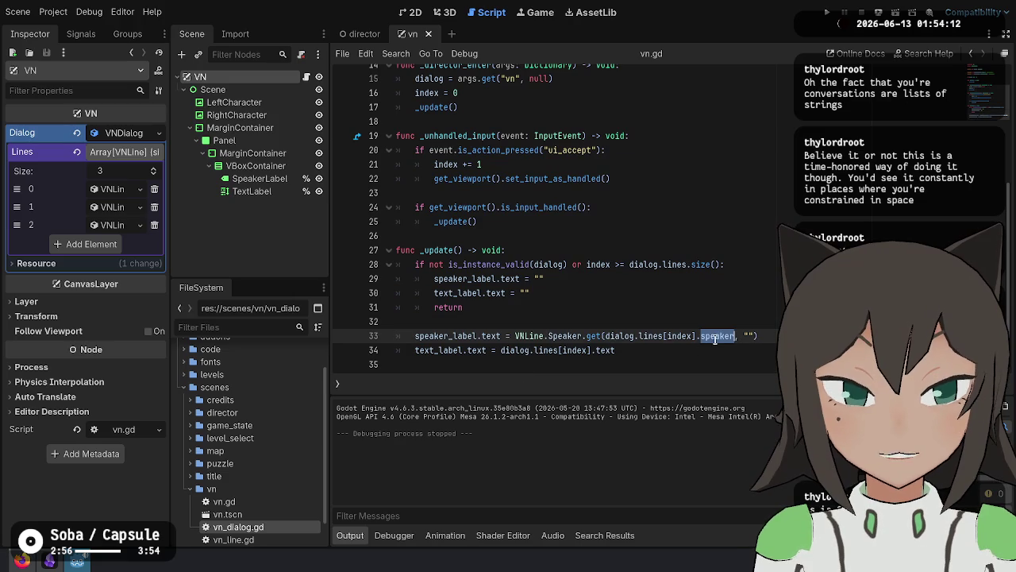
Read the Dictionary.get docs, then try removing line 15's null default and undo it.
{"action": "left_click", "coordinate": [588, 336], "text": "ctrl"}
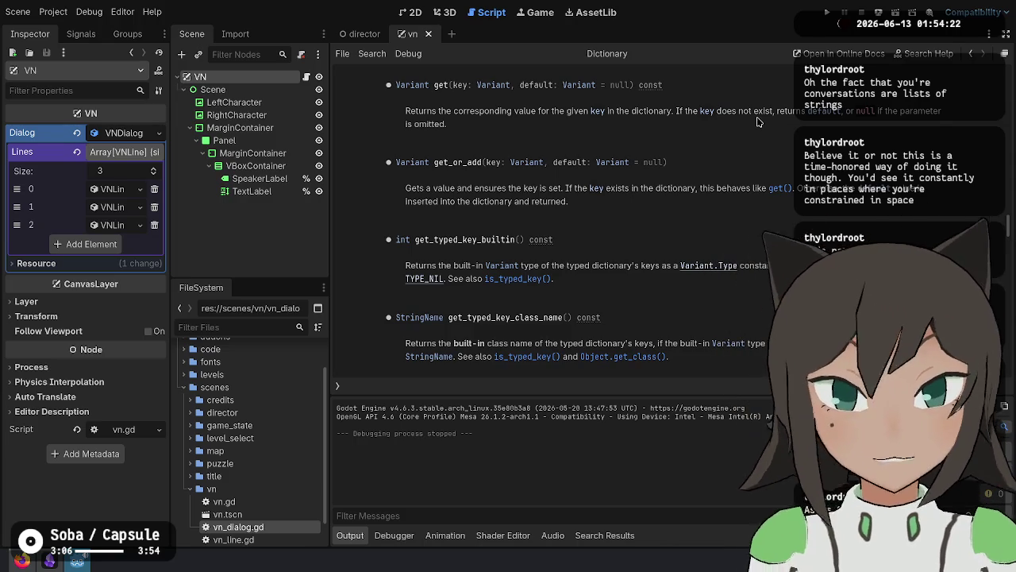
{"action": "key", "text": "alt+Left"}
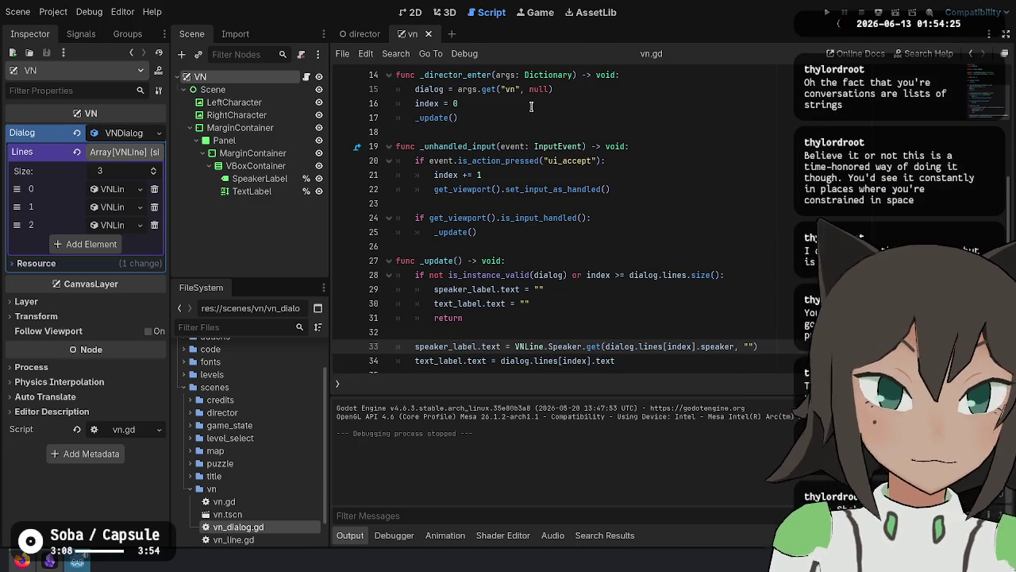
{"action": "left_click", "coordinate": [548, 89]}
{"action": "key", "text": "BackSpace"}
{"action": "key", "text": "BackSpace"}
{"action": "key", "text": "BackSpace"}
{"action": "key", "text": "ctrl+s"}
{"action": "left_click", "coordinate": [700, 346]}
{"action": "scroll", "coordinate": [740, 328], "scroll_direction": "down", "scroll_amount": 1}
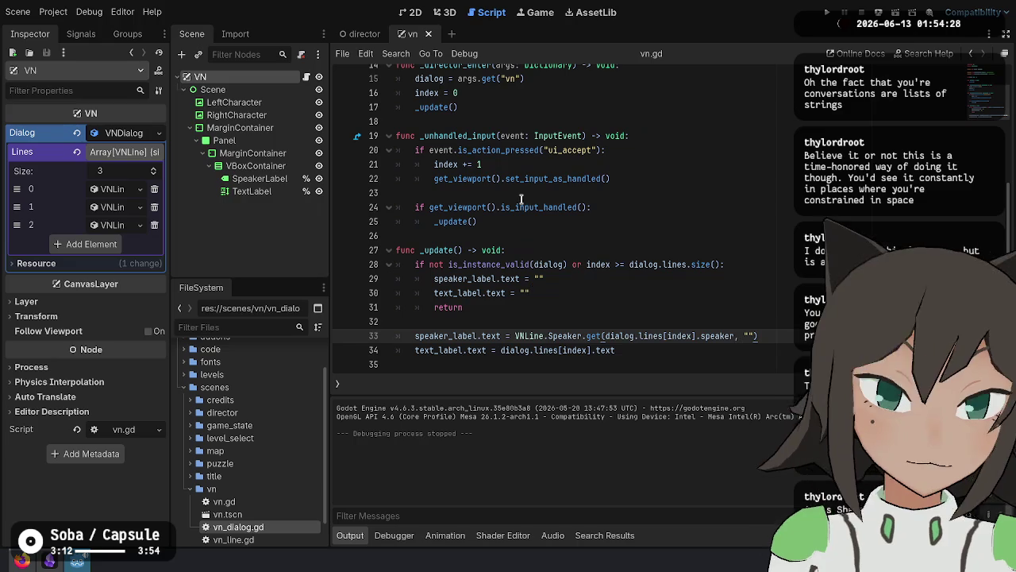
{"action": "key", "text": "ctrl+z"}
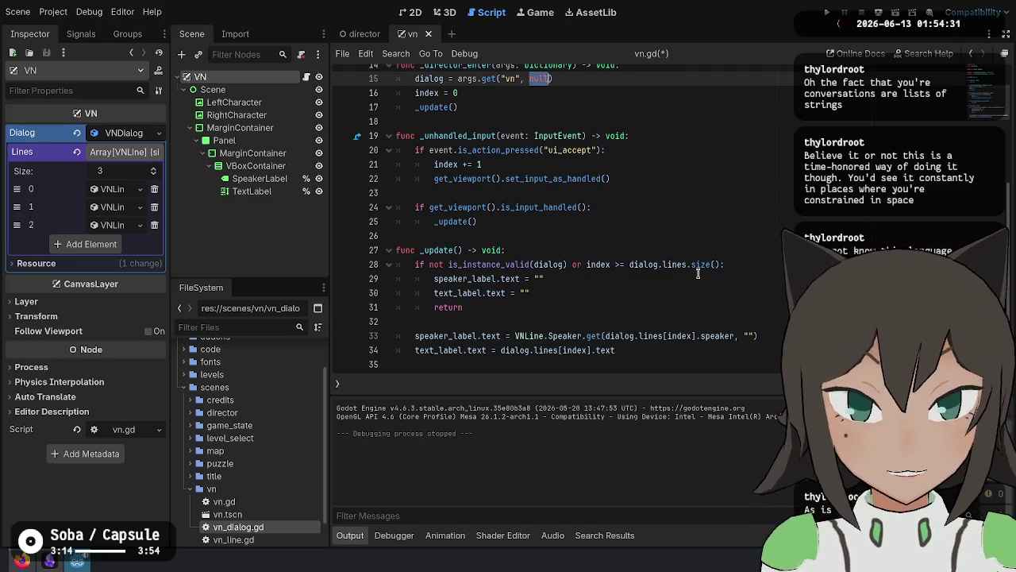
Expand the addons folder in the FileSystem dock.
{"action": "left_click", "coordinate": [653, 301]}
{"action": "mouse_move", "coordinate": [626, 297]}
{"action": "left_mouse_down"}
{"action": "mouse_move", "coordinate": [415, 264]}
{"action": "mouse_move", "coordinate": [567, 317]}
{"action": "left_mouse_up"}
{"action": "left_click", "coordinate": [664, 335]}
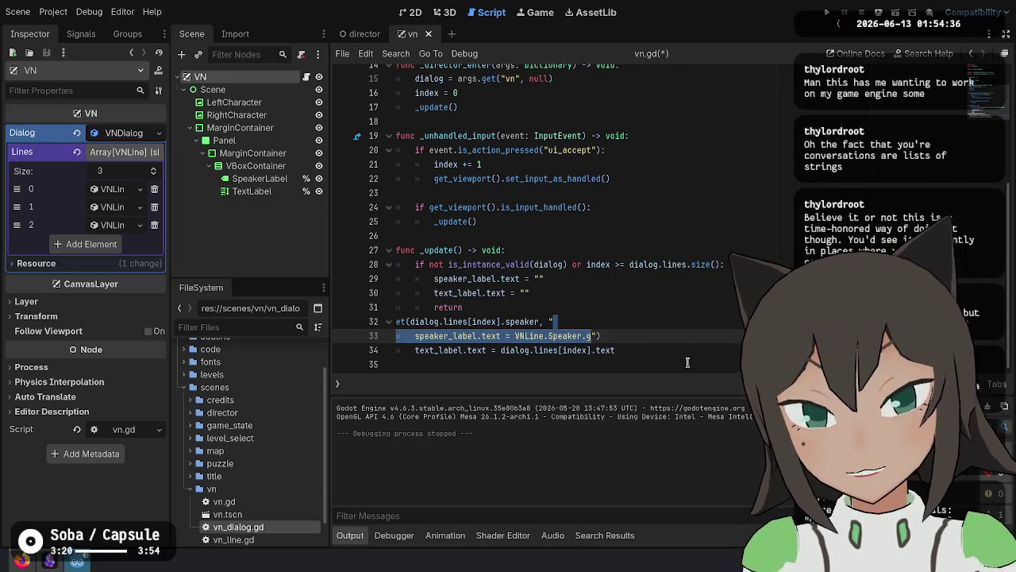
{"action": "left_click", "coordinate": [588, 367]}
{"action": "scroll", "coordinate": [213, 397], "scroll_direction": "up", "scroll_amount": 2}
{"action": "double_click", "coordinate": [213, 375]}
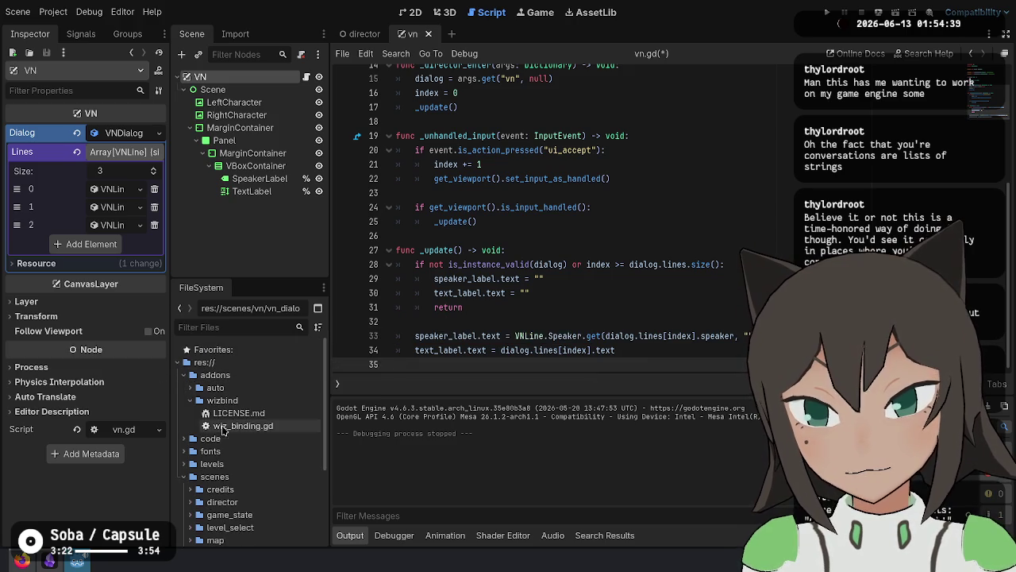
Open wiz_binding.gd and inspect the find_key call on line 529 in _to_string.
{"action": "left_click", "coordinate": [210, 426]}
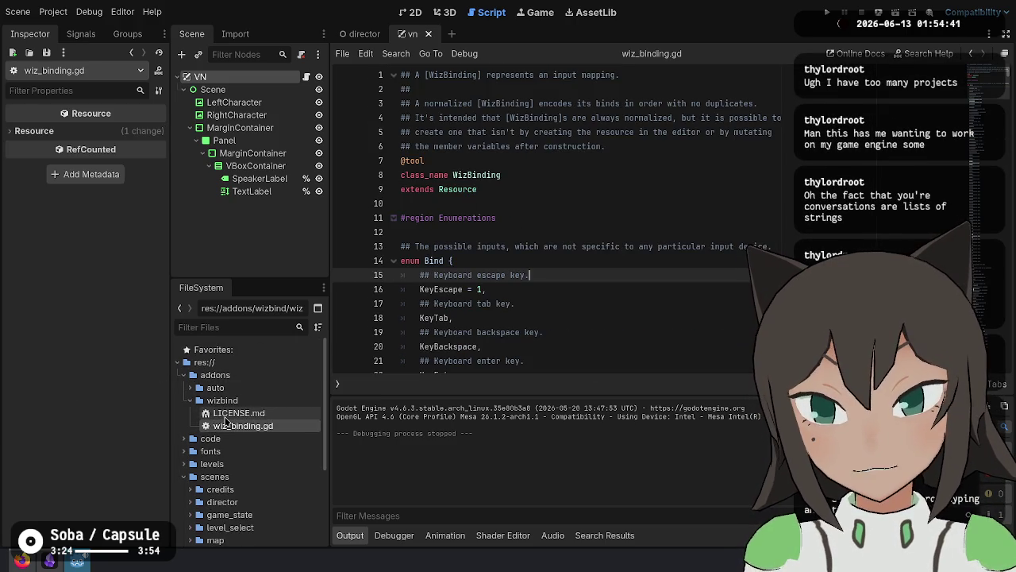
{"action": "scroll", "coordinate": [614, 249], "scroll_direction": "down", "scroll_amount": 6}
{"action": "scroll", "coordinate": [927, 89], "scroll_direction": "down", "scroll_amount": 20}
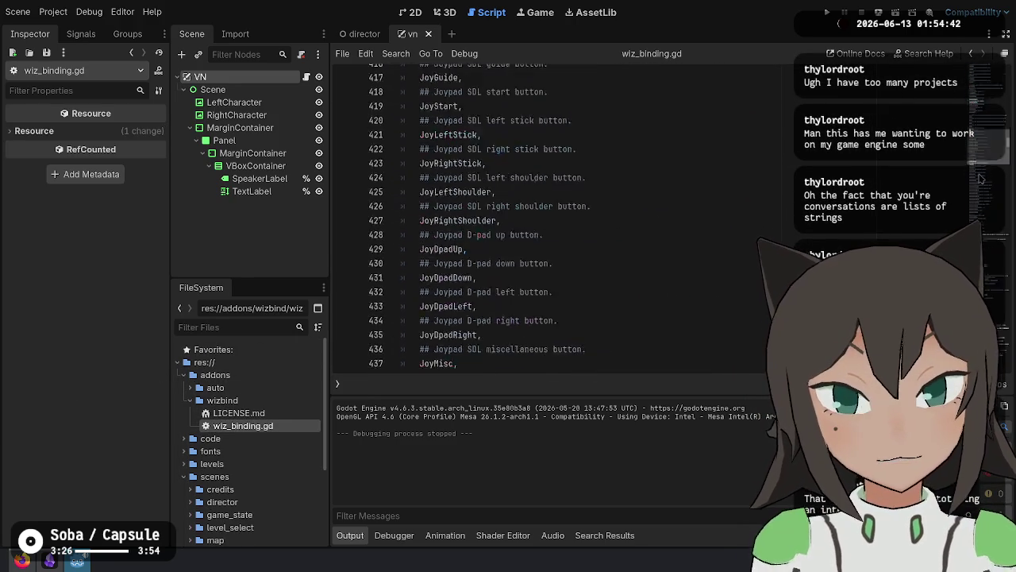
{"action": "scroll", "coordinate": [702, 259], "scroll_direction": "up", "scroll_amount": 15}
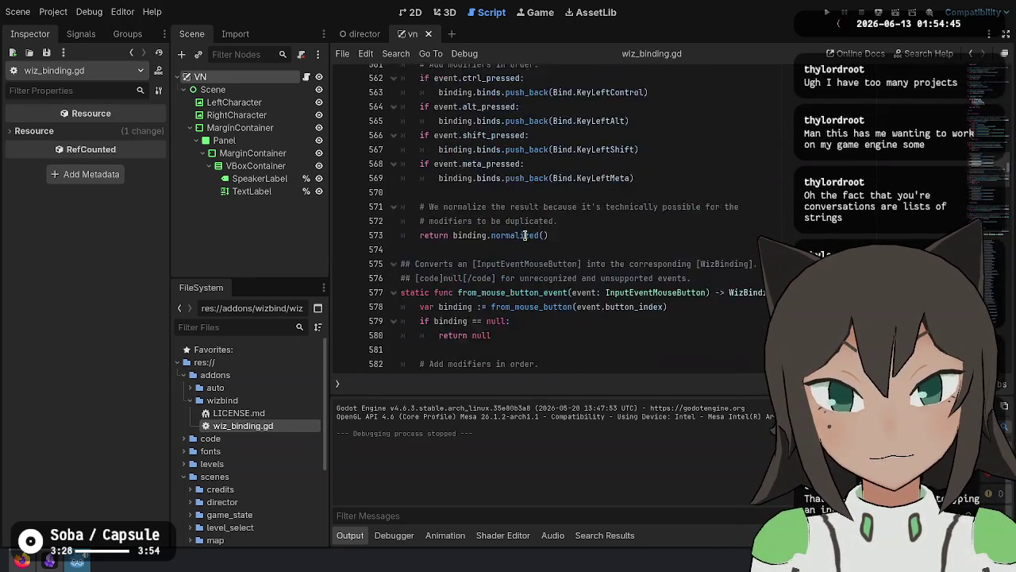
{"action": "scroll", "coordinate": [581, 265], "scroll_direction": "up", "scroll_amount": 4}
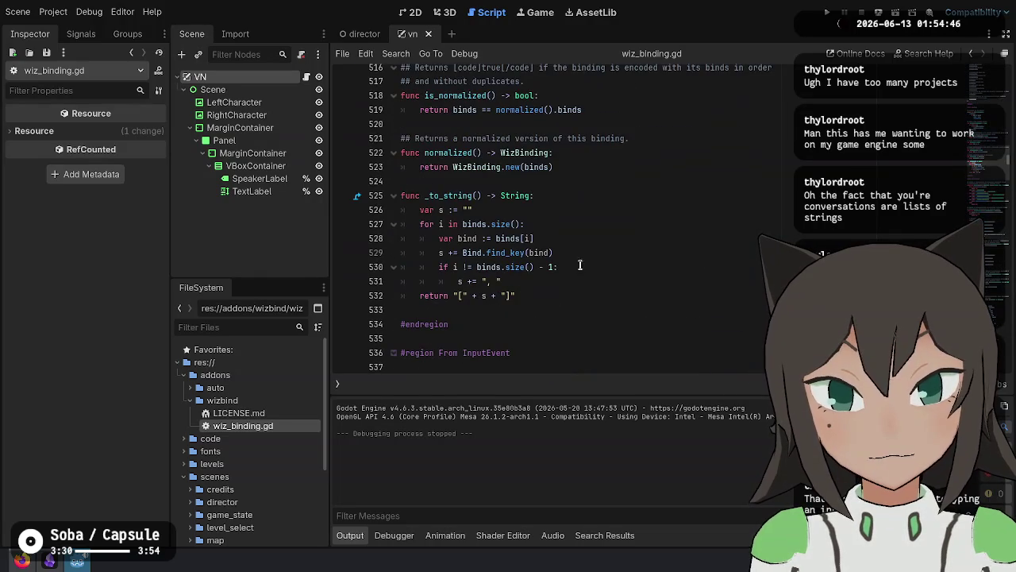
{"action": "left_click", "coordinate": [449, 199]}
{"action": "left_click", "coordinate": [510, 266]}
{"action": "double_click", "coordinate": [511, 252]}
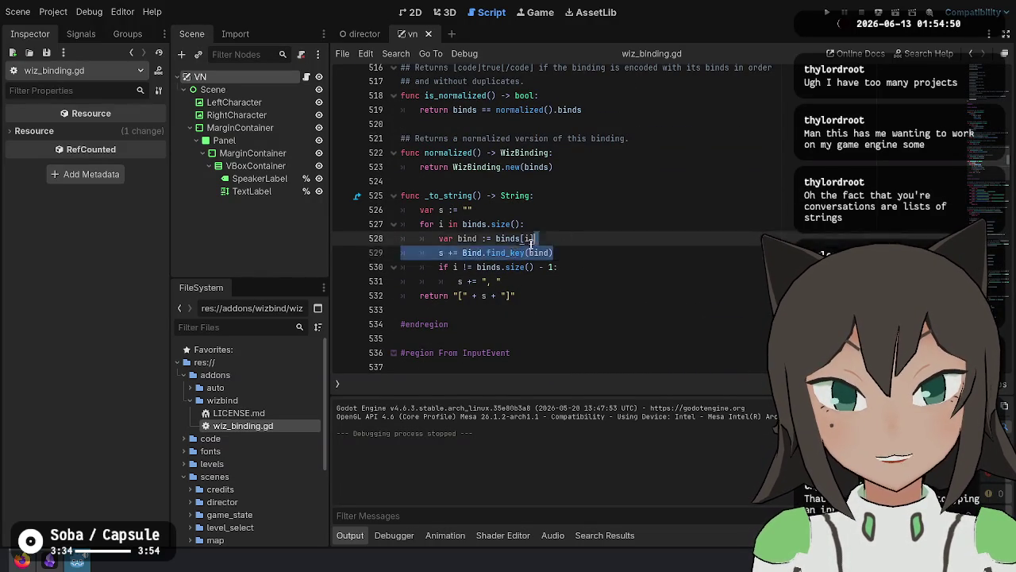
{"action": "key", "text": "alt+Left"}
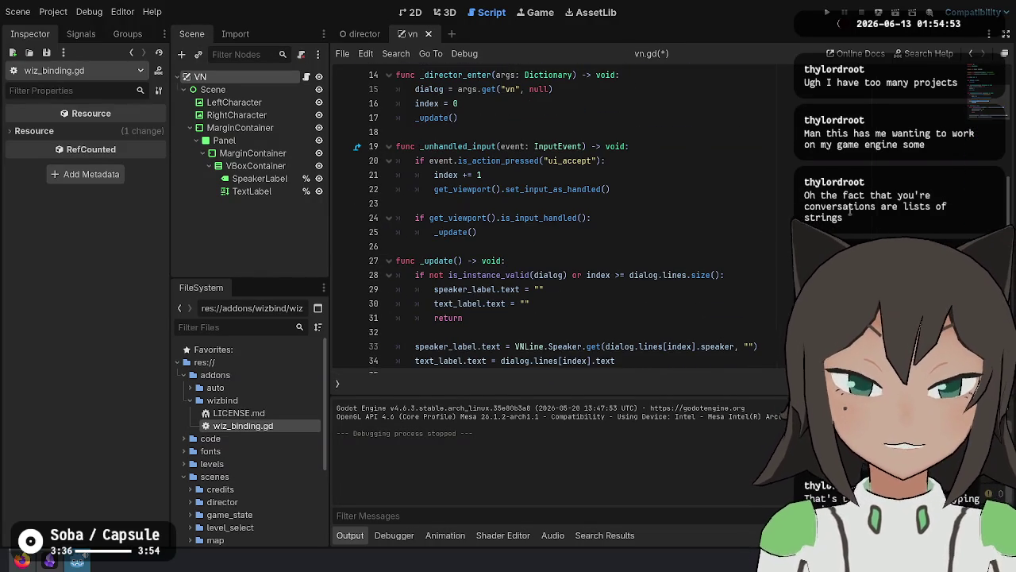
Change line 33 to use VNLine.Speaker.find_key instead of get, then run the project.
{"action": "key", "text": "ctrl+w"}
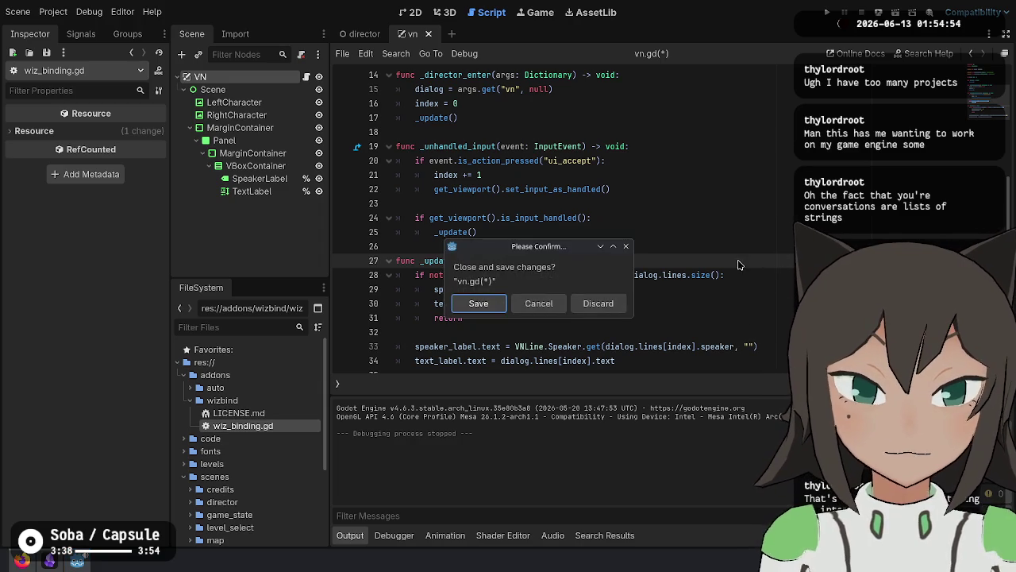
{"action": "left_click", "coordinate": [600, 303]}
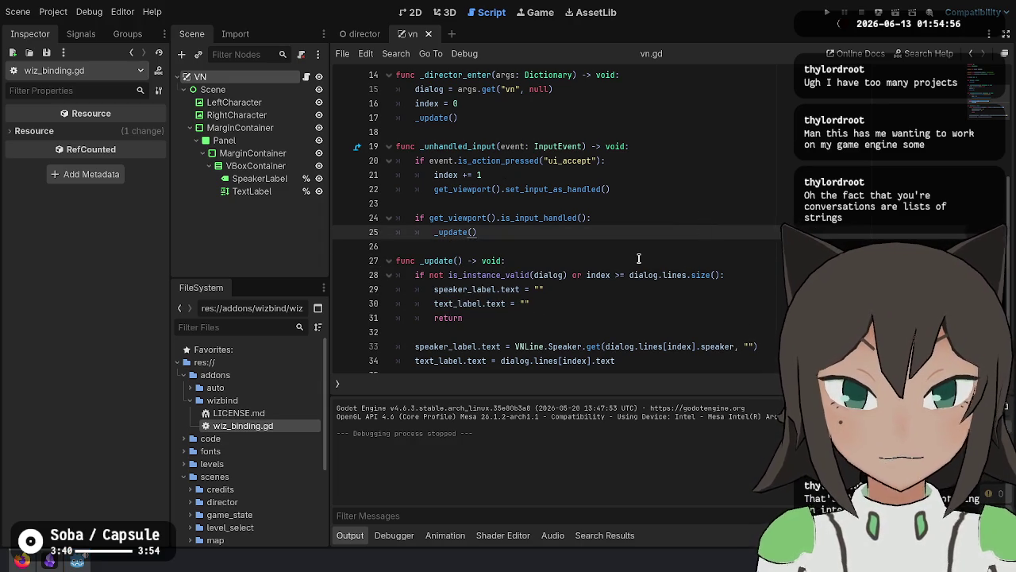
{"action": "key", "text": "Down"}
{"action": "key", "text": "Down"}
{"action": "key", "text": "Down"}
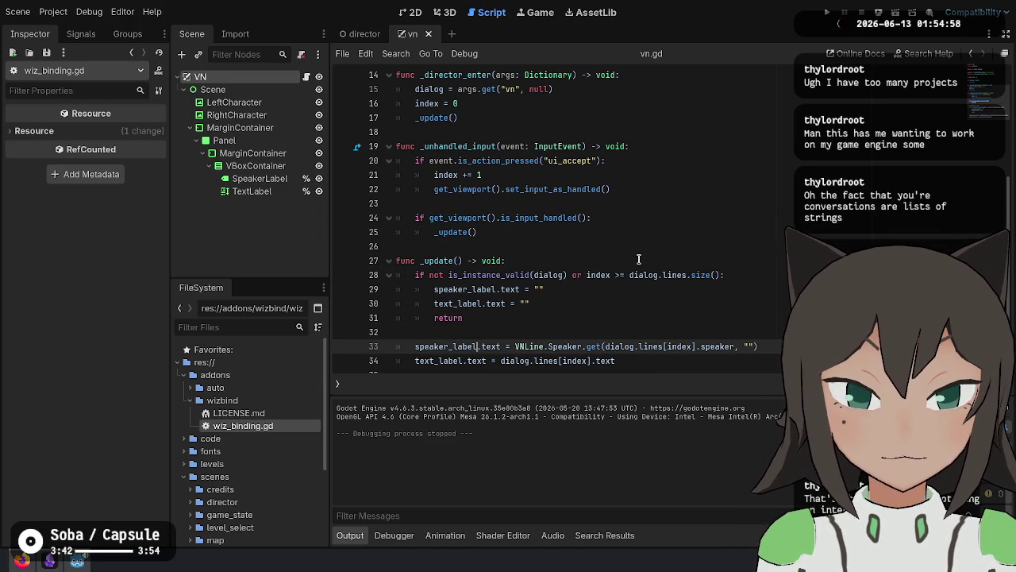
{"action": "key", "text": "Right"}
{"action": "key", "text": "Delete"}
{"action": "key", "text": "Delete"}
{"action": "key", "text": "Delete"}
{"action": "type", "text": "find_key"}
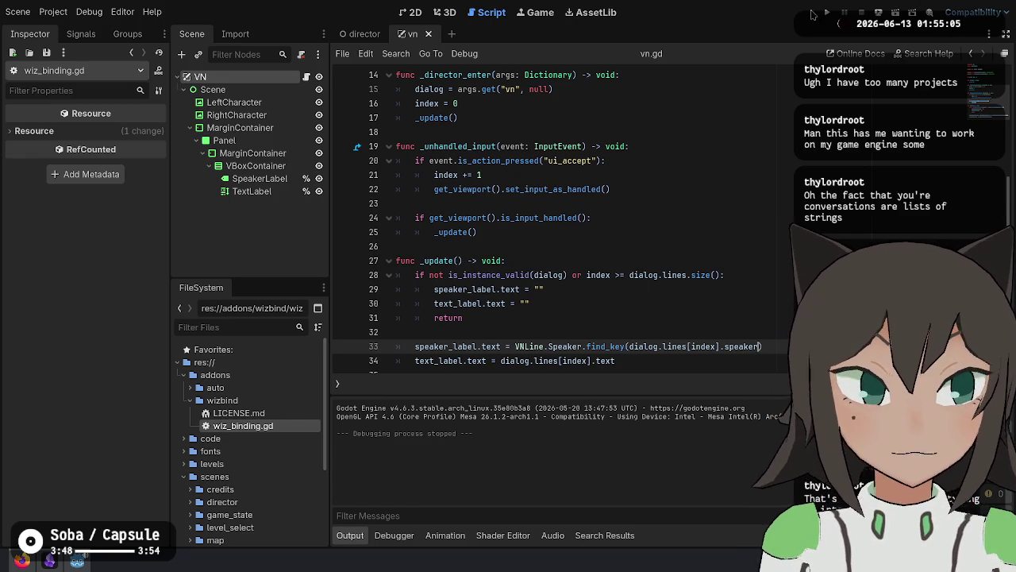
{"action": "left_click", "coordinate": [827, 12]}
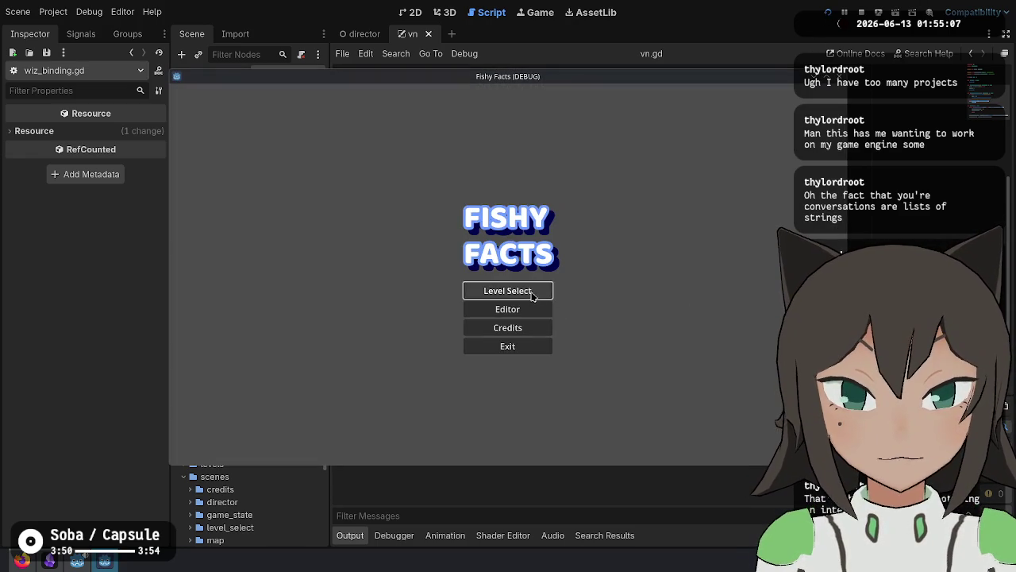
Start Level Select, advance the dialog to Succubus's "Hi!", then switch to Firefox.
{"action": "left_click", "coordinate": [533, 300]}
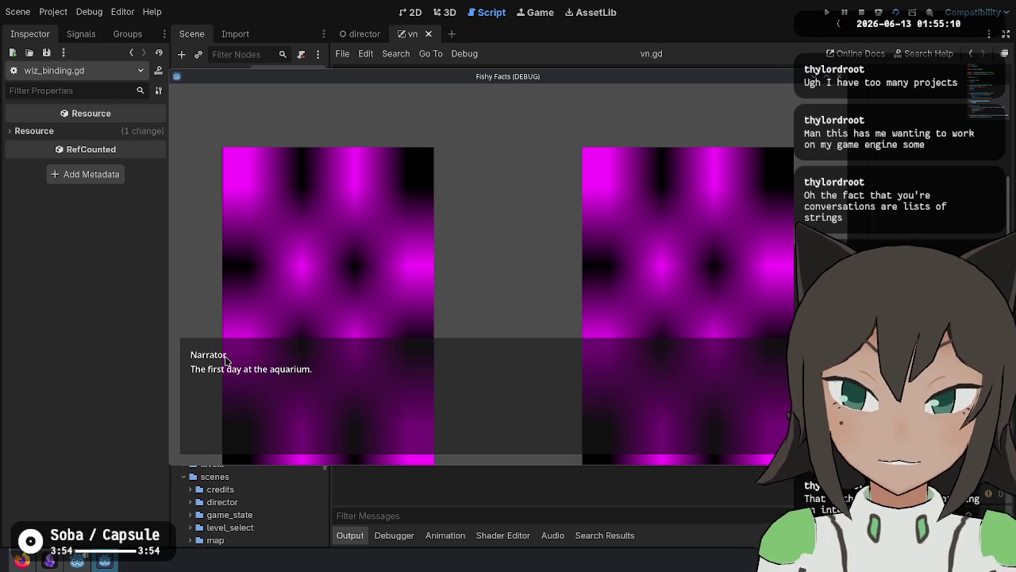
{"action": "left_click", "coordinate": [423, 323]}
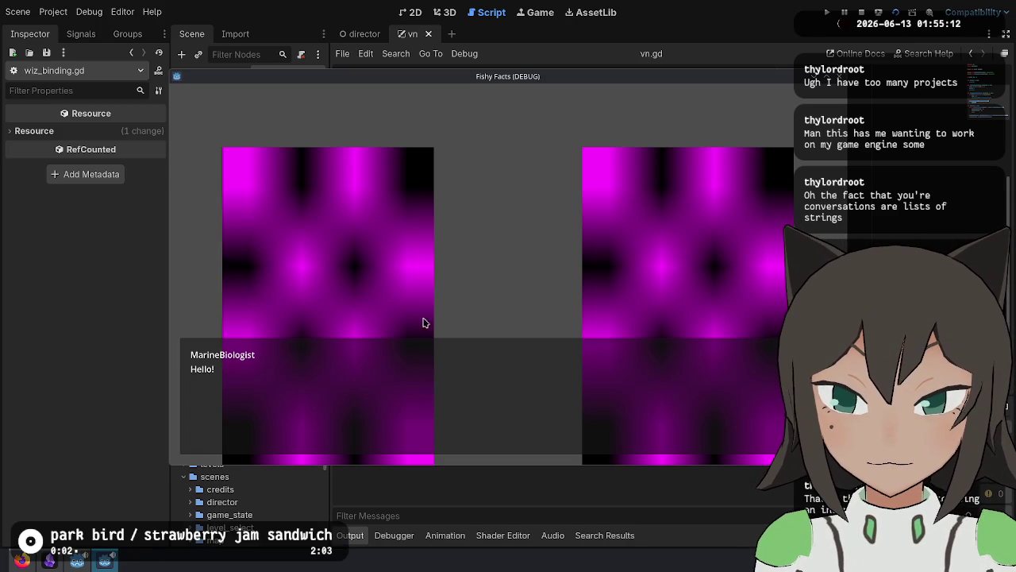
{"action": "left_click", "coordinate": [244, 365]}
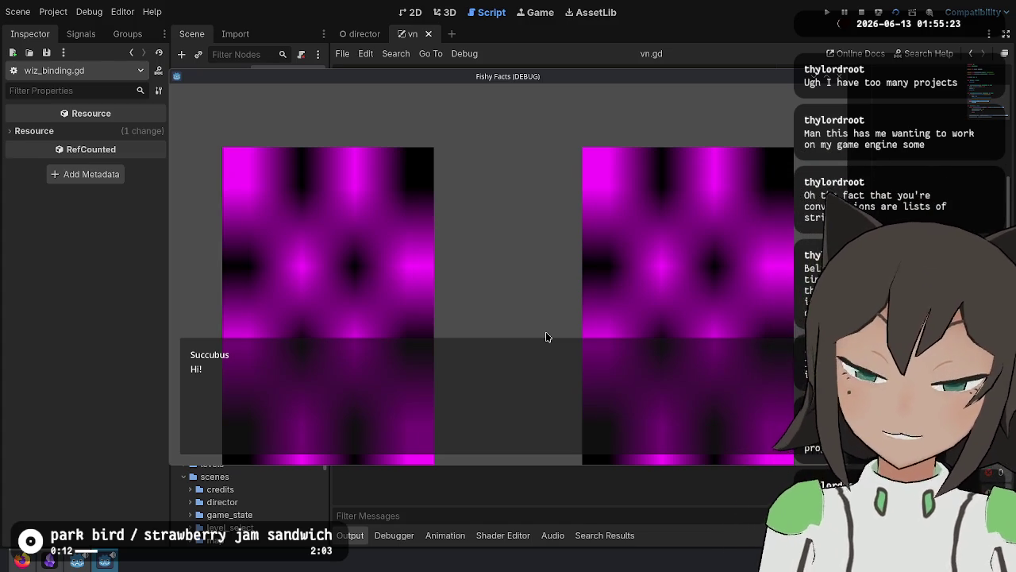
{"action": "left_click", "coordinate": [21, 560]}
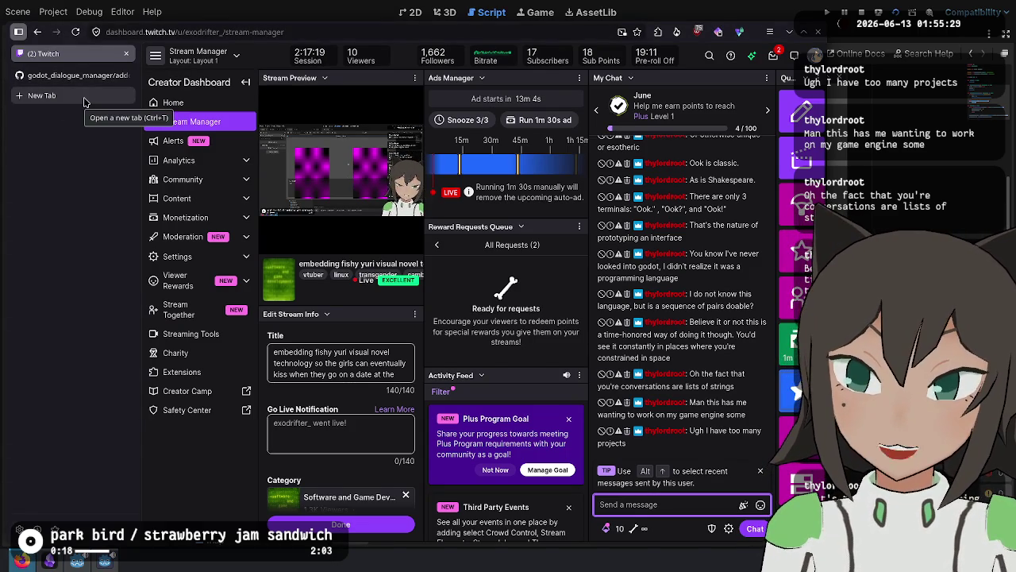
Load github.com/exodrifter/unity-rumor in a new tab and scroll through its README.
{"action": "left_click", "coordinate": [83, 98]}
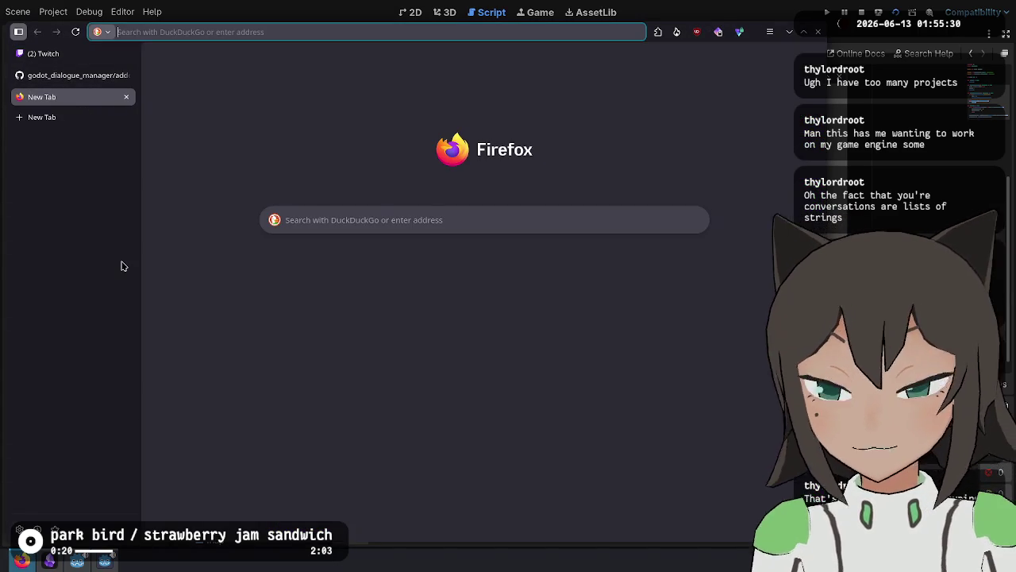
{"action": "type", "text": "github.com"}
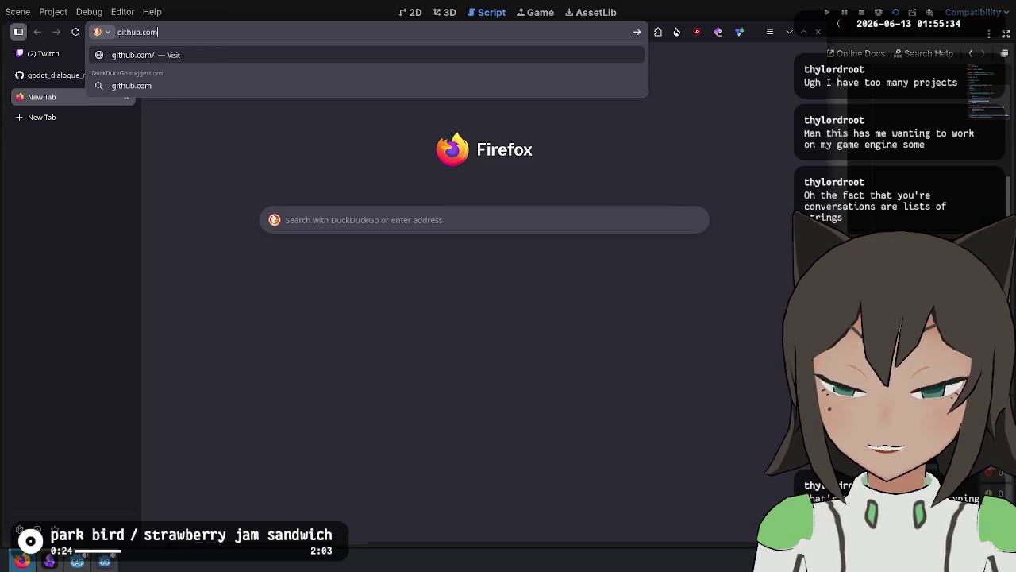
{"action": "type", "text": "/exodrifter/"}
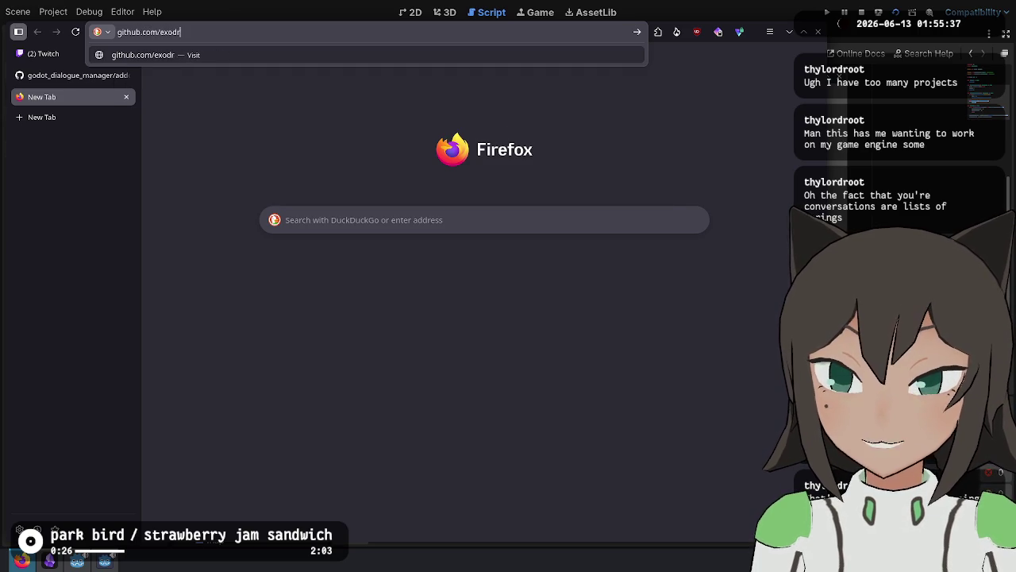
{"action": "type", "text": "unit"}
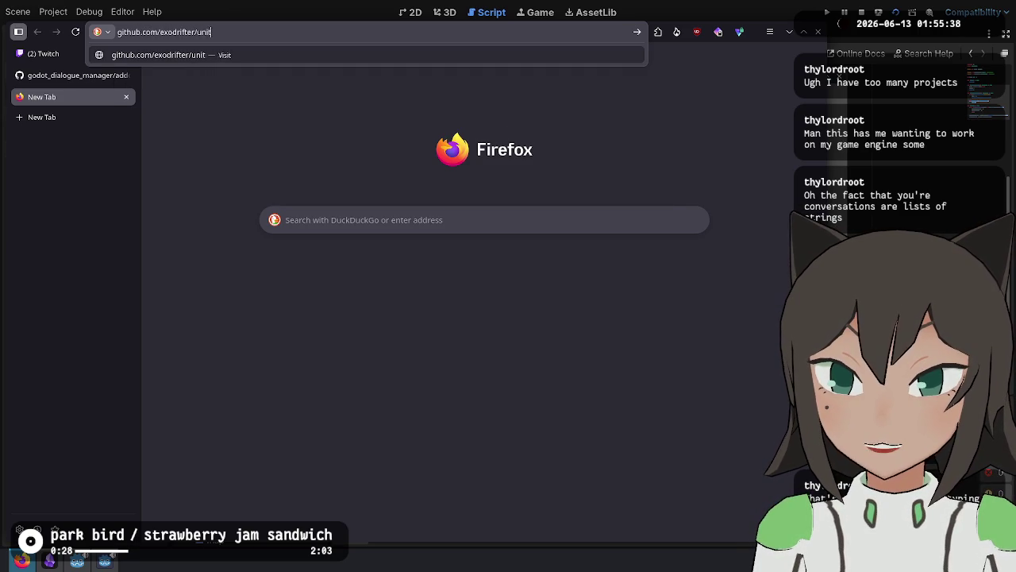
{"action": "type", "text": "y/rumor"}
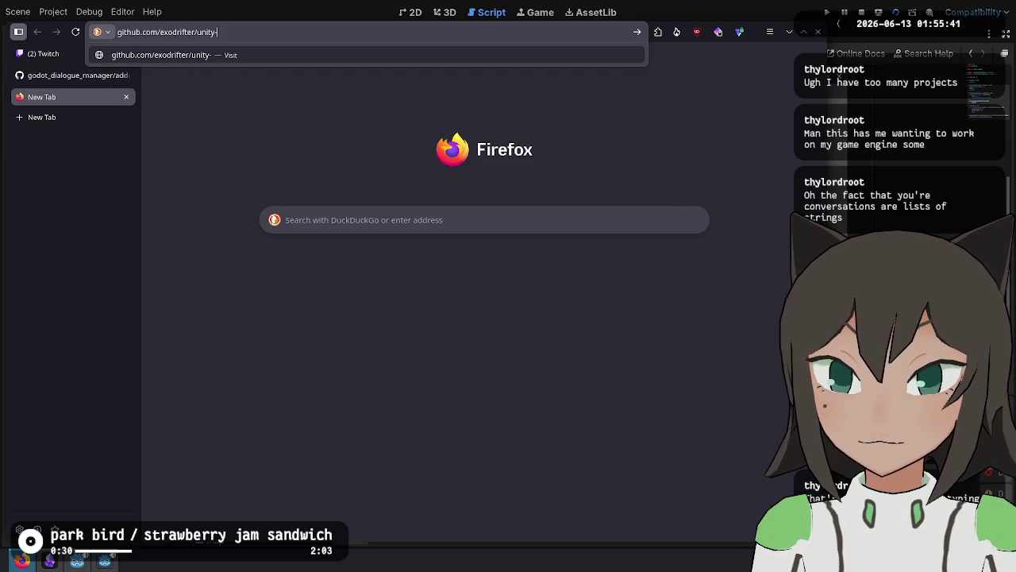
{"action": "key", "text": "Return"}
{"action": "key", "text": "super"}
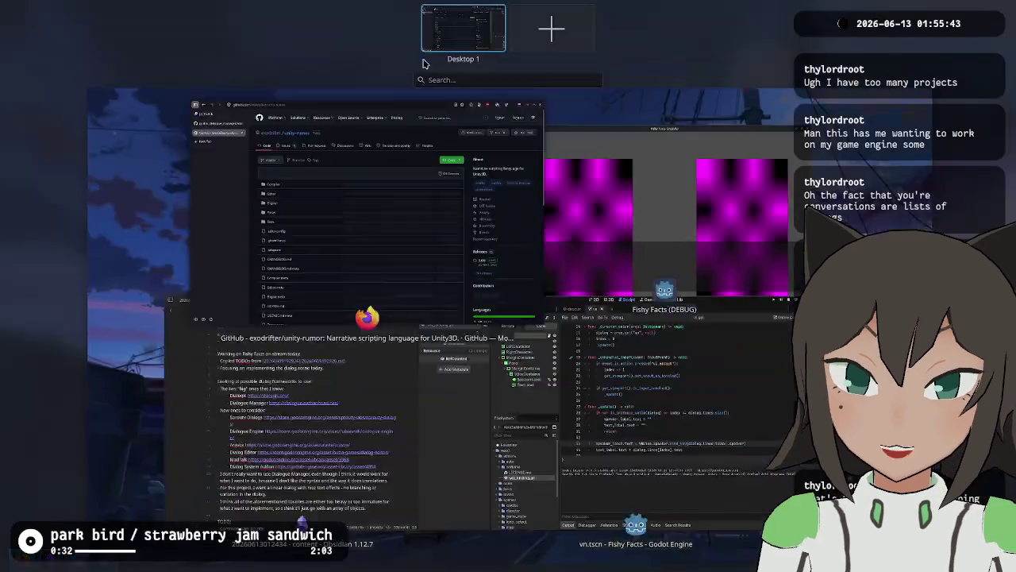
{"action": "left_click", "coordinate": [437, 188]}
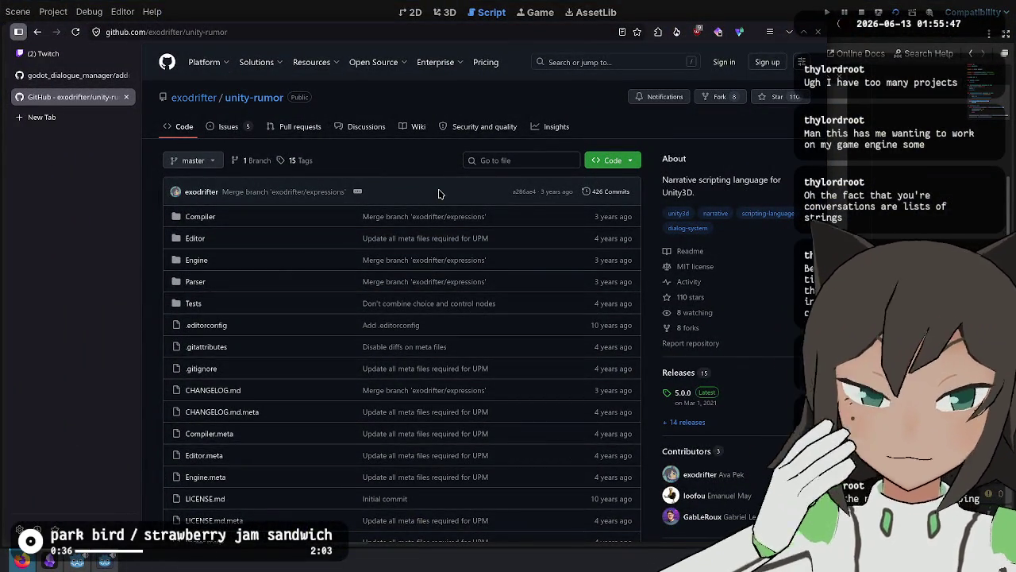
{"action": "scroll", "coordinate": [439, 193], "scroll_direction": "down", "scroll_amount": 5}
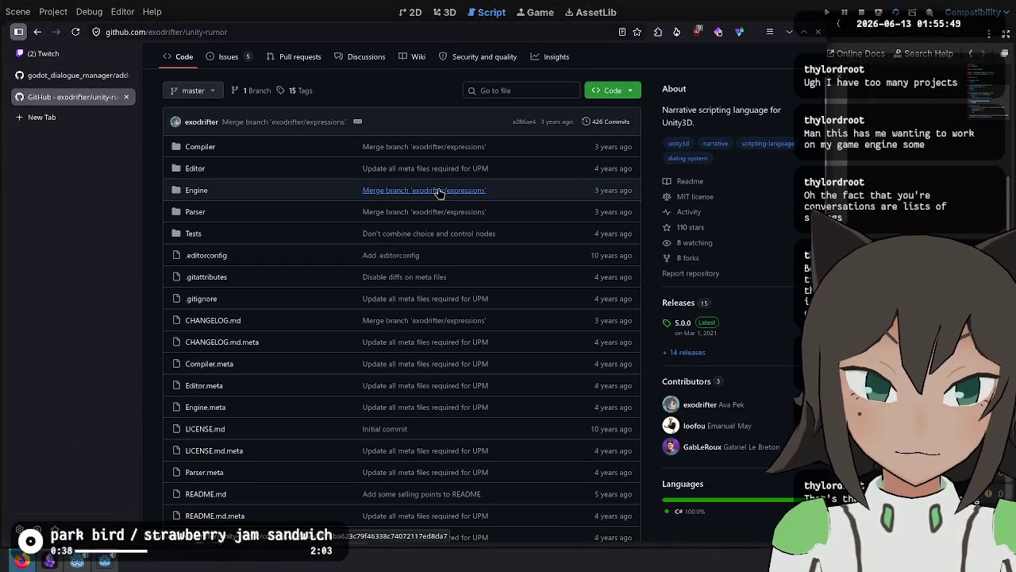
{"action": "scroll", "coordinate": [439, 193], "scroll_direction": "down", "scroll_amount": 8}
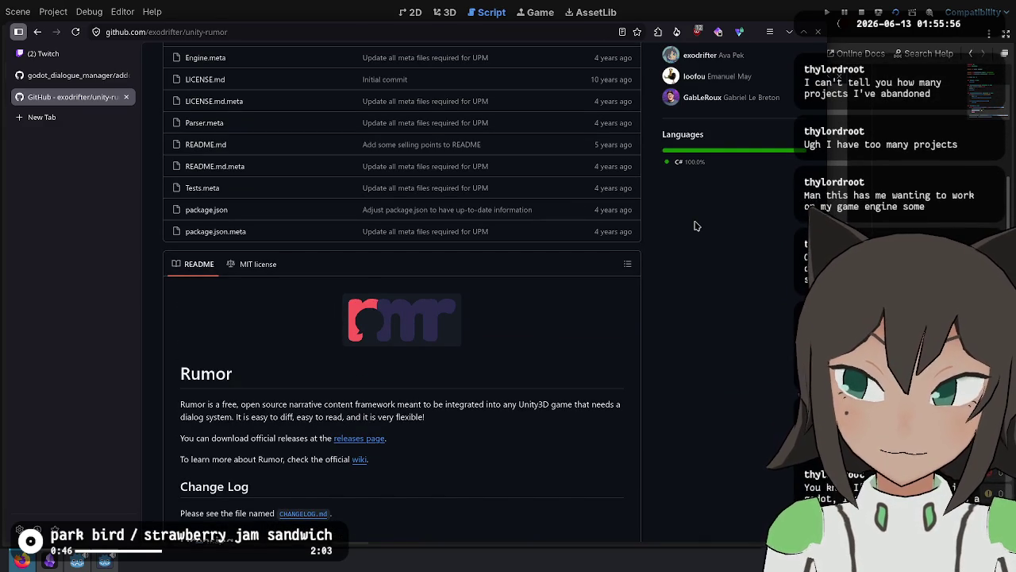
{"action": "scroll", "coordinate": [694, 227], "scroll_direction": "up", "scroll_amount": 3}
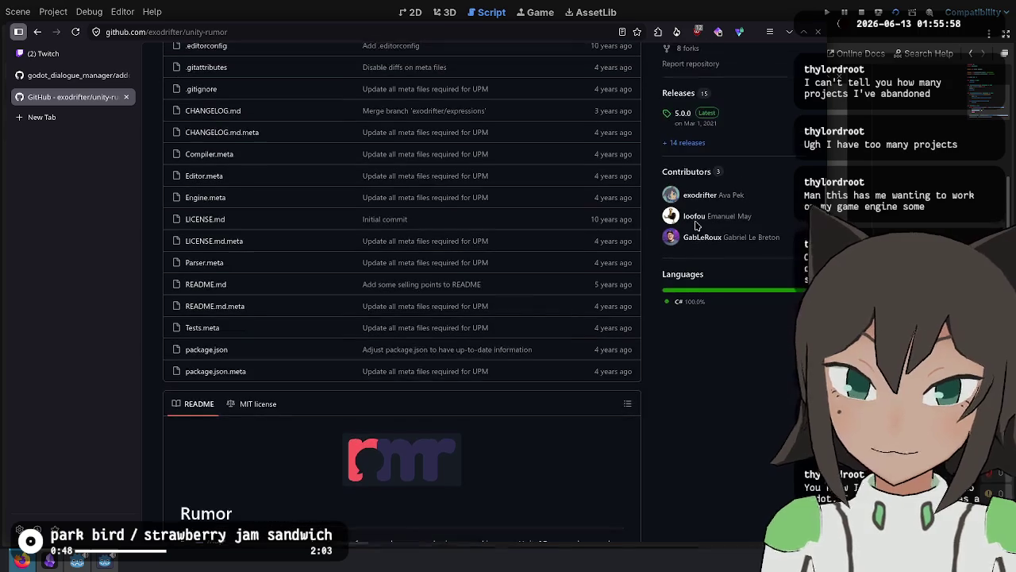
{"action": "scroll", "coordinate": [694, 226], "scroll_direction": "up", "scroll_amount": 6}
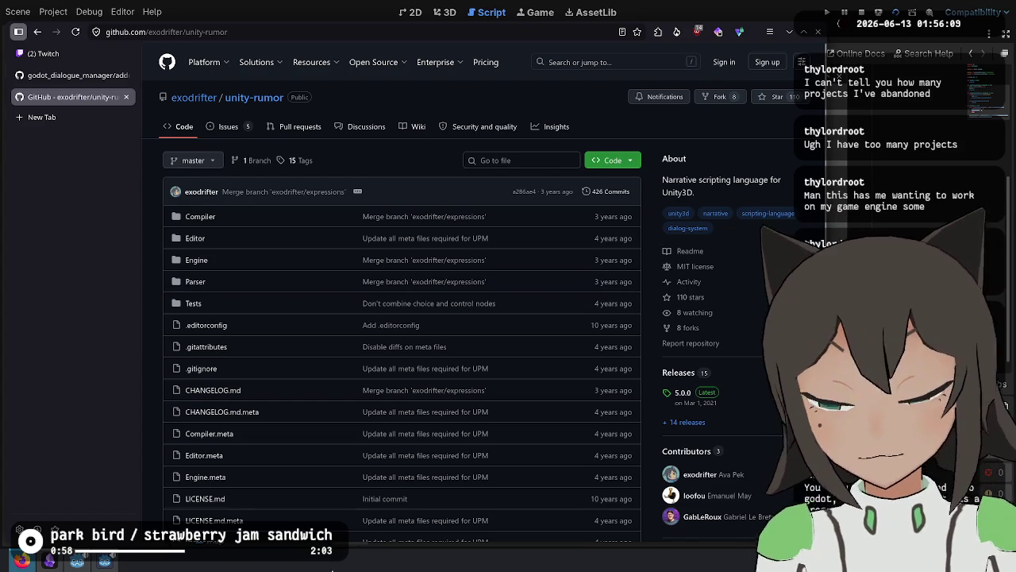
{"action": "key", "text": "alt+space"}
Open Dolphin and navigate into the workspace/exodrifter folder.
{"action": "type", "text": "code"}
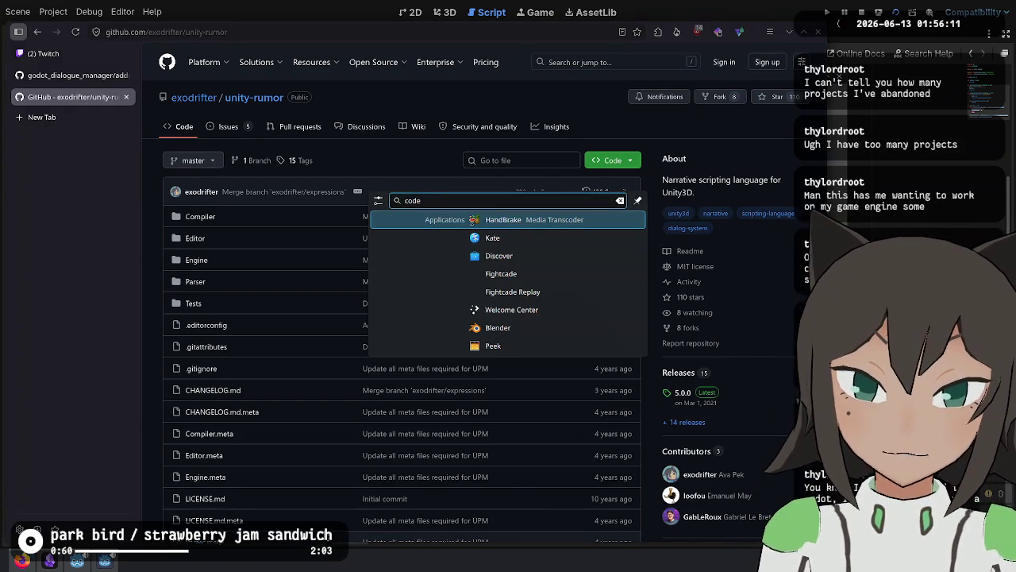
{"action": "key", "text": "BackSpace"}
{"action": "key", "text": "BackSpace"}
{"action": "key", "text": "BackSpace"}
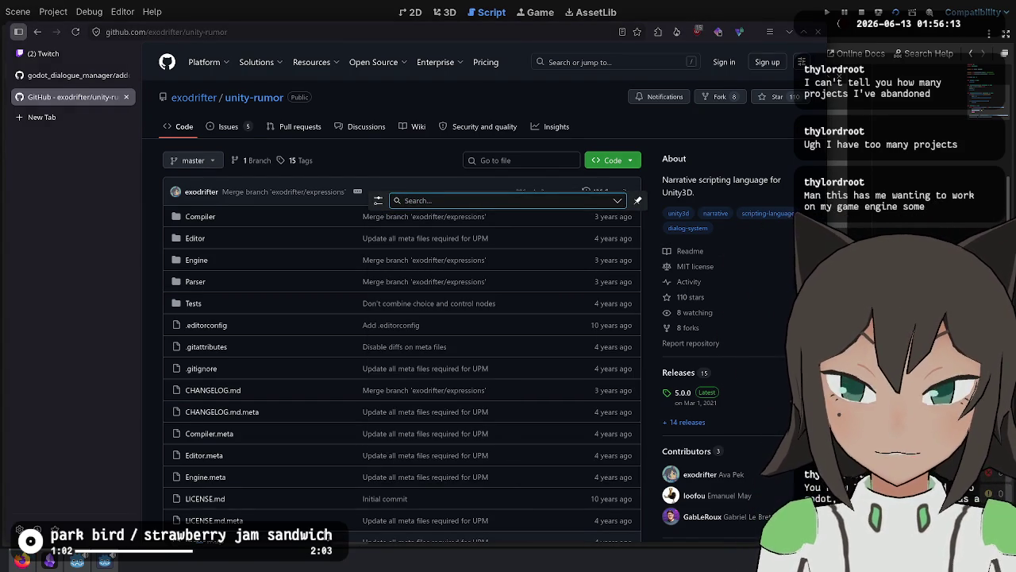
{"action": "key", "text": "Escape"}
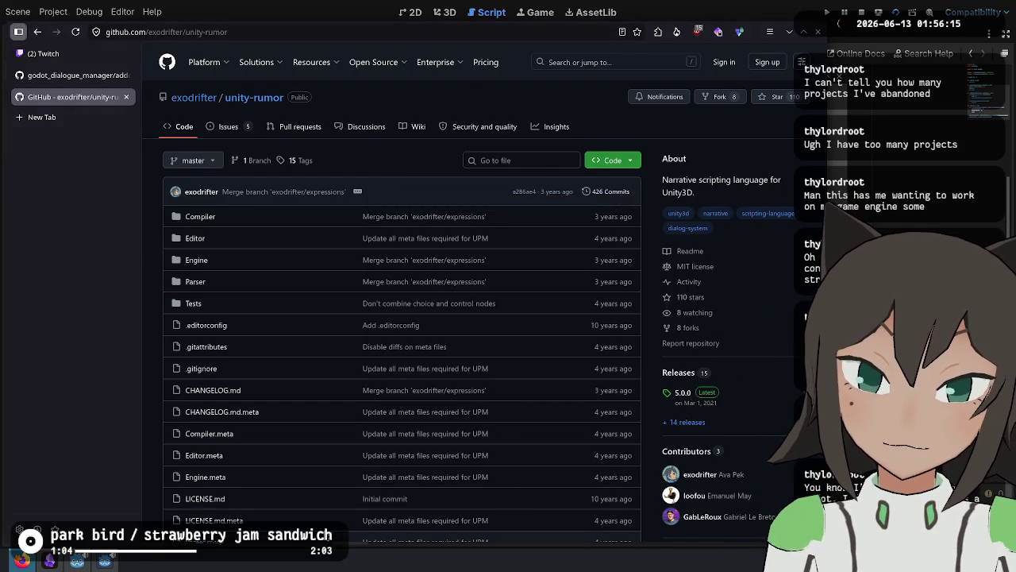
{"action": "key", "text": "super+e"}
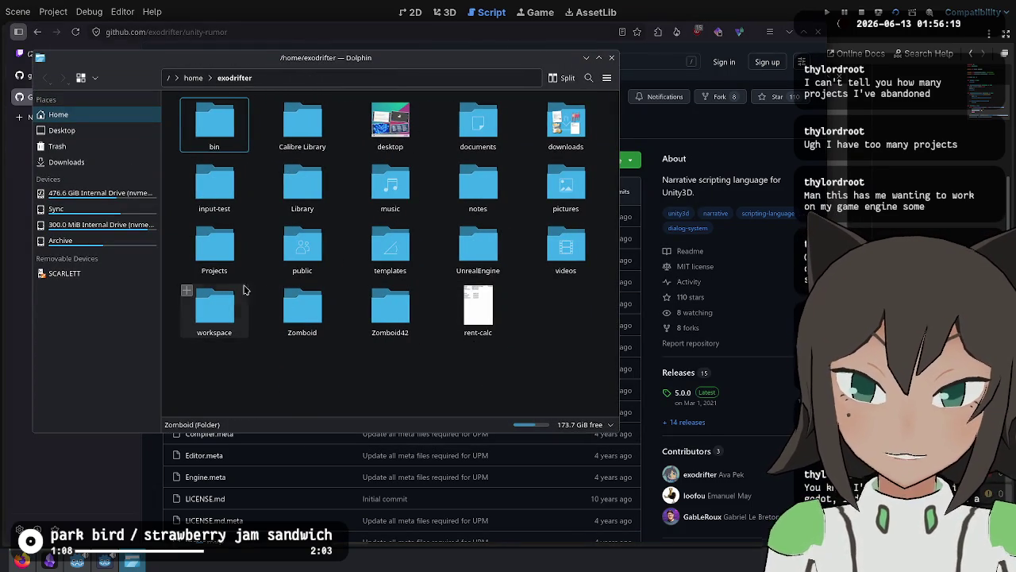
{"action": "left_click", "coordinate": [220, 312]}
{"action": "double_click", "coordinate": [221, 311]}
{"action": "key", "text": "Right"}
{"action": "key", "text": "Return"}
Enter the rumor folder and choose Open Terminal Here.
{"action": "scroll", "coordinate": [422, 242], "scroll_direction": "down", "scroll_amount": 2}
{"action": "scroll", "coordinate": [423, 246], "scroll_direction": "down", "scroll_amount": 3}
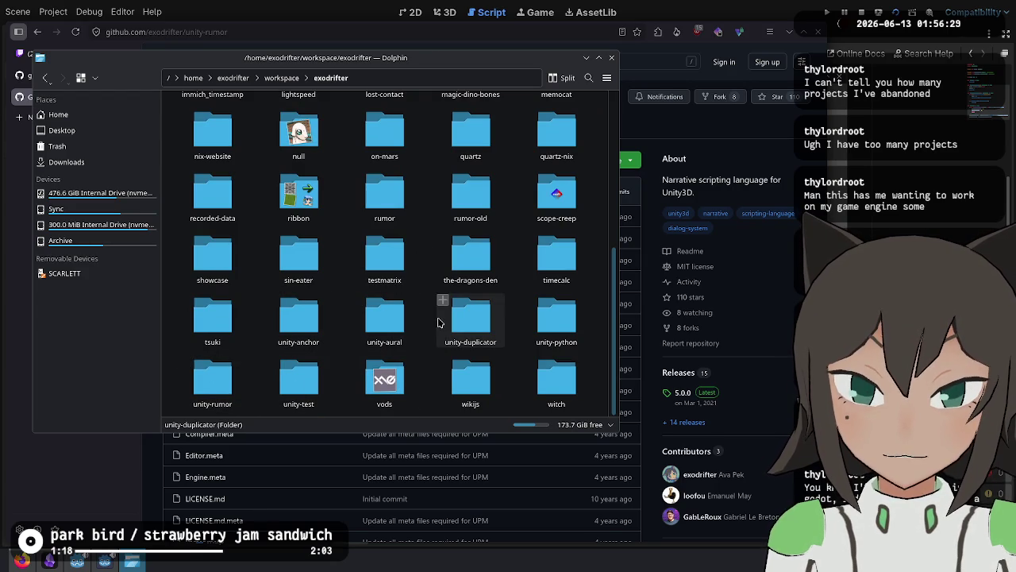
{"action": "left_click", "coordinate": [385, 200]}
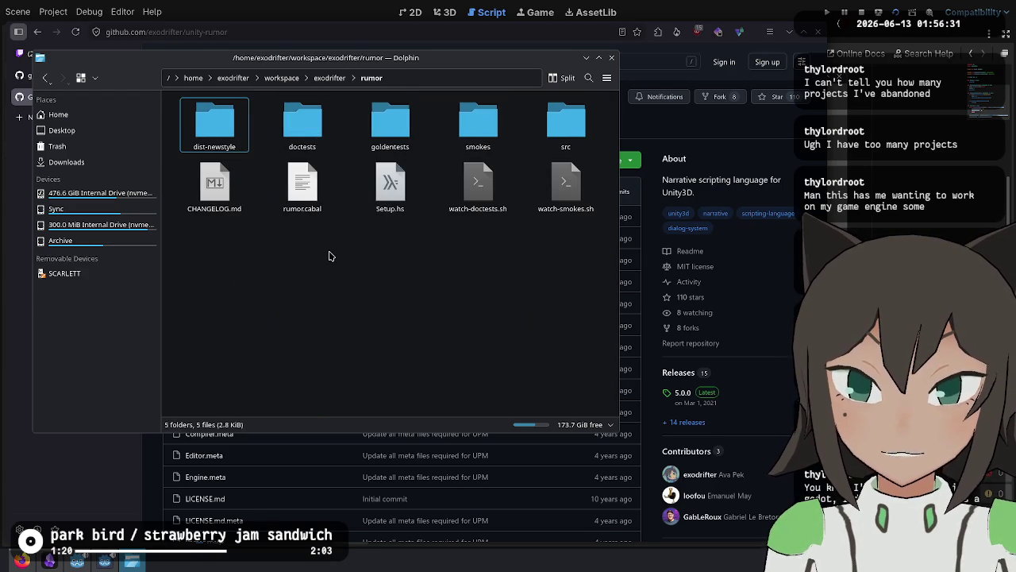
{"action": "right_click", "coordinate": [303, 265]}
{"action": "left_click", "coordinate": [354, 373]}
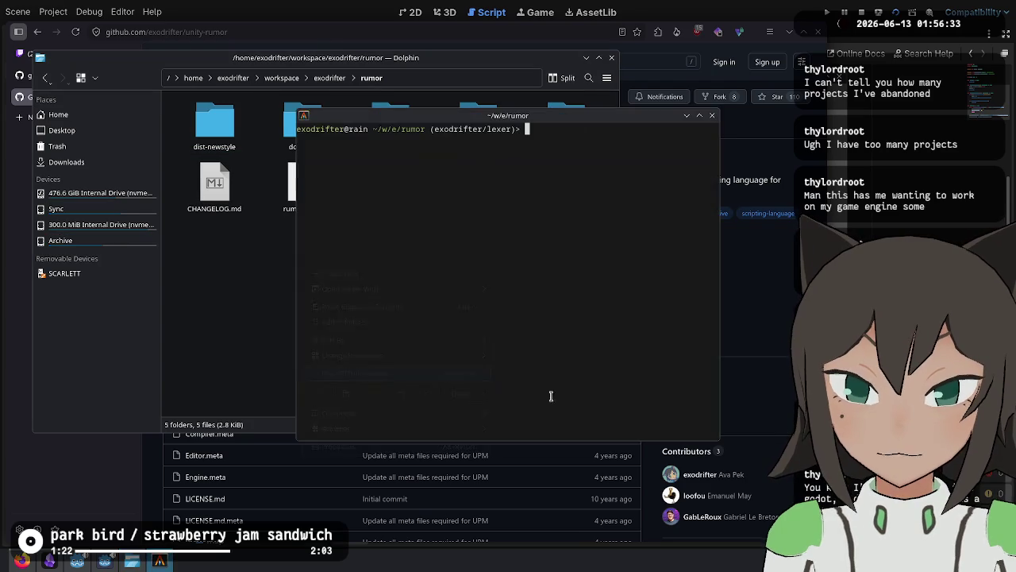
Arrange the file manager and terminal, then run ./watch-smokes.sh, which fails on a cabal base dependency conflict.
{"action": "mouse_move", "coordinate": [358, 348]}
{"action": "left_mouse_down"}
{"action": "mouse_move", "coordinate": [390, 349]}
{"action": "mouse_move", "coordinate": [352, 331]}
{"action": "mouse_move", "coordinate": [297, 367]}
{"action": "mouse_move", "coordinate": [536, 316]}
{"action": "mouse_move", "coordinate": [511, 282]}
{"action": "left_mouse_up"}
{"action": "left_click_drag", "start_coordinate": [418, 350], "coordinate": [463, 331]}
{"action": "left_click_drag", "start_coordinate": [542, 291], "coordinate": [549, 314]}
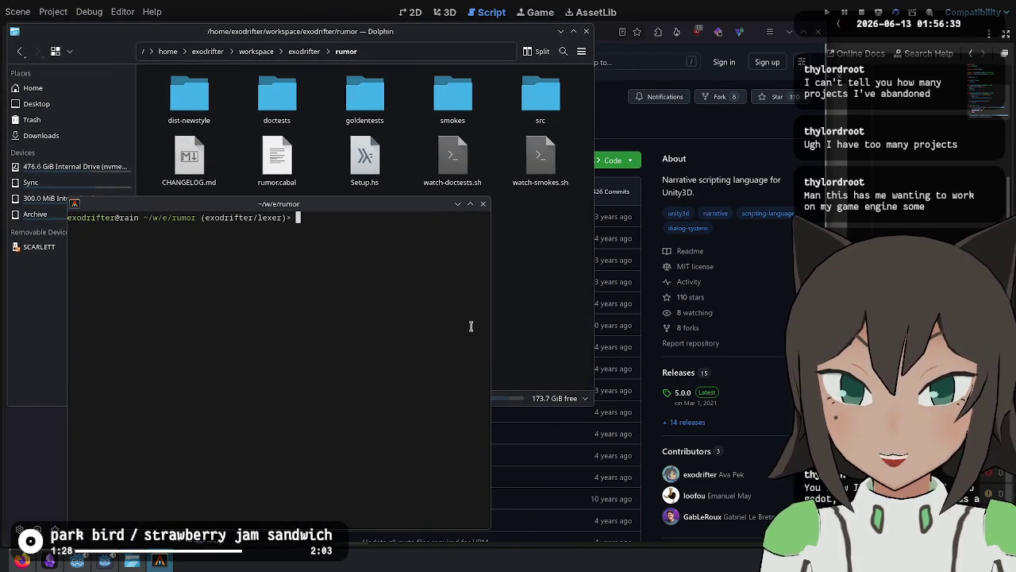
{"action": "type", "text": "./"}
{"action": "key", "text": "BackSpace"}
{"action": "type", "text": "./wa"}
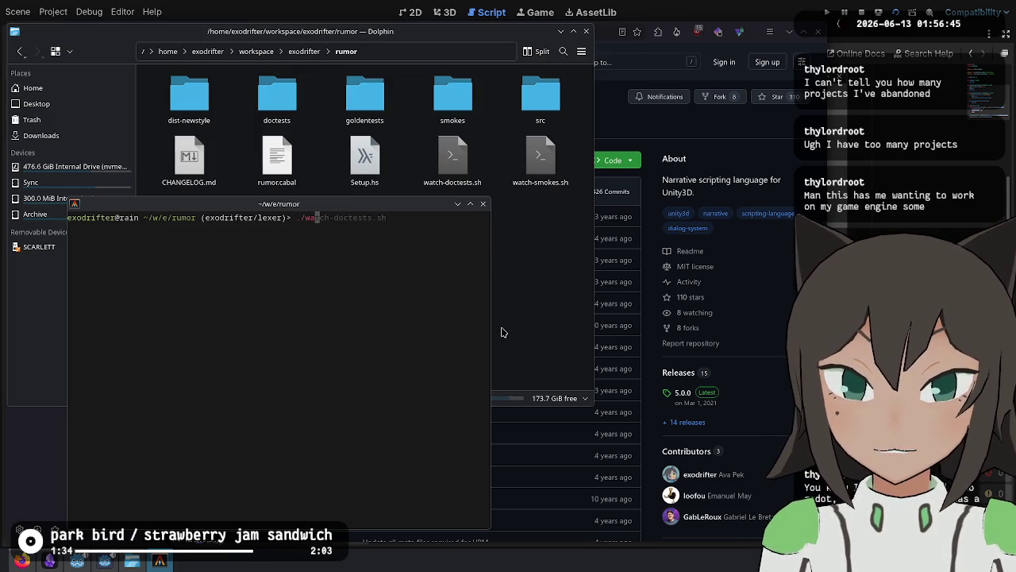
{"action": "type", "text": "tch-smo"}
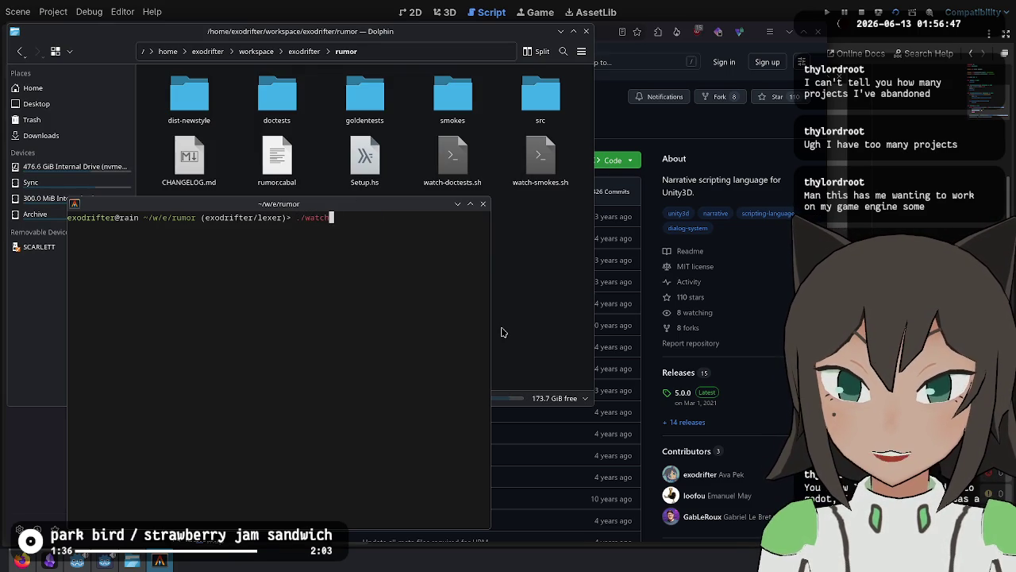
{"action": "key", "text": "Right"}
{"action": "key", "text": "Return"}
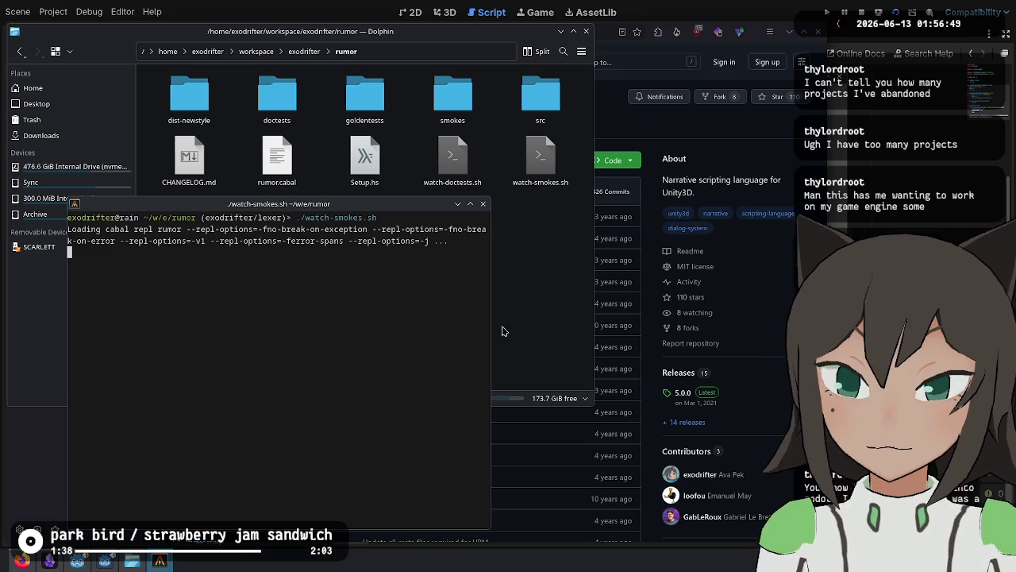
Launch Kate from the terminal in the rumor folder.
{"action": "left_click", "coordinate": [513, 235]}
{"action": "left_click", "coordinate": [376, 452]}
{"action": "type", "text": "kate"}
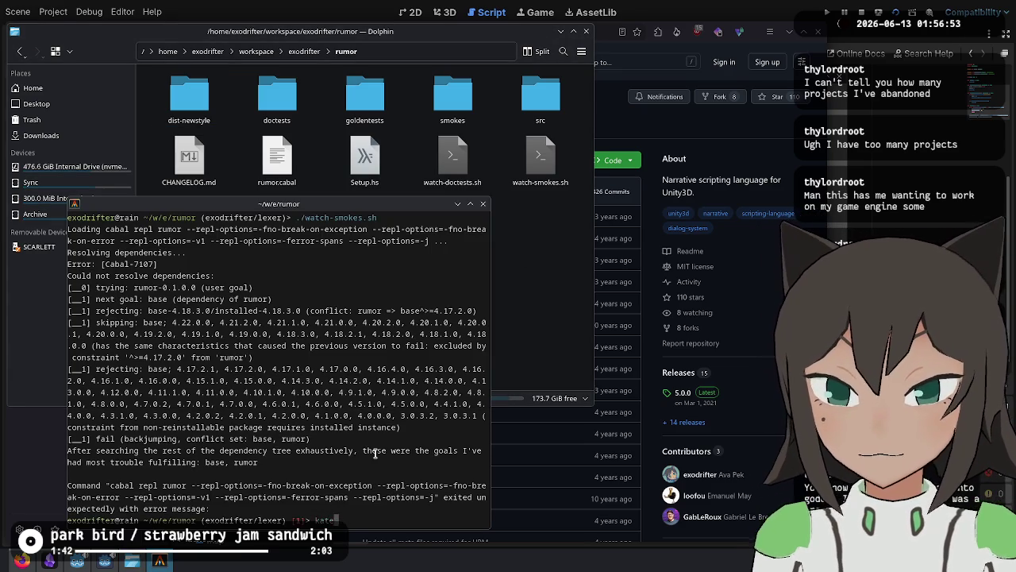
{"action": "key", "text": "Return"}
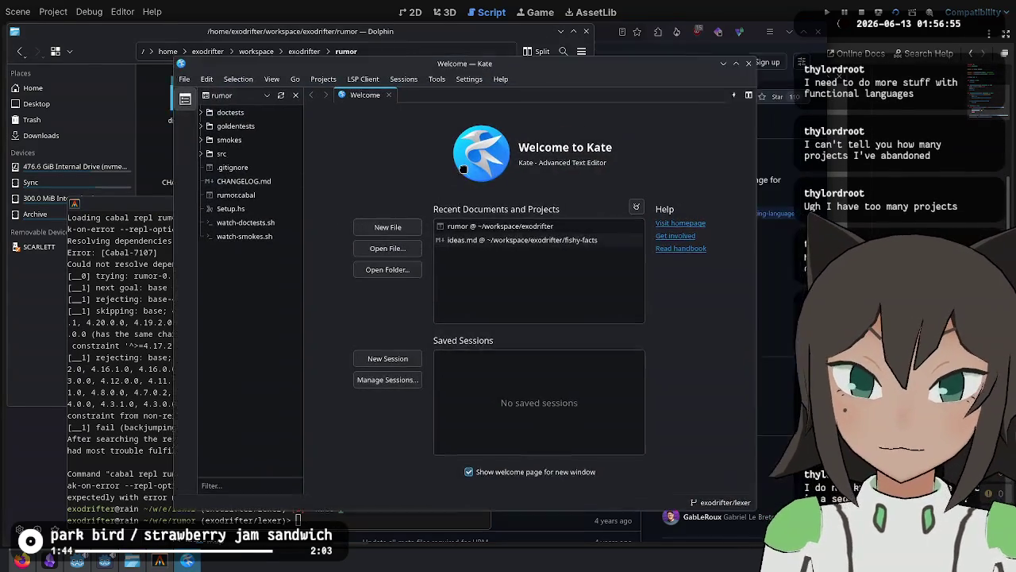
Open goldentests/samples/action.rumor-interactive, declining the language server prompt.
{"action": "key", "text": "ctrl+n"}
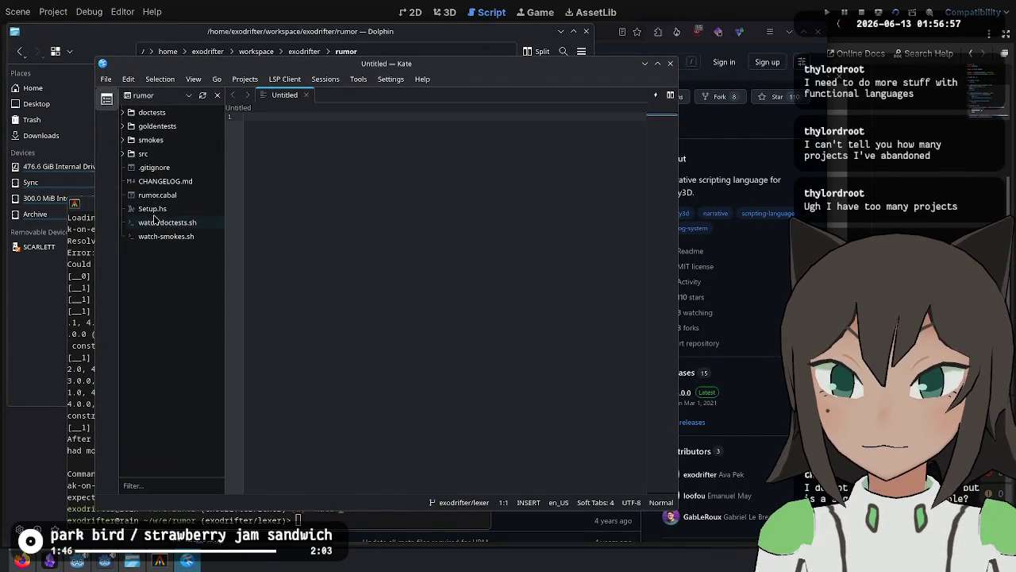
{"action": "left_click", "coordinate": [162, 126]}
{"action": "left_click", "coordinate": [123, 127]}
{"action": "left_click", "coordinate": [137, 140]}
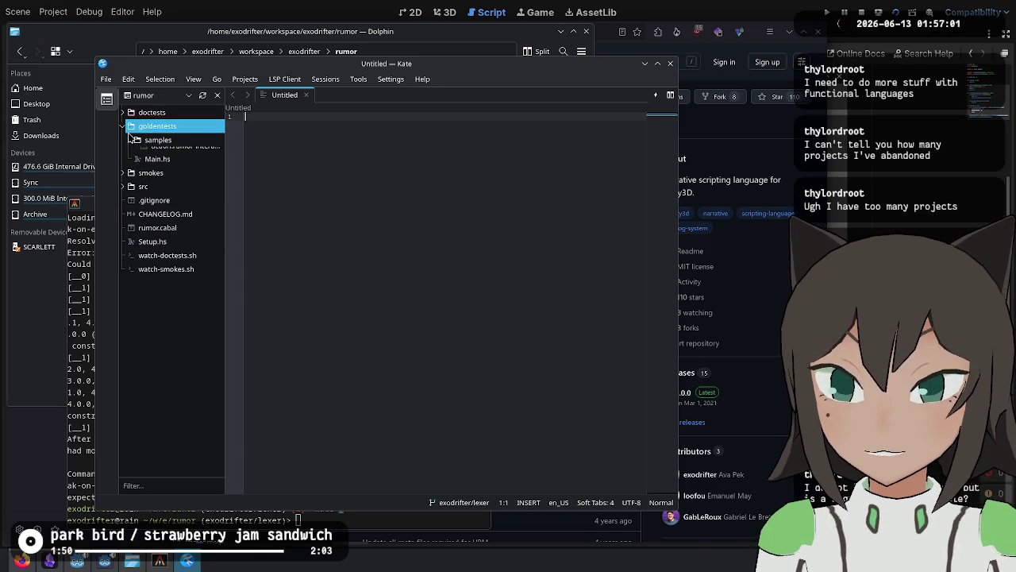
{"action": "left_click", "coordinate": [142, 155]}
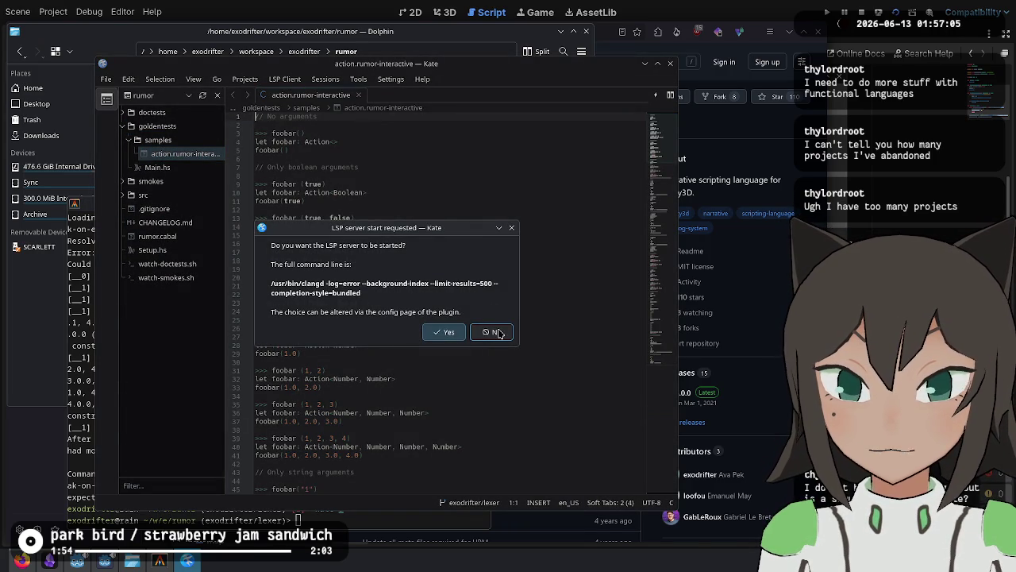
{"action": "left_click", "coordinate": [500, 334]}
Look over the foobar Action test cases and return to Kate from the window overview.
{"action": "left_click", "coordinate": [398, 142]}
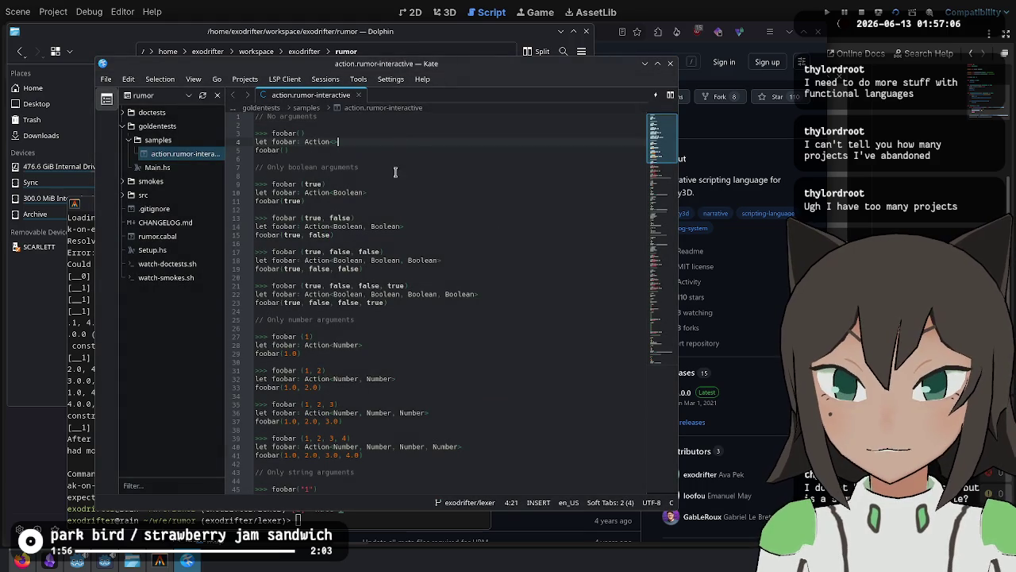
{"action": "left_click", "coordinate": [270, 125]}
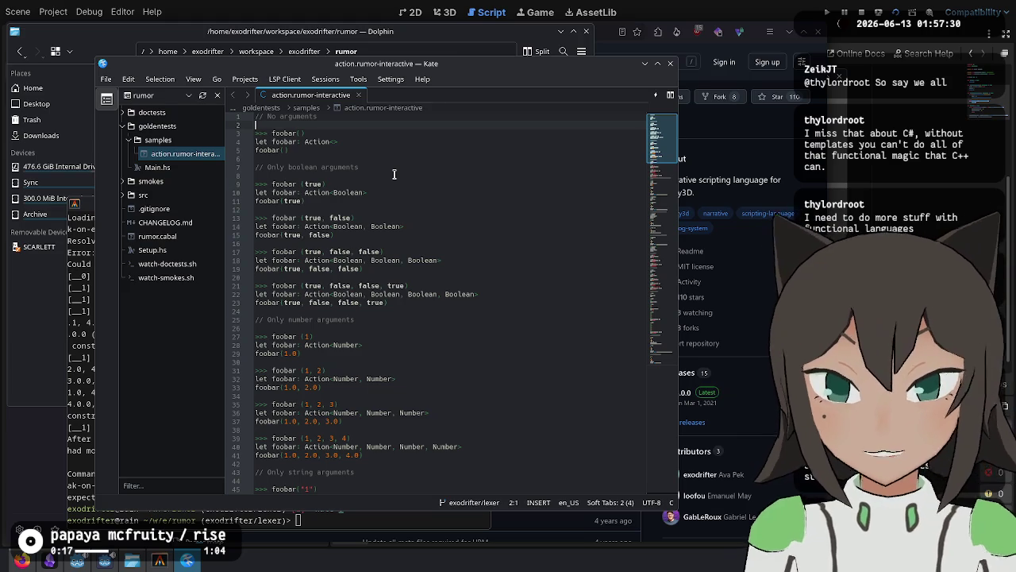
{"action": "mouse_move", "coordinate": [2, 1]}
{"action": "left_click", "coordinate": [442, 272]}
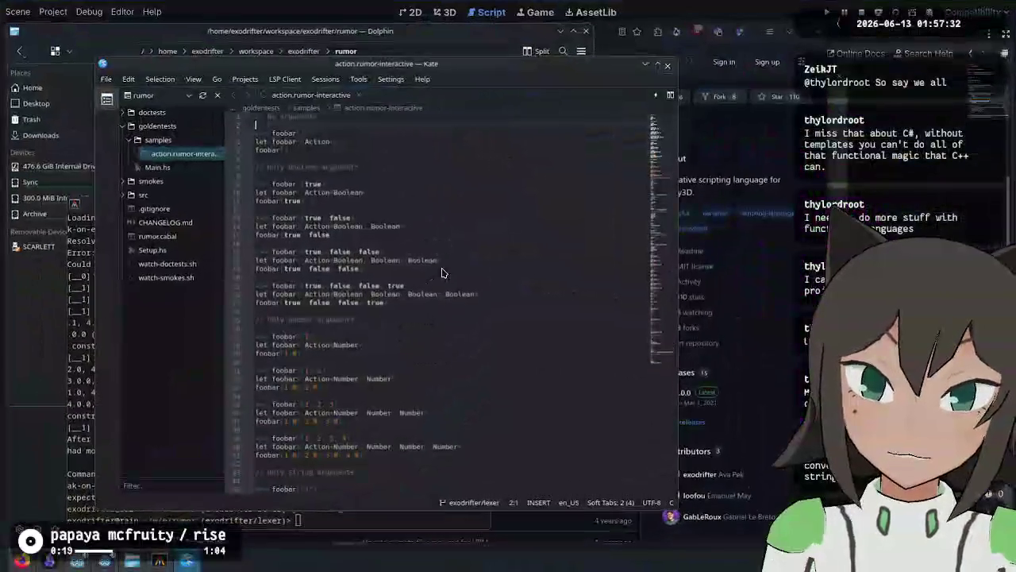
{"action": "key", "text": "Down"}
{"action": "key", "text": "Right"}
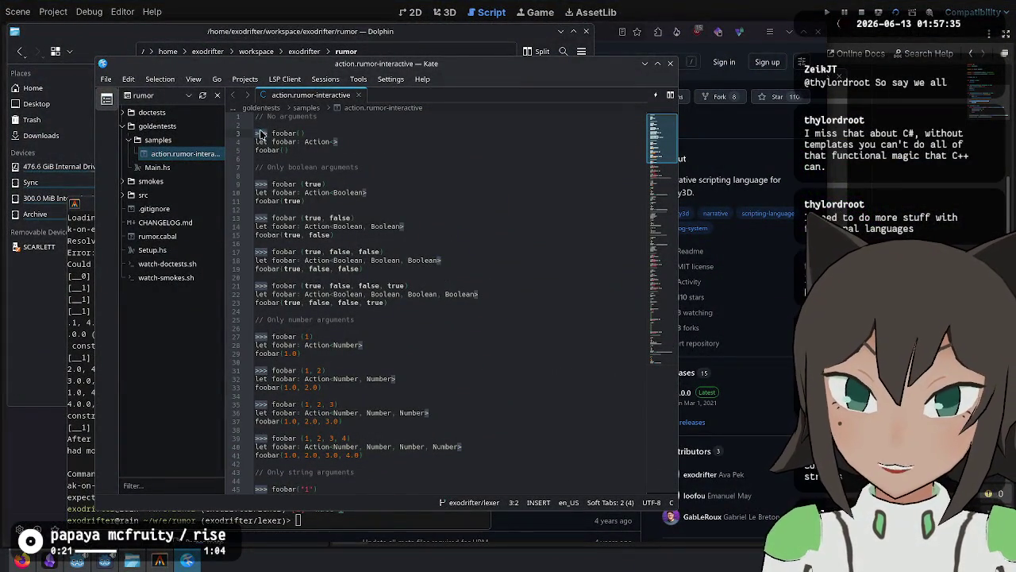
{"action": "mouse_move", "coordinate": [269, 134]}
{"action": "left_mouse_down"}
{"action": "mouse_move", "coordinate": [250, 133]}
{"action": "mouse_move", "coordinate": [317, 135]}
{"action": "mouse_move", "coordinate": [308, 140]}
{"action": "left_mouse_up"}
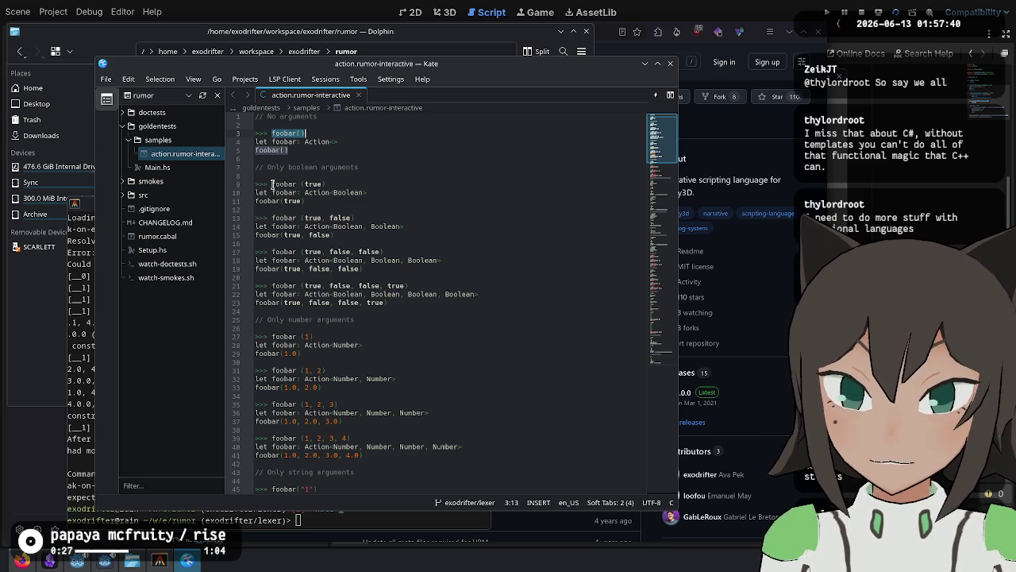
{"action": "scroll", "coordinate": [272, 185], "scroll_direction": "down", "scroll_amount": 20}
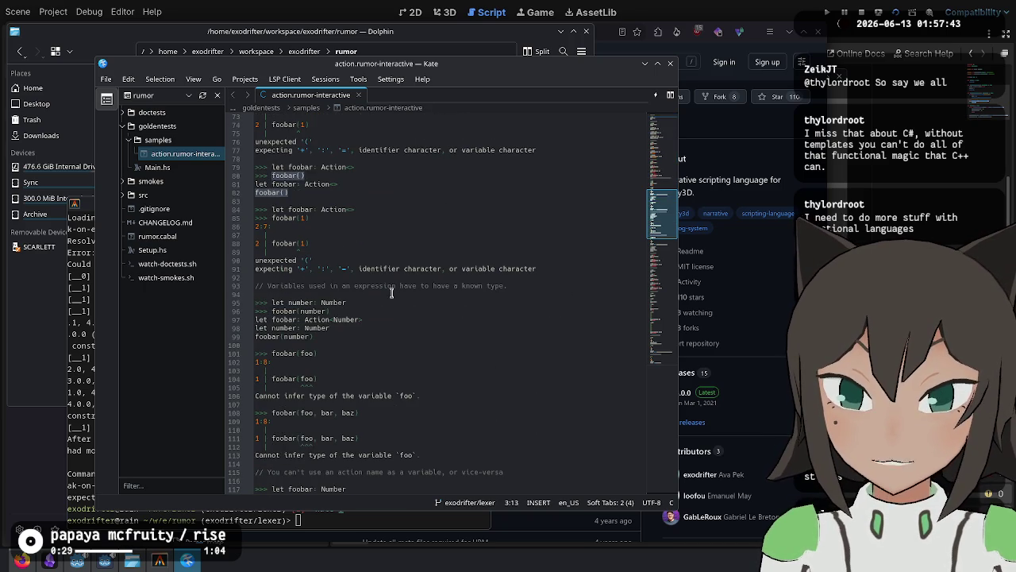
{"action": "mouse_move", "coordinate": [353, 316]}
{"action": "left_mouse_down"}
{"action": "mouse_move", "coordinate": [256, 294]}
{"action": "mouse_move", "coordinate": [349, 302]}
{"action": "left_mouse_up"}
{"action": "left_click", "coordinate": [271, 297]}
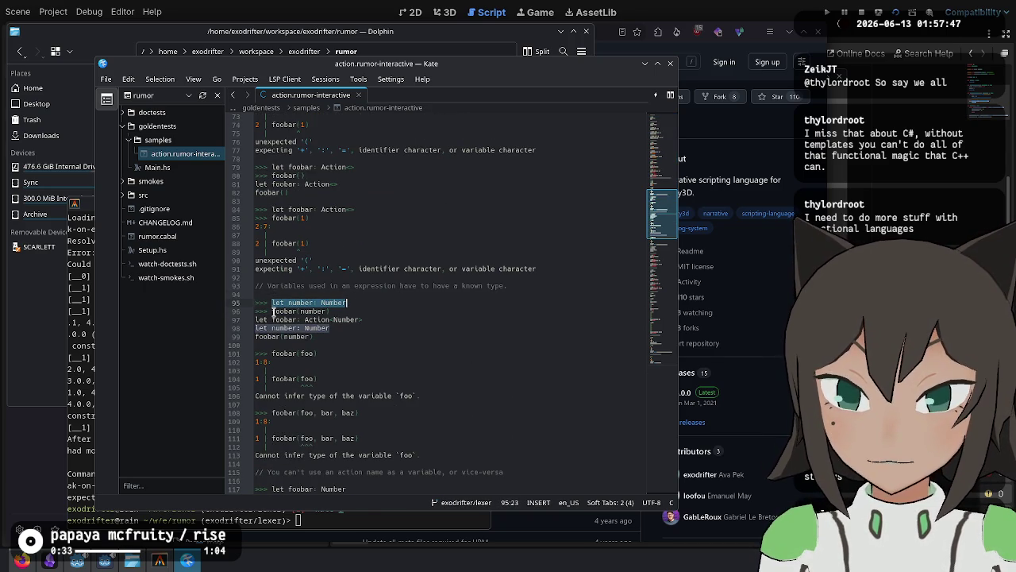
{"action": "left_click_drag", "start_coordinate": [272, 311], "coordinate": [331, 311]}
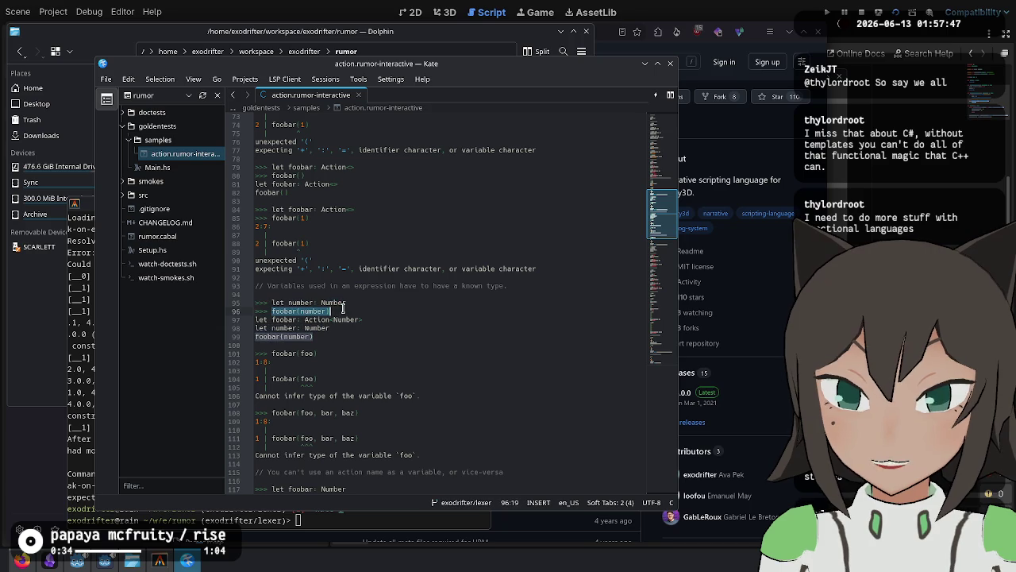
{"action": "left_click", "coordinate": [257, 319]}
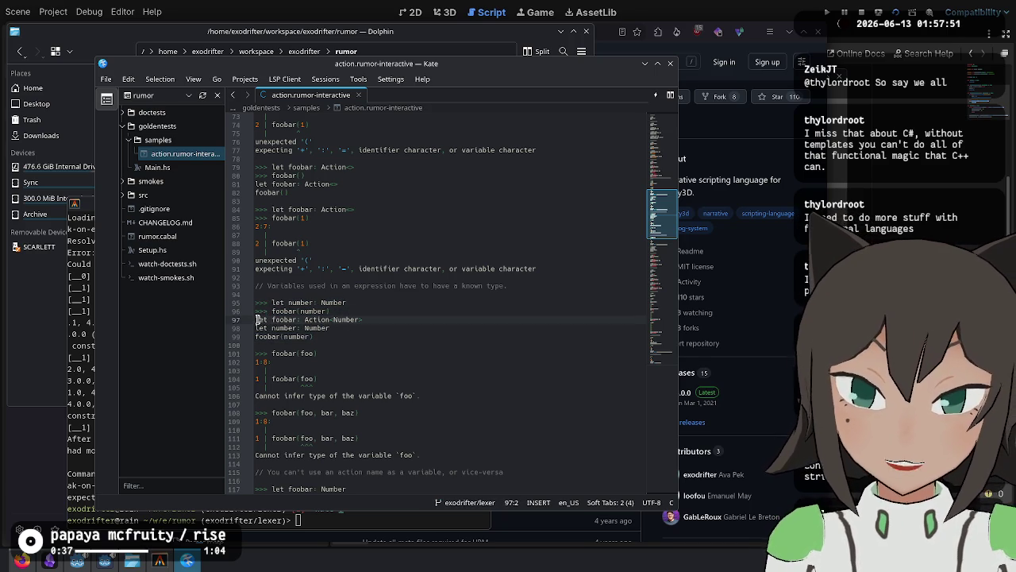
{"action": "left_click_drag", "start_coordinate": [257, 319], "coordinate": [308, 319]}
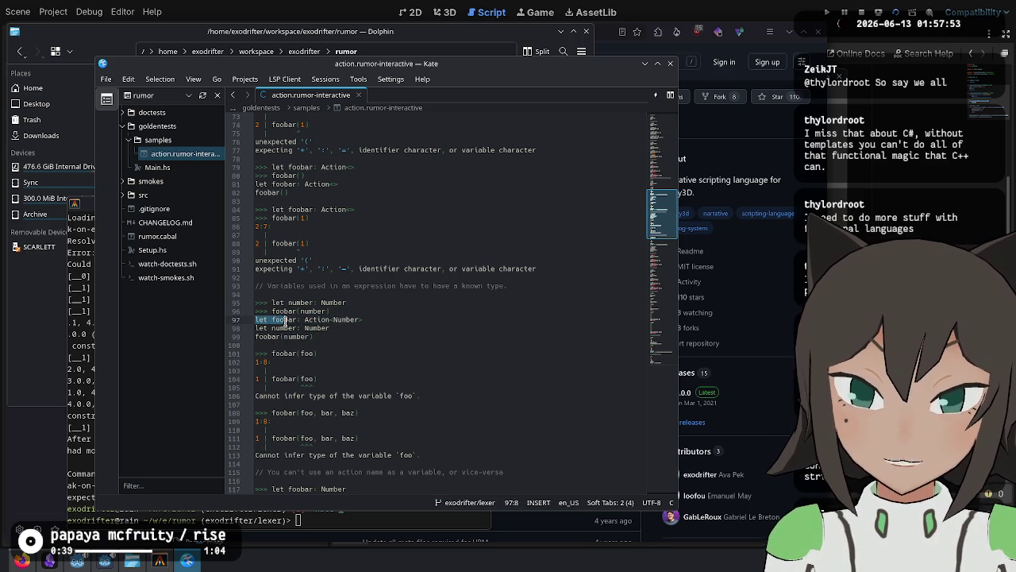
{"action": "double_click", "coordinate": [284, 319]}
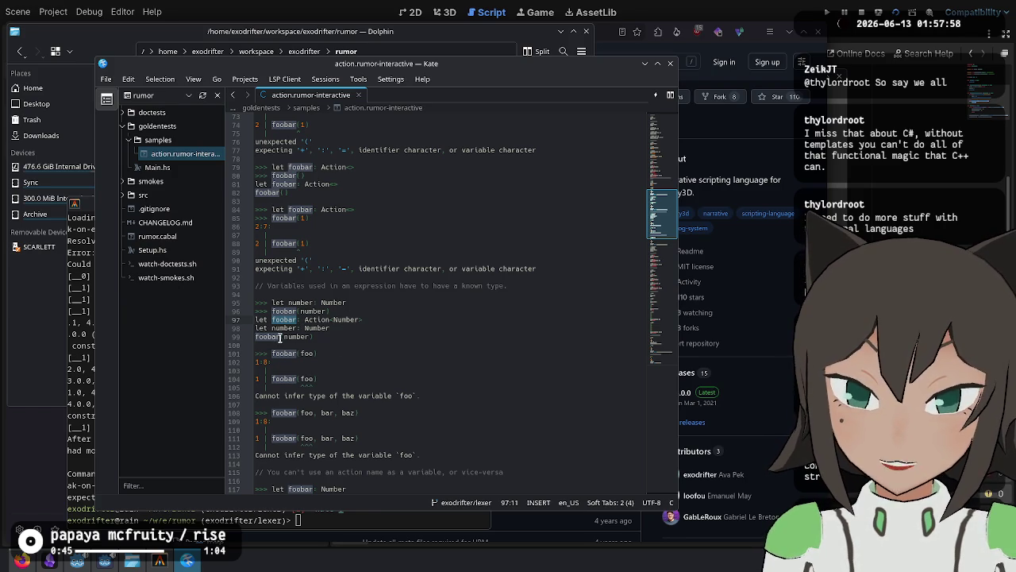
{"action": "left_click", "coordinate": [389, 343]}
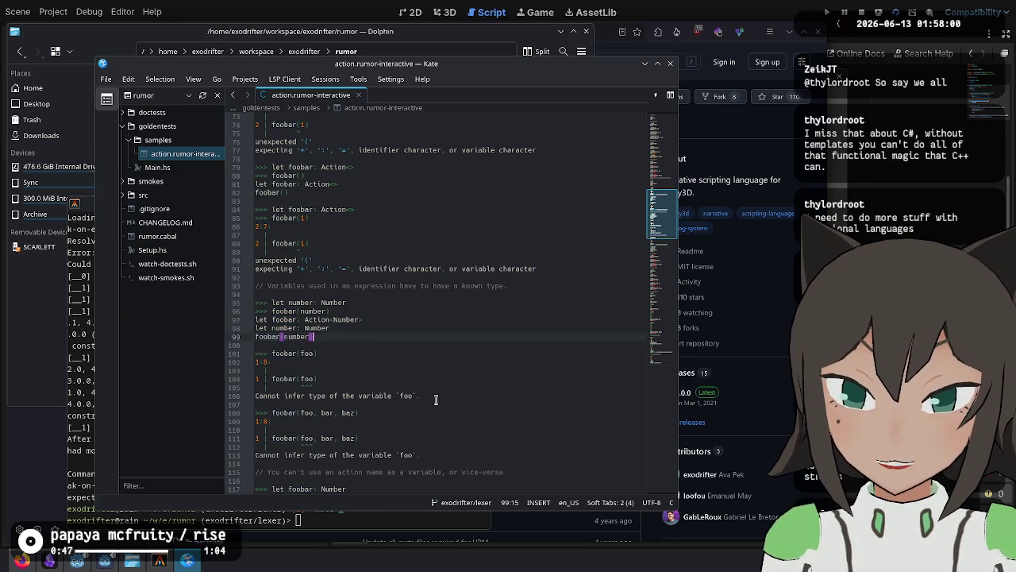
{"action": "scroll", "coordinate": [437, 400], "scroll_direction": "down", "scroll_amount": 5}
{"action": "left_click", "coordinate": [389, 260]}
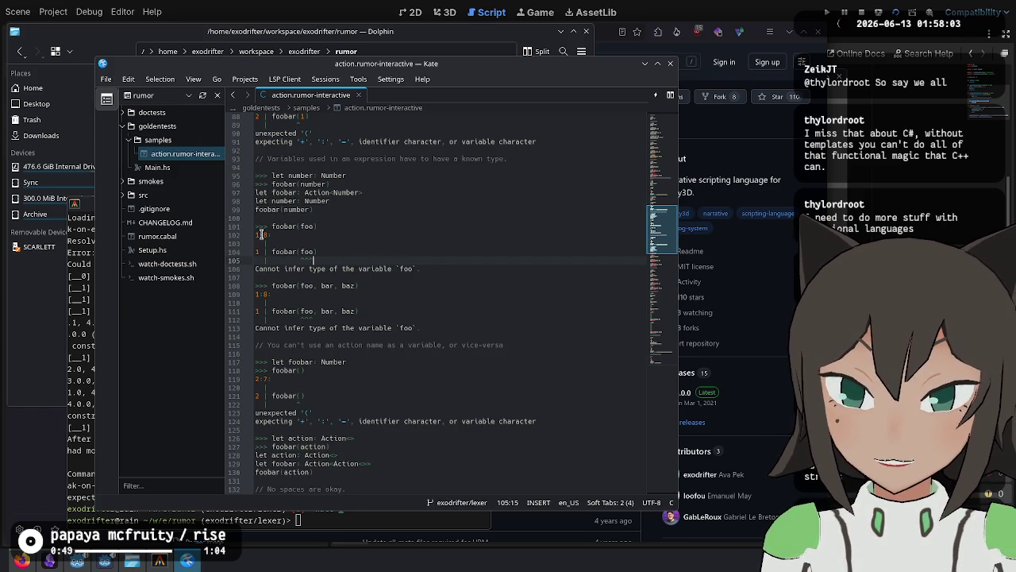
{"action": "mouse_move", "coordinate": [256, 235]}
{"action": "left_mouse_down"}
{"action": "mouse_move", "coordinate": [483, 295]}
{"action": "mouse_move", "coordinate": [373, 277]}
{"action": "left_mouse_up"}
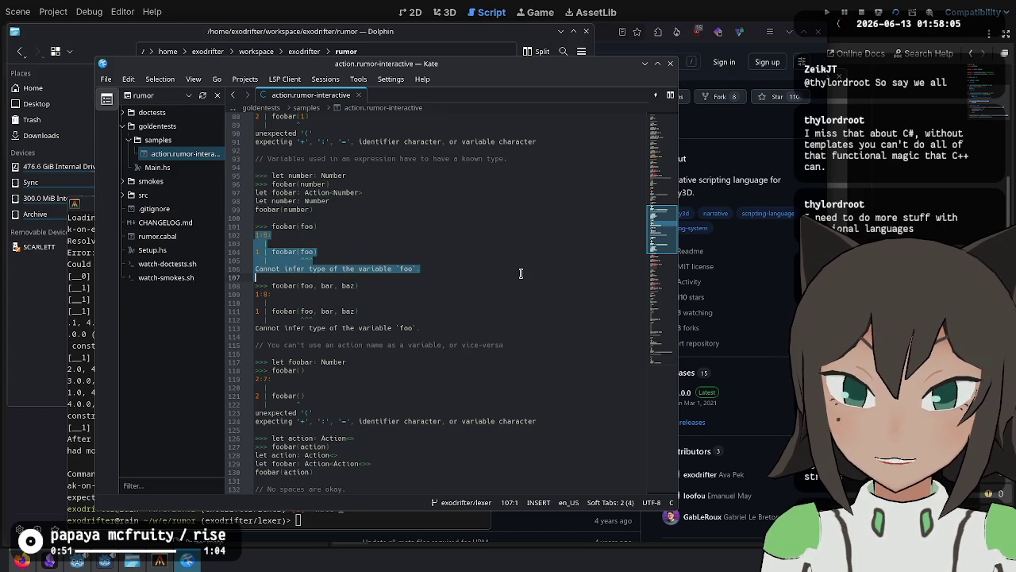
{"action": "left_click", "coordinate": [370, 277]}
{"action": "left_click", "coordinate": [308, 251]}
{"action": "double_click", "coordinate": [308, 251]}
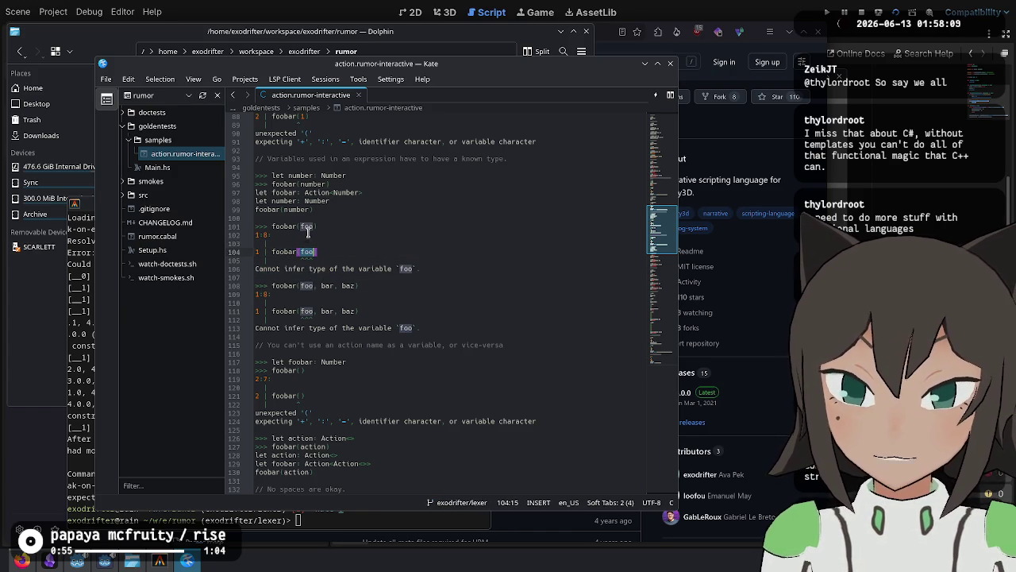
{"action": "left_click", "coordinate": [480, 353]}
{"action": "scroll", "coordinate": [418, 227], "scroll_direction": "down", "scroll_amount": 12}
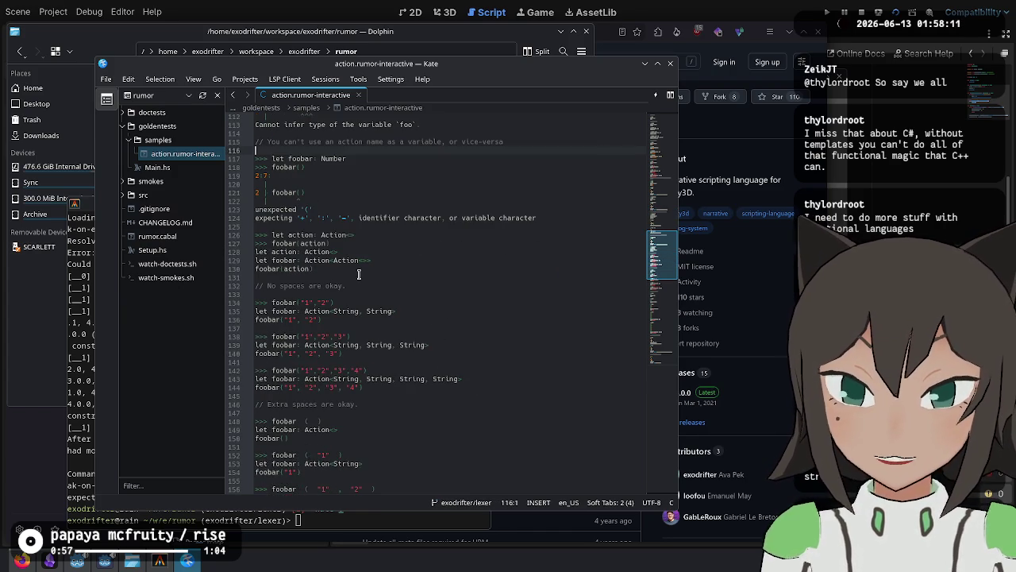
{"action": "scroll", "coordinate": [441, 201], "scroll_direction": "down", "scroll_amount": 9}
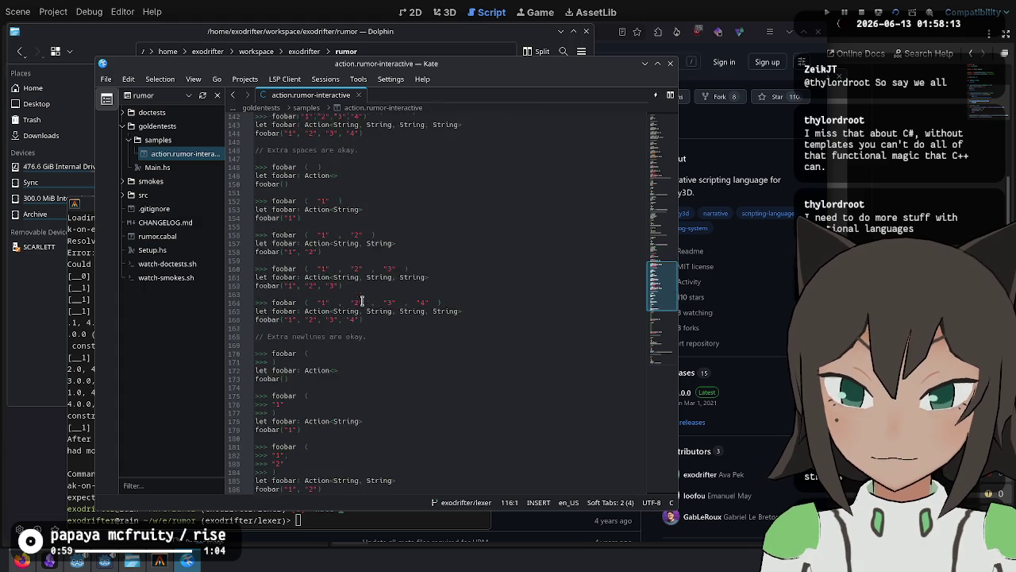
{"action": "scroll", "coordinate": [298, 382], "scroll_direction": "down", "scroll_amount": 14}
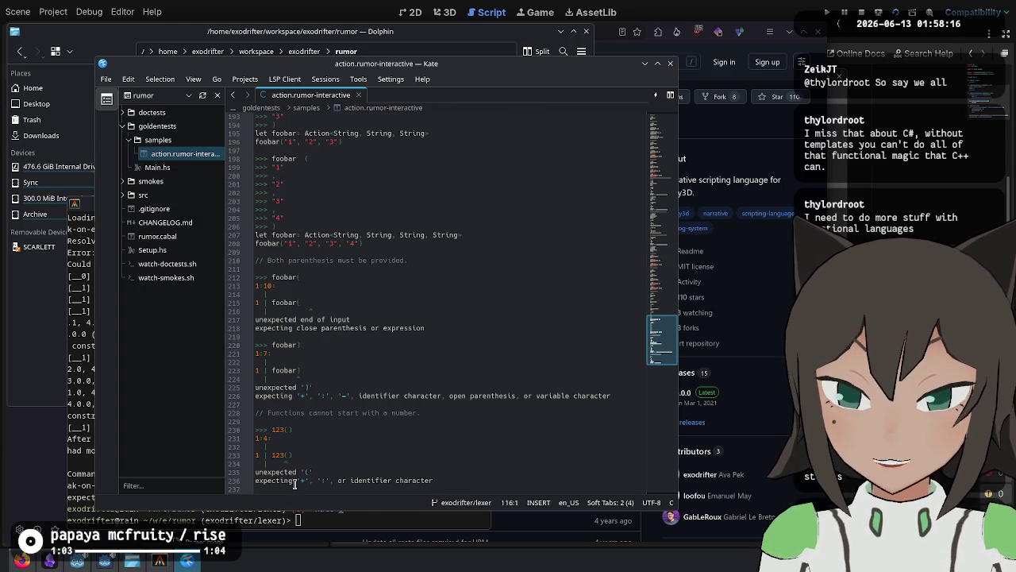
{"action": "scroll", "coordinate": [297, 452], "scroll_direction": "up", "scroll_amount": 15}
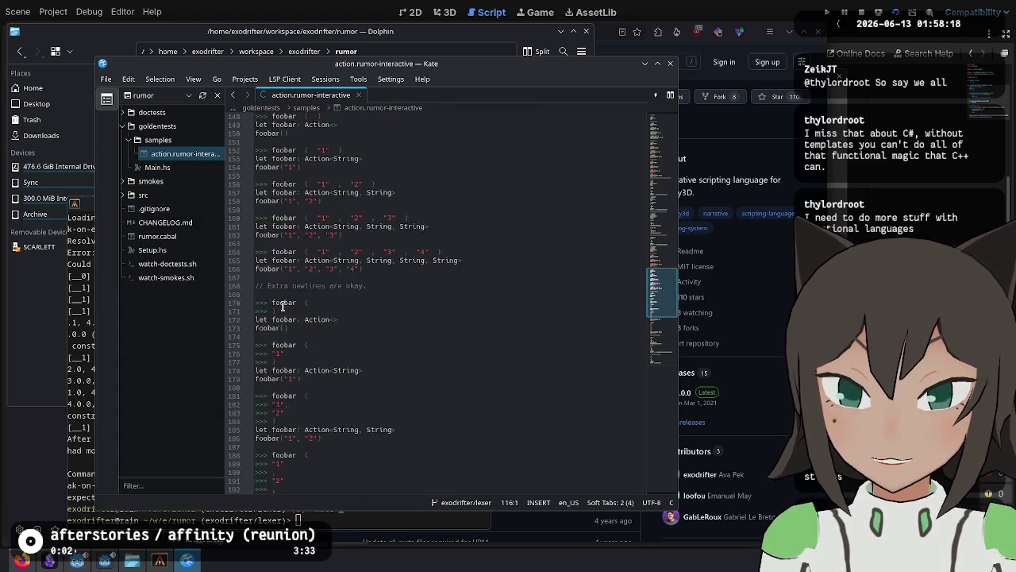
{"action": "scroll", "coordinate": [282, 306], "scroll_direction": "up", "scroll_amount": 17}
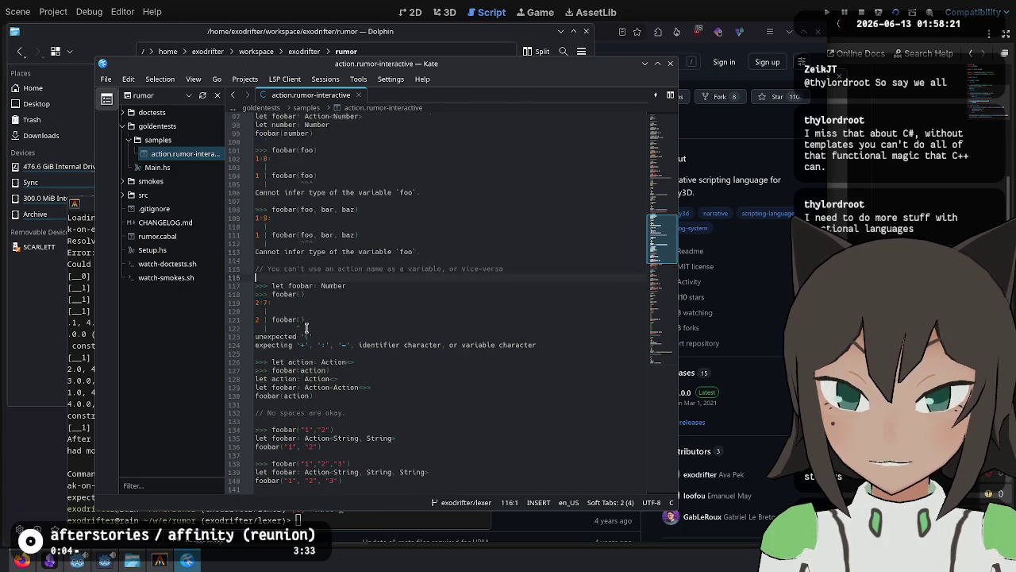
{"action": "scroll", "coordinate": [305, 327], "scroll_direction": "up", "scroll_amount": 5}
{"action": "scroll", "coordinate": [411, 344], "scroll_direction": "down", "scroll_amount": 4}
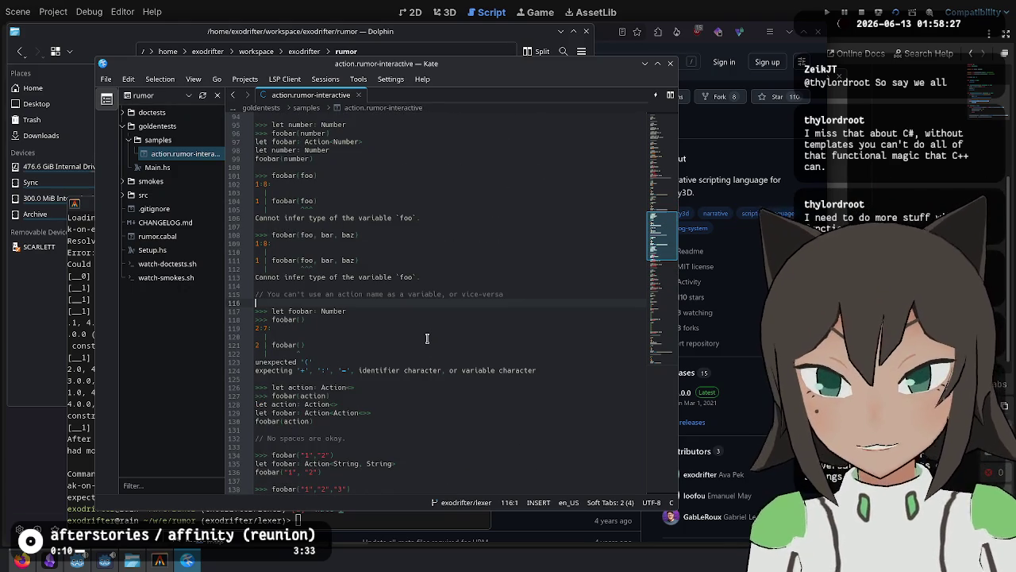
{"action": "double_click", "coordinate": [288, 176]}
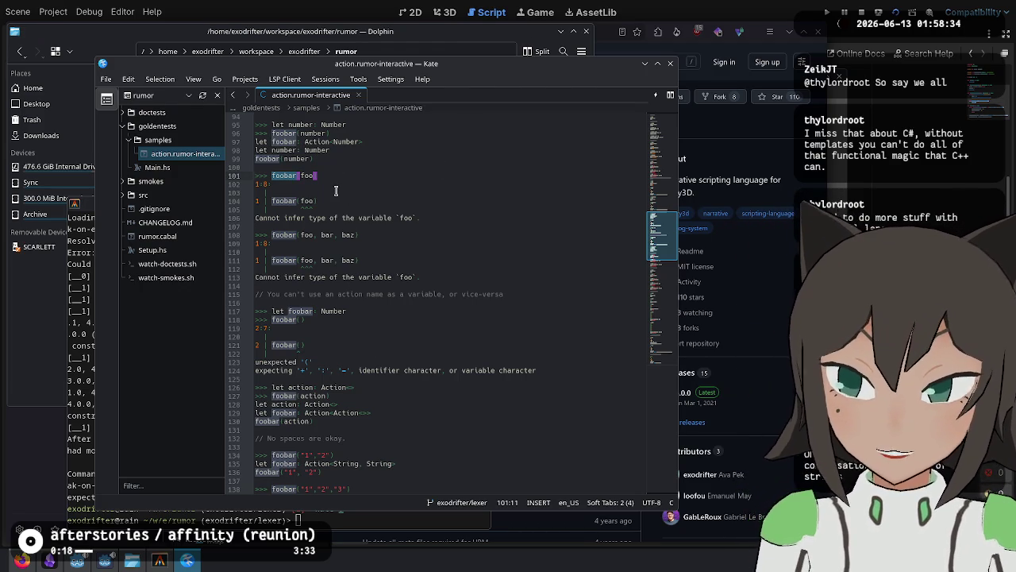
{"action": "left_click", "coordinate": [126, 128]}
Expand smokes/examples and open bloom-into-you.golden in a new tab.
{"action": "left_click", "coordinate": [124, 140]}
{"action": "left_click", "coordinate": [127, 154]}
{"action": "left_click", "coordinate": [127, 154]}
{"action": "left_click", "coordinate": [175, 168]}
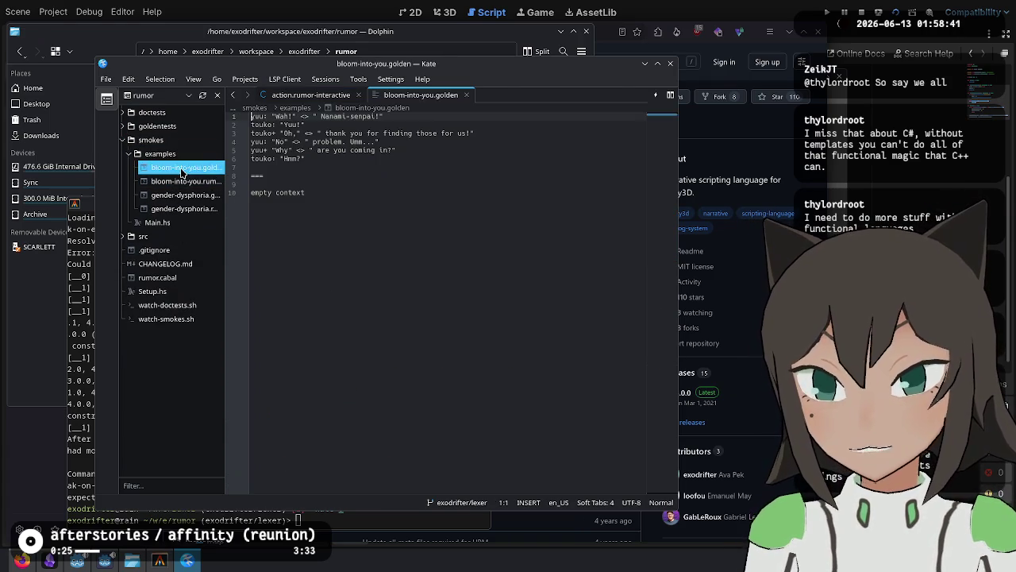
Select parts of the opening dialogue, including yuu's first line.
{"action": "left_click", "coordinate": [350, 116]}
{"action": "mouse_move", "coordinate": [251, 192]}
{"action": "left_mouse_down"}
{"action": "mouse_move", "coordinate": [267, 116]}
{"action": "mouse_move", "coordinate": [252, 134]}
{"action": "mouse_move", "coordinate": [324, 204]}
{"action": "left_mouse_up"}
{"action": "left_click", "coordinate": [325, 204]}
{"action": "scroll", "coordinate": [349, 186], "scroll_direction": "up", "scroll_amount": 9}
{"action": "scroll", "coordinate": [369, 171], "scroll_direction": "up", "scroll_amount": 1}
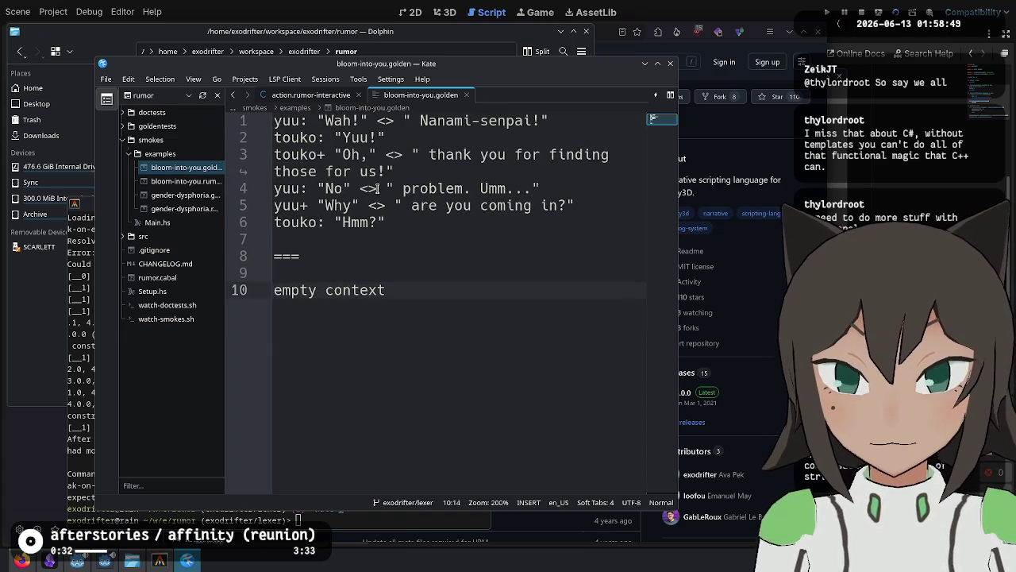
{"action": "double_click", "coordinate": [287, 121]}
{"action": "left_click_drag", "start_coordinate": [301, 123], "coordinate": [571, 120]}
Select touko's + marker and the line-3 dialogue text.
{"action": "left_click", "coordinate": [487, 155]}
{"action": "left_click", "coordinate": [326, 155]}
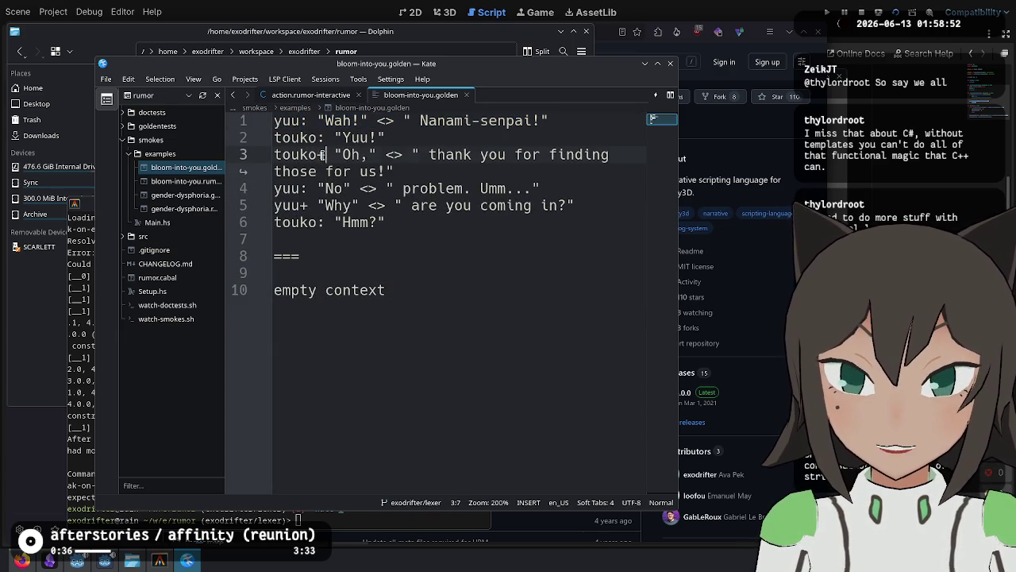
{"action": "key", "text": "shift+Left"}
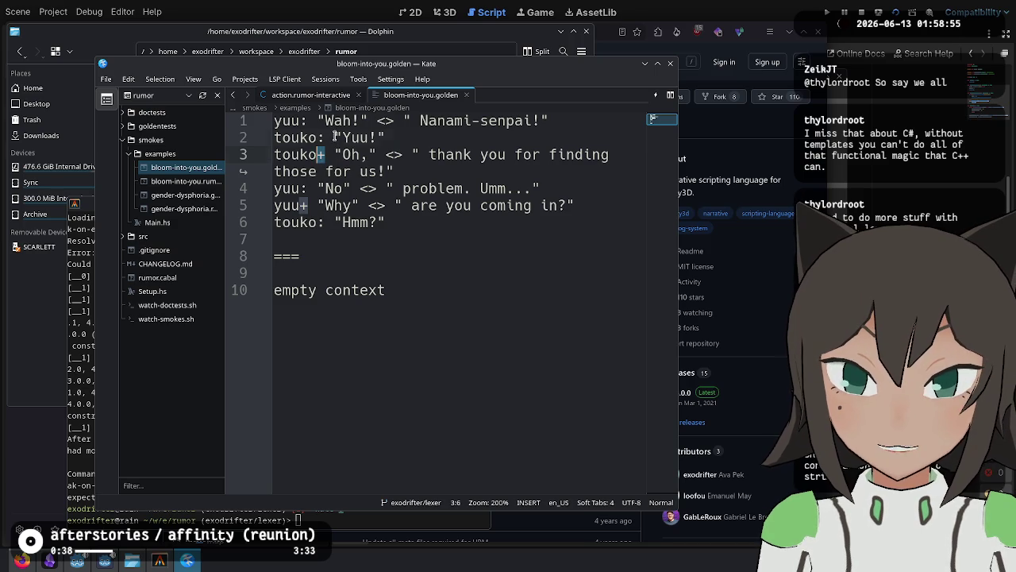
{"action": "mouse_move", "coordinate": [334, 155]}
{"action": "left_mouse_down"}
{"action": "mouse_move", "coordinate": [651, 149]}
{"action": "mouse_move", "coordinate": [458, 167]}
{"action": "left_mouse_up"}
{"action": "left_click", "coordinate": [381, 169]}
{"action": "left_click", "coordinate": [321, 155]}
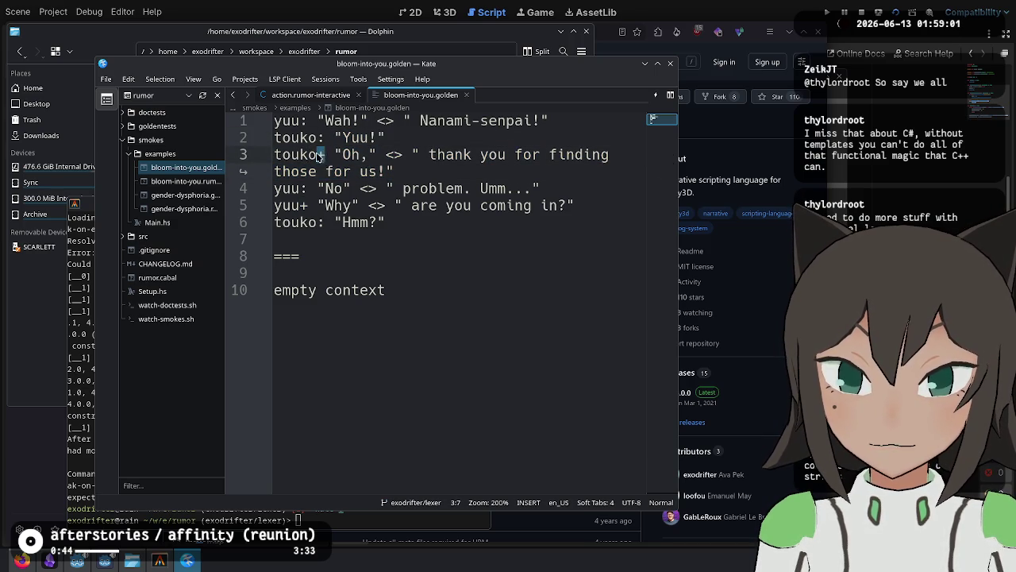
Add a 'pause 0.1' line after touko's "Yuu!" line, then delete it.
{"action": "left_click", "coordinate": [397, 140]}
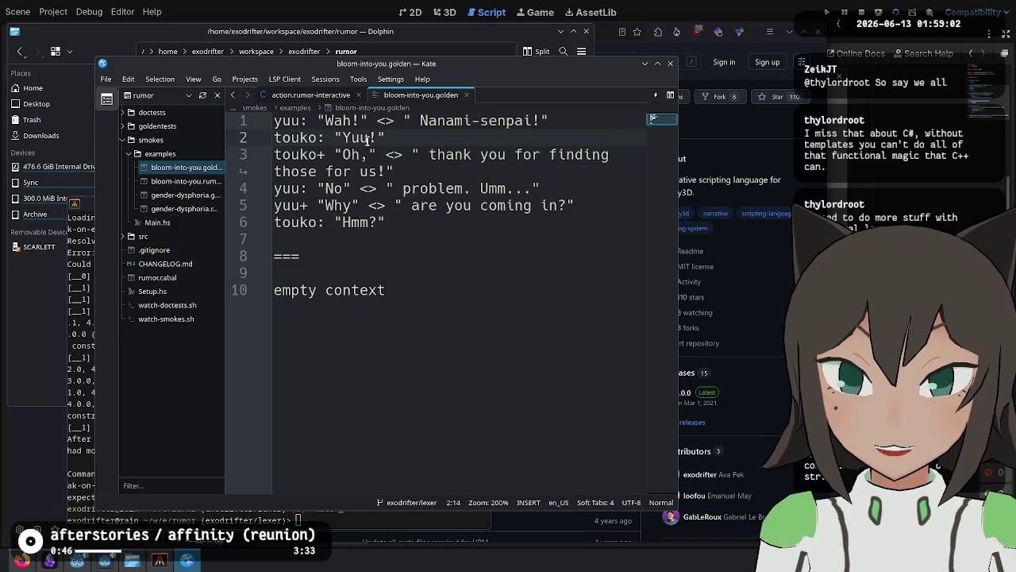
{"action": "key", "text": "Return"}
{"action": "type", "text": "pa"}
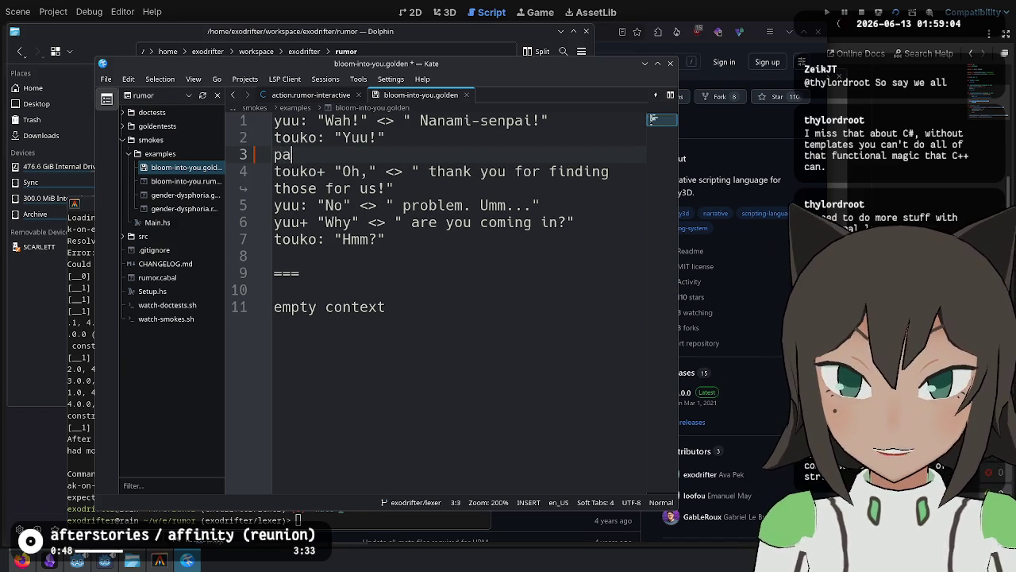
{"action": "type", "text": "use 0.1"}
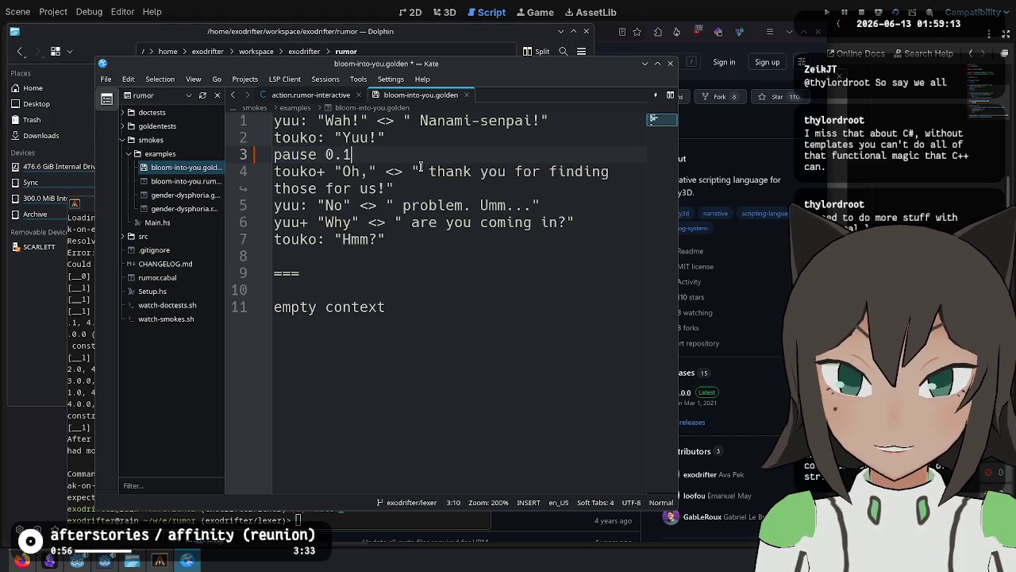
{"action": "key", "text": "shift+Home"}
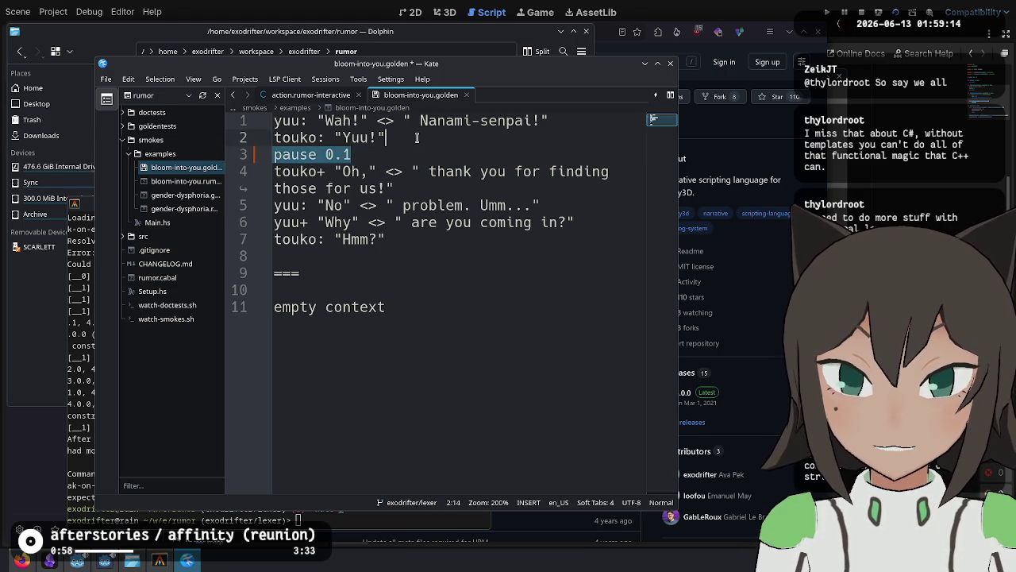
{"action": "key", "text": "BackSpace"}
{"action": "key", "text": "BackSpace"}
{"action": "left_click", "coordinate": [535, 368]}
Close bloom-into-you.golden discarding the pause edit, and open gender-dysphoria.golden.
{"action": "key", "text": "ctrl+w"}
{"action": "left_click", "coordinate": [426, 309]}
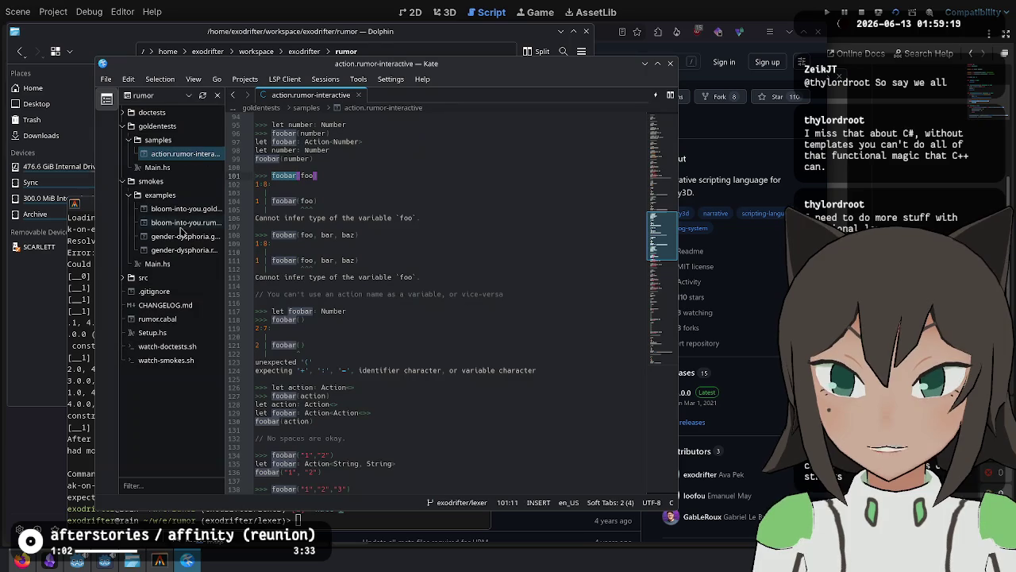
{"action": "left_click", "coordinate": [180, 238]}
{"action": "left_click", "coordinate": [459, 168]}
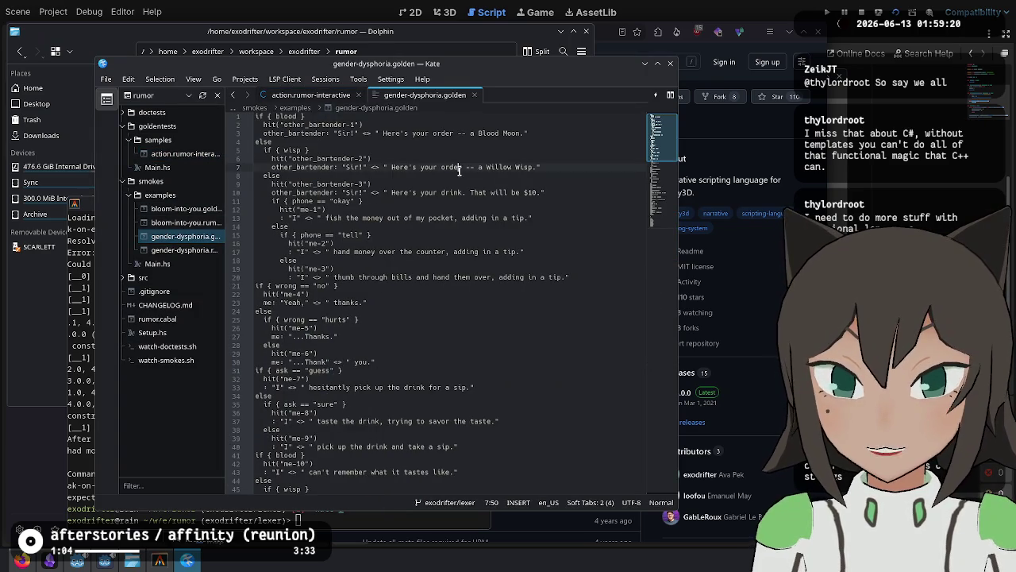
Inspect the Blood Moon branch and the bartender's line at the top of the script.
{"action": "scroll", "coordinate": [469, 216], "scroll_direction": "up", "scroll_amount": 6}
{"action": "scroll", "coordinate": [473, 199], "scroll_direction": "up", "scroll_amount": 1}
{"action": "scroll", "coordinate": [507, 238], "scroll_direction": "down", "scroll_amount": 1}
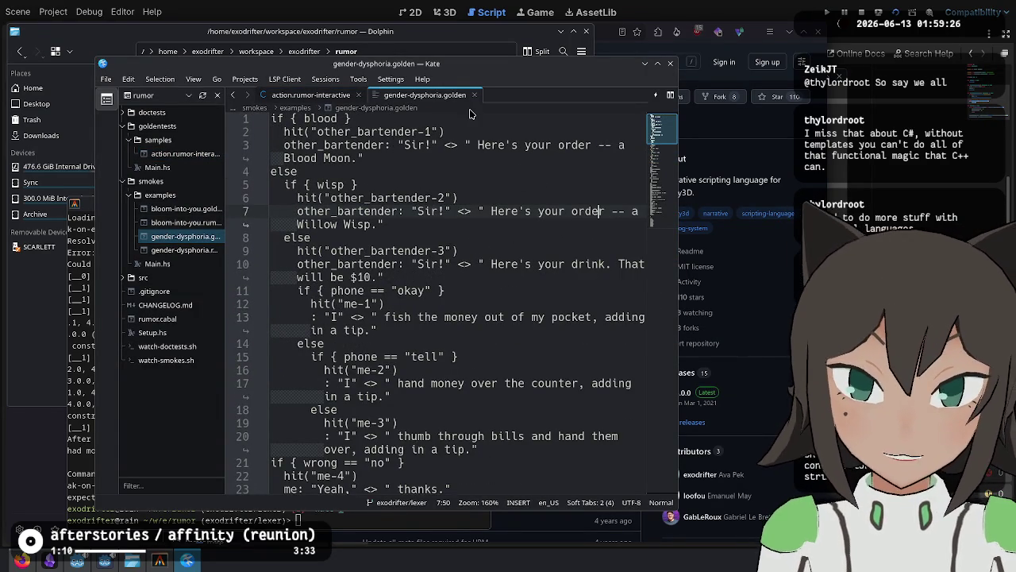
{"action": "mouse_move", "coordinate": [271, 119]}
{"action": "left_mouse_down"}
{"action": "mouse_move", "coordinate": [367, 118]}
{"action": "mouse_move", "coordinate": [305, 118]}
{"action": "mouse_move", "coordinate": [353, 119]}
{"action": "mouse_move", "coordinate": [365, 158]}
{"action": "left_mouse_up"}
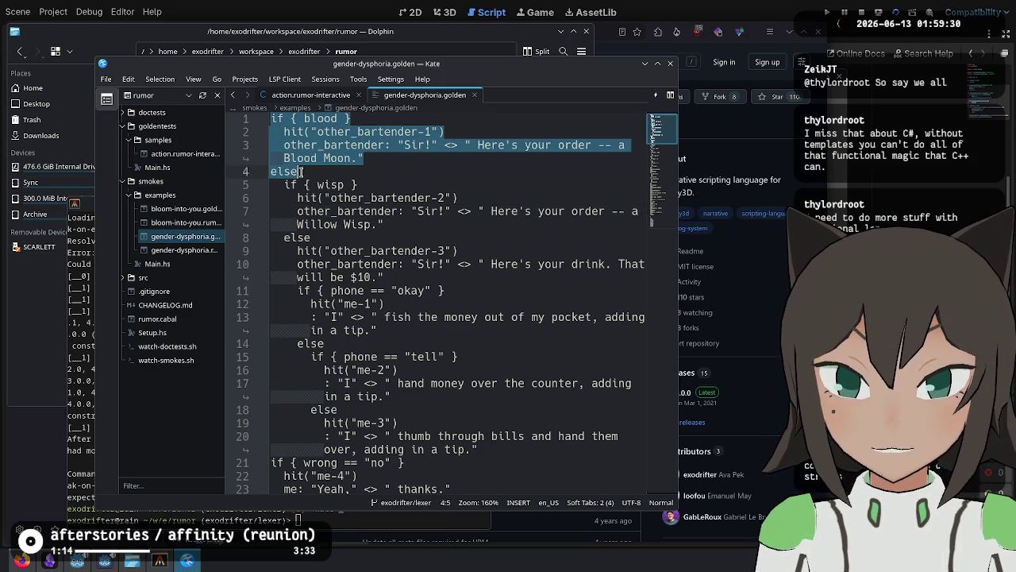
{"action": "key", "text": "Escape"}
{"action": "left_click_drag", "start_coordinate": [286, 132], "coordinate": [578, 132]}
{"action": "left_click", "coordinate": [557, 138]}
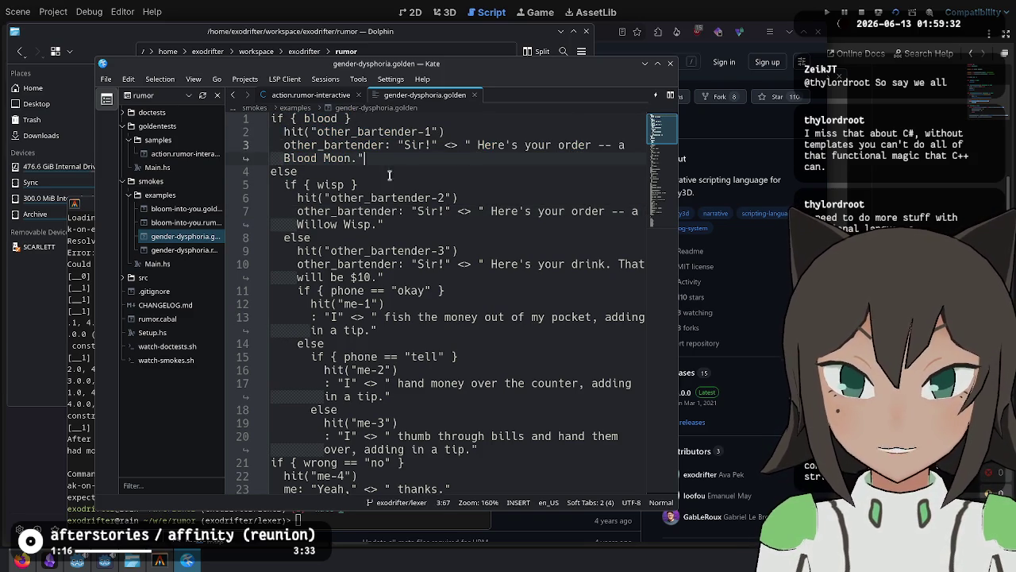
{"action": "mouse_move", "coordinate": [284, 144]}
{"action": "left_mouse_down"}
{"action": "mouse_move", "coordinate": [474, 149]}
{"action": "mouse_move", "coordinate": [477, 163]}
{"action": "left_mouse_up"}
Review the else branch, the phone == "tell" condition, and highlight every <> concatenation.
{"action": "left_click", "coordinate": [460, 251]}
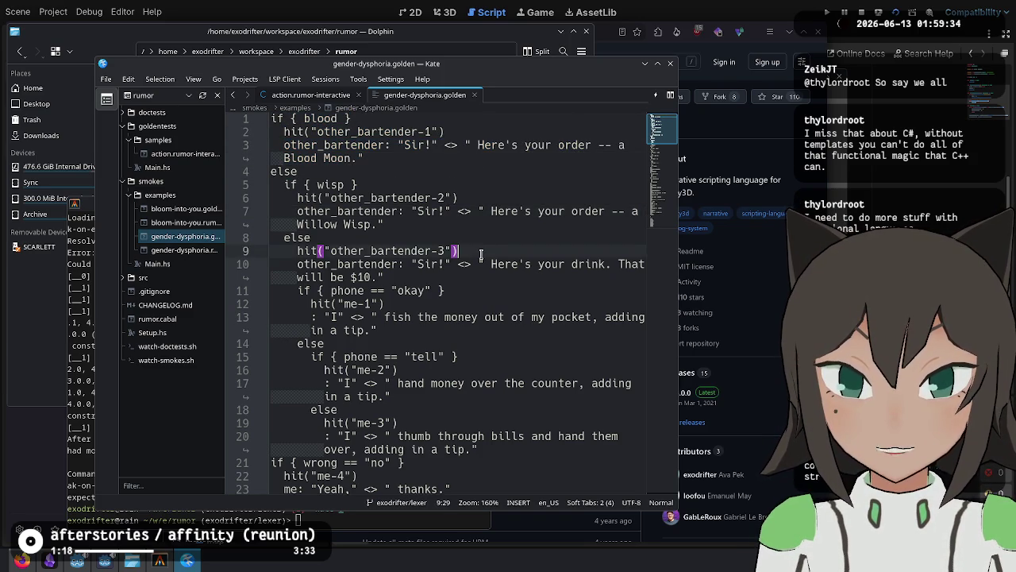
{"action": "left_click", "coordinate": [486, 411]}
{"action": "left_click", "coordinate": [484, 356]}
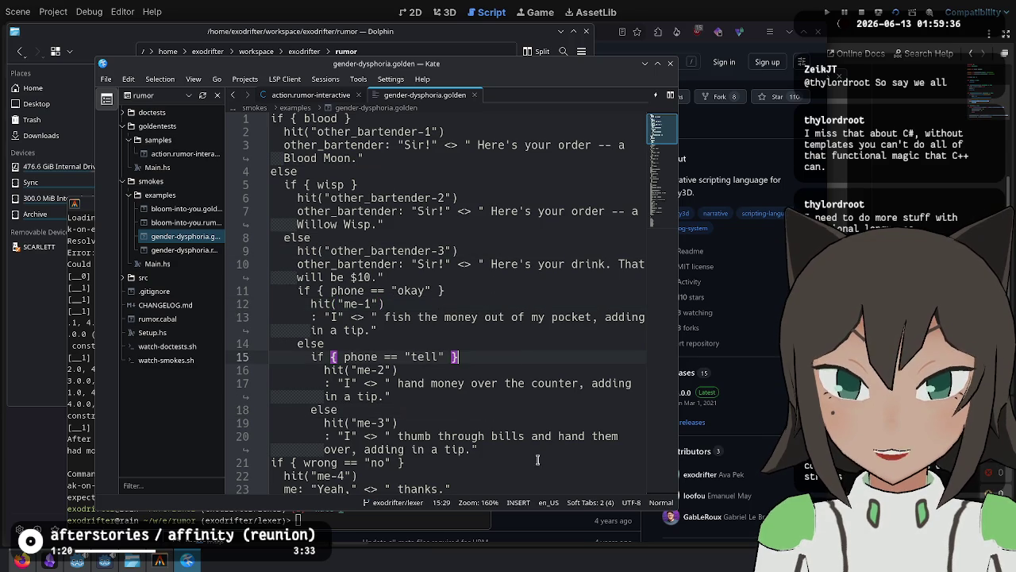
{"action": "left_click", "coordinate": [476, 422]}
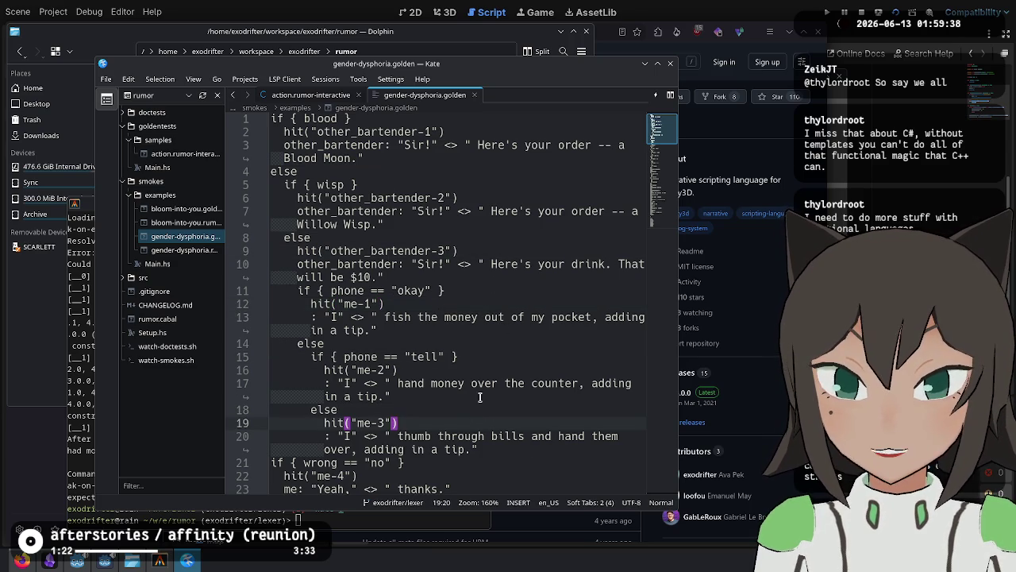
{"action": "scroll", "coordinate": [481, 391], "scroll_direction": "down", "scroll_amount": 4}
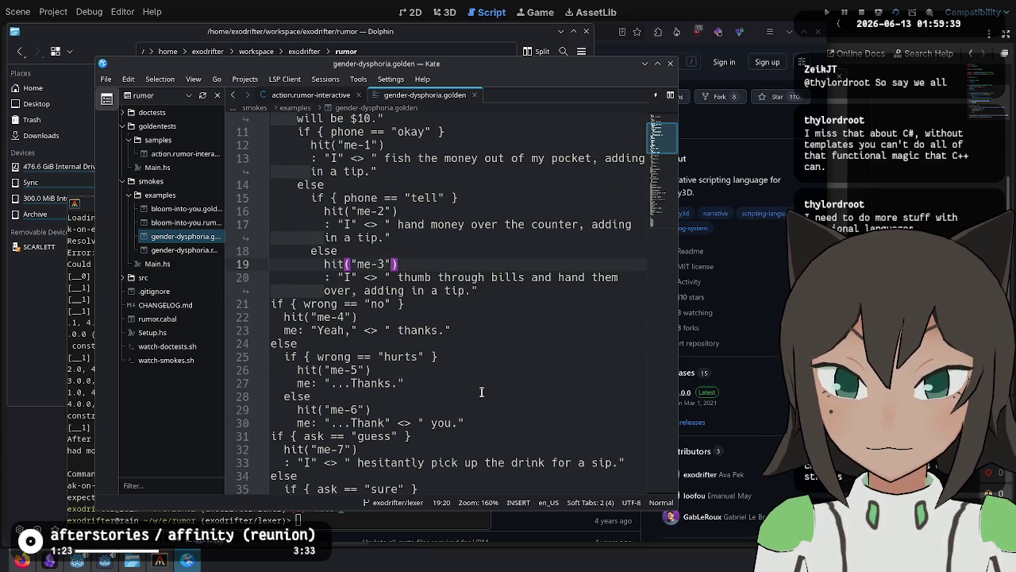
{"action": "double_click", "coordinate": [368, 278]}
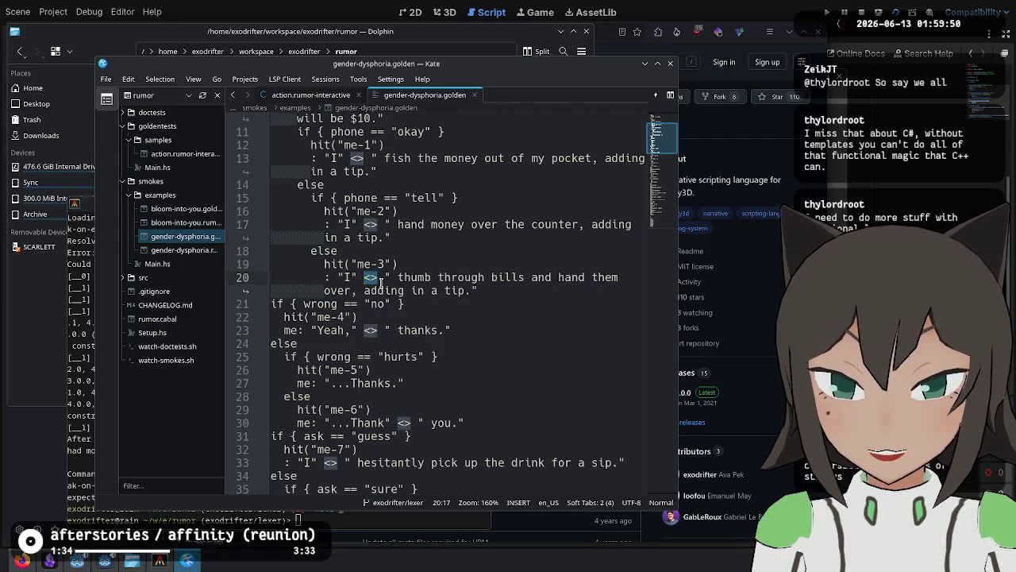
{"action": "scroll", "coordinate": [378, 274], "scroll_direction": "down", "scroll_amount": 5}
{"action": "scroll", "coordinate": [378, 322], "scroll_direction": "down", "scroll_amount": 1}
Check the <> joiner on line 40 and the choice with the [system-1] tag on line 57.
{"action": "left_click", "coordinate": [335, 329]}
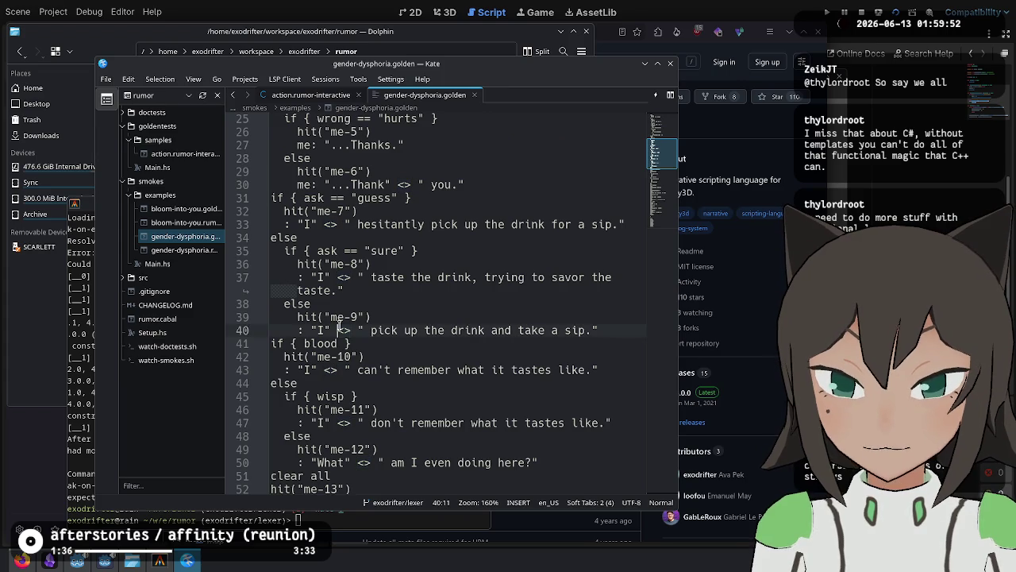
{"action": "left_click_drag", "start_coordinate": [364, 330], "coordinate": [333, 330]}
{"action": "left_click", "coordinate": [375, 344]}
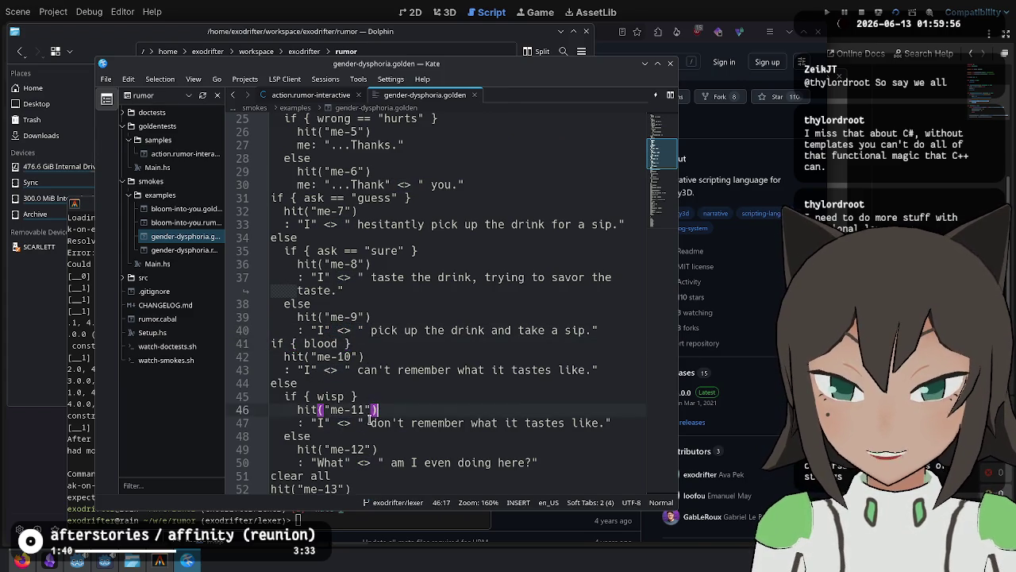
{"action": "scroll", "coordinate": [373, 404], "scroll_direction": "down", "scroll_amount": 5}
{"action": "left_click", "coordinate": [467, 369]}
{"action": "left_click", "coordinate": [465, 435]}
{"action": "key", "text": "Up"}
{"action": "key", "text": "Up"}
{"action": "key", "text": "Up"}
{"action": "left_click_drag", "start_coordinate": [539, 370], "coordinate": [606, 370]}
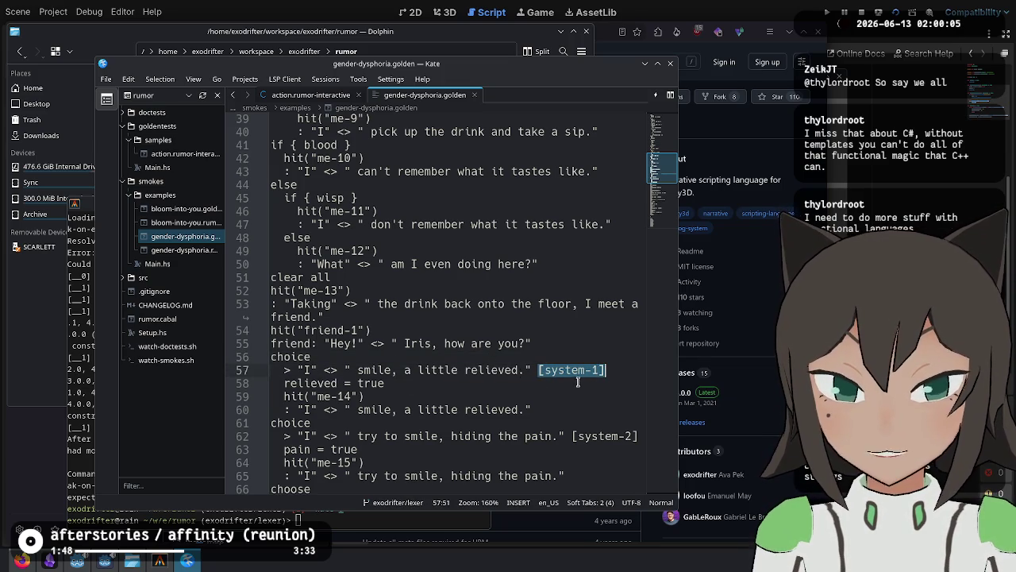
Read through the friend's reply near line 70 and close gender-dysphoria.golden.
{"action": "scroll", "coordinate": [425, 354], "scroll_direction": "down", "scroll_amount": 3}
{"action": "left_click", "coordinate": [426, 354]}
{"action": "left_click", "coordinate": [424, 435]}
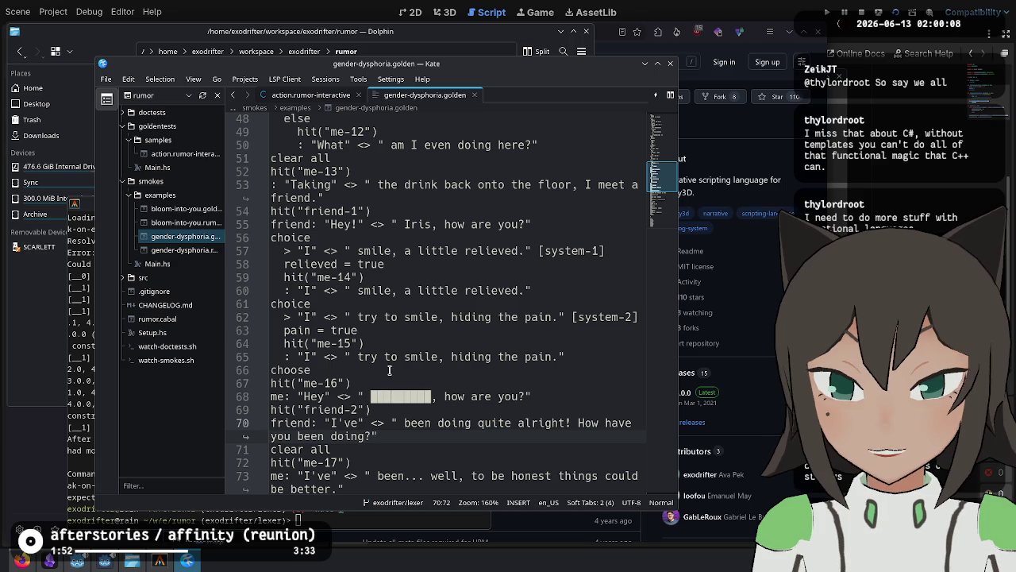
{"action": "scroll", "coordinate": [389, 370], "scroll_direction": "down", "scroll_amount": 12}
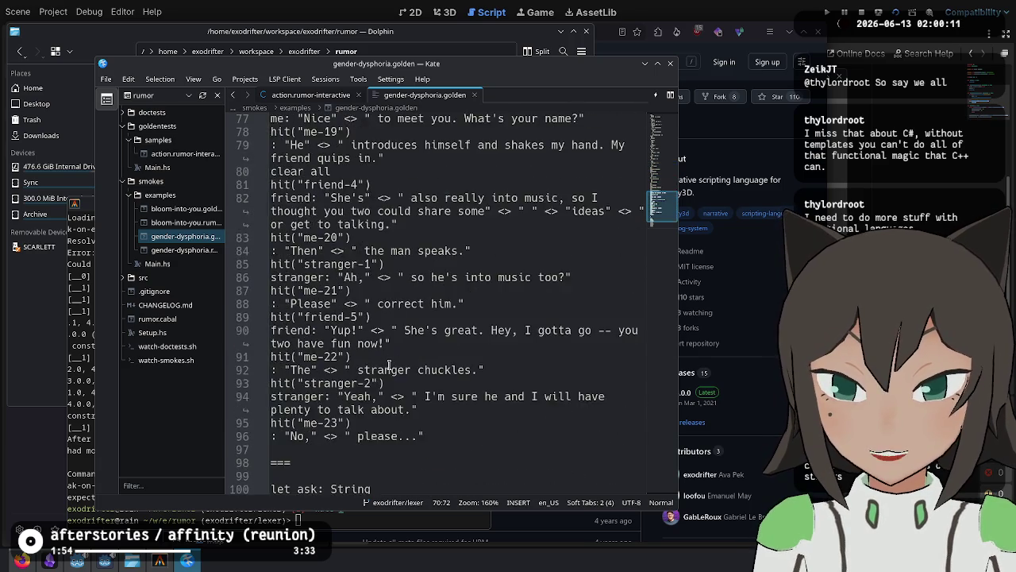
{"action": "key", "text": "ctrl+w"}
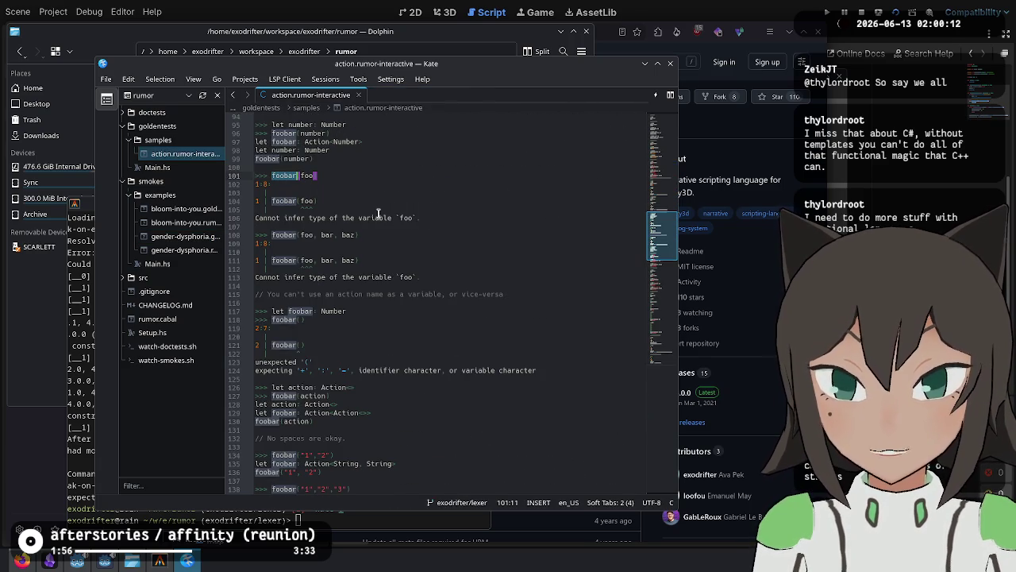
Close the action.rumor-interactive tab, quit Kate, and bring the file manager forward.
{"action": "left_click", "coordinate": [506, 284]}
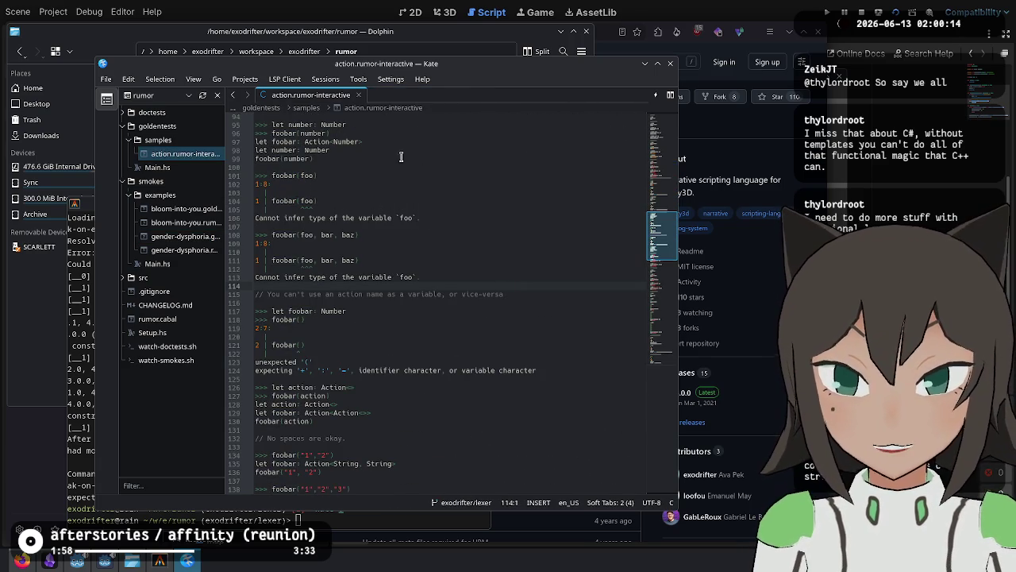
{"action": "key", "text": "ctrl+w"}
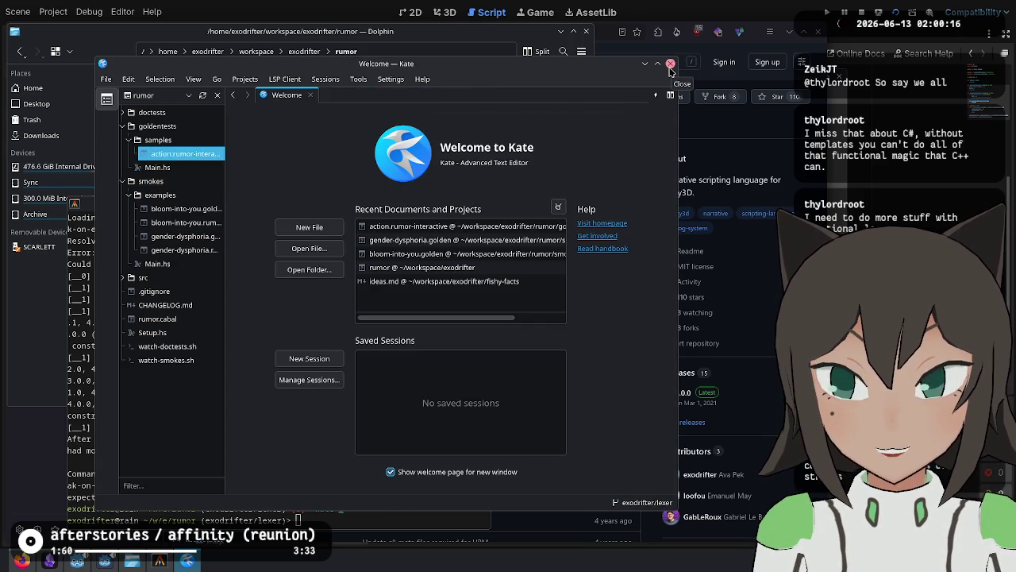
{"action": "left_click", "coordinate": [670, 63]}
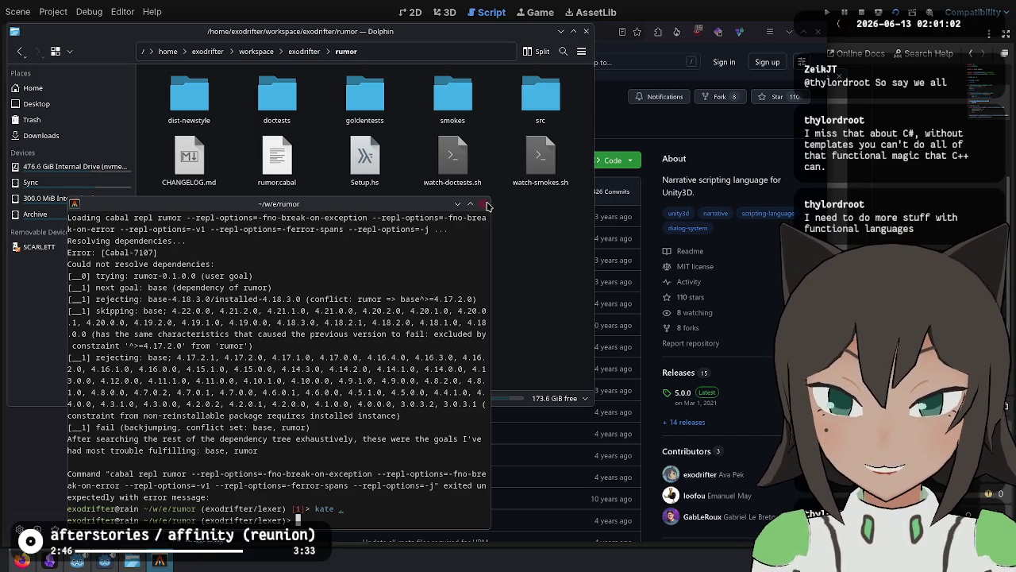
{"action": "left_click", "coordinate": [508, 214]}
Close the file manager and terminal, then change the GitHub address from unity-rumor to haskell-rumor.
{"action": "key", "text": "ctrl+q"}
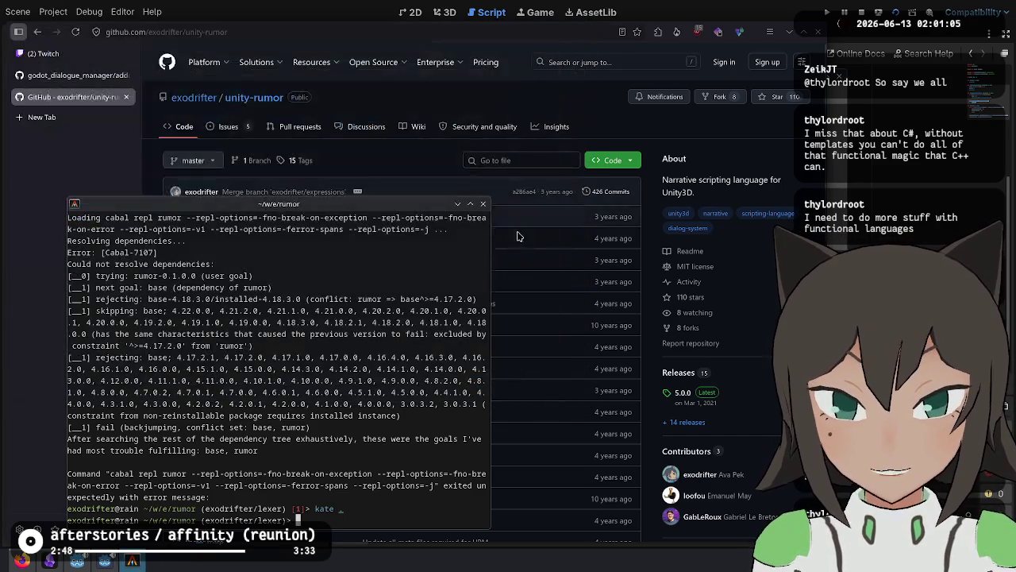
{"action": "left_click", "coordinate": [484, 204]}
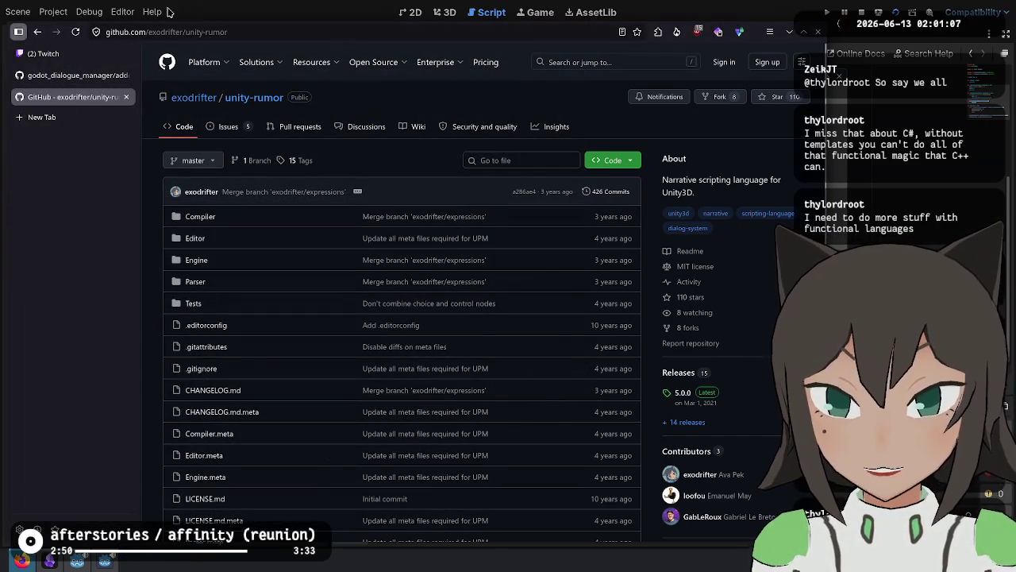
{"action": "double_click", "coordinate": [236, 31]}
{"action": "type", "text": "haskell"}
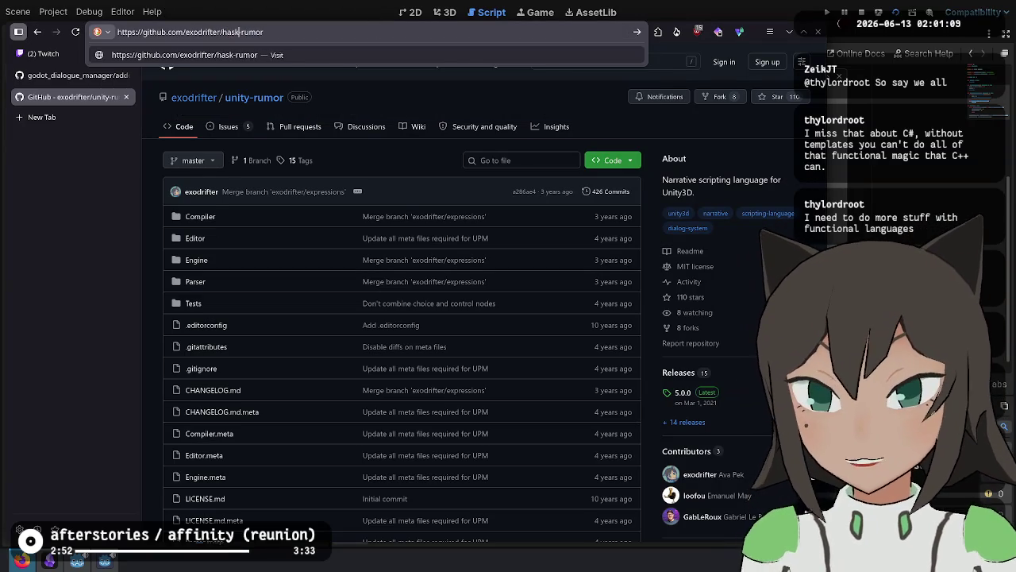
{"action": "key", "text": "Return"}
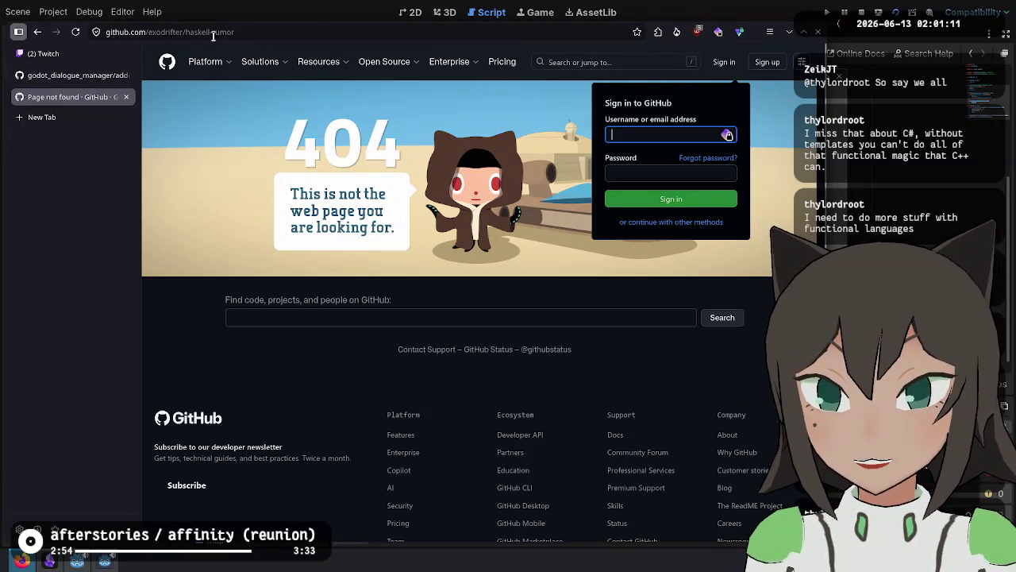
Correct the address to the rumor repository, glance at Twitch, and return to Godot.
{"action": "left_click", "coordinate": [213, 31]}
{"action": "key", "text": "Left"}
{"action": "key", "text": "BackSpace"}
{"action": "key", "text": "BackSpace"}
{"action": "key", "text": "BackSpace"}
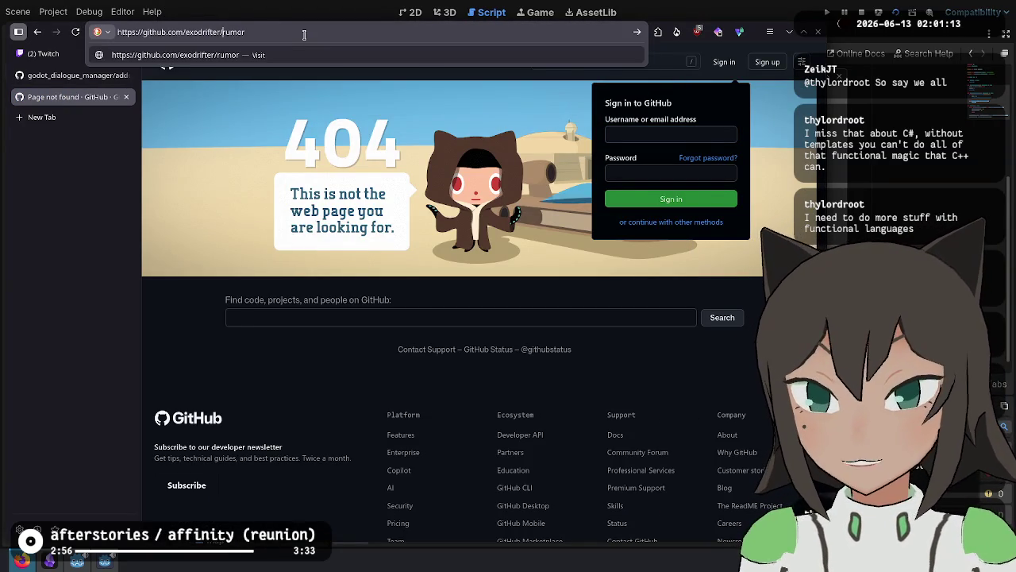
{"action": "key", "text": "Return"}
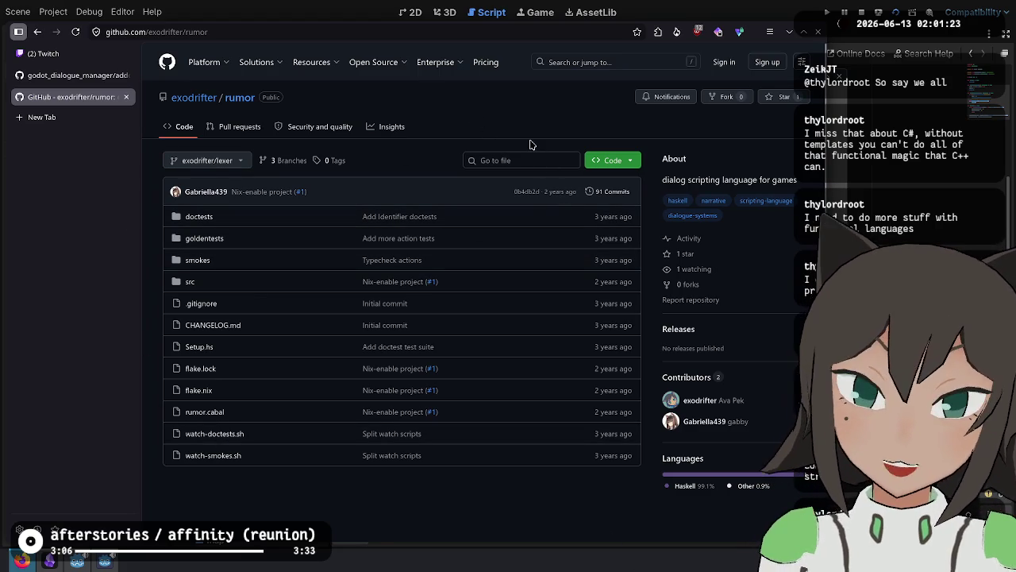
{"action": "key", "text": "ctrl+1"}
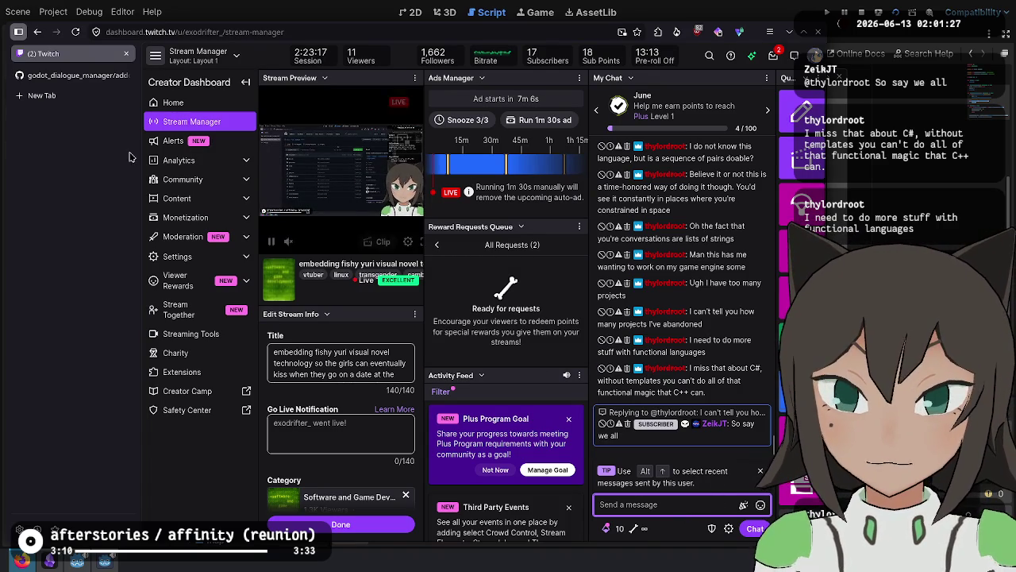
{"action": "key", "text": "alt+Tab"}
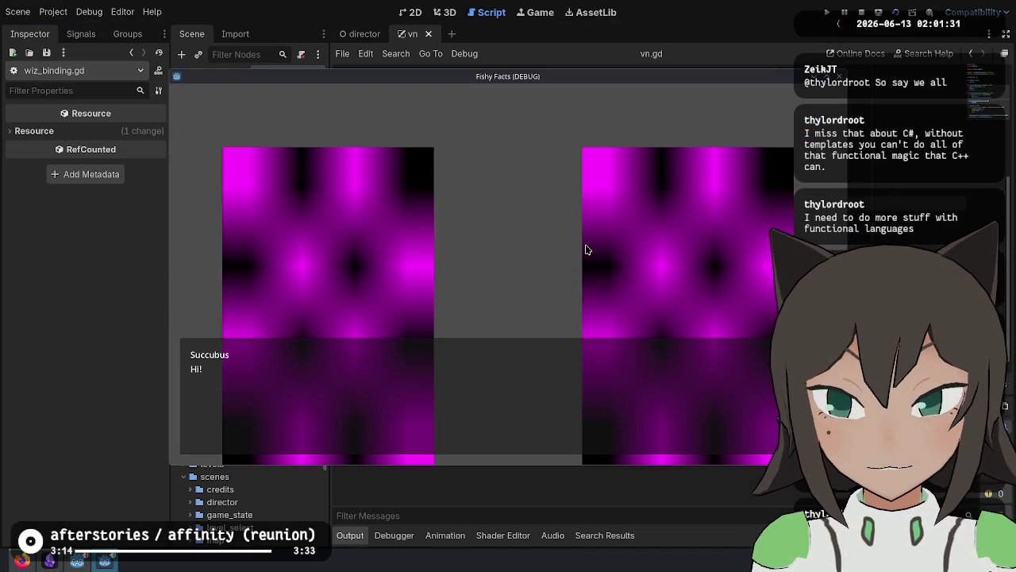
Stop the running Fishy Facts game with F8 and go to the dialog export on line 4.
{"action": "key", "text": "F8"}
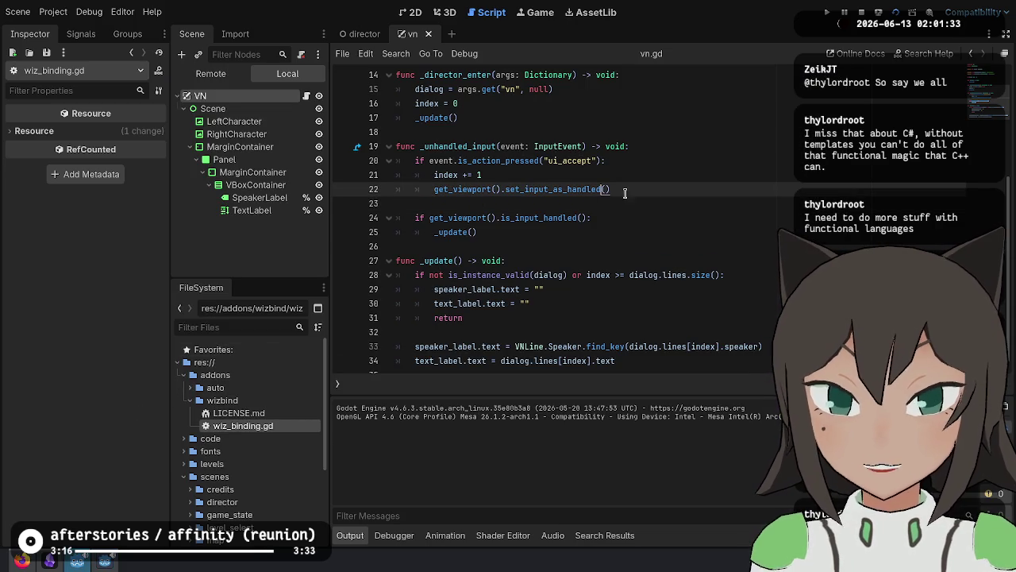
{"action": "left_click_drag", "start_coordinate": [615, 360], "coordinate": [605, 347]}
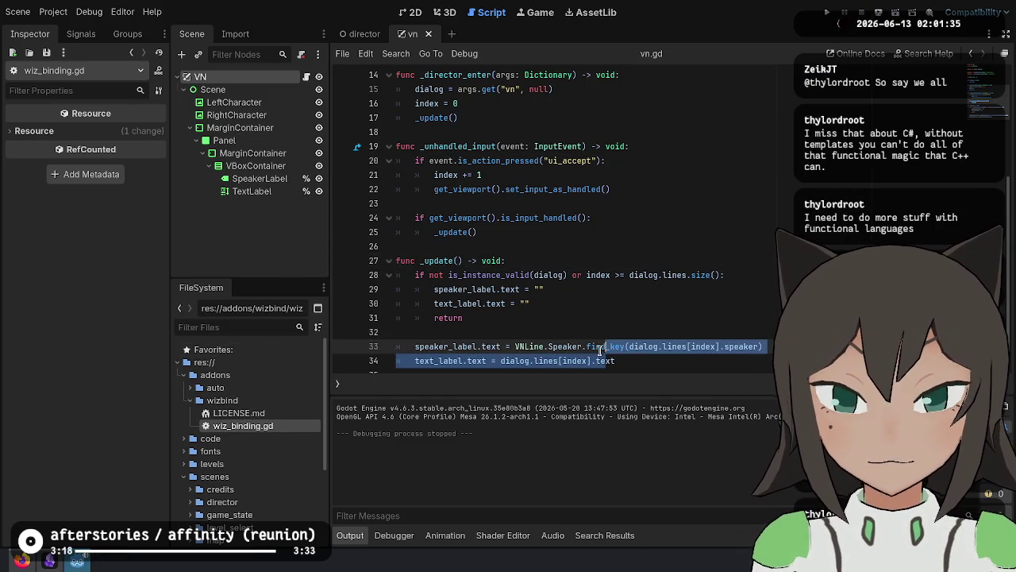
{"action": "left_click", "coordinate": [736, 204]}
{"action": "scroll", "coordinate": [738, 200], "scroll_direction": "up", "scroll_amount": 5}
{"action": "left_click", "coordinate": [742, 194]}
{"action": "left_click", "coordinate": [693, 174]}
{"action": "left_click", "coordinate": [694, 132]}
{"action": "left_click", "coordinate": [697, 118]}
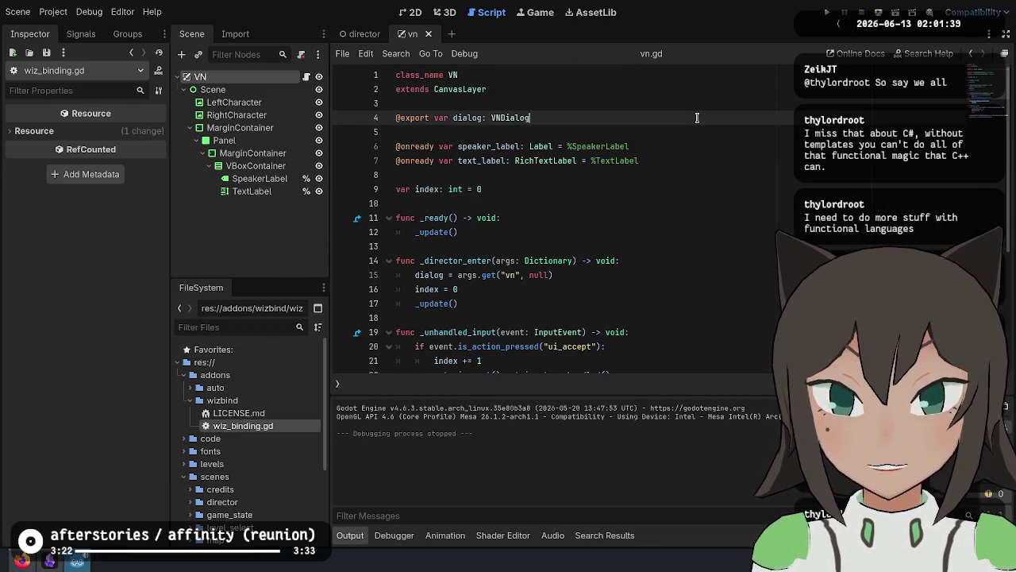
{"action": "key", "text": "Return"}
{"action": "type", "text": "@ex"}
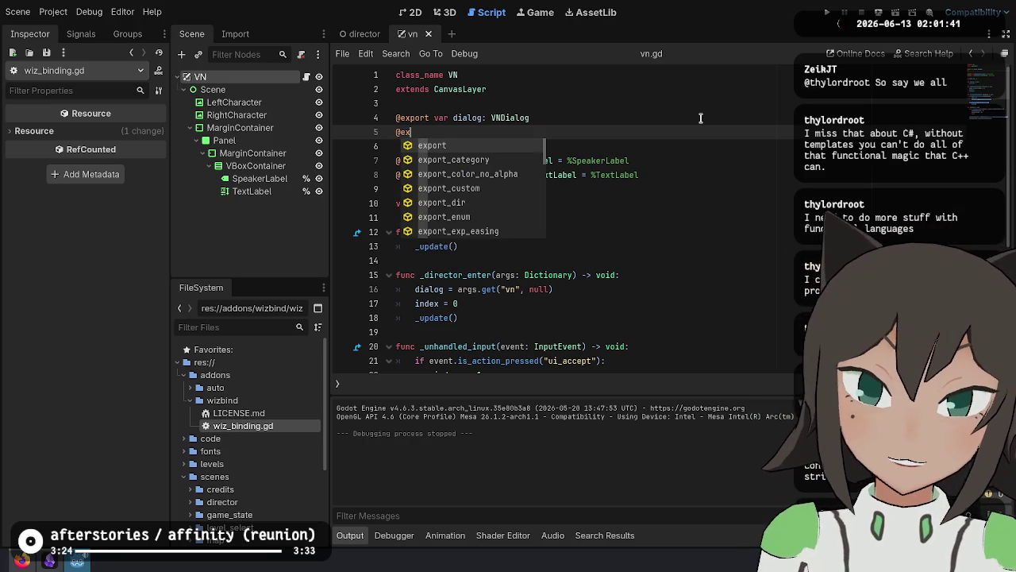
{"action": "type", "text": "port var"}
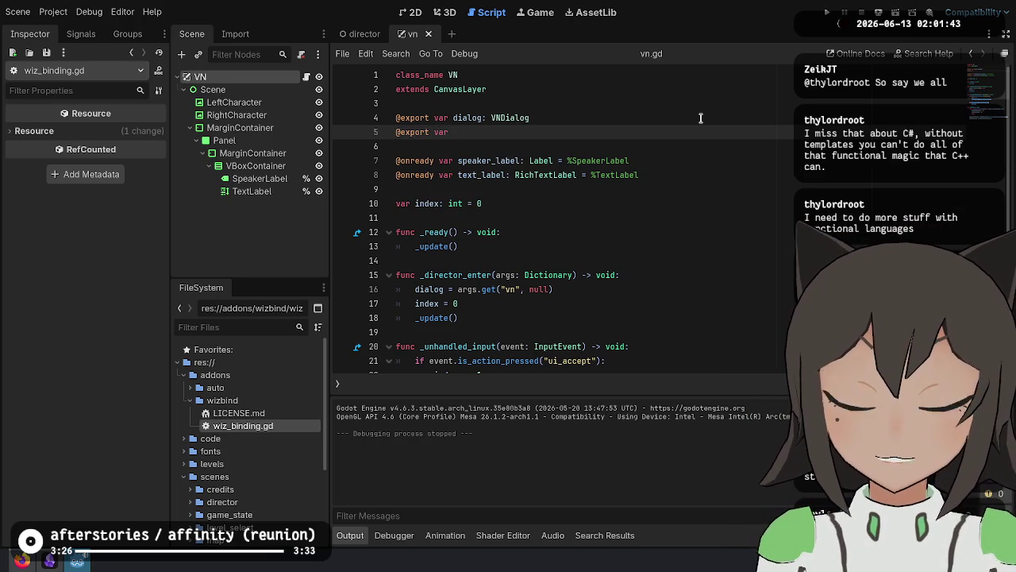
{"action": "left_click", "coordinate": [700, 117], "text": "shift"}
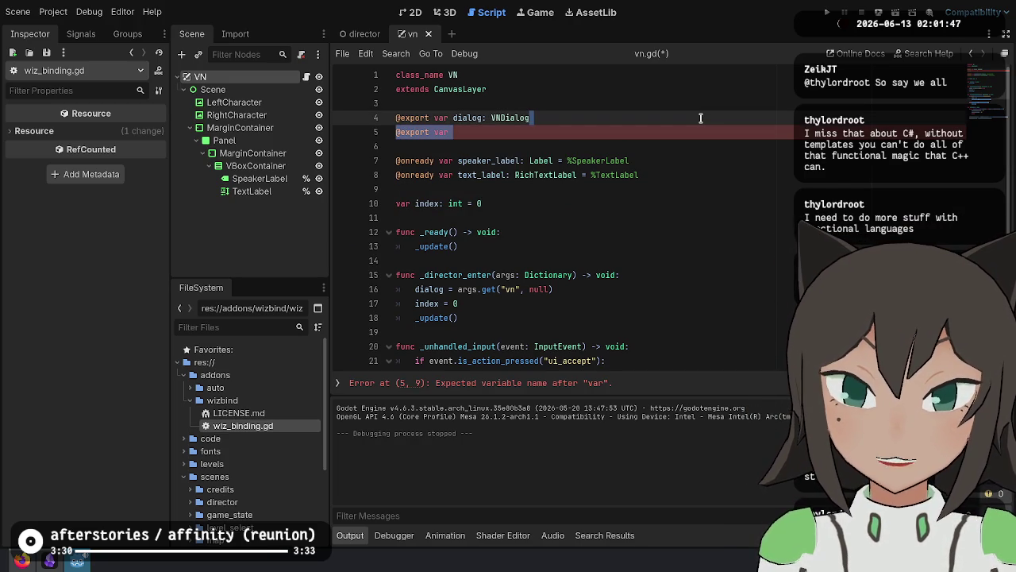
{"action": "key", "text": "BackSpace"}
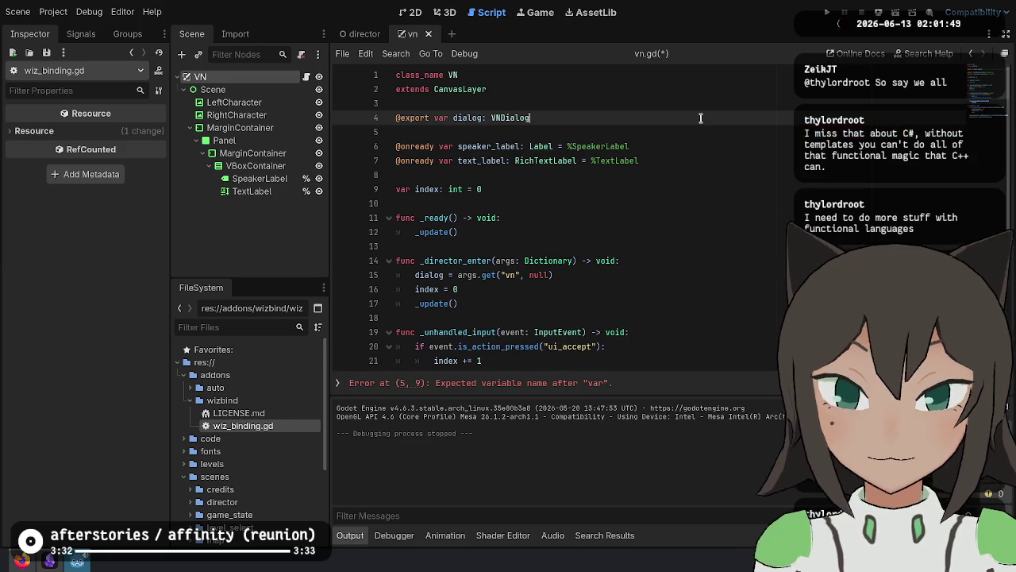
{"action": "scroll", "coordinate": [662, 343], "scroll_direction": "down", "scroll_amount": 4}
{"action": "left_click", "coordinate": [662, 343]}
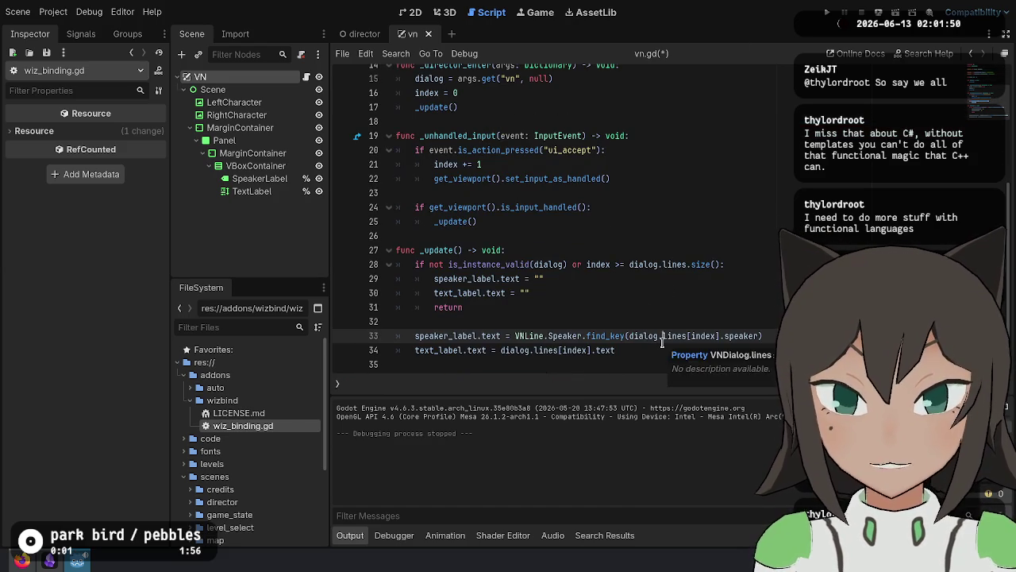
Cut the 'index >= dialog.lines.size()' condition from line 28.
{"action": "left_click", "coordinate": [639, 347]}
{"action": "left_click", "coordinate": [605, 261]}
{"action": "left_click", "coordinate": [681, 225]}
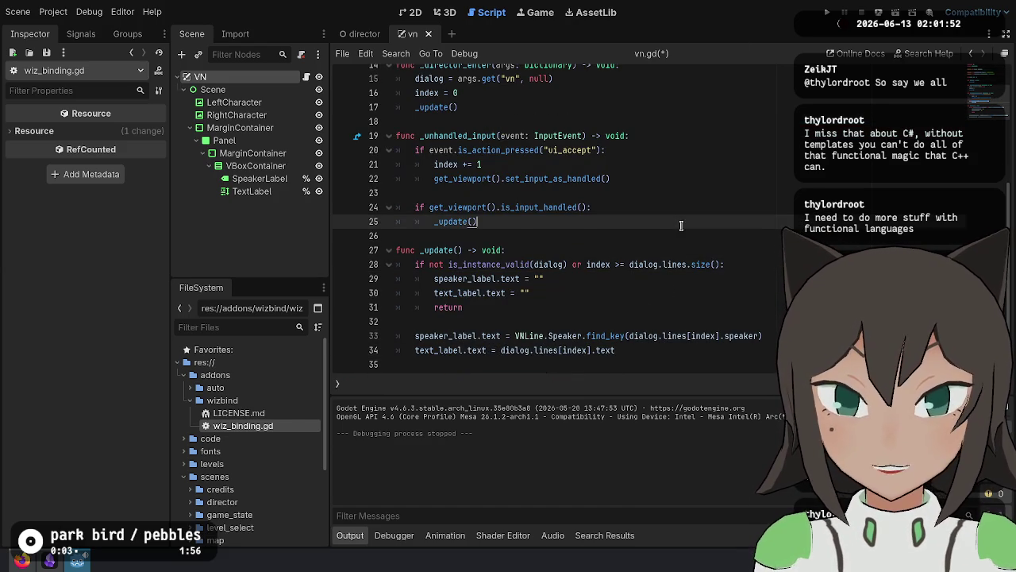
{"action": "left_click", "coordinate": [575, 280]}
{"action": "left_click", "coordinate": [577, 295]}
{"action": "left_click_drag", "start_coordinate": [587, 264], "coordinate": [725, 263]}
{"action": "key", "text": "ctrl+x"}
Create an 'if index >= dialog.lines.size():' line after the return and remove the leftover 'or' on line 28.
{"action": "left_click", "coordinate": [583, 309]}
{"action": "key", "text": "Return"}
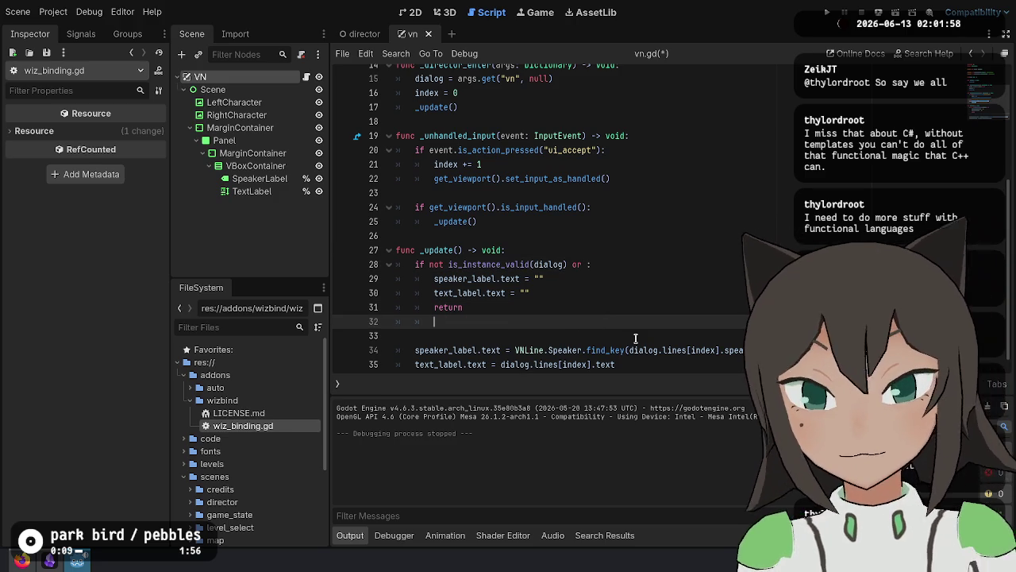
{"action": "type", "text": "if"}
{"action": "key", "text": "ctrl+v"}
{"action": "type", "text": ":"}
{"action": "key", "text": "Up"}
{"action": "key", "text": "Up"}
{"action": "key", "text": "Up"}
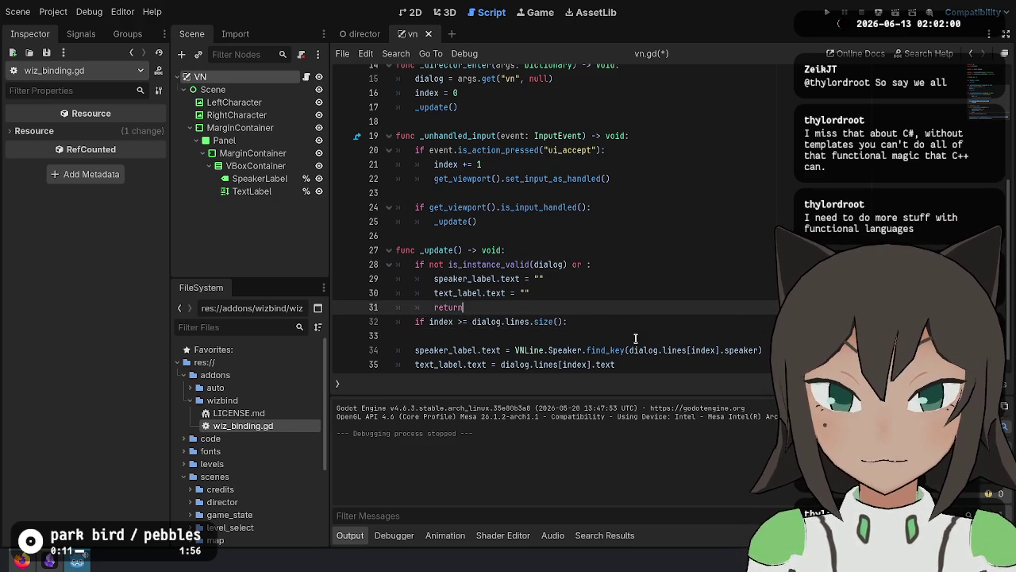
{"action": "key", "text": "Delete"}
{"action": "key", "text": "Delete"}
{"action": "key", "text": "Delete"}
{"action": "key", "text": "Down"}
{"action": "key", "text": "Down"}
{"action": "key", "text": "Down"}
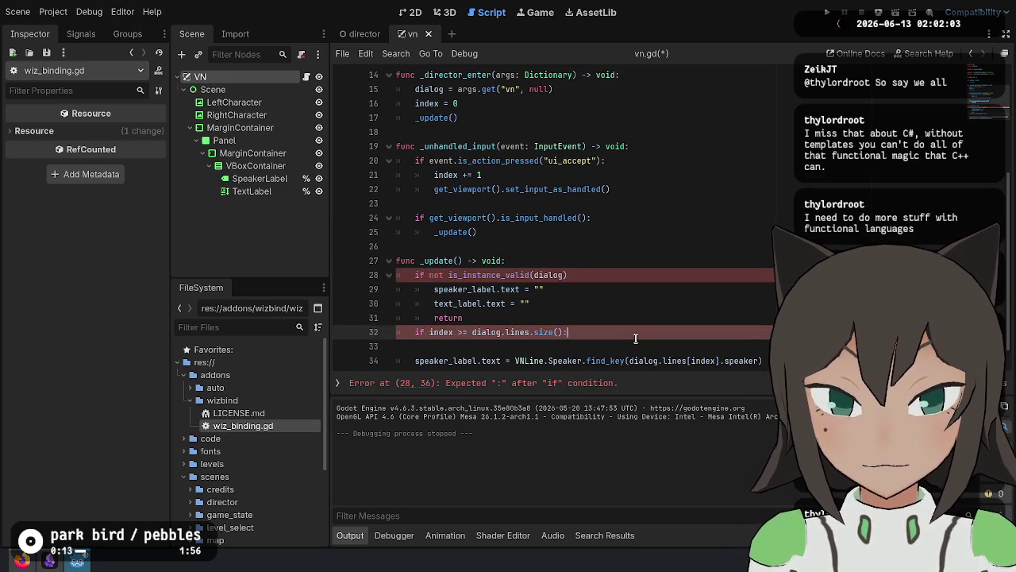
Add 'return' inside the new if block and begin a 'Director.' call above it.
{"action": "key", "text": "Return"}
{"action": "type", "text": "return"}
{"action": "key", "text": "Home"}
{"action": "key", "text": "Return"}
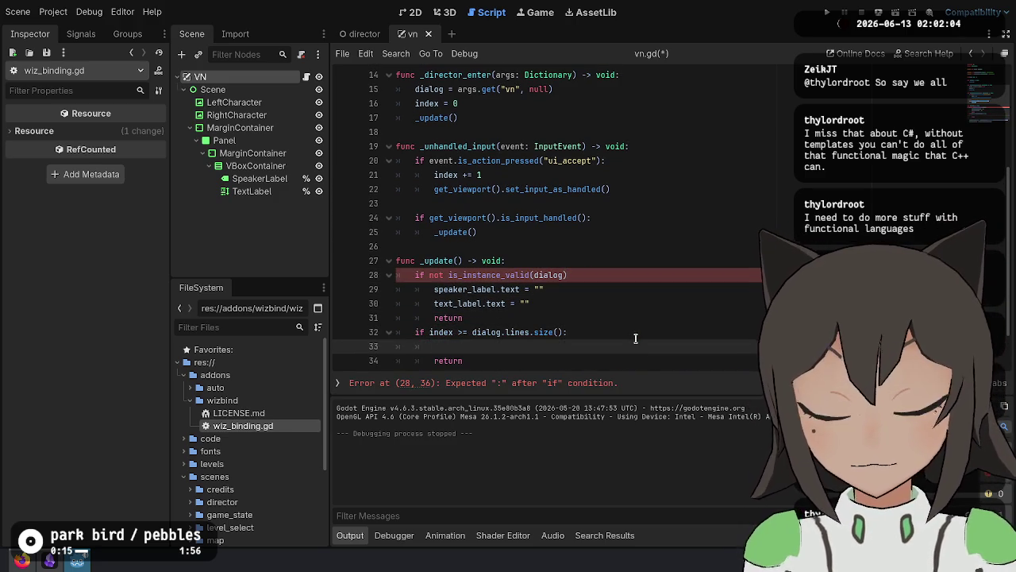
{"action": "key", "text": "Up"}
{"action": "scroll", "coordinate": [719, 282], "scroll_direction": "down", "scroll_amount": 2}
{"action": "type", "text": "Director."}
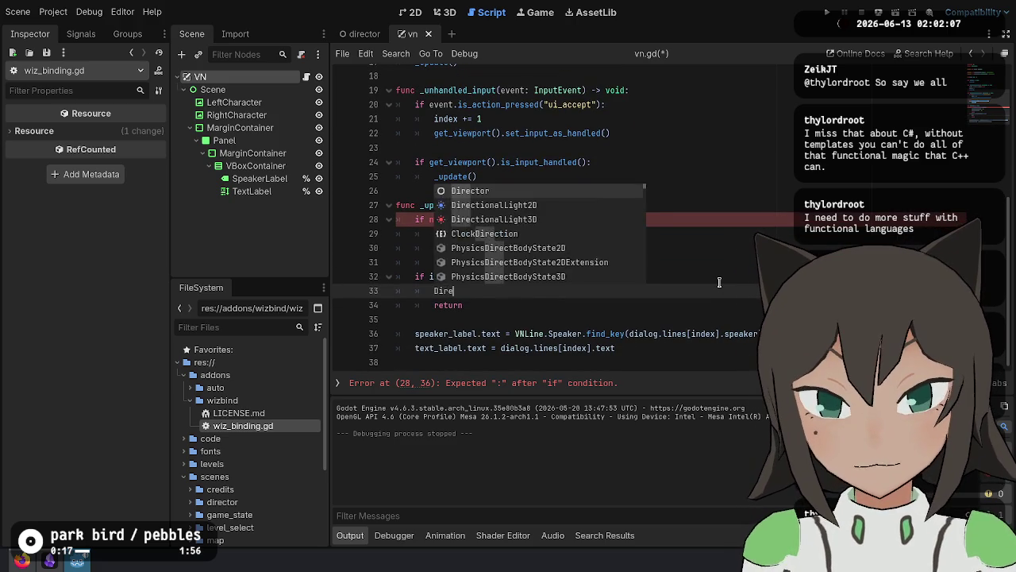
{"action": "key", "text": "Down"}
{"action": "key", "text": "Down"}
{"action": "key", "text": "Down"}
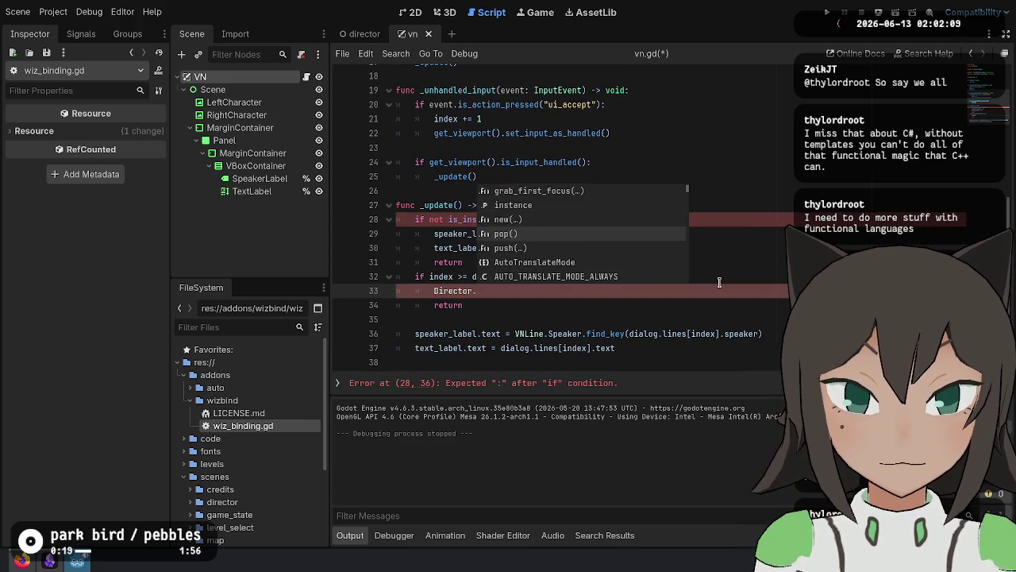
{"action": "key", "text": "Down"}
{"action": "key", "text": "Down"}
{"action": "key", "text": "Down"}
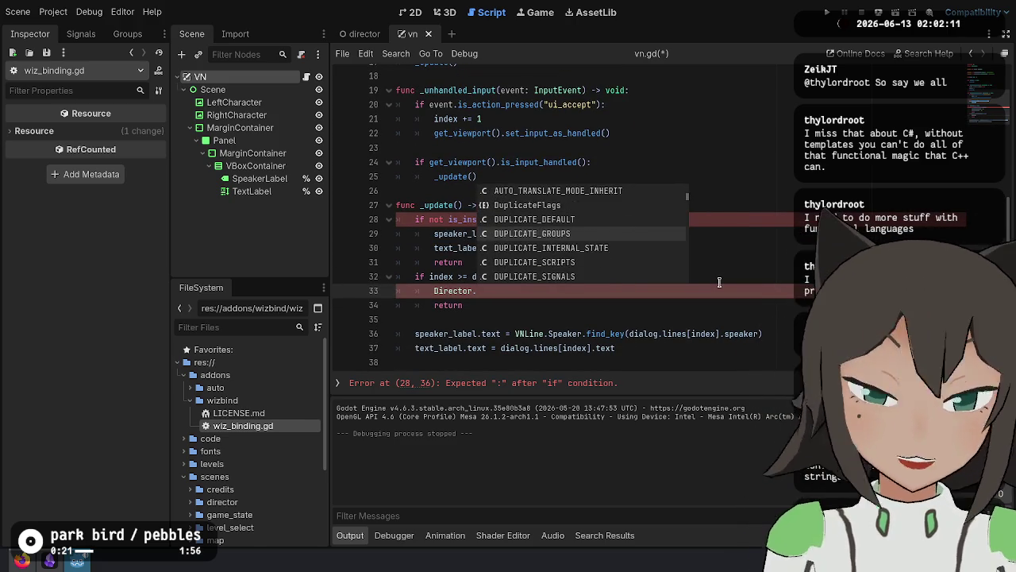
{"action": "key", "text": "Up"}
{"action": "key", "text": "Up"}
{"action": "key", "text": "Up"}
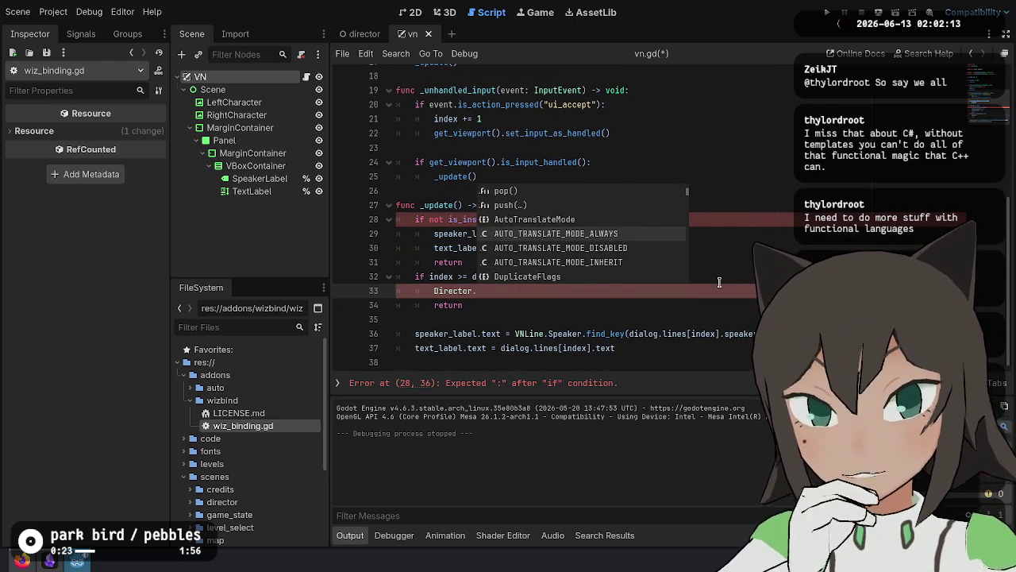
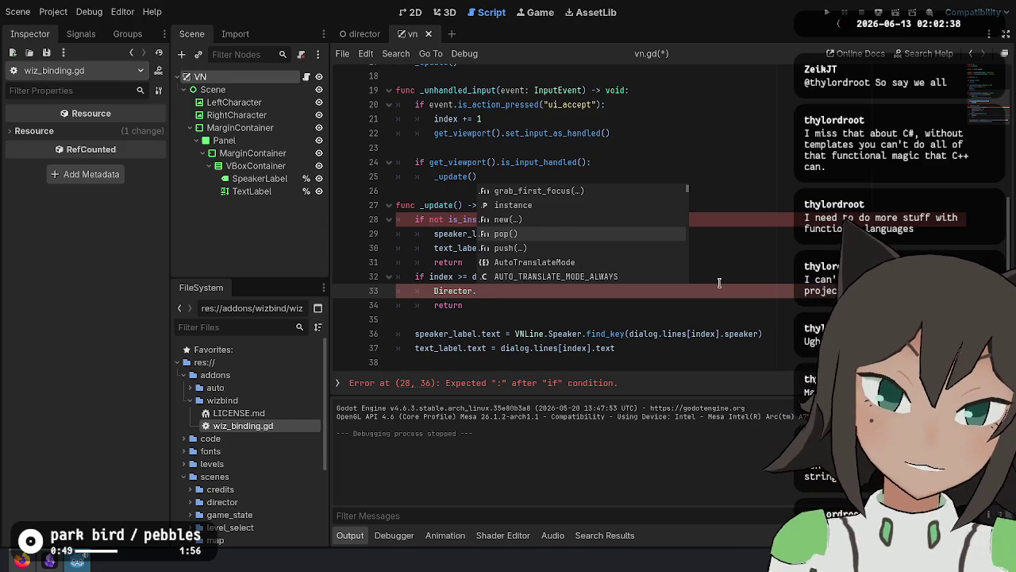
Complete the Director.pop() call, add the missing colon on line 28 of vn.gd, and save.
{"action": "key", "text": "Return"}
{"action": "key", "text": "Up"}
{"action": "key", "text": "Up"}
{"action": "key", "text": "Up"}
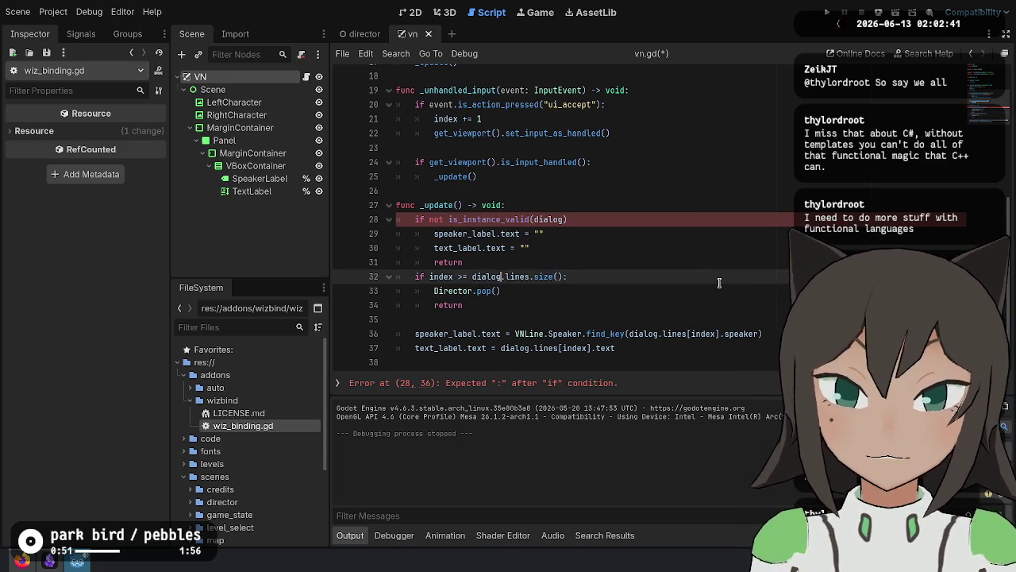
{"action": "key", "text": "End"}
{"action": "type", "text": ":"}
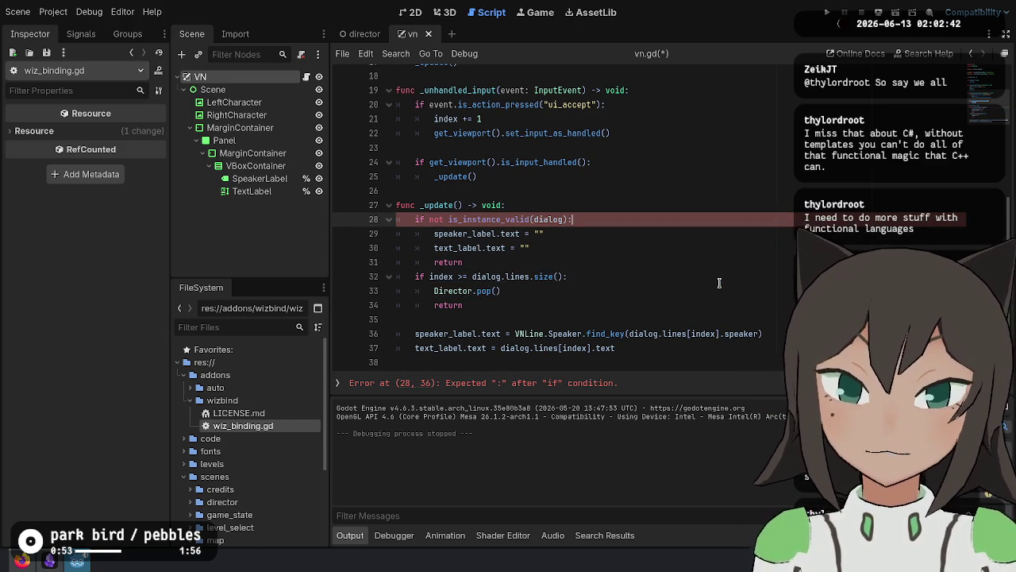
{"action": "key", "text": "ctrl+s"}
Run and stop the game, then run the VN scene alone through its three dialogue lines.
{"action": "left_click", "coordinate": [828, 12]}
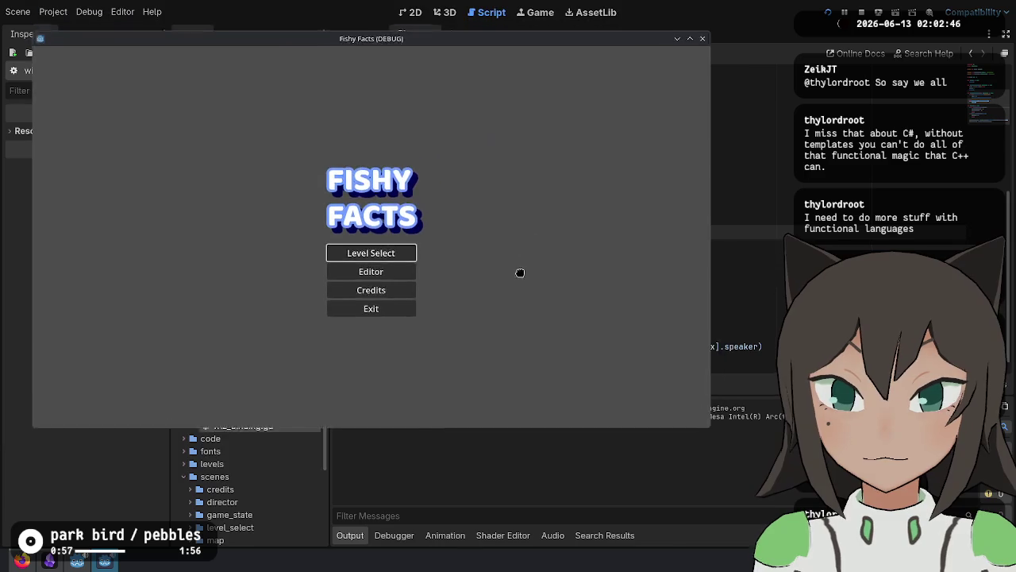
{"action": "left_click", "coordinate": [423, 304]}
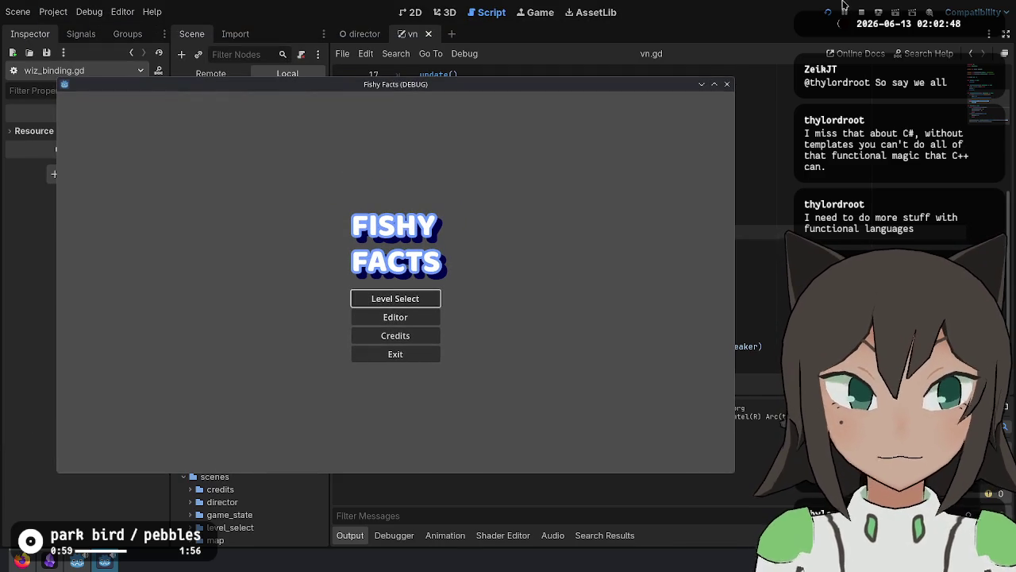
{"action": "key", "text": "F6"}
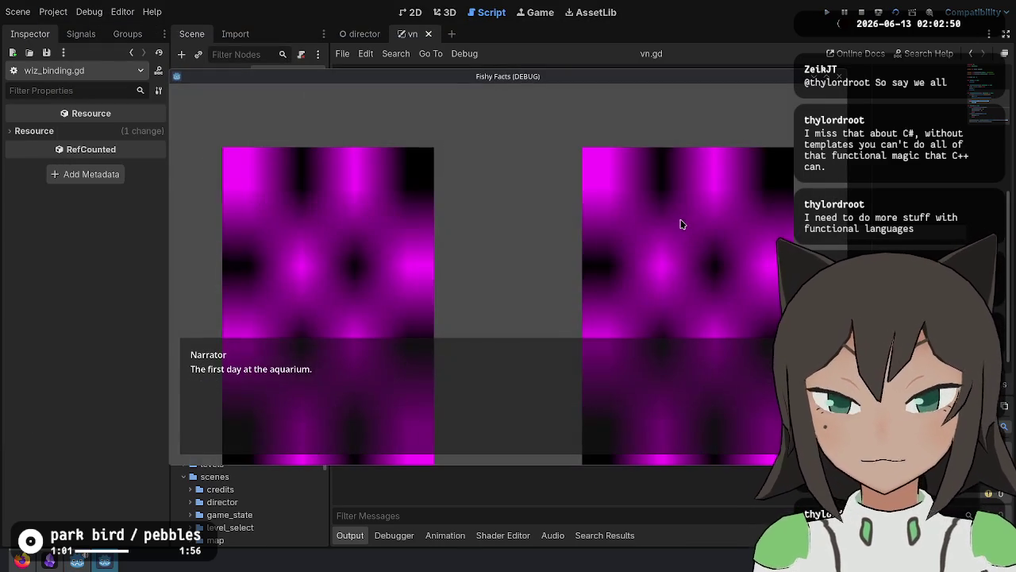
{"action": "left_click", "coordinate": [602, 251]}
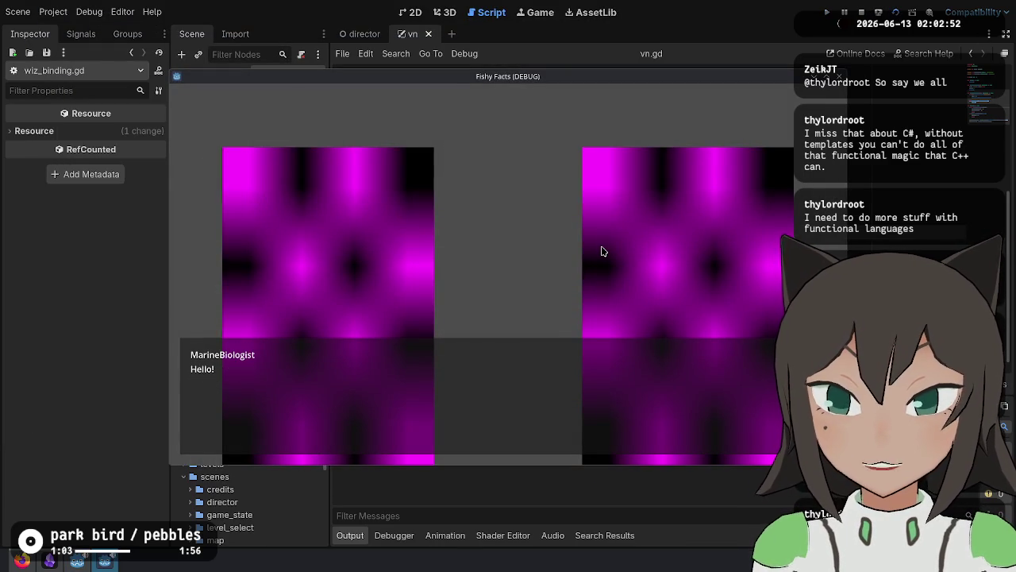
{"action": "left_click", "coordinate": [601, 251]}
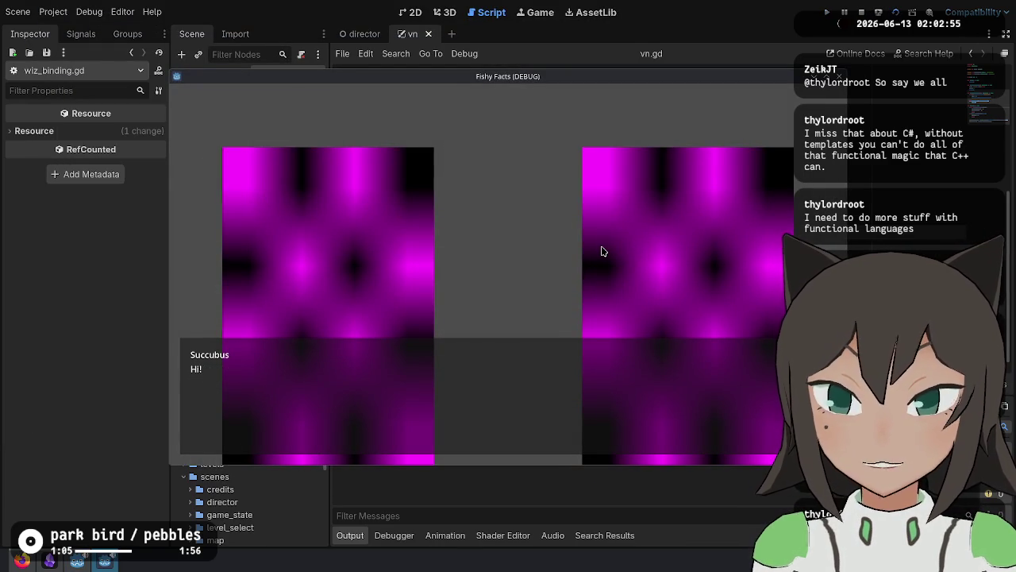
{"action": "left_click", "coordinate": [601, 251]}
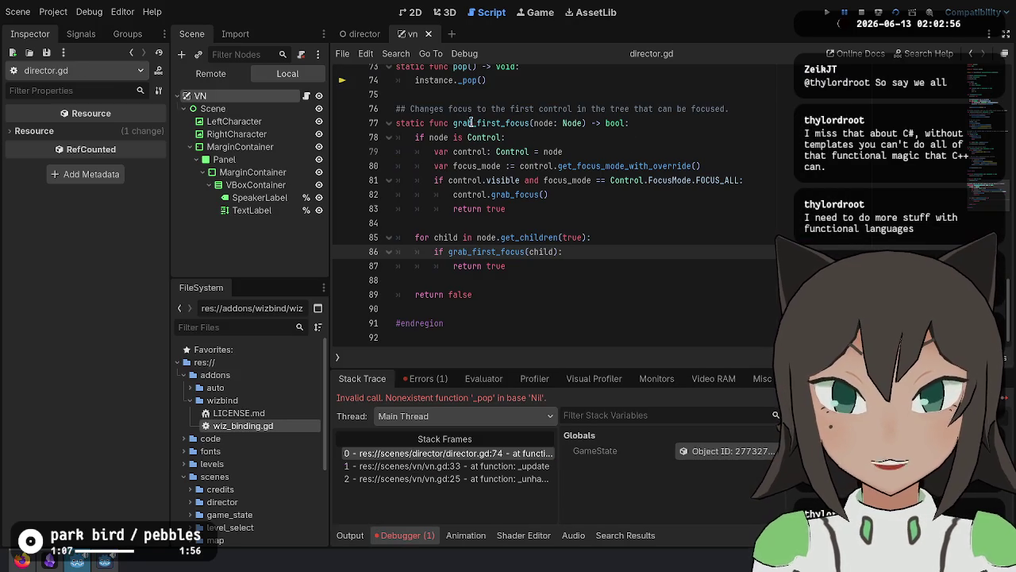
Inspect director.gd at the error line and stop the crashed debug session.
{"action": "left_click", "coordinate": [508, 81]}
{"action": "scroll", "coordinate": [410, 284], "scroll_direction": "up", "scroll_amount": 5}
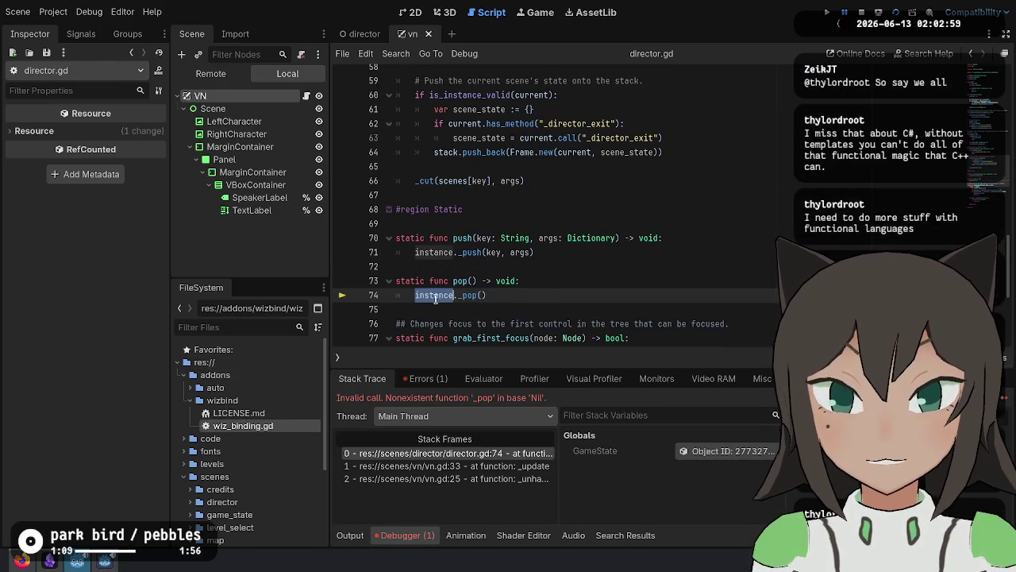
{"action": "scroll", "coordinate": [567, 287], "scroll_direction": "up", "scroll_amount": 13}
{"action": "scroll", "coordinate": [567, 288], "scroll_direction": "up", "scroll_amount": 6}
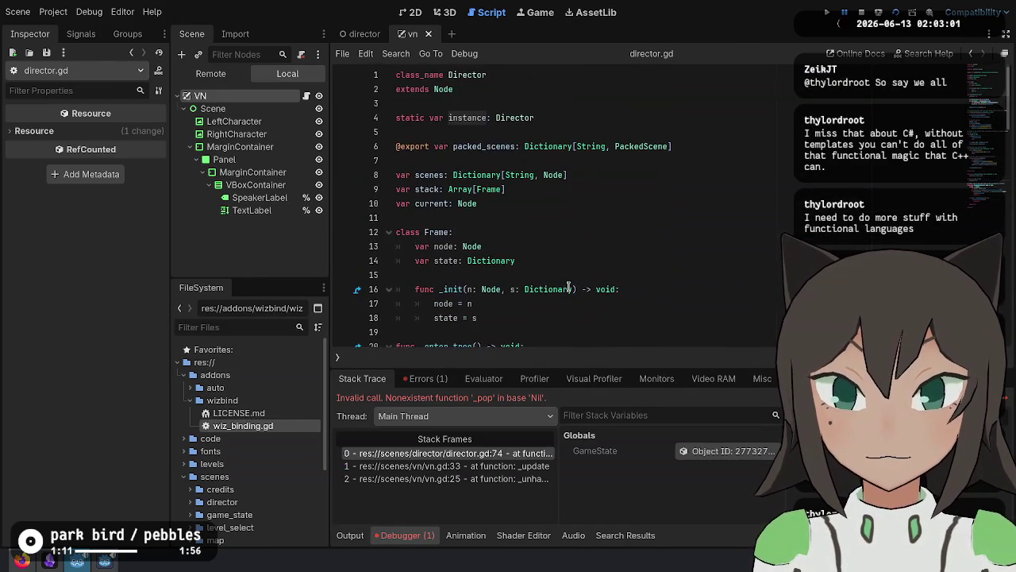
{"action": "left_click", "coordinate": [861, 12]}
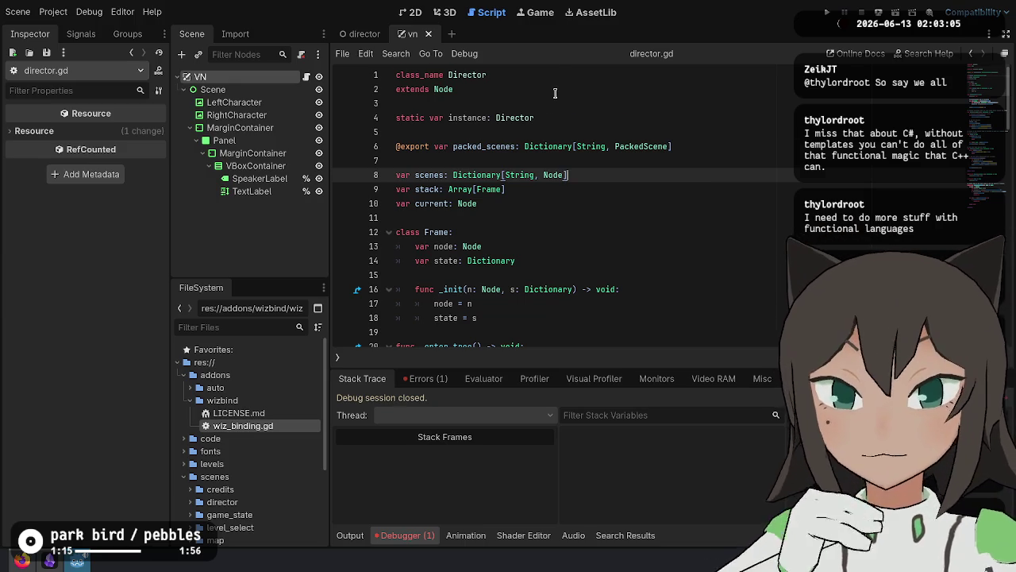
Review the _pop, _push and stack-size check code in director.gd.
{"action": "scroll", "coordinate": [555, 93], "scroll_direction": "down", "scroll_amount": 12}
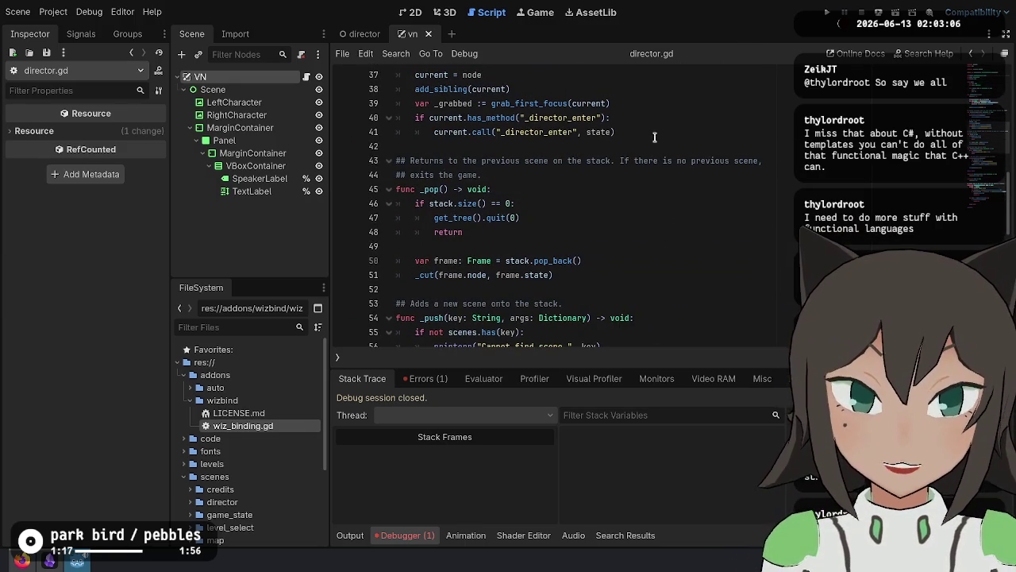
{"action": "left_click", "coordinate": [522, 203]}
{"action": "left_click", "coordinate": [580, 303]}
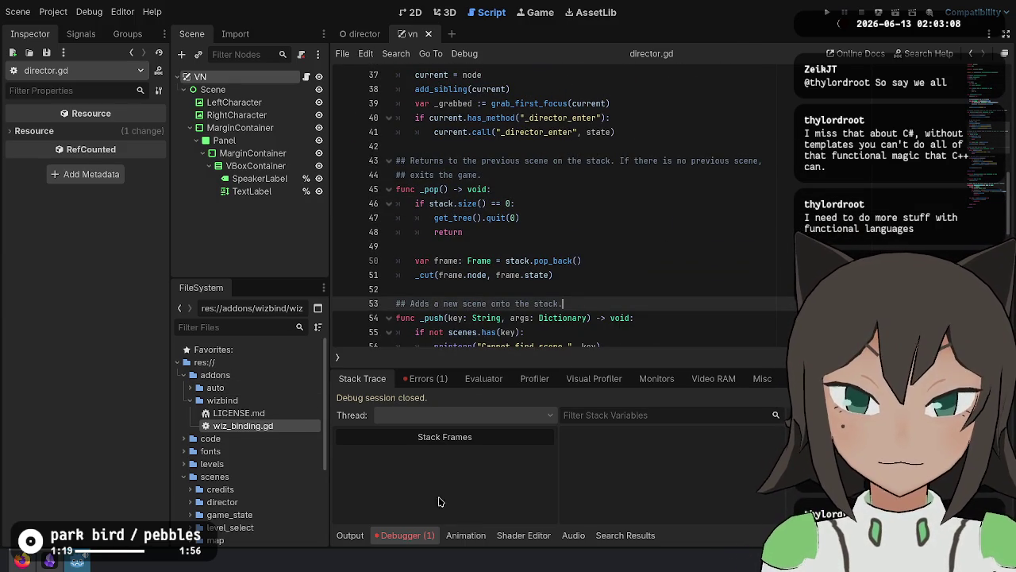
{"action": "left_click", "coordinate": [737, 203]}
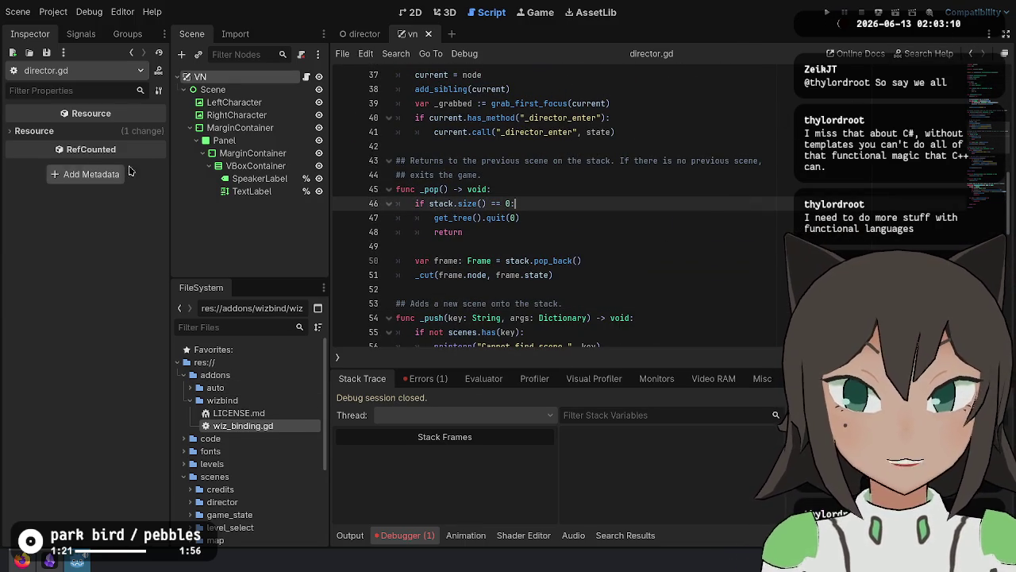
{"action": "key", "text": "Down"}
{"action": "key", "text": "Down"}
{"action": "key", "text": "Down"}
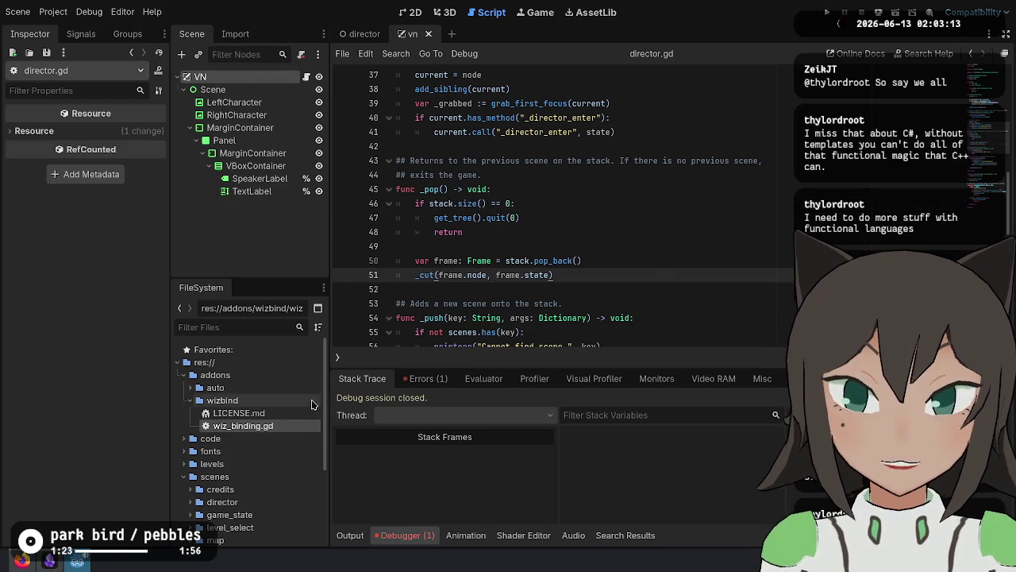
{"action": "scroll", "coordinate": [203, 445], "scroll_direction": "down", "scroll_amount": 5}
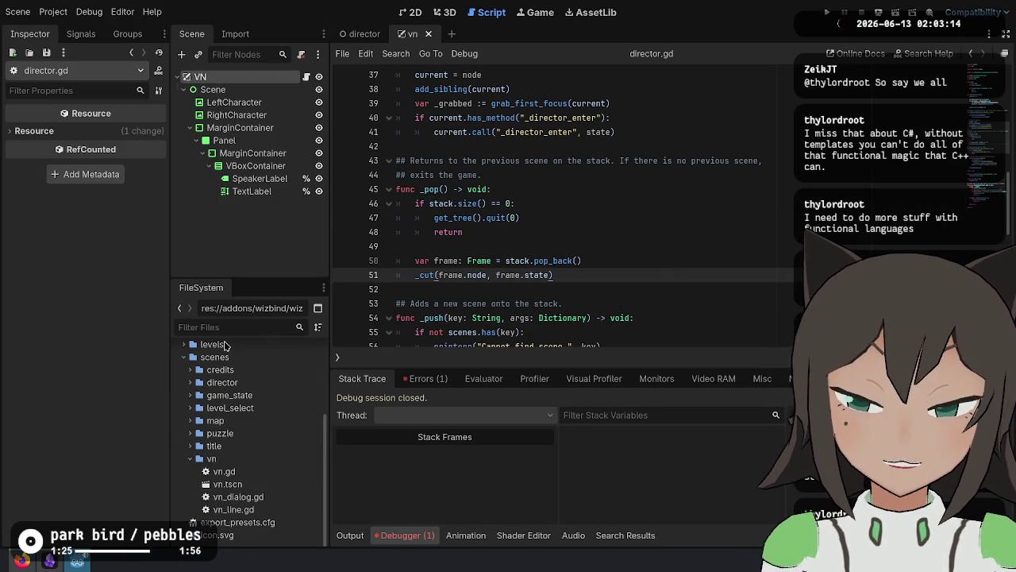
{"action": "scroll", "coordinate": [183, 405], "scroll_direction": "up", "scroll_amount": 1}
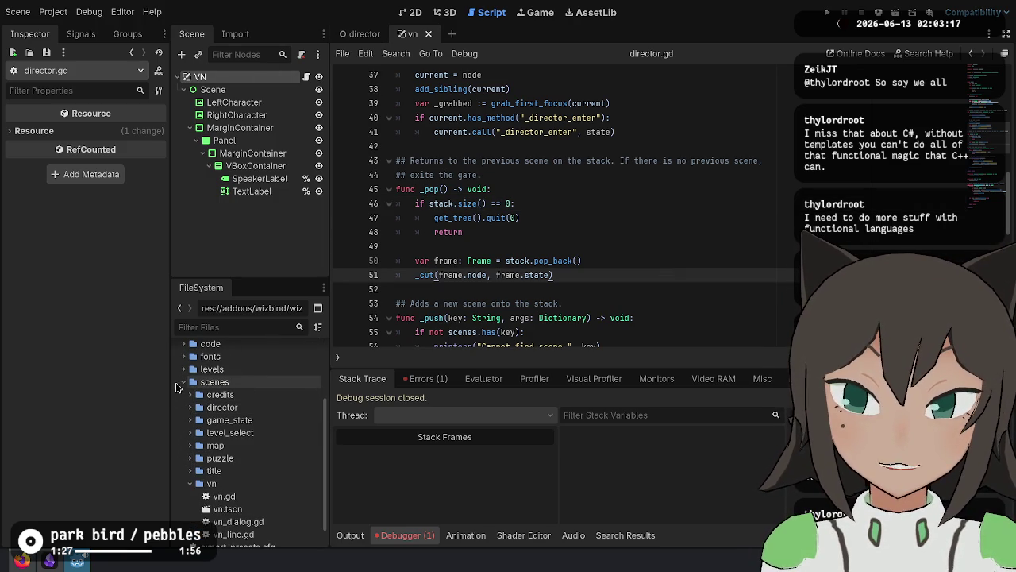
{"action": "scroll", "coordinate": [184, 477], "scroll_direction": "down", "scroll_amount": 1}
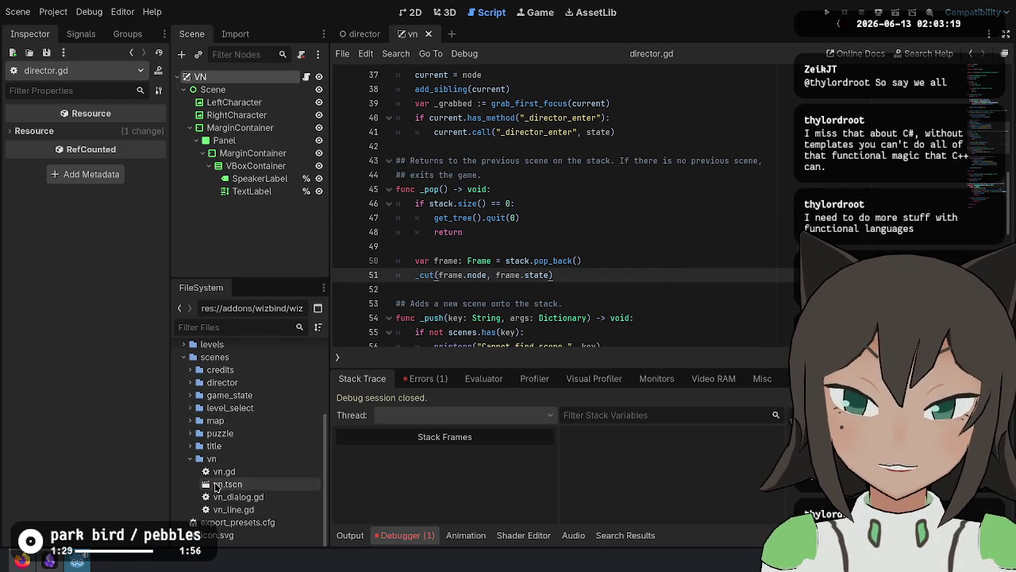
Expand scenes/title in the FileSystem dock and open title.tscn.
{"action": "left_click", "coordinate": [216, 486]}
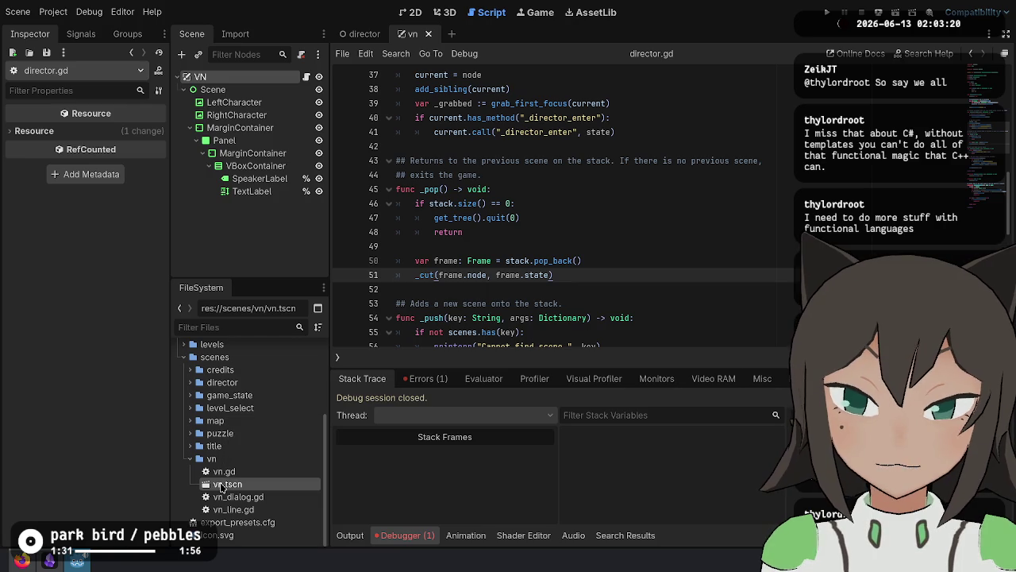
{"action": "left_click", "coordinate": [213, 458]}
{"action": "left_click", "coordinate": [220, 485]}
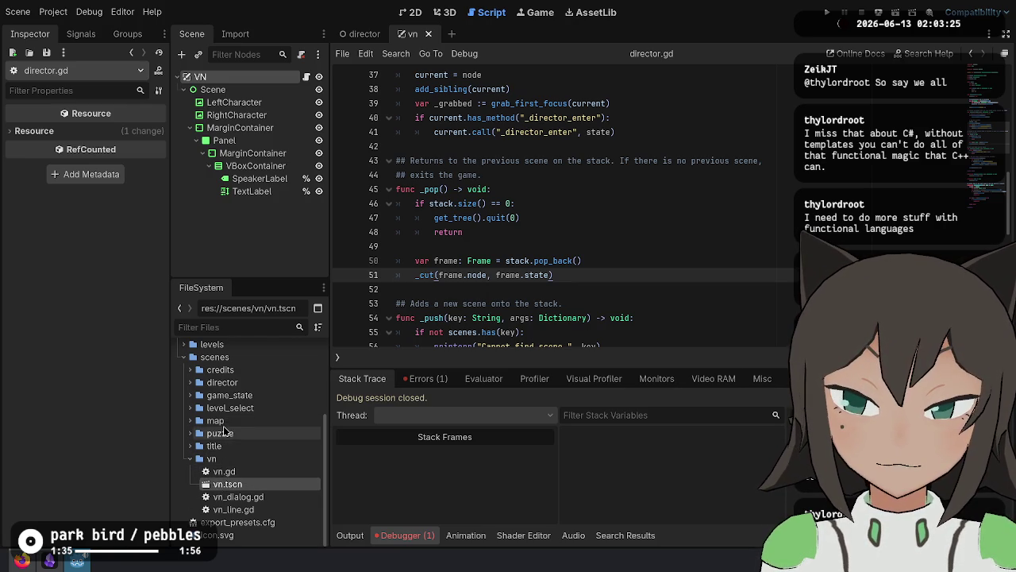
{"action": "left_click", "coordinate": [193, 447]}
{"action": "scroll", "coordinate": [193, 450], "scroll_direction": "down", "scroll_amount": 1}
{"action": "double_click", "coordinate": [229, 447]}
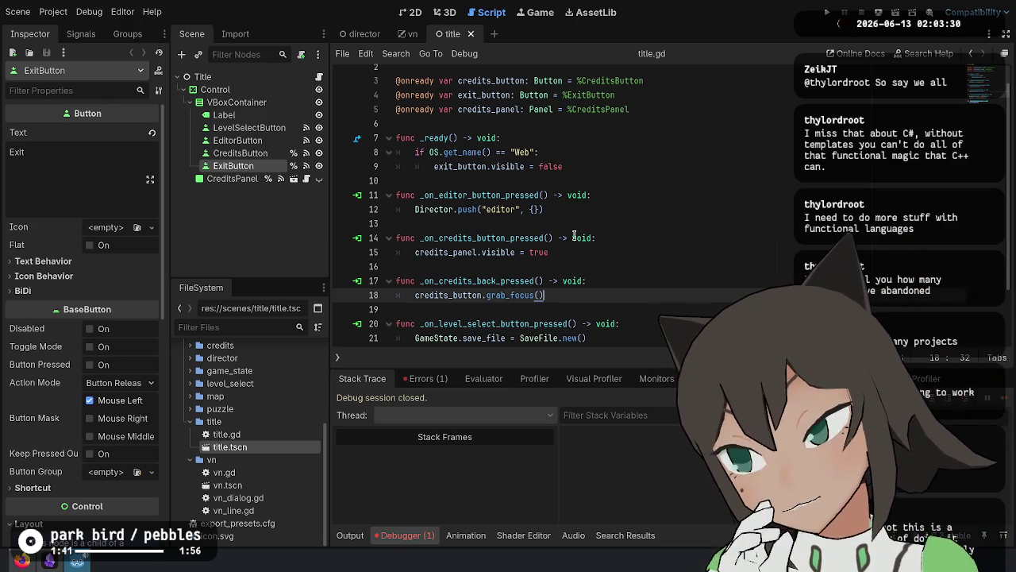
Run the game, reach Level Select from the title menu, go back, and stop it.
{"action": "key", "text": "F5"}
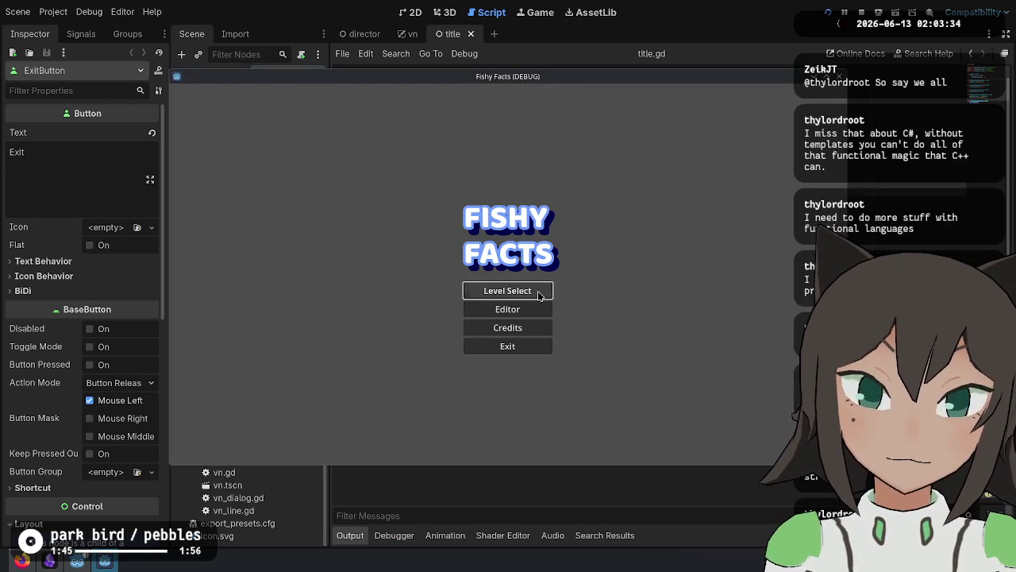
{"action": "left_click", "coordinate": [543, 291]}
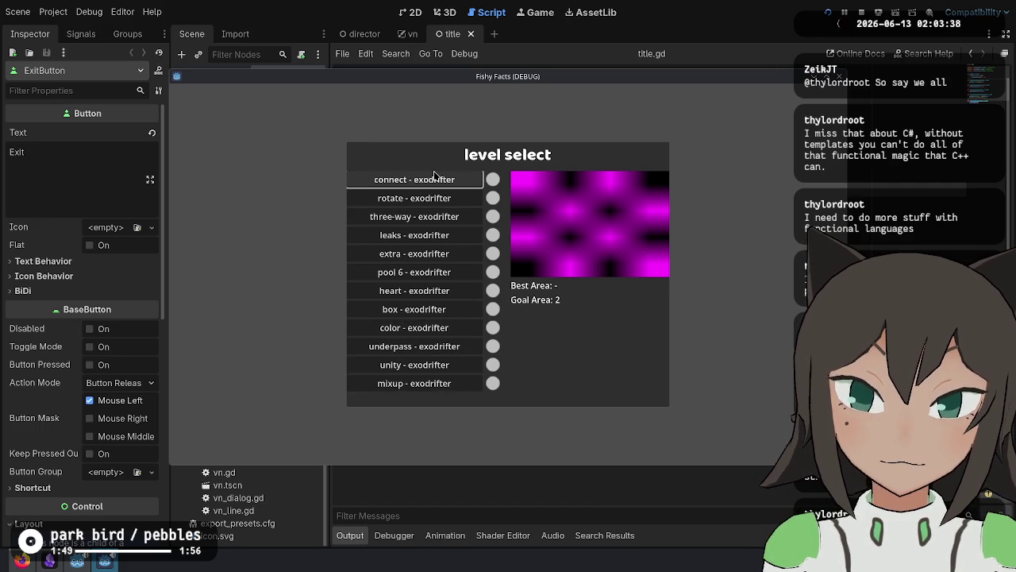
{"action": "key", "text": "Escape"}
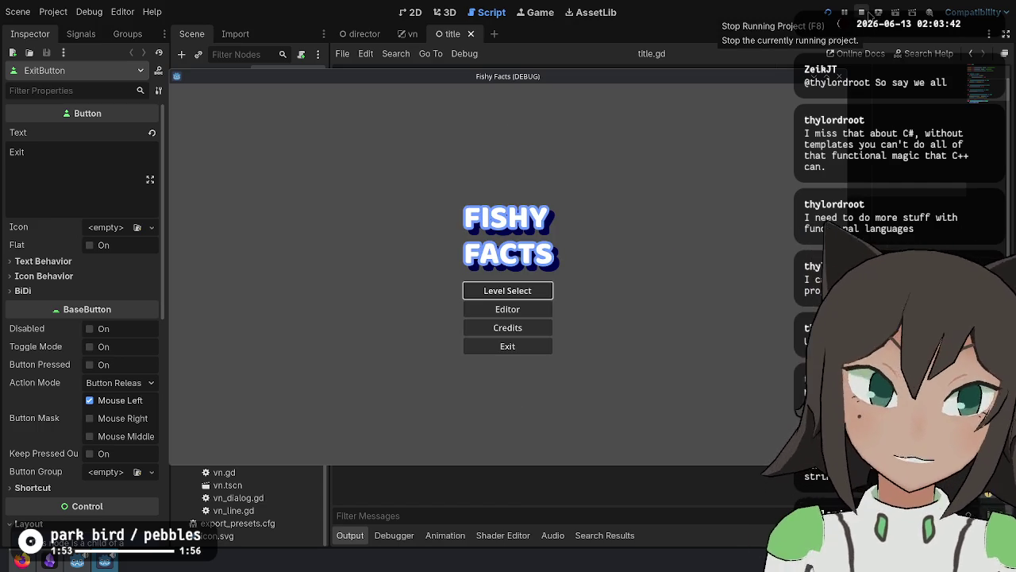
{"action": "left_click", "coordinate": [866, 13]}
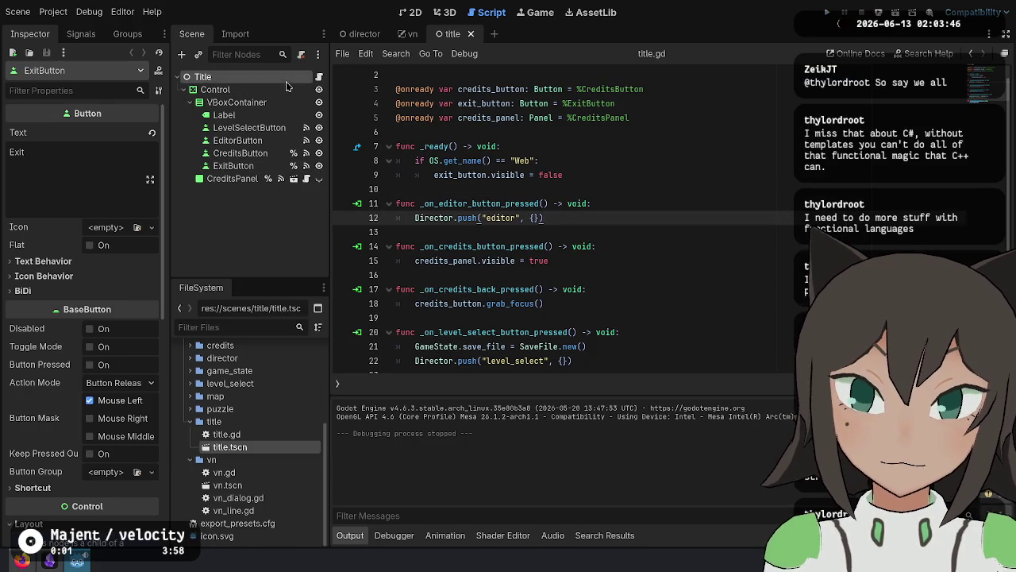
Return to the VN scene's vn.gd at line 26 and bring up a terminal.
{"action": "left_click", "coordinate": [286, 80]}
{"action": "key", "text": "ctrl+shift+Tab"}
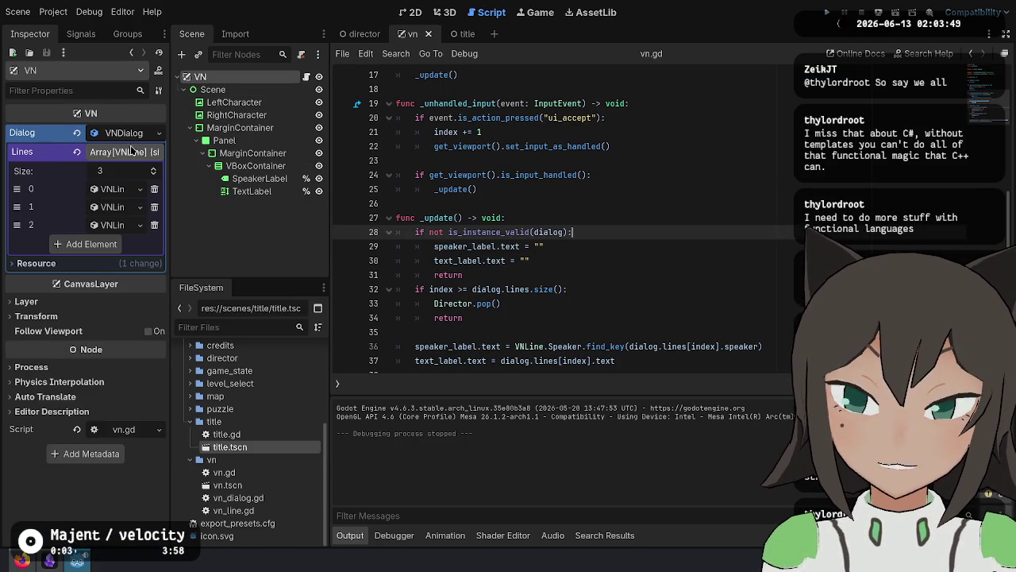
{"action": "left_click", "coordinate": [733, 204]}
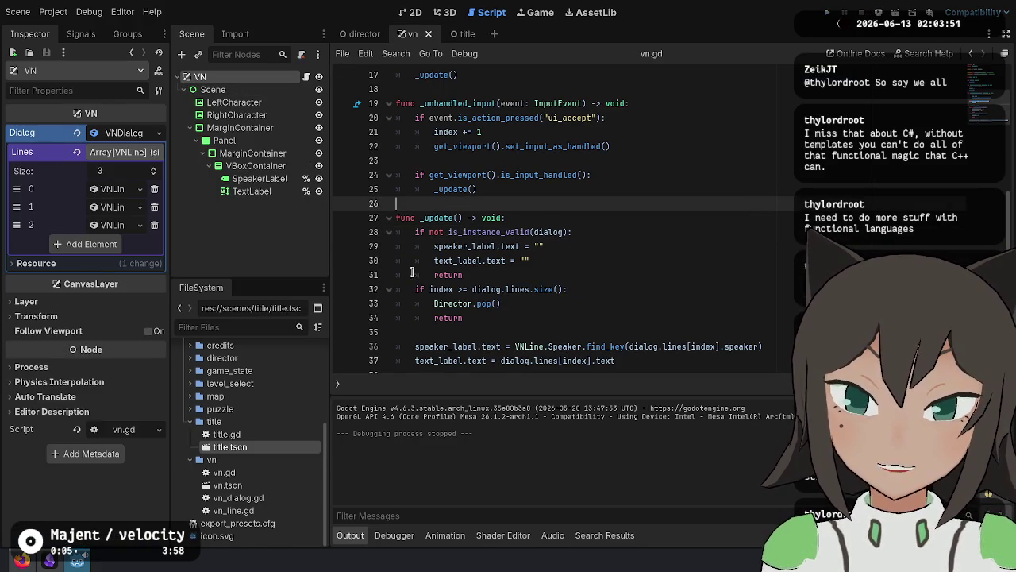
{"action": "key", "text": "super+Return"}
Change into the fishy-facts project folder and check git status.
{"action": "type", "text": "cd work"}
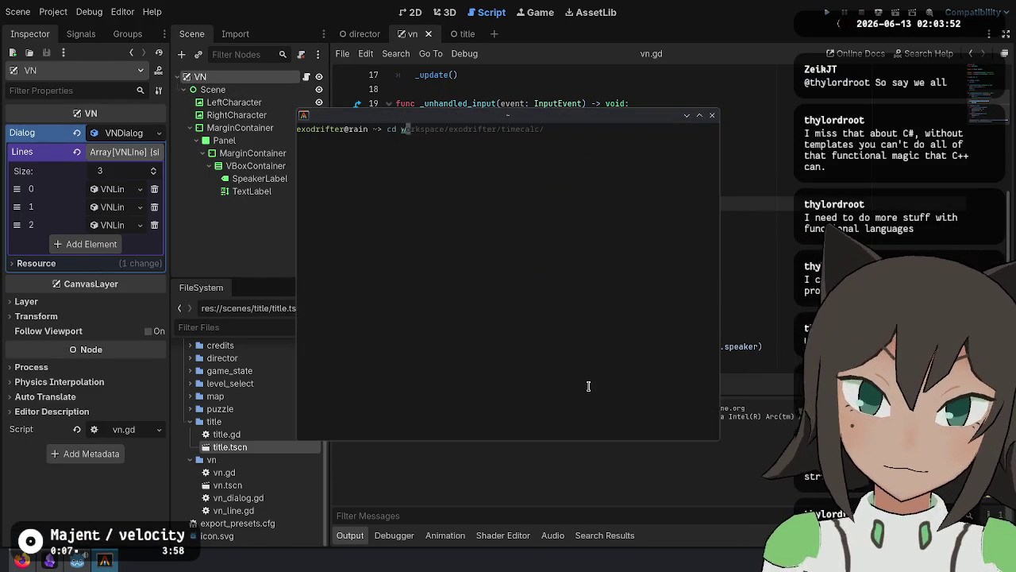
{"action": "key", "text": "Right"}
{"action": "key", "text": "ctrl+w"}
{"action": "key", "text": "Tab"}
{"action": "key", "text": "Return"}
{"action": "type", "text": "git status"}
{"action": "key", "text": "Return"}
Stage game/scenes/vn/ and commit it as "Add basic visual novel system".
{"action": "type", "text": "git add "}
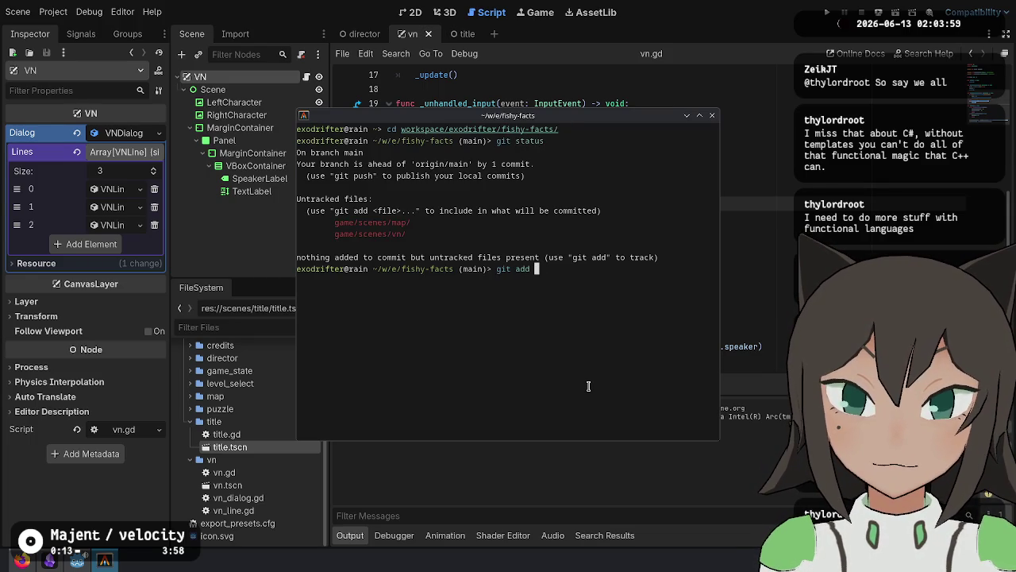
{"action": "type", "text": "game/scenes/vn/"}
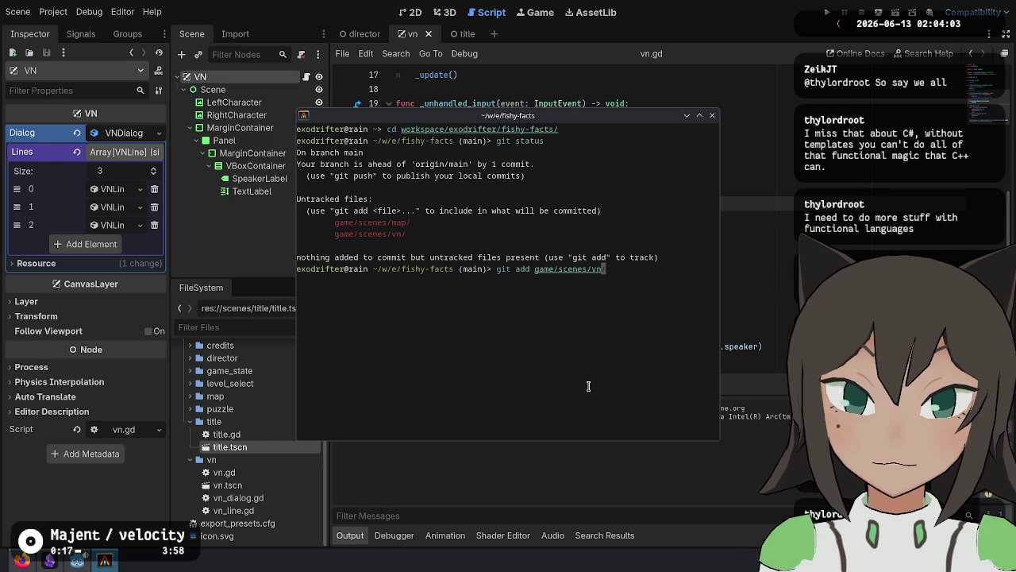
{"action": "key", "text": "Return"}
{"action": "type", "text": "git status"}
{"action": "key", "text": "Return"}
{"action": "type", "text": "git commit -m \""}
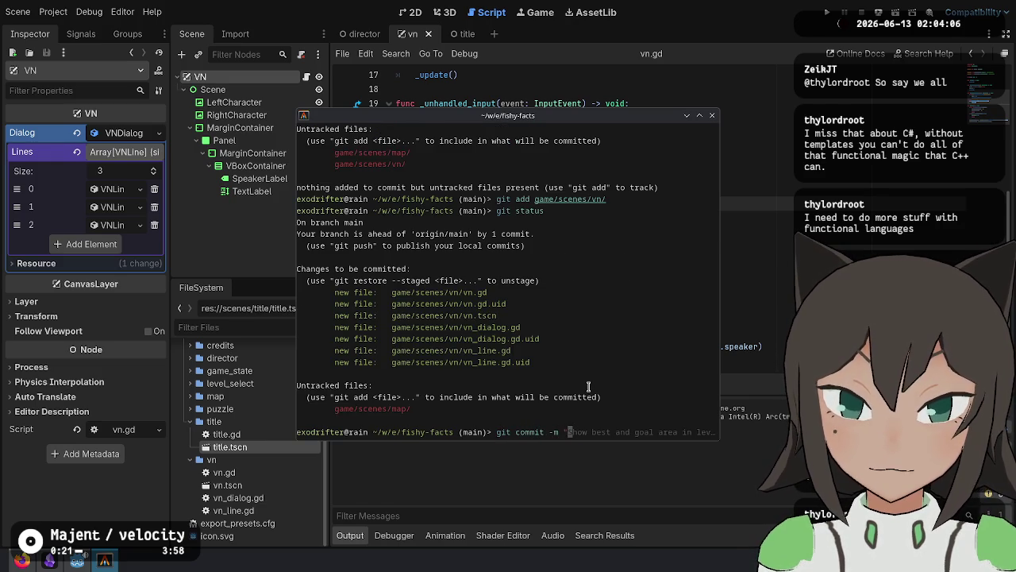
{"action": "type", "text": "Add"}
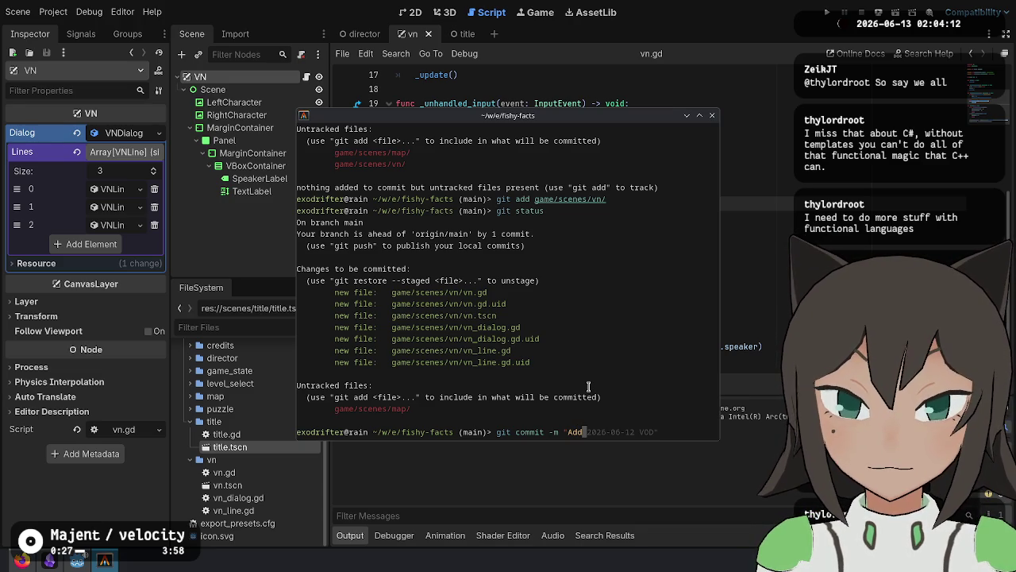
{"action": "type", "text": "visual nove"}
{"action": "type", "text": "l\""}
{"action": "key", "text": "ctrl+Left"}
{"action": "key", "text": "ctrl+Left"}
{"action": "type", "text": "basic"}
{"action": "key", "text": "ctrl+Right"}
{"action": "key", "text": "ctrl+Right"}
{"action": "type", "text": "syste"}
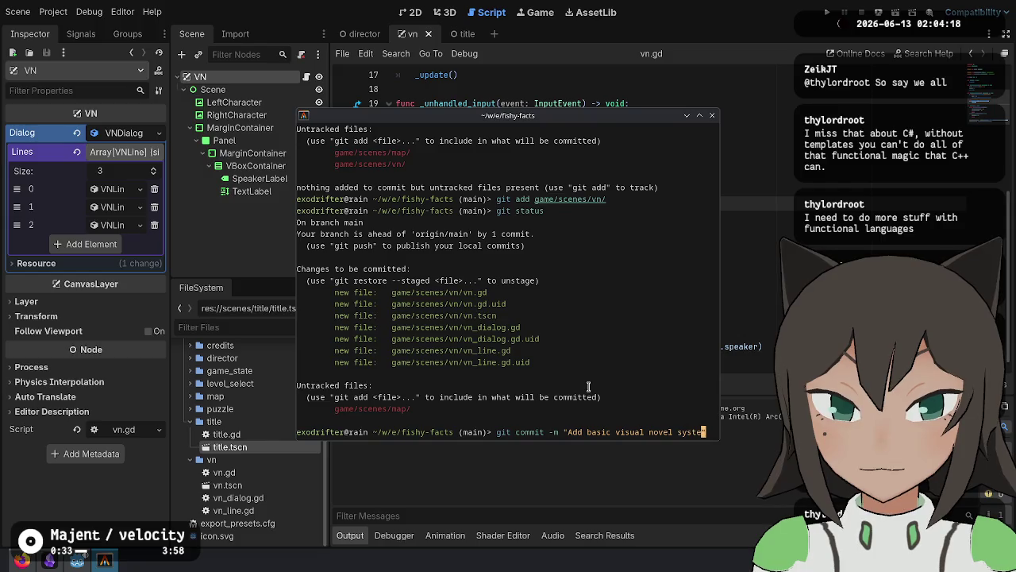
{"action": "key", "text": "Return"}
Check the status and review the history with git log, then return to Godot.
{"action": "type", "text": "git status"}
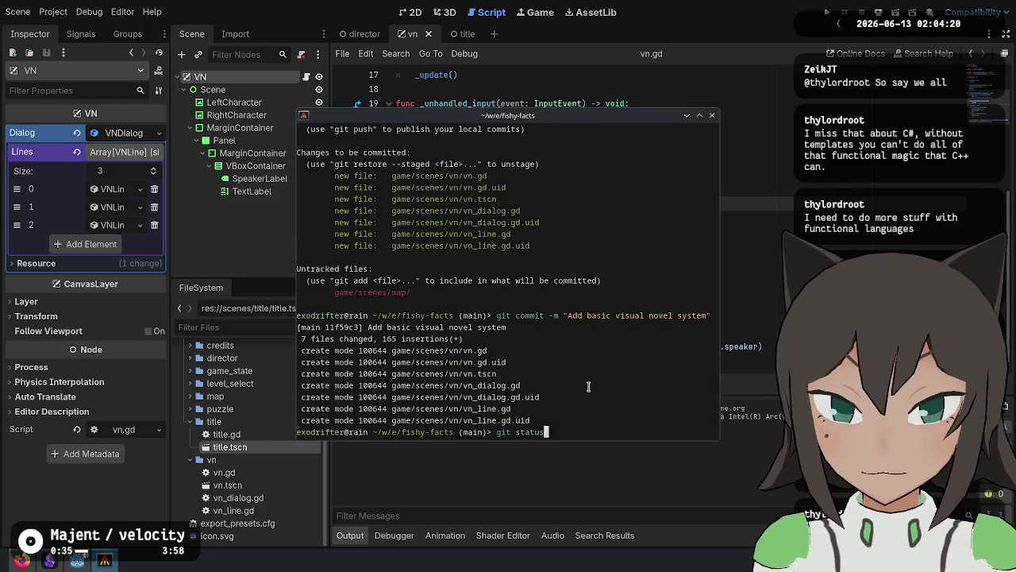
{"action": "key", "text": "Return"}
{"action": "type", "text": "git log"}
{"action": "key", "text": "Return"}
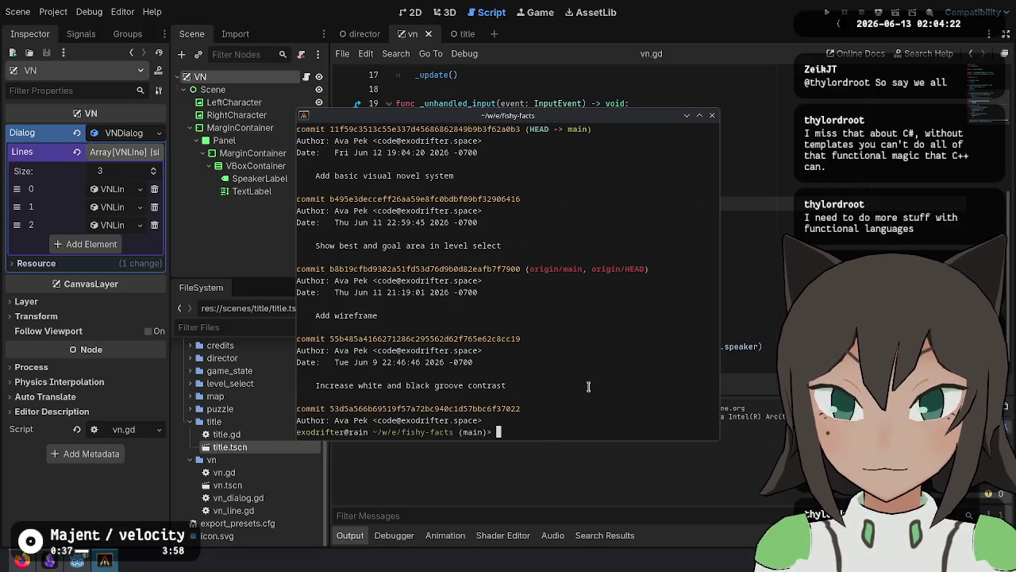
{"action": "left_click", "coordinate": [757, 219]}
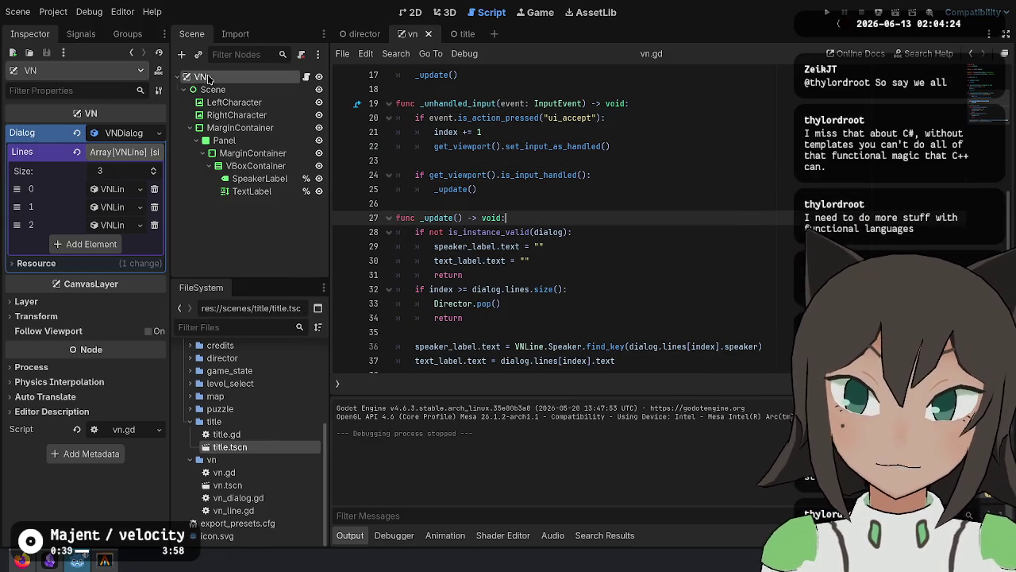
Wrap 'aquarium' in the first Lines entry's Text with [wave]…[/wave] tags.
{"action": "left_click", "coordinate": [108, 191]}
{"action": "left_click", "coordinate": [98, 285]}
{"action": "type", "text": "[wave]aquarium"}
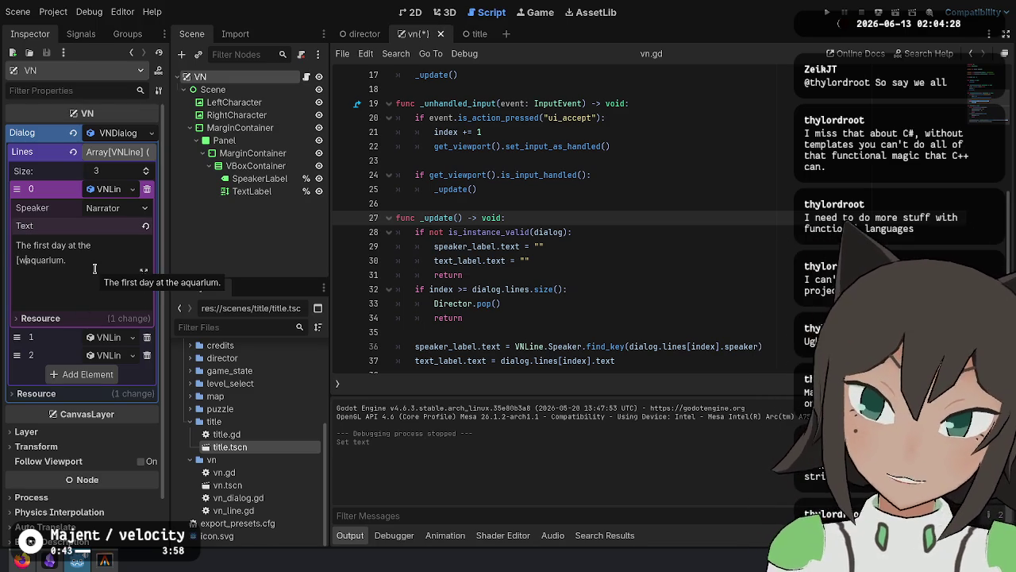
{"action": "type", "text": "[/"}
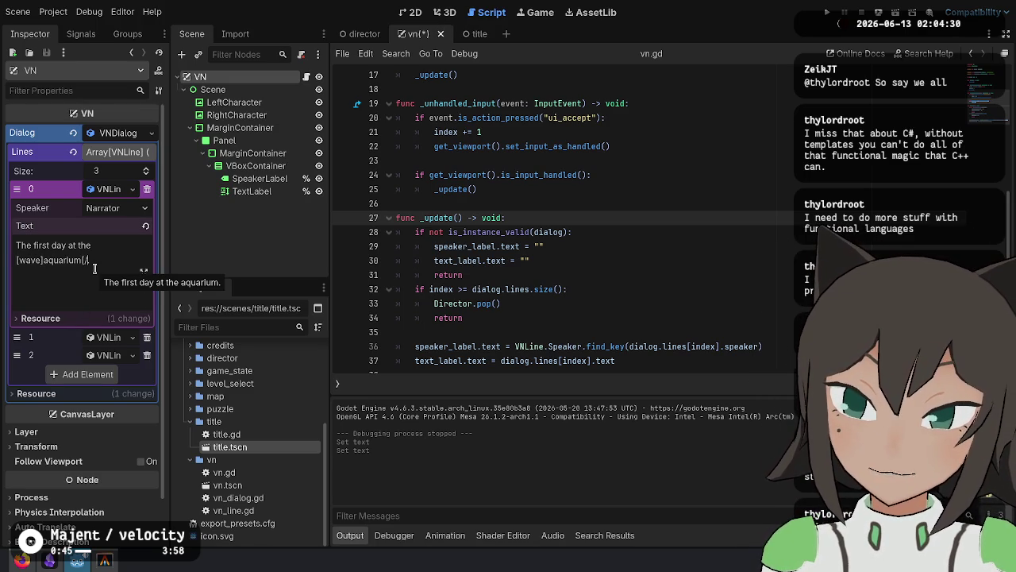
Run the game to test the wave-tagged line, stop it, and select the TextLabel node.
{"action": "left_click", "coordinate": [603, 232]}
{"action": "key", "text": "F5"}
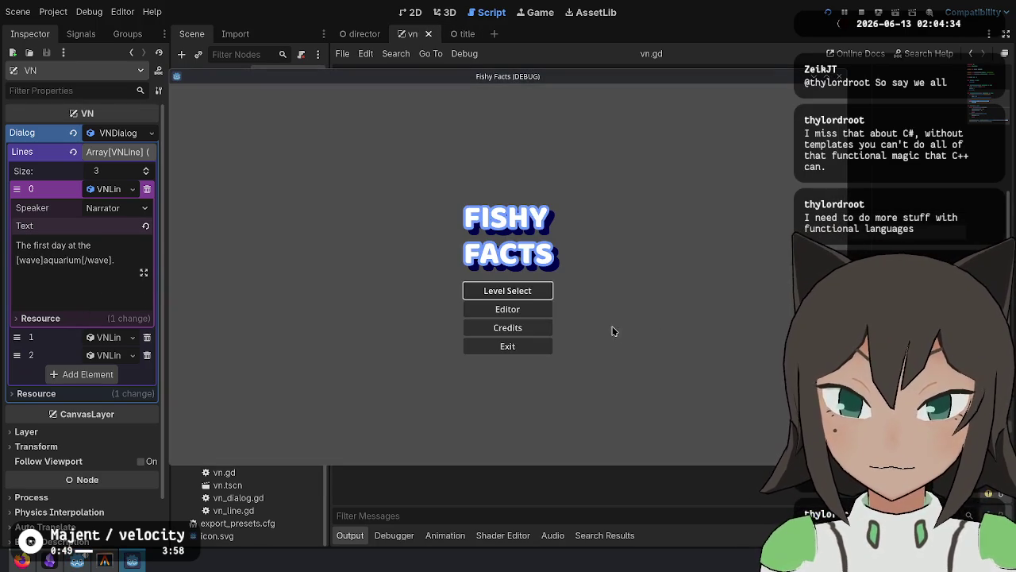
{"action": "left_click", "coordinate": [861, 12]}
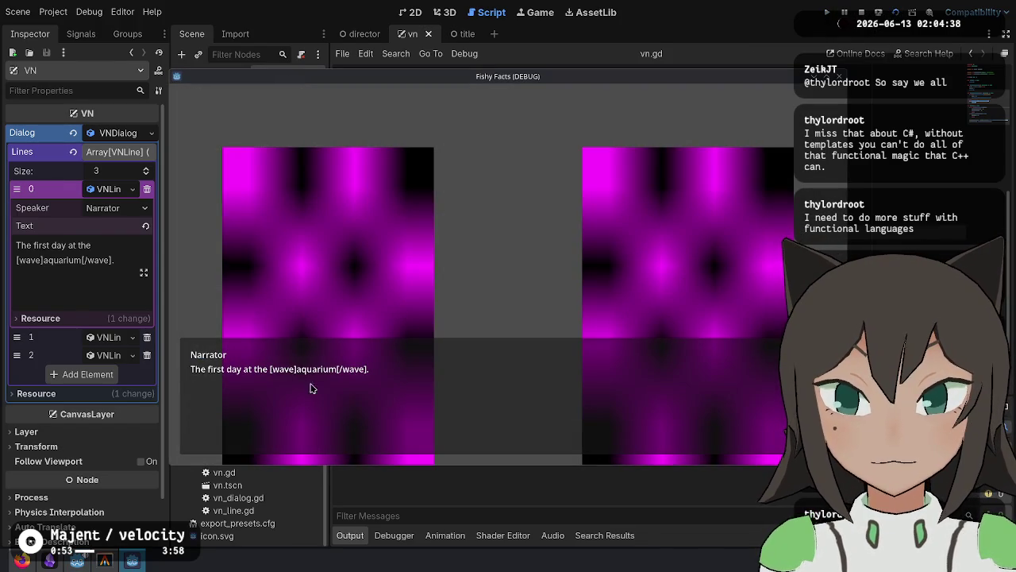
{"action": "key", "text": "F8"}
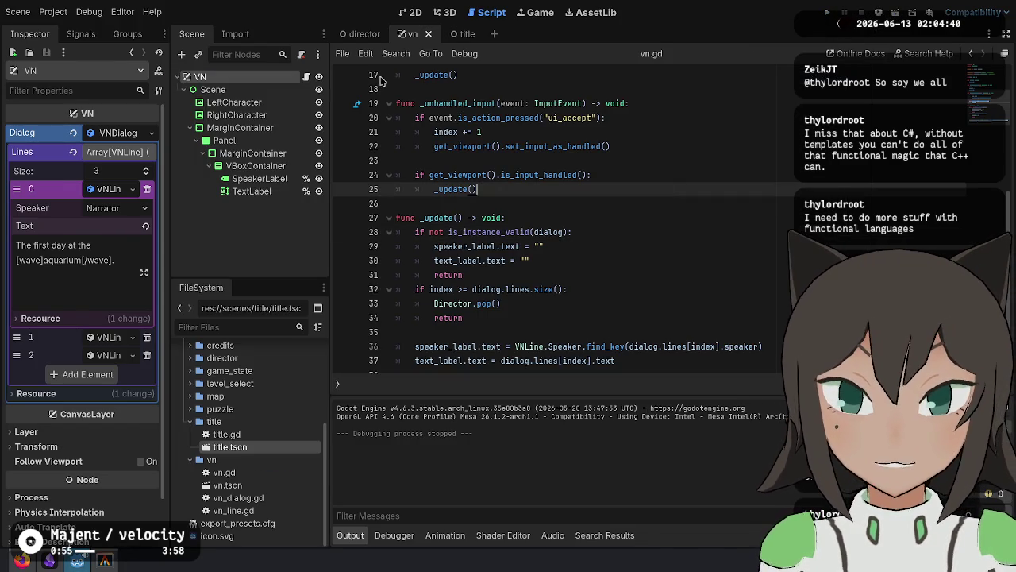
{"action": "left_click", "coordinate": [246, 191]}
{"action": "scroll", "coordinate": [56, 329], "scroll_direction": "down", "scroll_amount": 5}
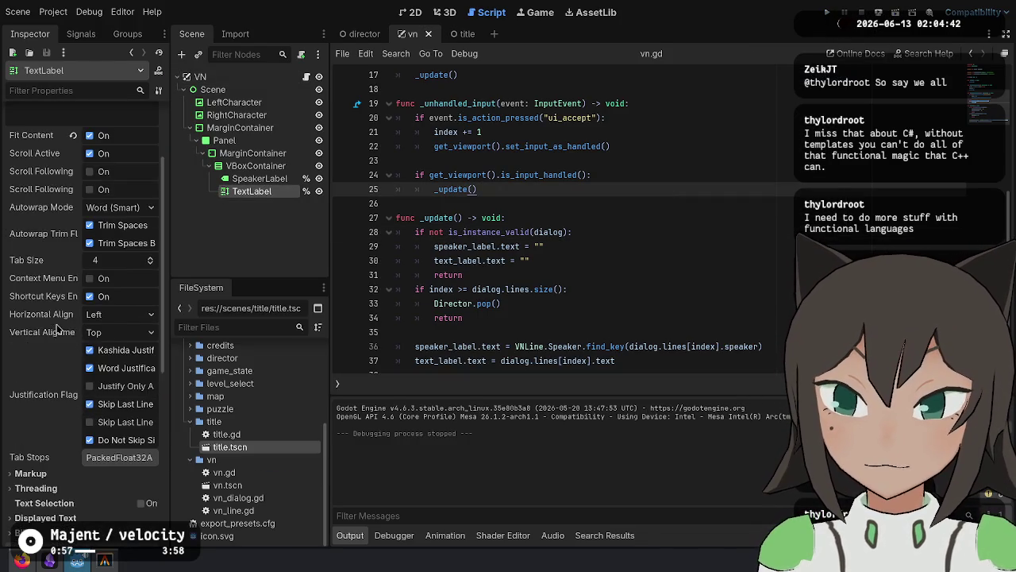
Turn on BBCode Enabled for the dialog TextLabel in the Inspector.
{"action": "scroll", "coordinate": [66, 310], "scroll_direction": "up", "scroll_amount": 2}
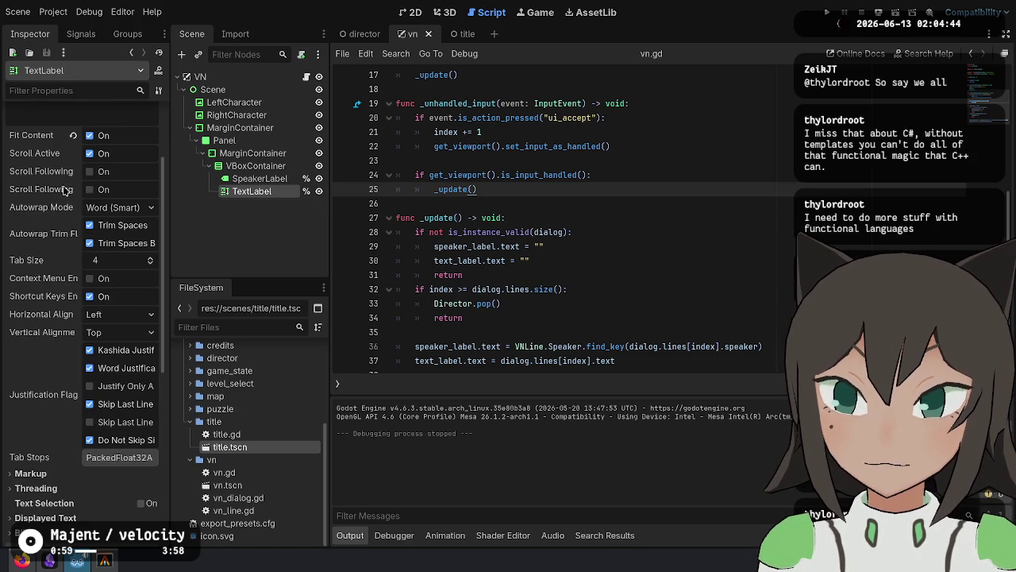
{"action": "scroll", "coordinate": [72, 163], "scroll_direction": "up", "scroll_amount": 2}
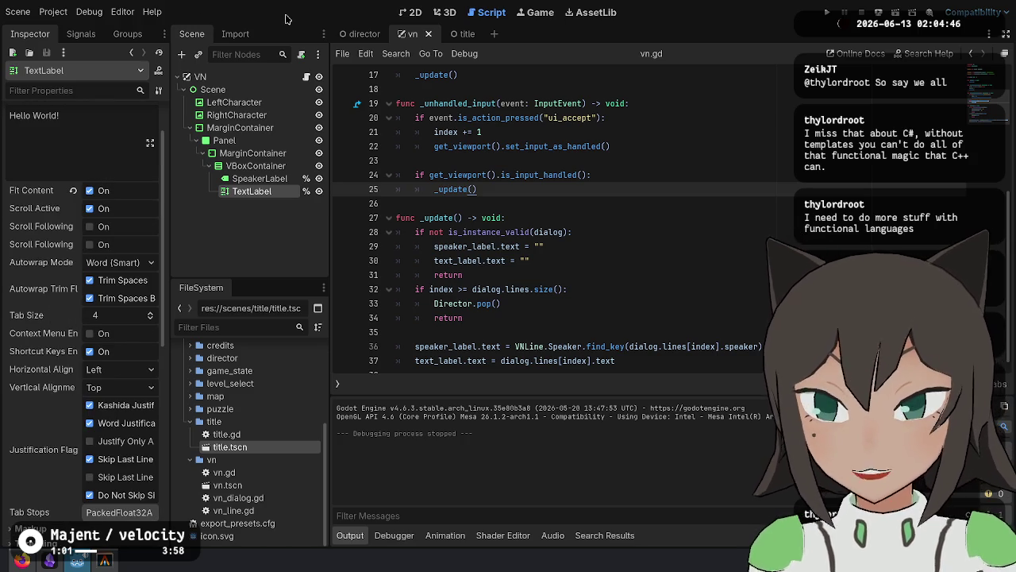
{"action": "scroll", "coordinate": [87, 232], "scroll_direction": "up", "scroll_amount": 2}
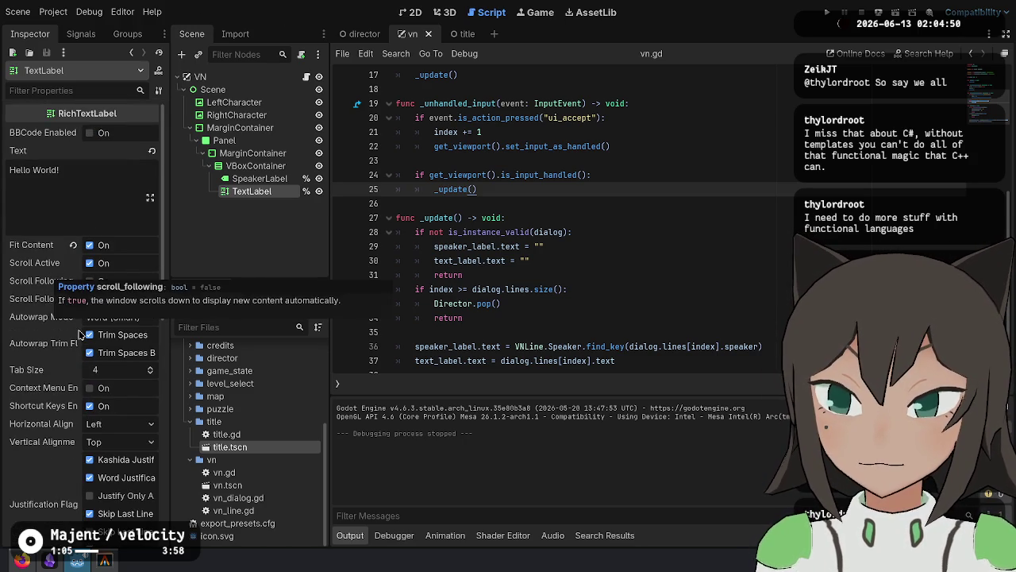
{"action": "scroll", "coordinate": [79, 334], "scroll_direction": "down", "scroll_amount": 3}
{"action": "left_click", "coordinate": [30, 418]}
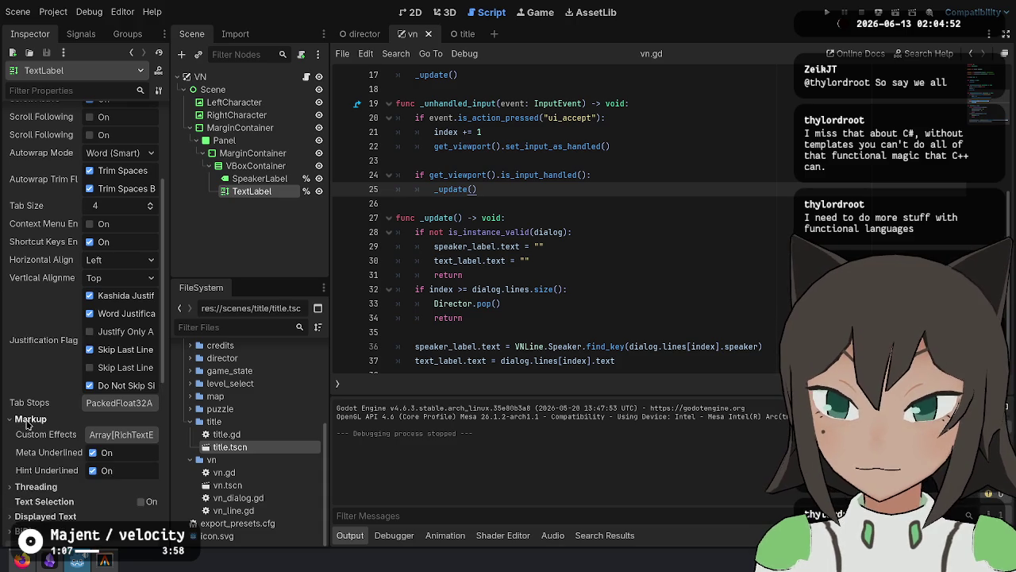
{"action": "scroll", "coordinate": [27, 423], "scroll_direction": "down", "scroll_amount": 2}
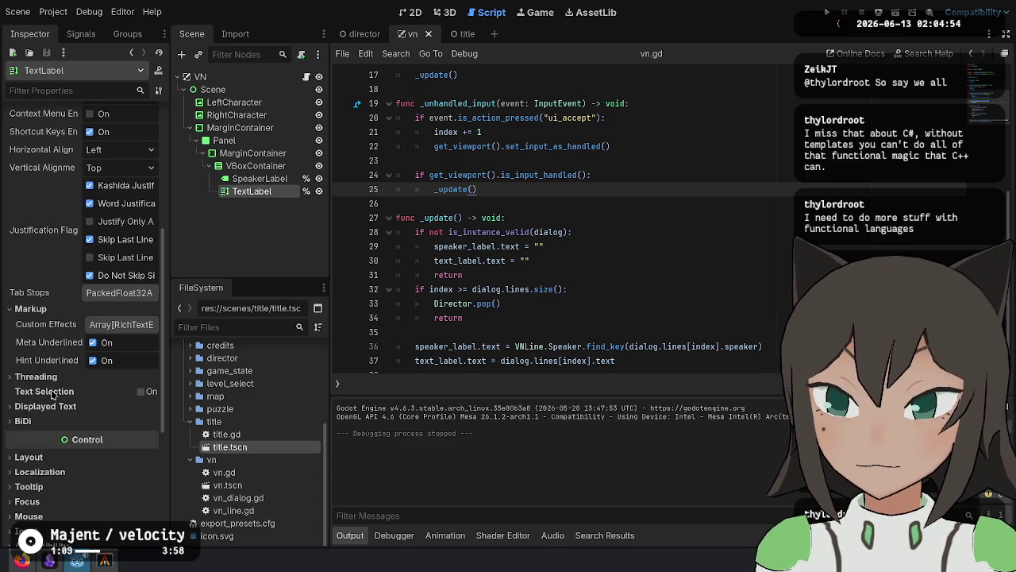
{"action": "scroll", "coordinate": [49, 336], "scroll_direction": "up", "scroll_amount": 3}
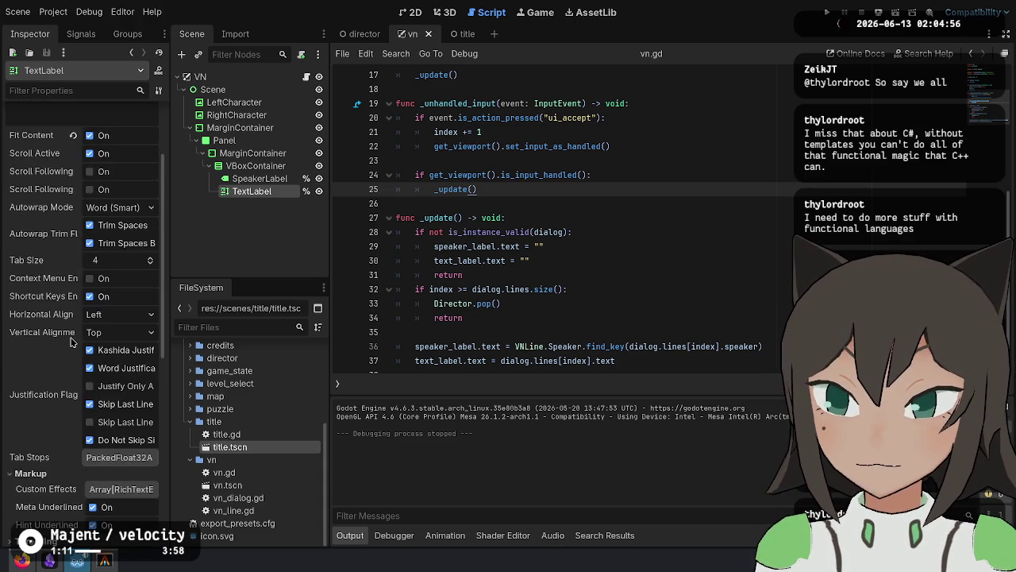
{"action": "scroll", "coordinate": [71, 341], "scroll_direction": "up", "scroll_amount": 1}
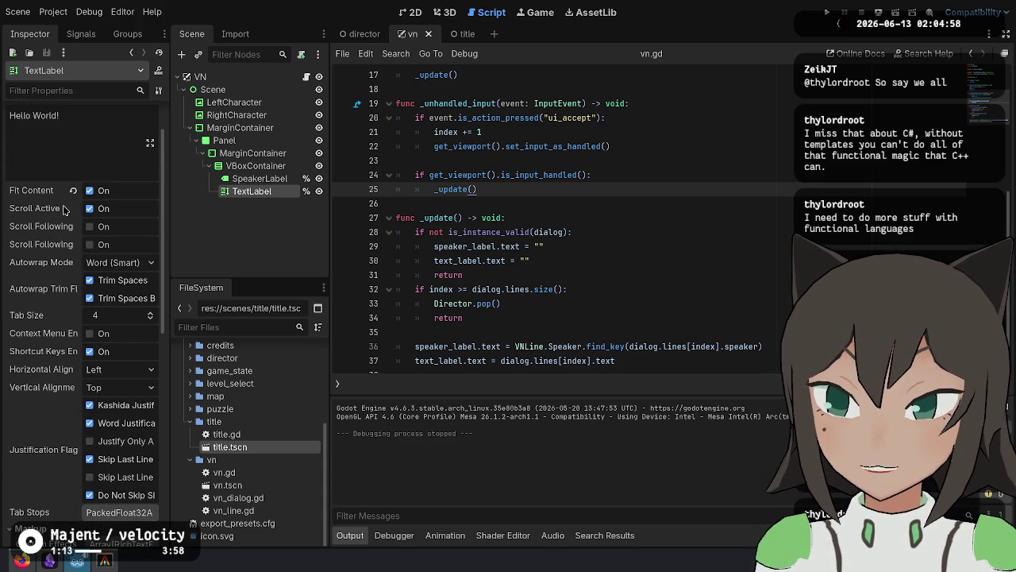
{"action": "scroll", "coordinate": [64, 210], "scroll_direction": "up", "scroll_amount": 1}
{"action": "left_click", "coordinate": [90, 133]}
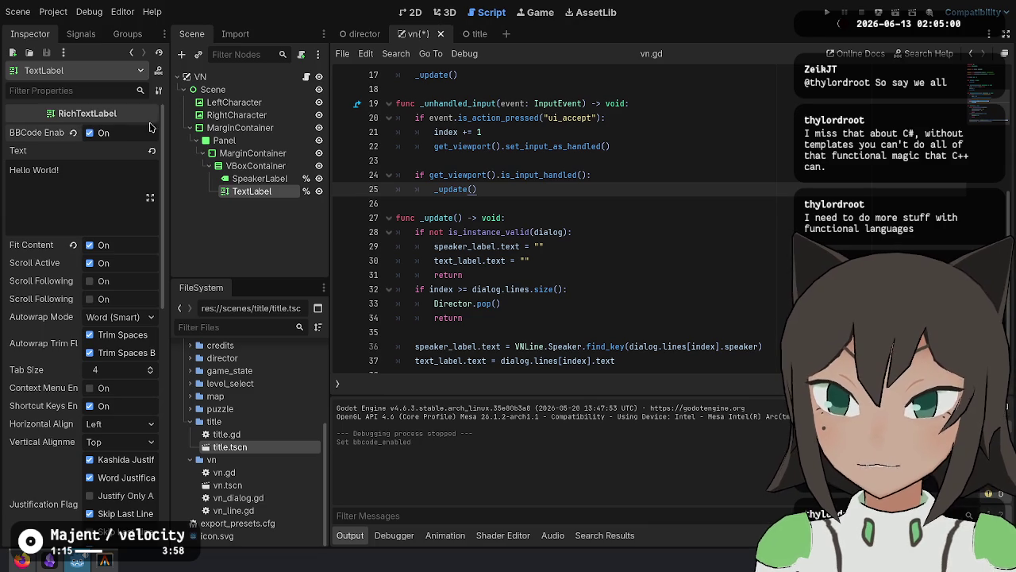
{"action": "left_click", "coordinate": [730, 173]}
Run the game to see 'aquarium' waving, then stop it and return to the script.
{"action": "left_click", "coordinate": [826, 12]}
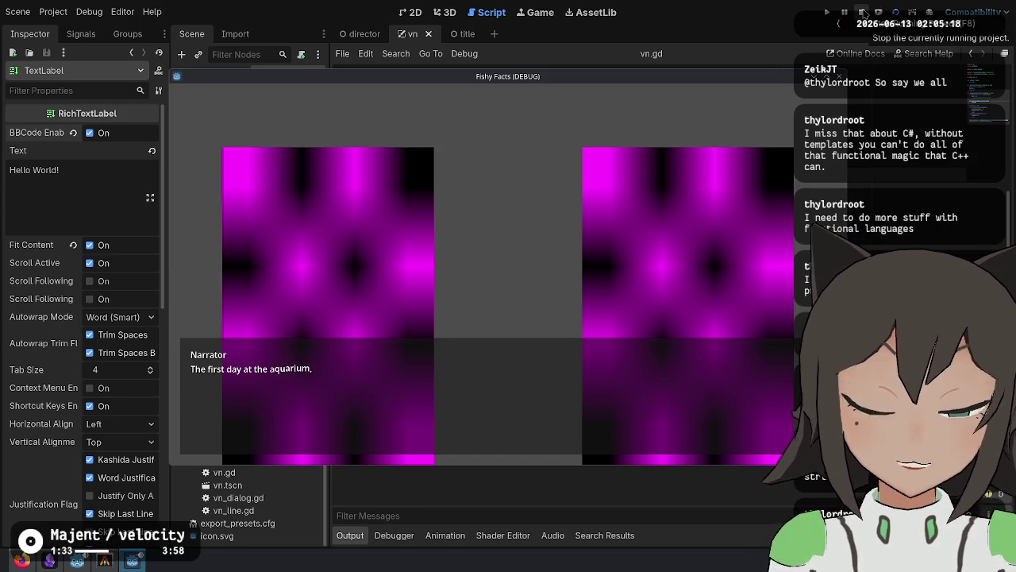
{"action": "left_click", "coordinate": [862, 13]}
{"action": "left_click", "coordinate": [652, 260]}
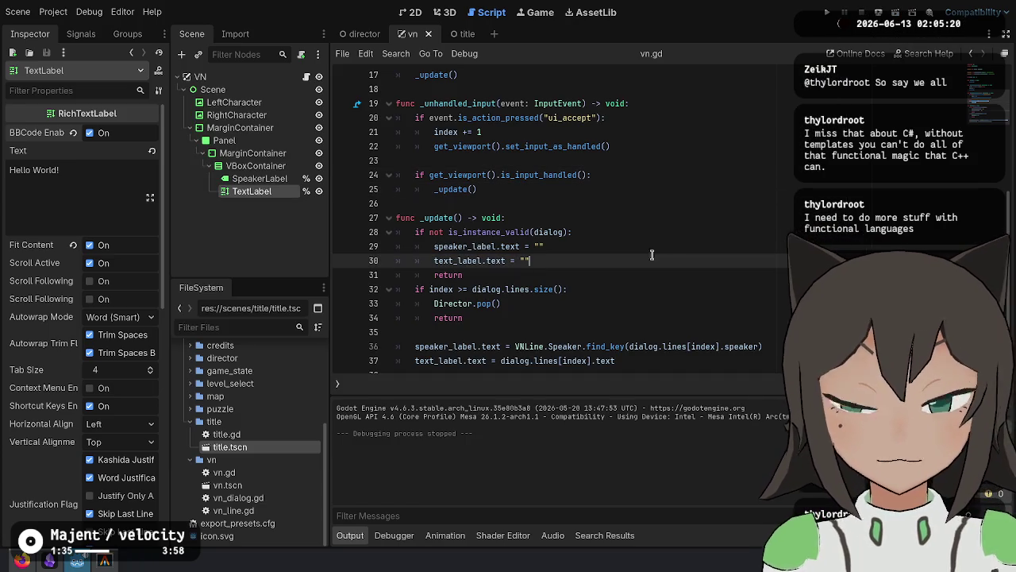
Stage the aquarium text and BBCode changes with git add -p and amend the last commit.
{"action": "left_click", "coordinate": [104, 561]}
{"action": "type", "text": "git status"}
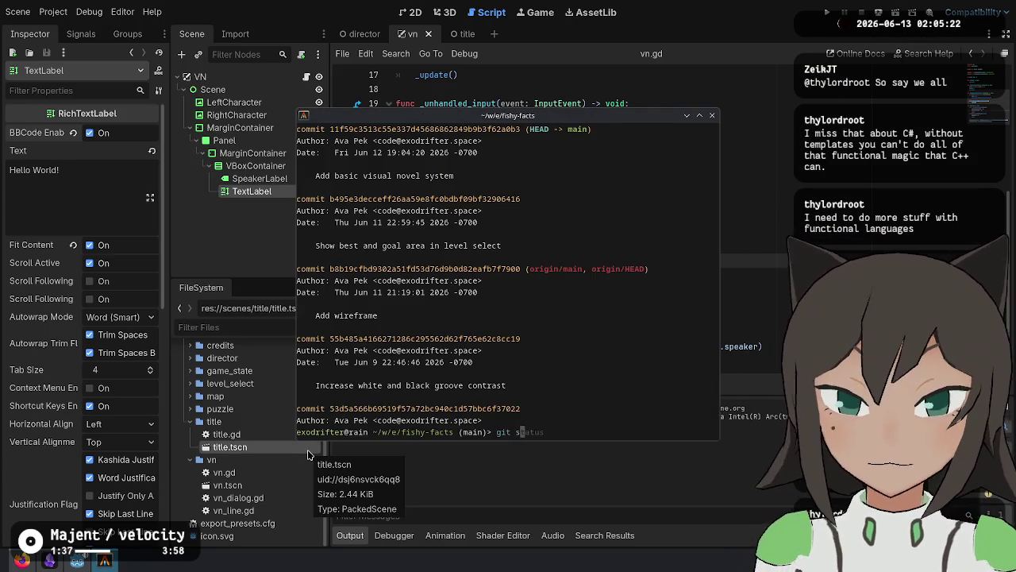
{"action": "key", "text": "Return"}
{"action": "type", "text": "git add -p"}
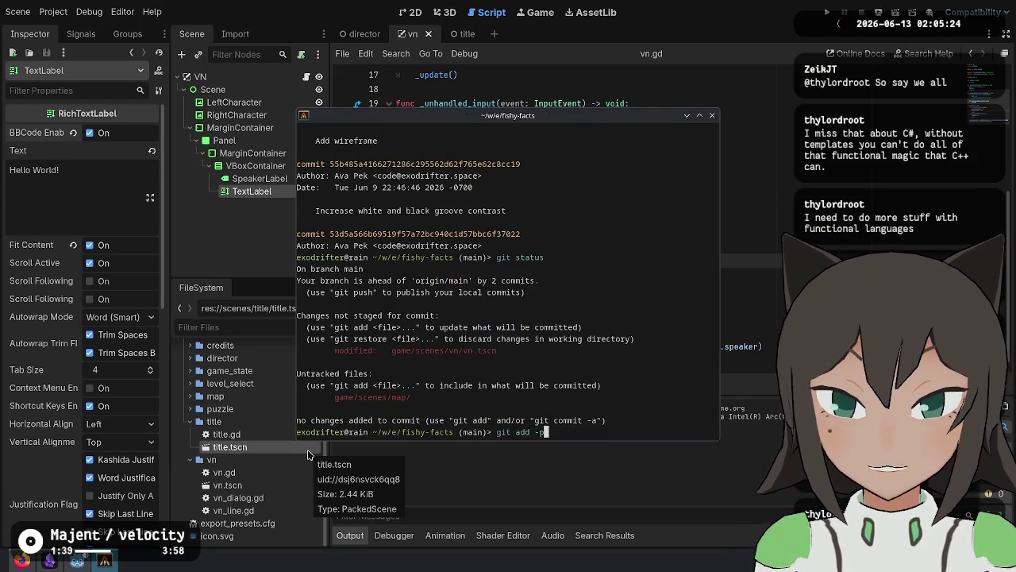
{"action": "key", "text": "Return"}
{"action": "type", "text": "y"}
{"action": "key", "text": "Return"}
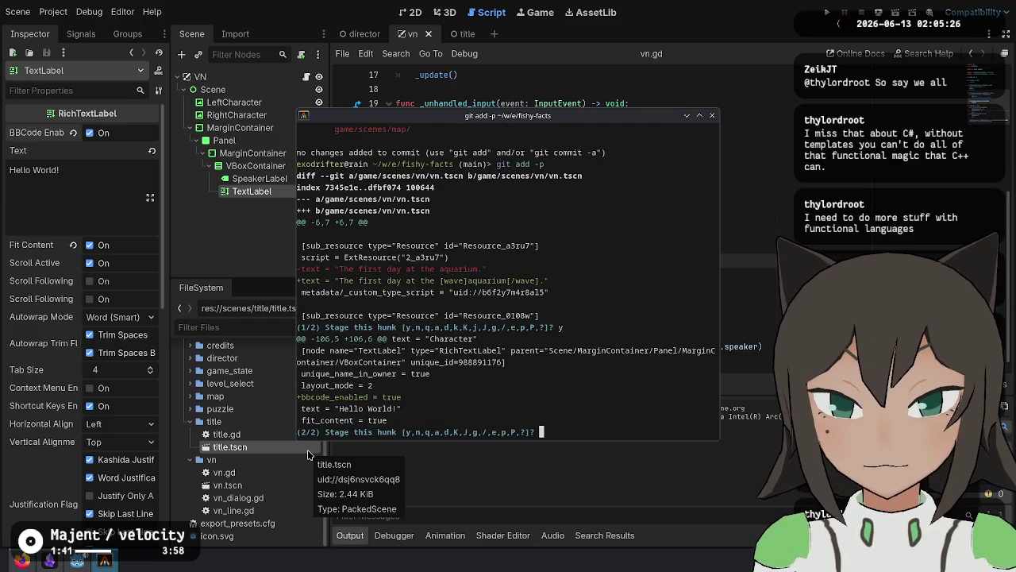
{"action": "type", "text": "y"}
{"action": "key", "text": "Return"}
{"action": "type", "text": "git commit --am"}
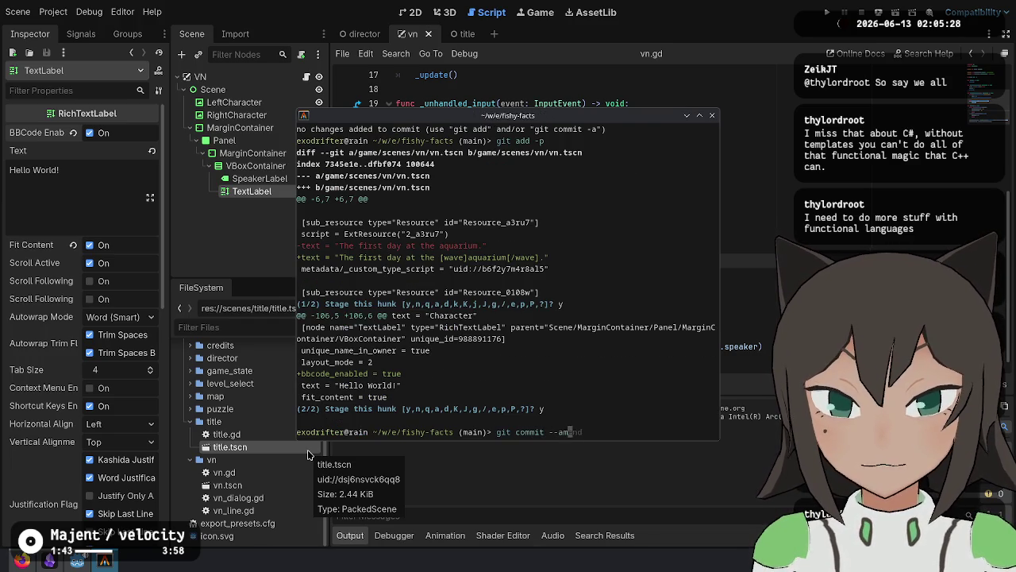
{"action": "type", "text": "end"}
{"action": "key", "text": "Return"}
{"action": "type", "text": ":wq"}
{"action": "key", "text": "Return"}
Delete the untracked game/scenes/map/ folder and confirm the working tree is clean.
{"action": "type", "text": "git status"}
{"action": "key", "text": "Return"}
{"action": "type", "text": "rm -r game/scenes/map/"}
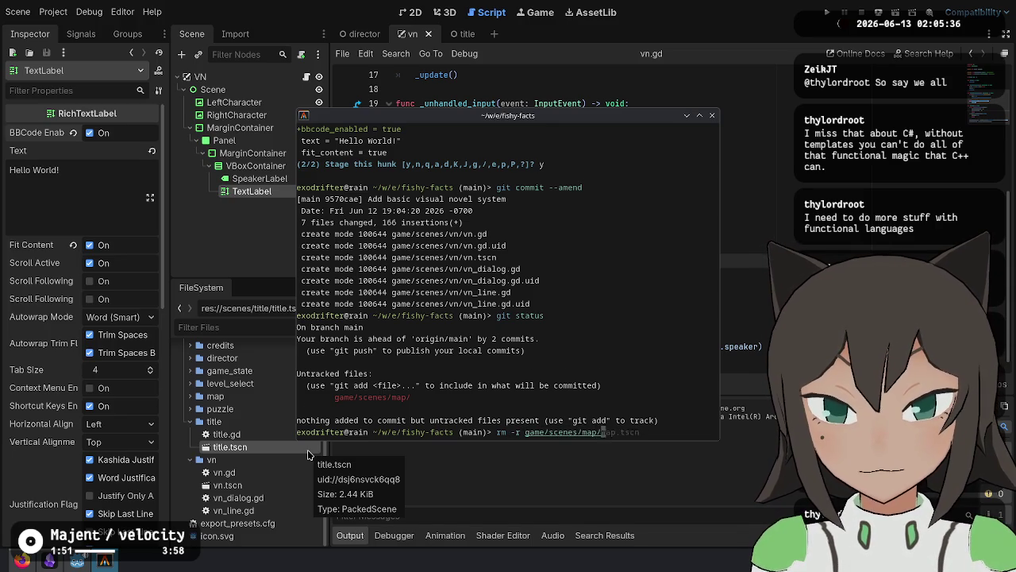
{"action": "key", "text": "Return"}
{"action": "type", "text": "git status"}
{"action": "key", "text": "Return"}
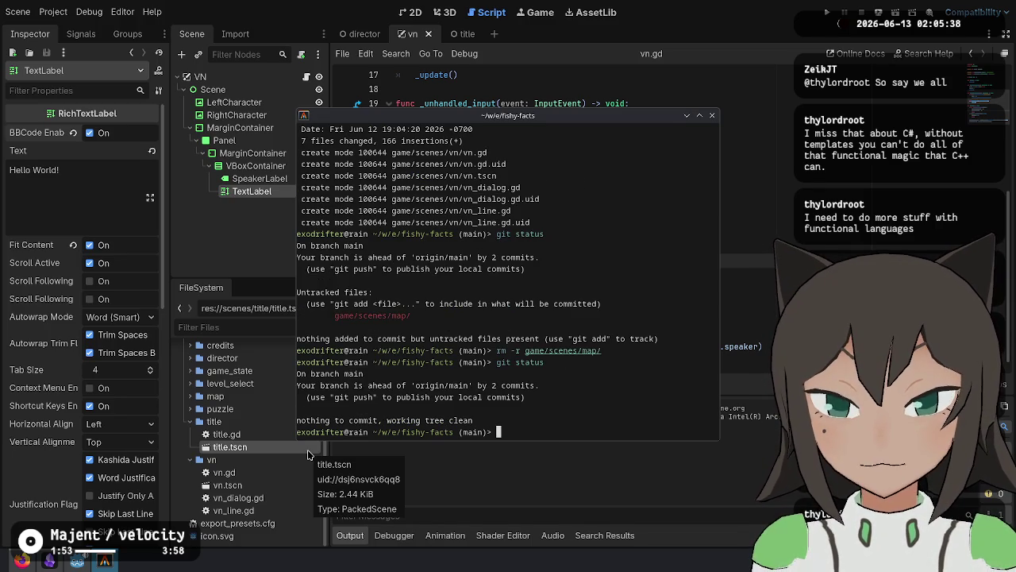
{"action": "type", "text": "git status"}
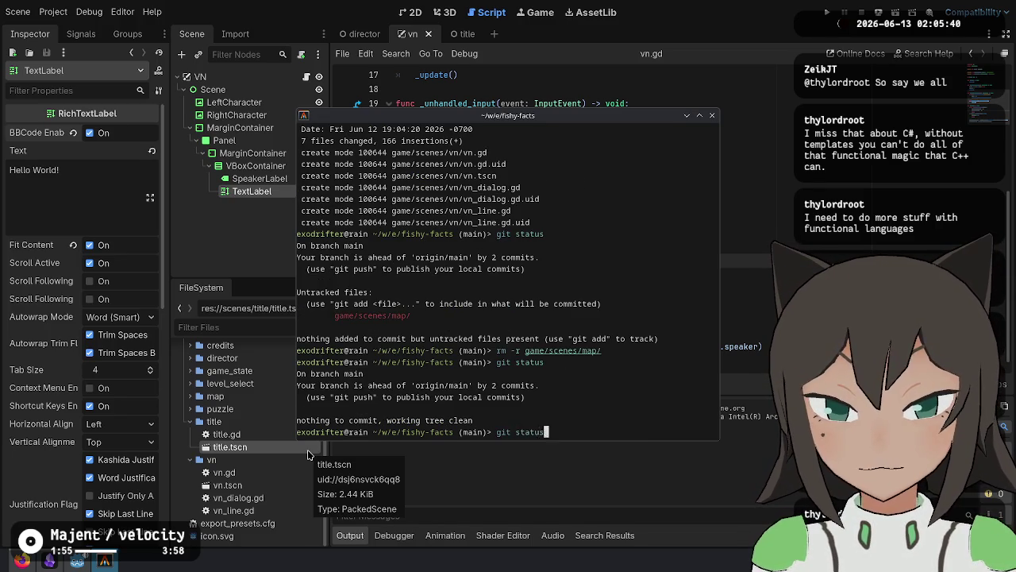
{"action": "key", "text": "Return"}
Show the commit history with git log, hide the terminal, and relaunch the game.
{"action": "type", "text": "git log"}
{"action": "key", "text": "Return"}
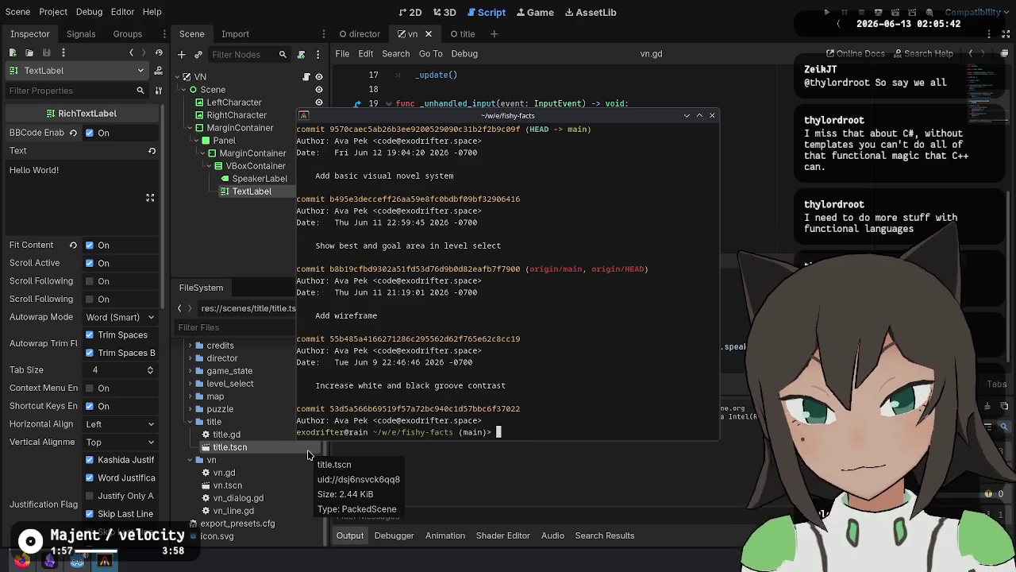
{"action": "key", "text": "ctrl+d"}
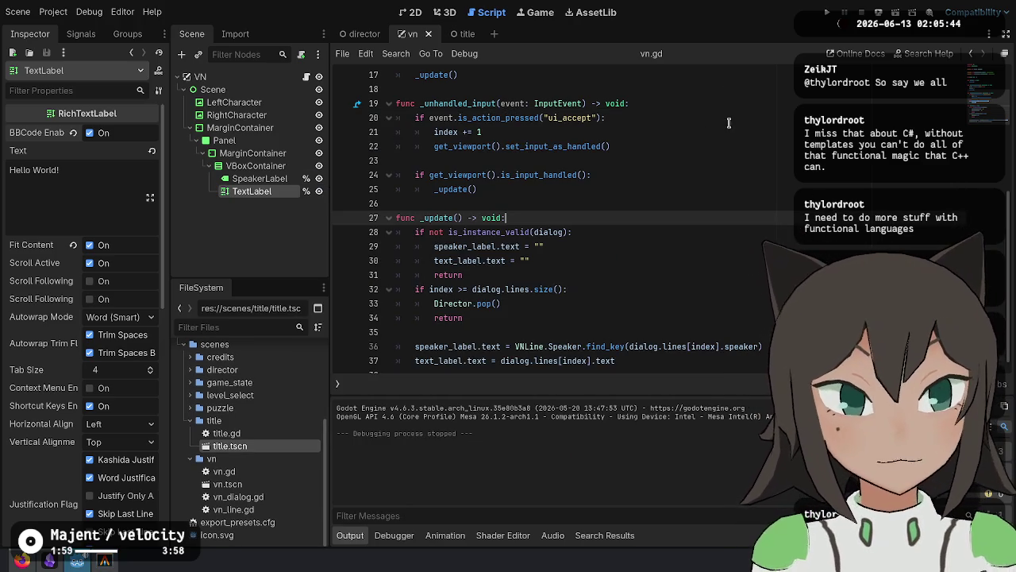
{"action": "left_click", "coordinate": [828, 12]}
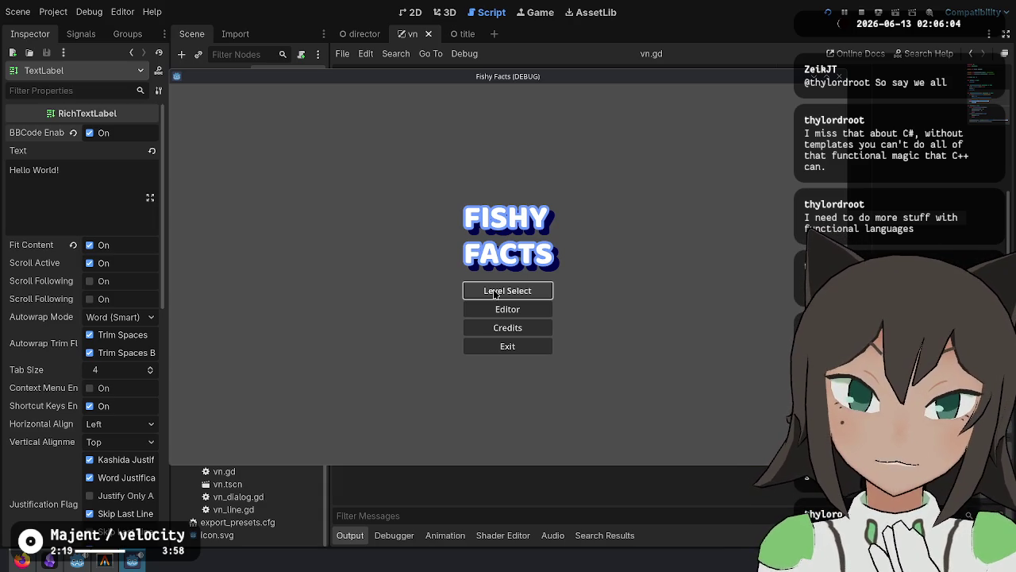
Close the game, delete then restore the Director.pop() line, and save vn.gd.
{"action": "left_click", "coordinate": [494, 293]}
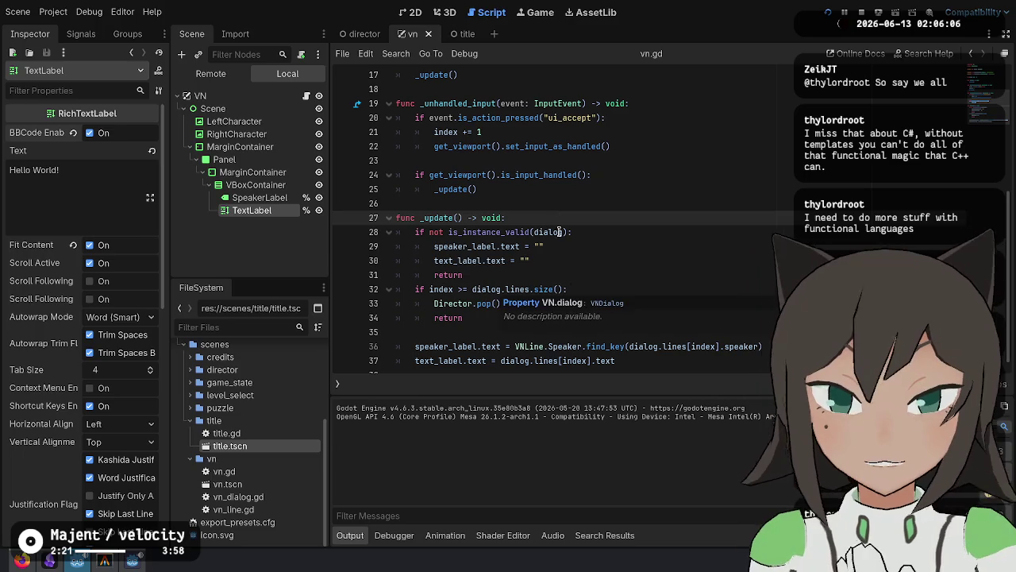
{"action": "left_click", "coordinate": [547, 304]}
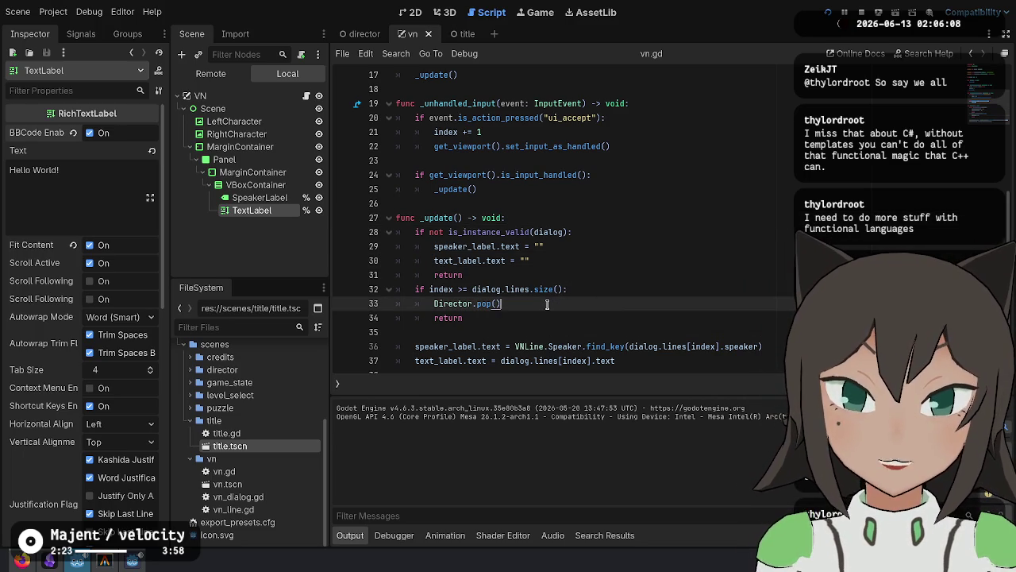
{"action": "key", "text": "ctrl+shift+k"}
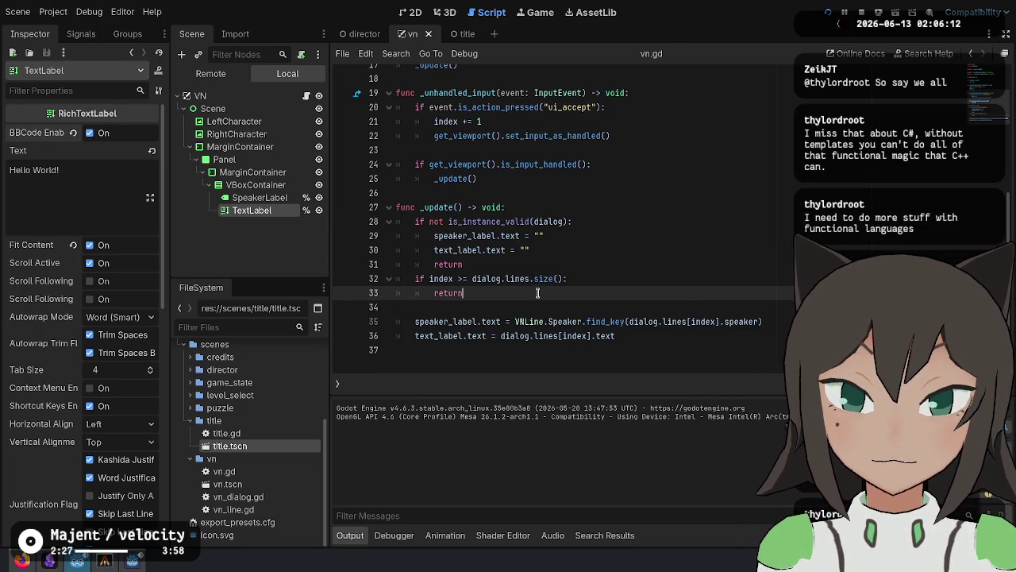
{"action": "key", "text": "ctrl+z"}
{"action": "key", "text": "ctrl+s"}
{"action": "left_click", "coordinate": [240, 322]}
Open title.tscn and change LevelSelectButton's text to 'New Game'.
{"action": "type", "text": "title"}
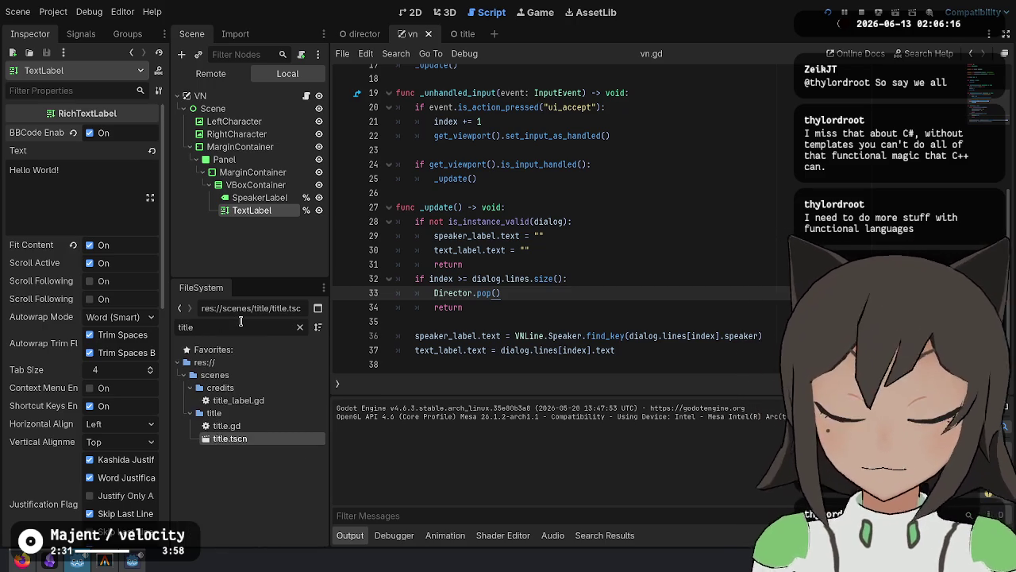
{"action": "double_click", "coordinate": [230, 438]}
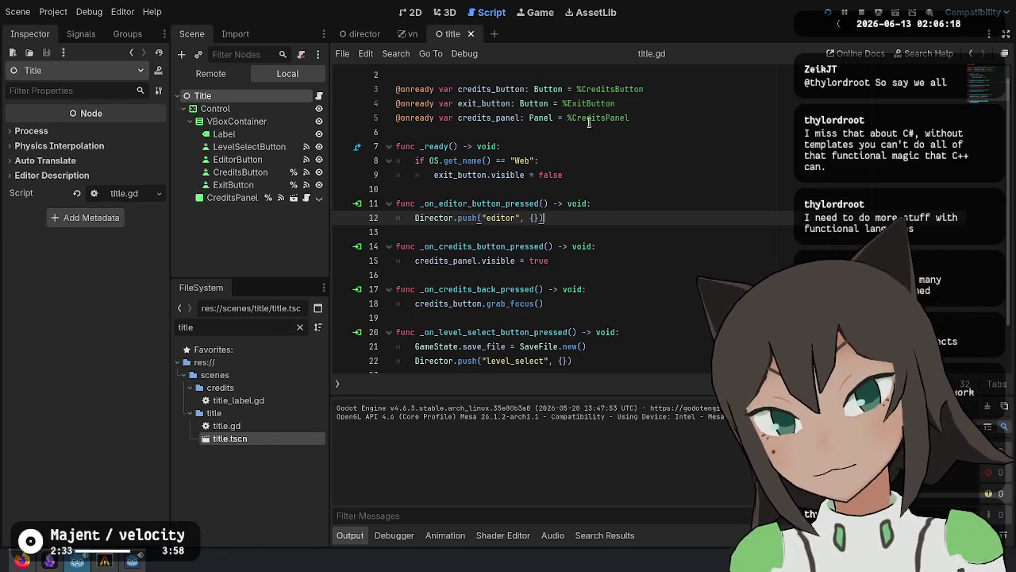
{"action": "left_click", "coordinate": [259, 148]}
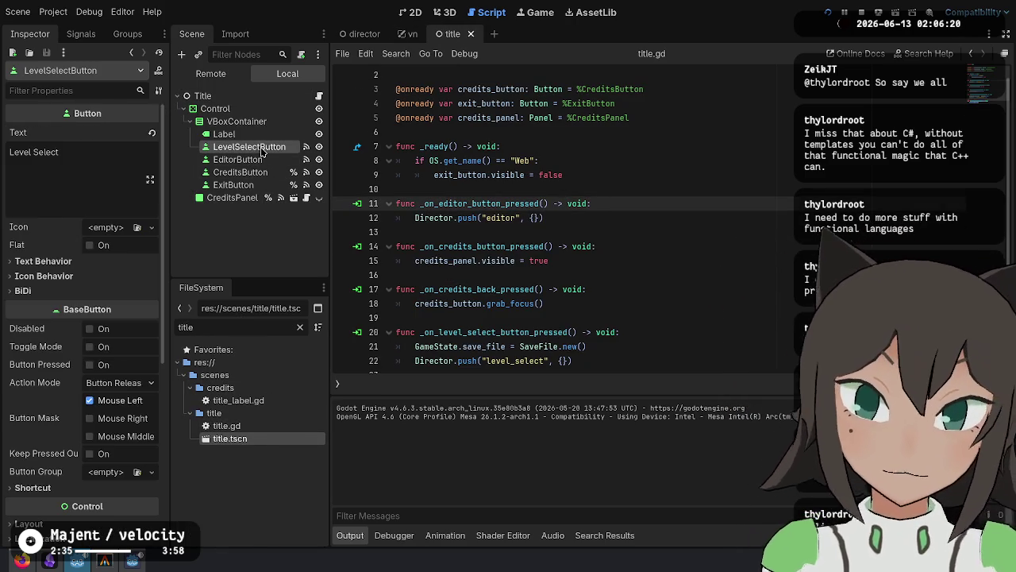
{"action": "triple_click", "coordinate": [140, 151]}
{"action": "type", "text": "New Game"}
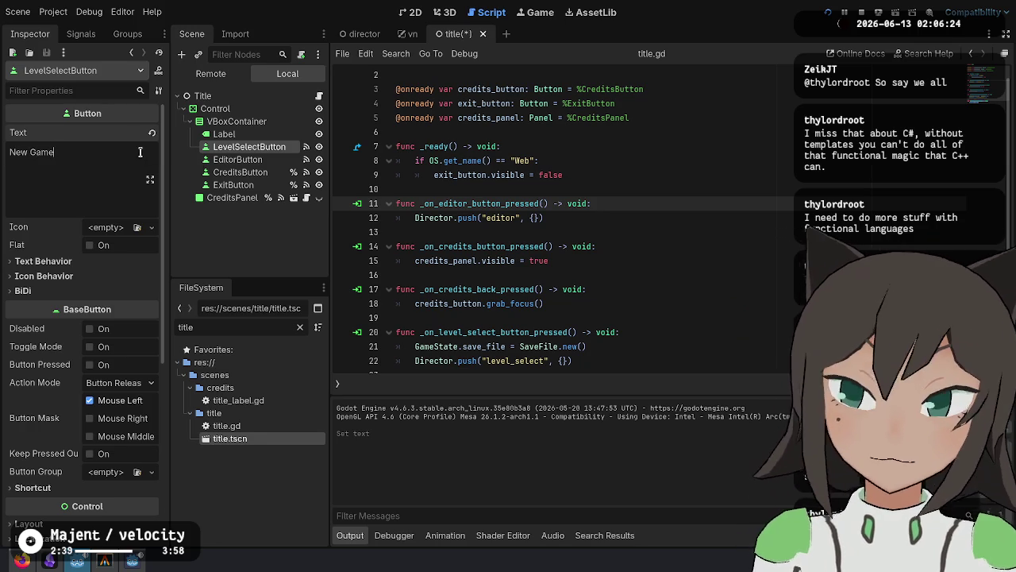
Reconnect the button's pressed signal to _on_new_game_button_pressed.
{"action": "left_click", "coordinate": [306, 147]}
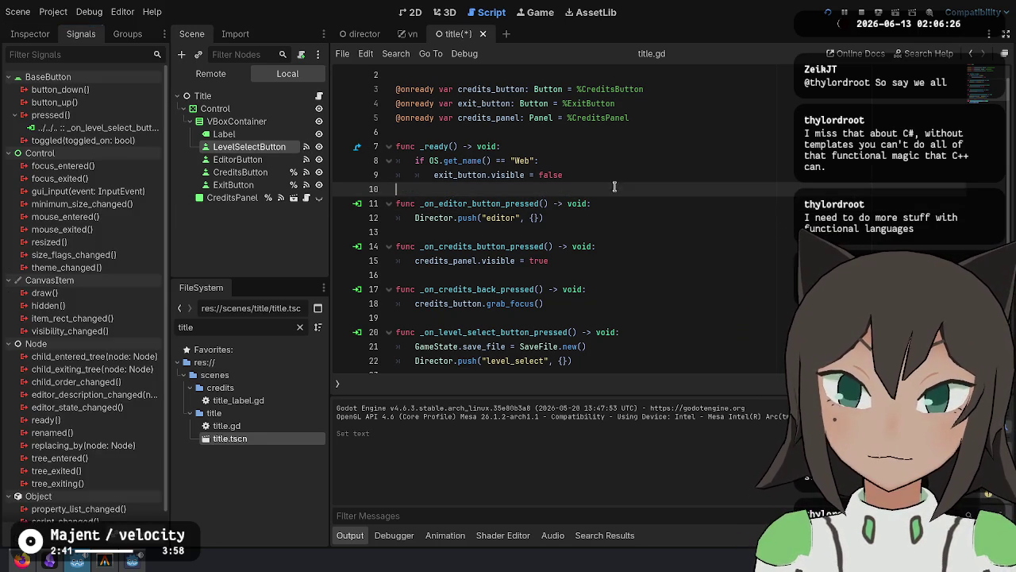
{"action": "right_click", "coordinate": [139, 130]}
{"action": "left_click", "coordinate": [163, 137]}
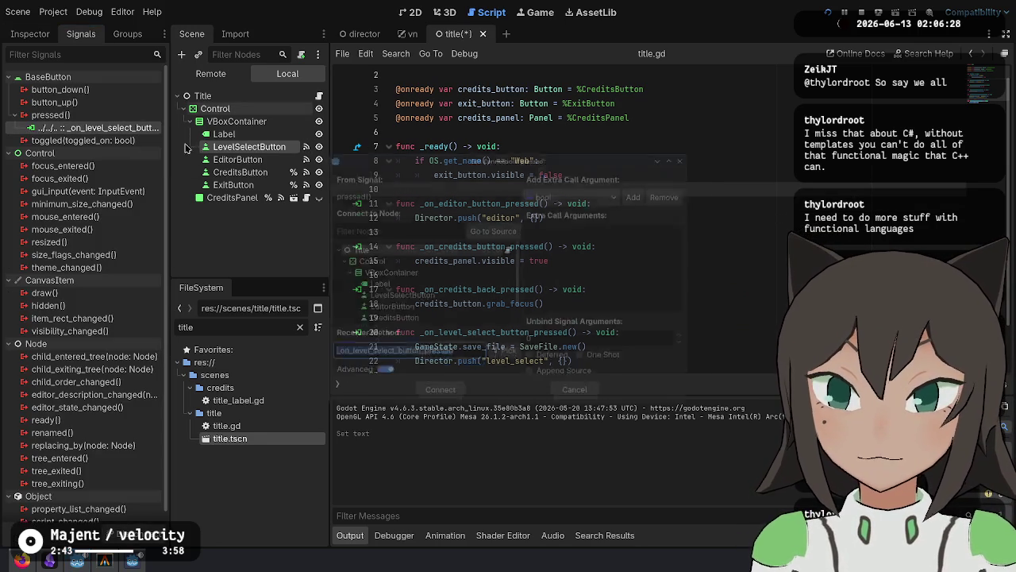
{"action": "key", "text": "BackSpace"}
{"action": "key", "text": "BackSpace"}
{"action": "key", "text": "BackSpace"}
{"action": "type", "text": "new_game"}
{"action": "key", "text": "Return"}
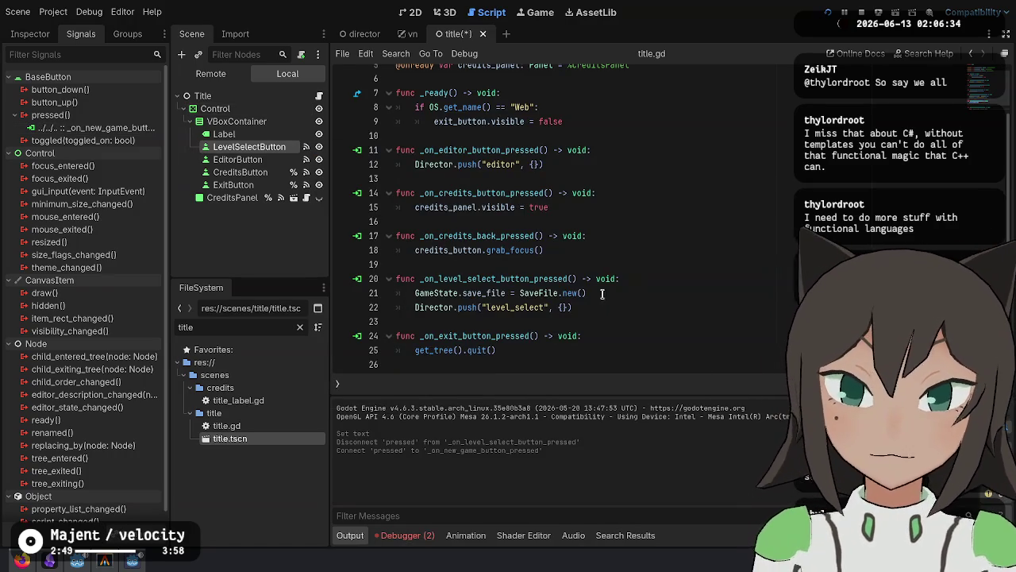
Move the level-select body into the new _on_new_game_button_pressed handler and save title.gd.
{"action": "key", "text": "ctrl+z"}
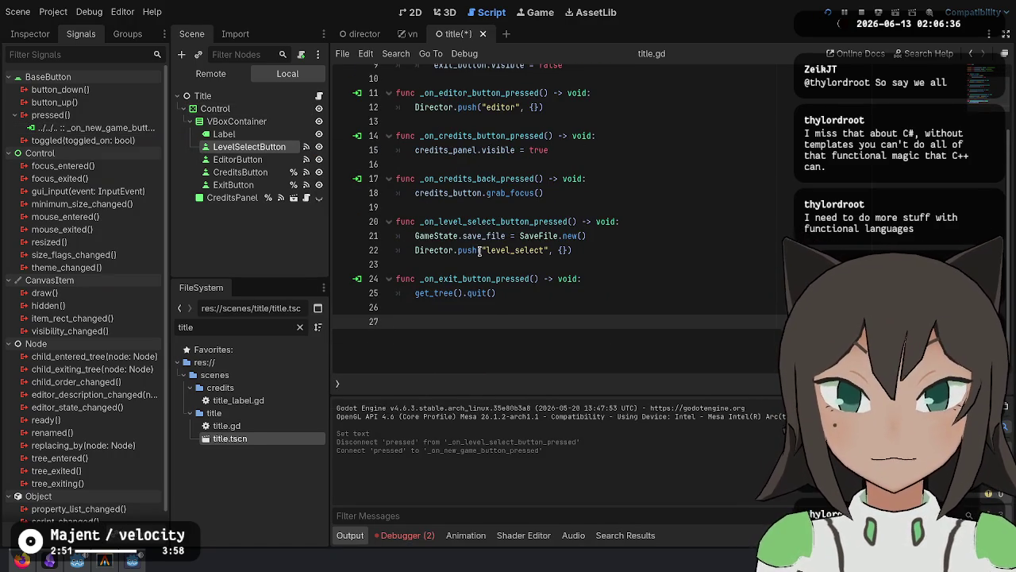
{"action": "left_click", "coordinate": [489, 209]}
{"action": "type", "text": "func _on_new_game_button_pressed() -> void: \tpass # Replace with function body."}
{"action": "left_click_drag", "start_coordinate": [601, 293], "coordinate": [641, 263]}
{"action": "key", "text": "BackSpace"}
{"action": "left_click_drag", "start_coordinate": [606, 222], "coordinate": [615, 233]}
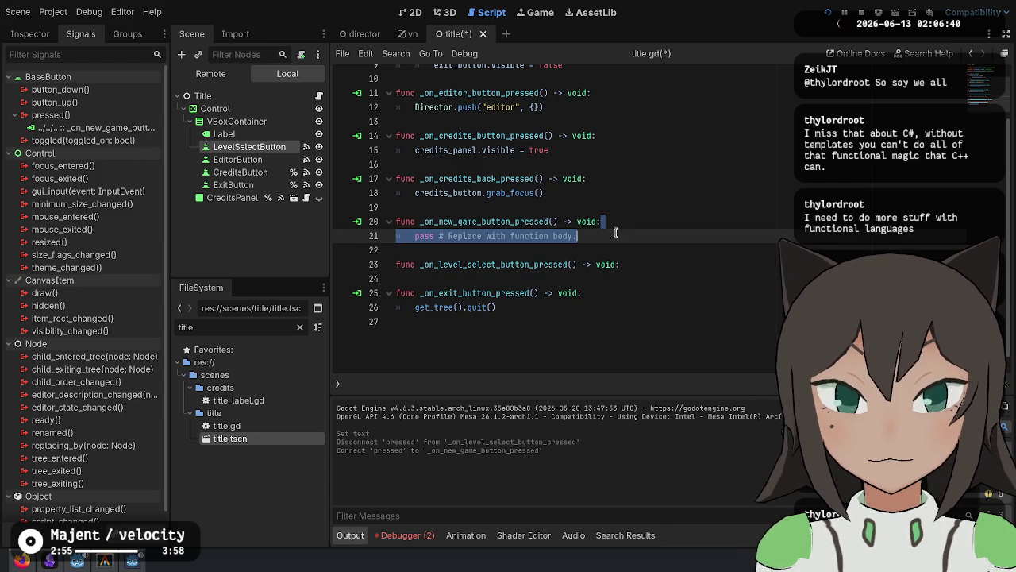
{"action": "type", "text": "GameState.save_file = SaveFile.new() \tDirector.push(\"level_select\", {})"}
{"action": "key", "text": "ctrl+s"}
Delete the leftover _on_level_select_button_pressed declaration and select the level_select scene name.
{"action": "key", "text": "Down"}
{"action": "scroll", "coordinate": [627, 262], "scroll_direction": "up", "scroll_amount": 1}
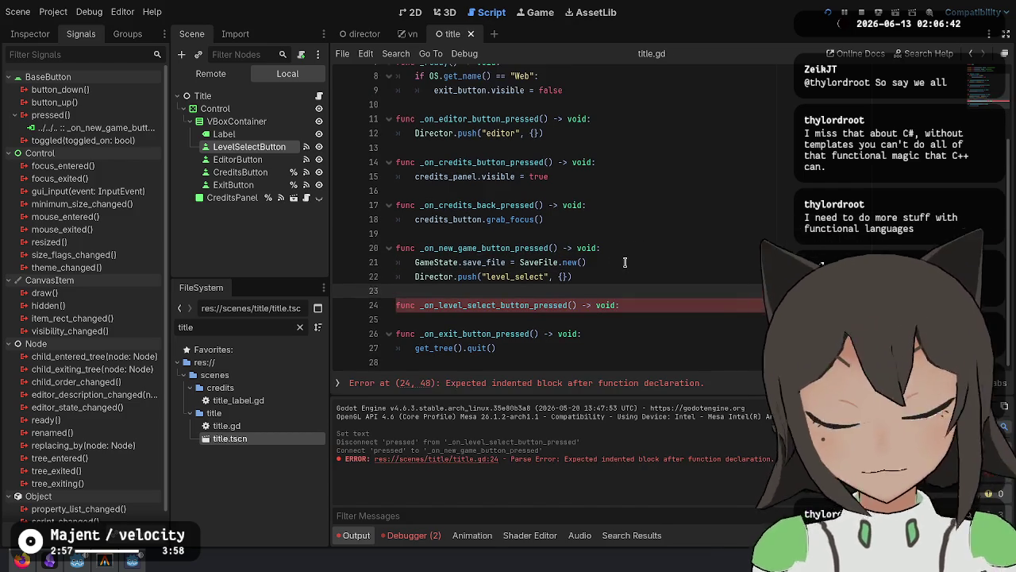
{"action": "triple_click", "coordinate": [652, 300]}
{"action": "key", "text": "BackSpace"}
{"action": "key", "text": "BackSpace"}
{"action": "left_click", "coordinate": [630, 275]}
{"action": "scroll", "coordinate": [573, 276], "scroll_direction": "up", "scroll_amount": 1}
{"action": "double_click", "coordinate": [516, 307]}
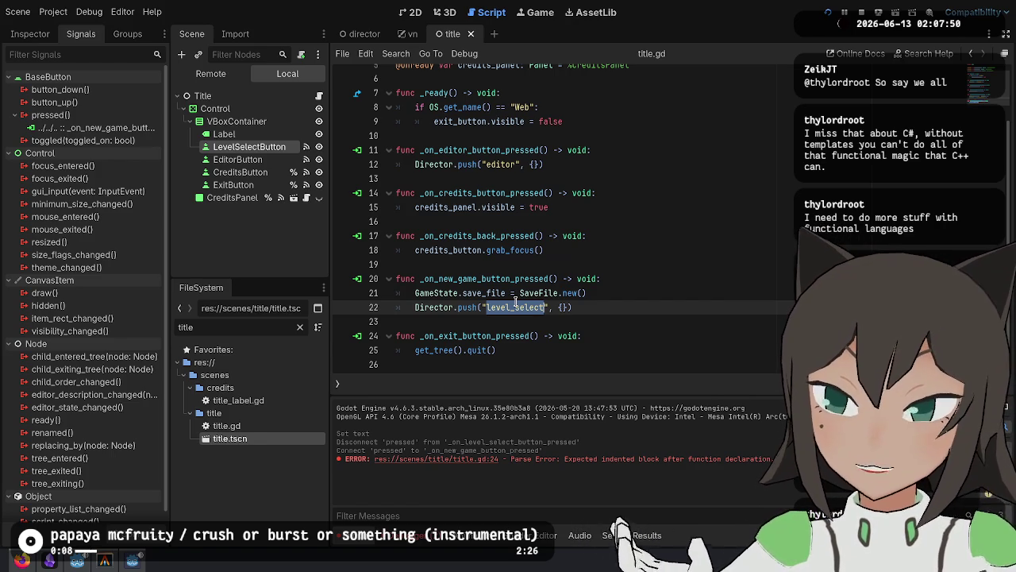
Search DuckDuckGo for 'progression synonyms' and open the Merriam-Webster thesaurus entry for progression.
{"action": "key", "text": "alt+Tab"}
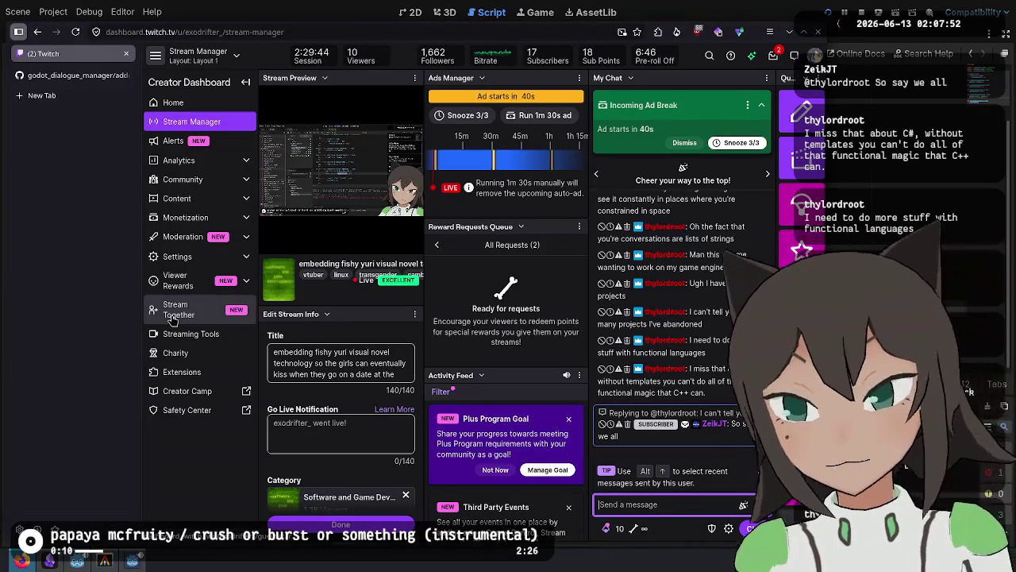
{"action": "key", "text": "ctrl+t"}
{"action": "type", "text": "progression synonyms"}
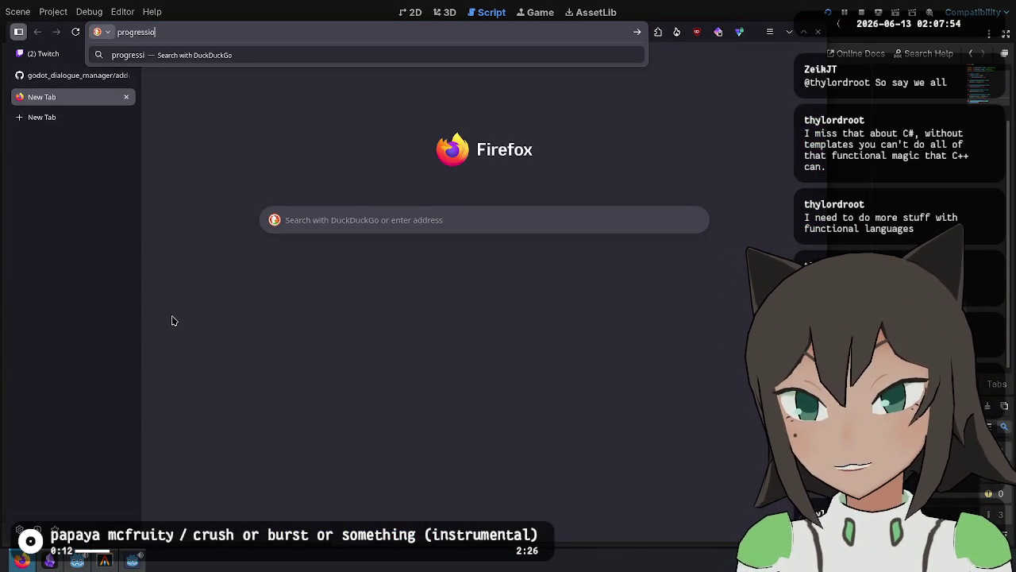
{"action": "key", "text": "Return"}
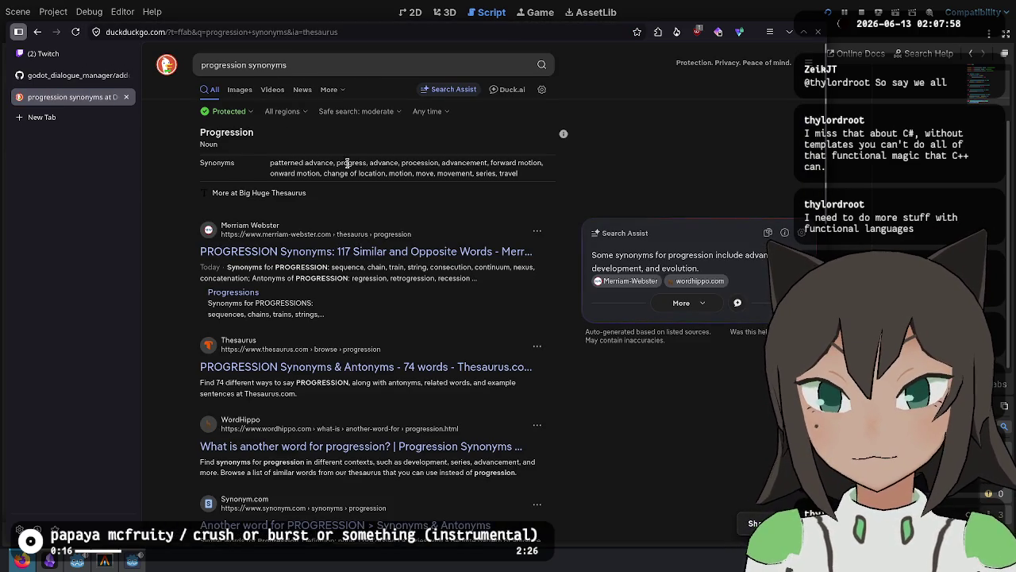
{"action": "double_click", "coordinate": [379, 161]}
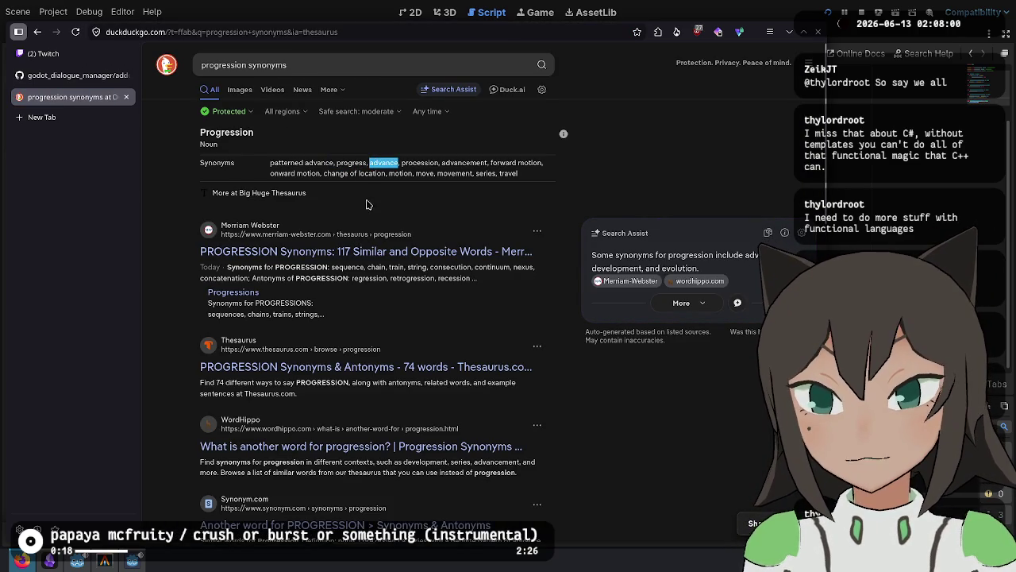
{"action": "left_click", "coordinate": [343, 260]}
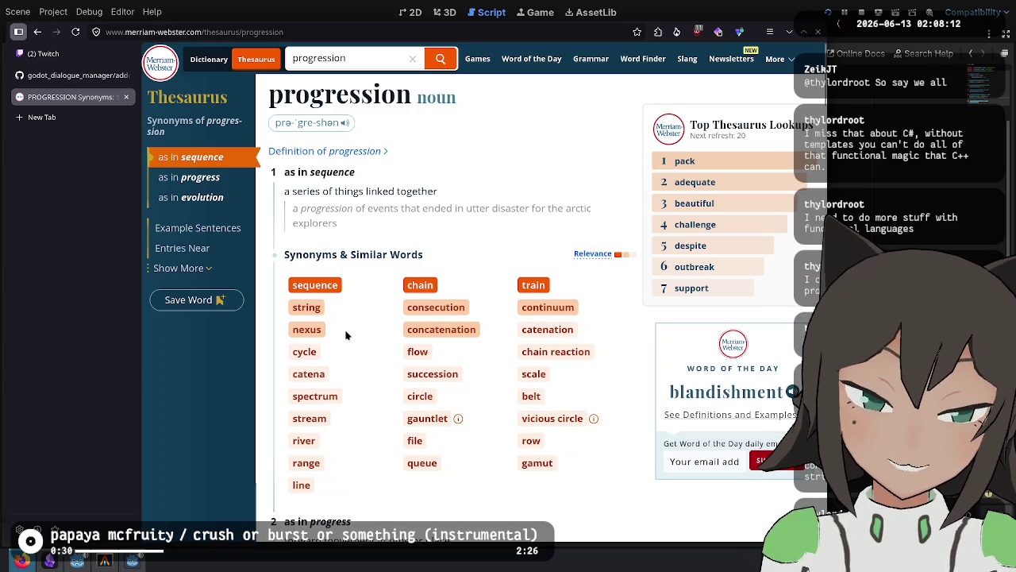
Look at the nexus thesaurus entry, then go back and open the entry for flow.
{"action": "left_click", "coordinate": [306, 328]}
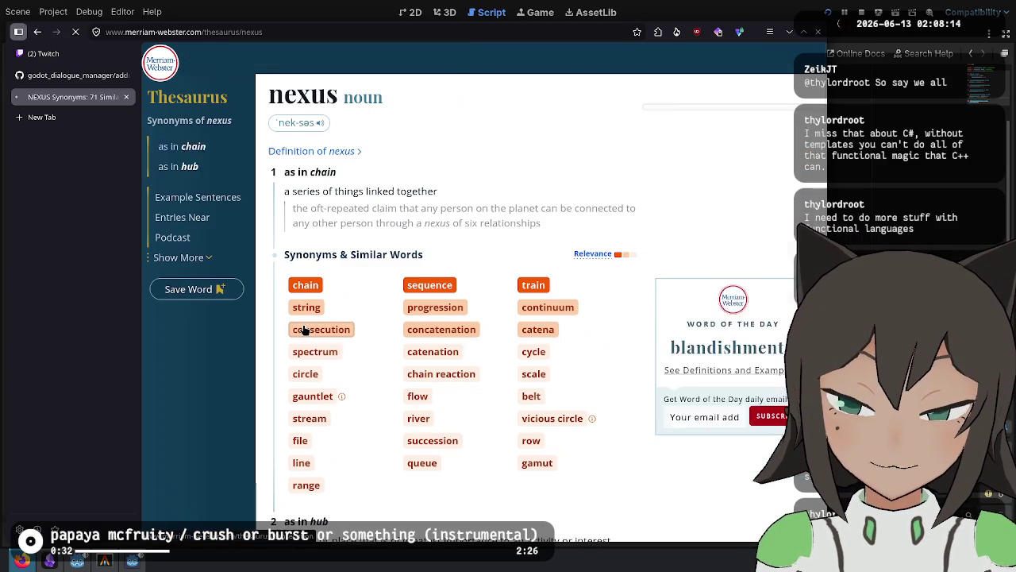
{"action": "mouse_move", "coordinate": [311, 190]}
{"action": "left_mouse_down"}
{"action": "mouse_move", "coordinate": [436, 193]}
{"action": "mouse_move", "coordinate": [474, 209]}
{"action": "left_mouse_up"}
{"action": "left_click", "coordinate": [474, 210]}
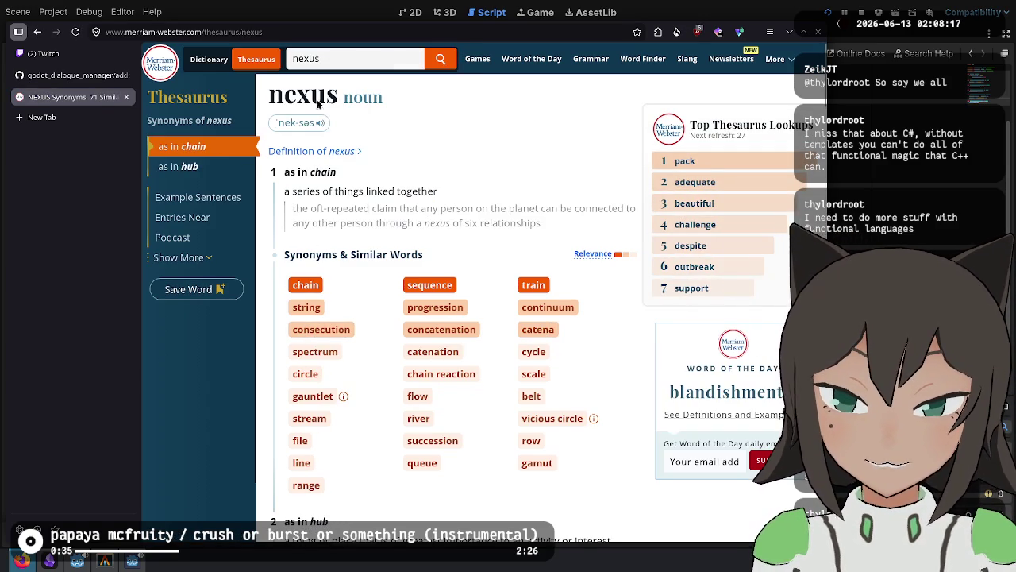
{"action": "left_click", "coordinate": [37, 32]}
{"action": "scroll", "coordinate": [603, 266], "scroll_direction": "down", "scroll_amount": 2}
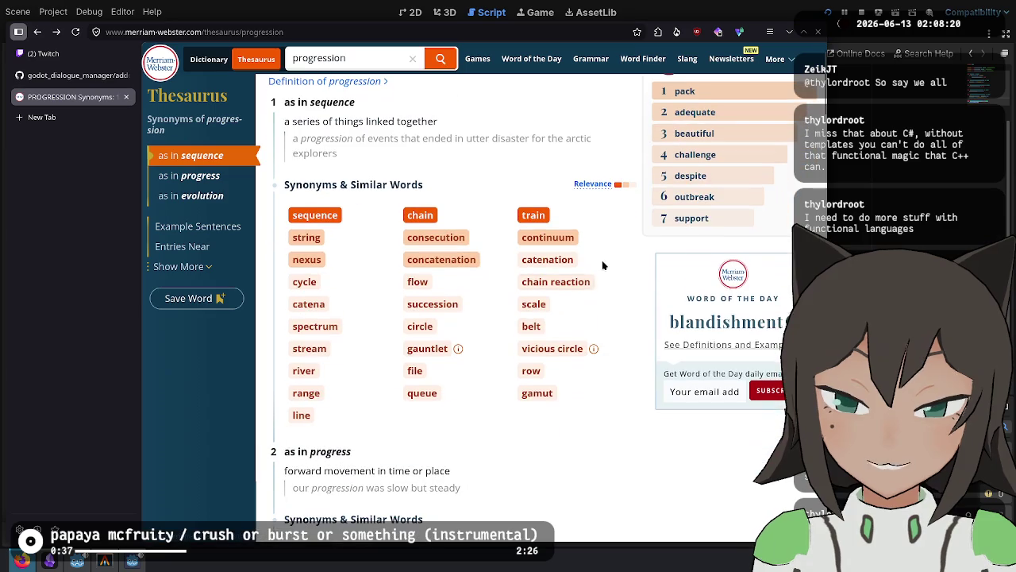
{"action": "left_click", "coordinate": [416, 282]}
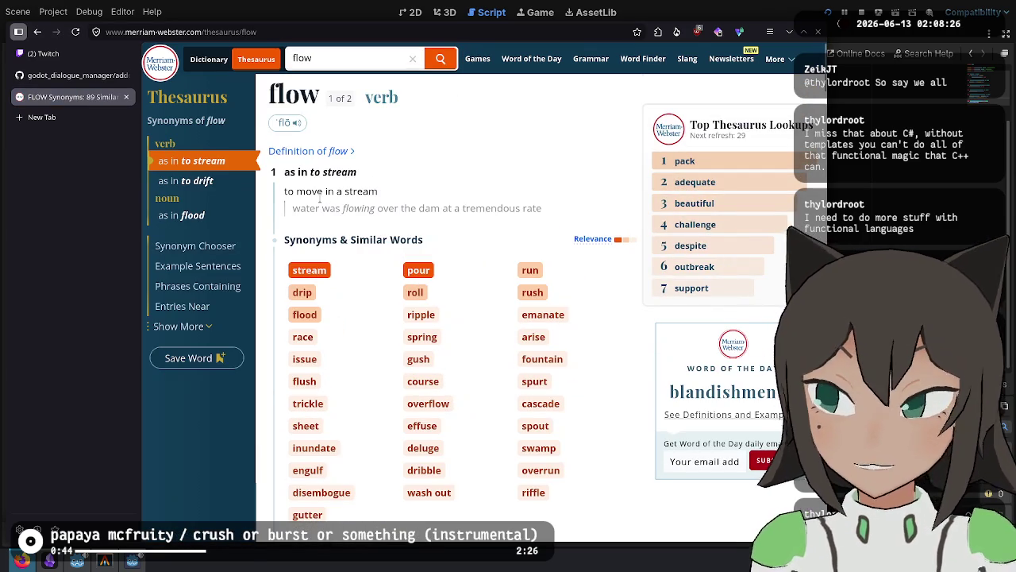
{"action": "key", "text": "alt+Tab"}
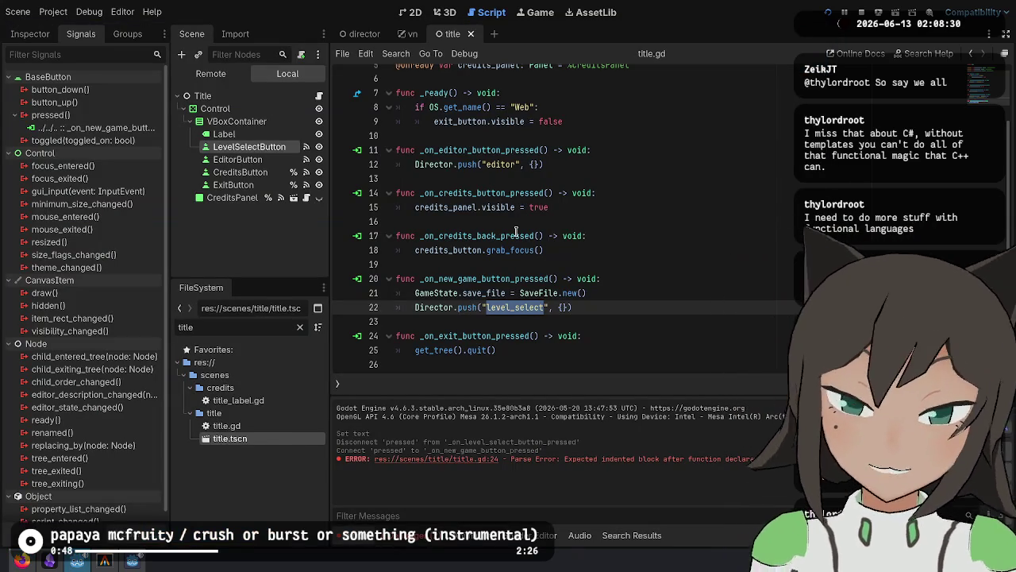
Make title.gd's new-game handler push "game_flow" instead of "level_select" and save it.
{"action": "type", "text": "game_flow"}
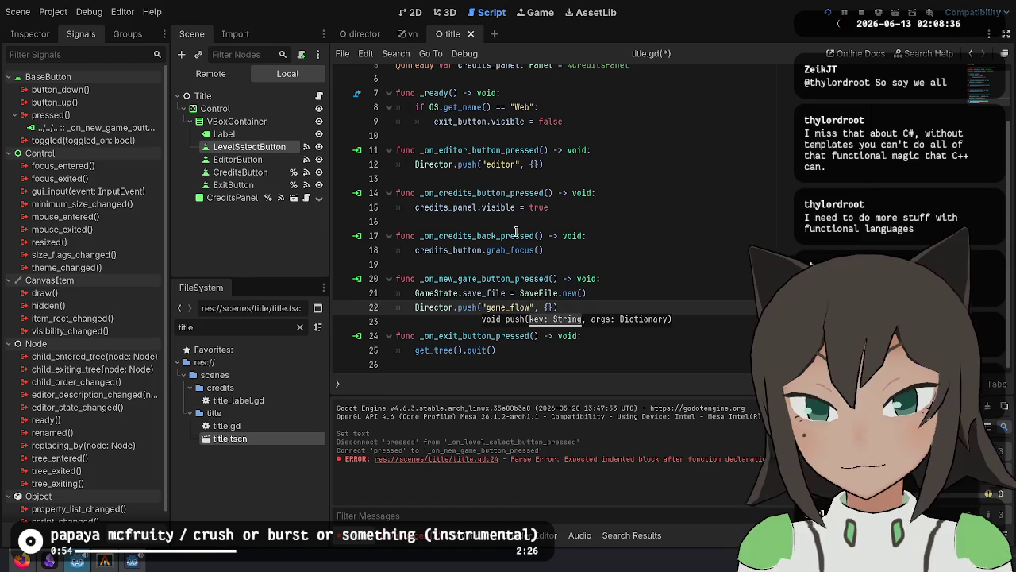
{"action": "left_click", "coordinate": [516, 235]}
{"action": "key", "text": "ctrl+s"}
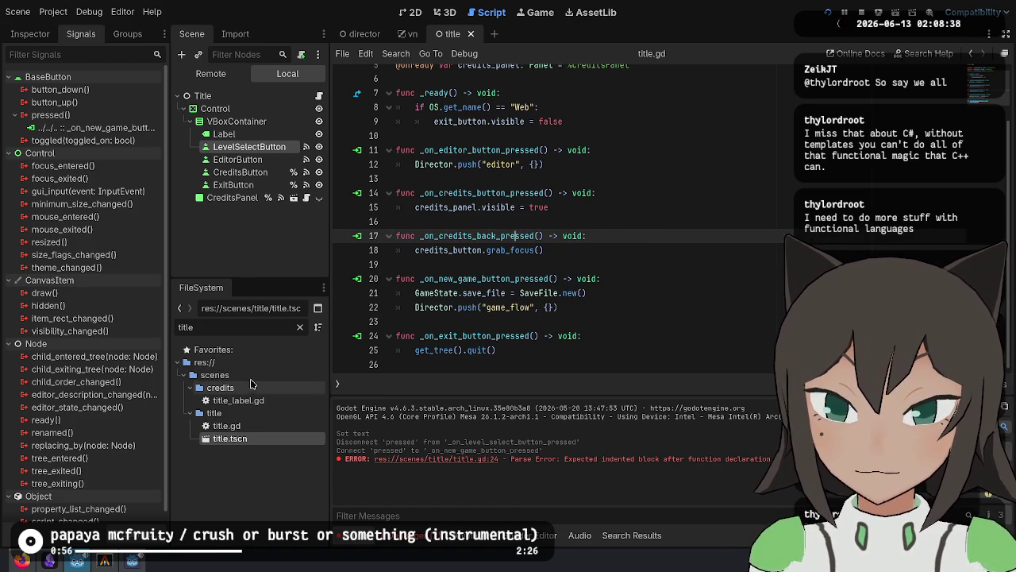
Clear the title filter in the FileSystem dock and collapse the res://scenes/title folder.
{"action": "left_click", "coordinate": [238, 376]}
{"action": "left_click", "coordinate": [300, 327]}
{"action": "scroll", "coordinate": [254, 445], "scroll_direction": "down", "scroll_amount": 2}
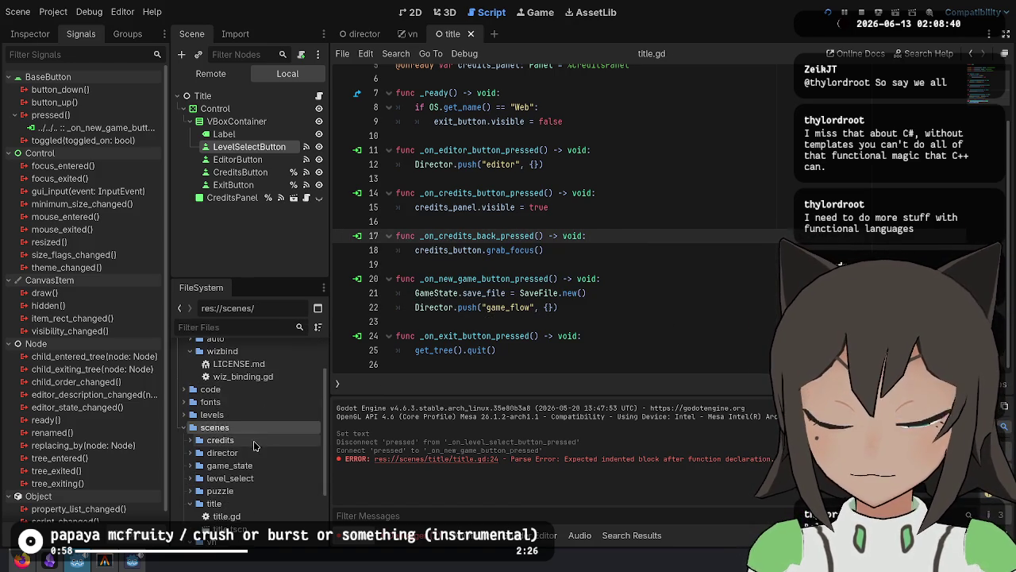
{"action": "scroll", "coordinate": [254, 445], "scroll_direction": "down", "scroll_amount": 2}
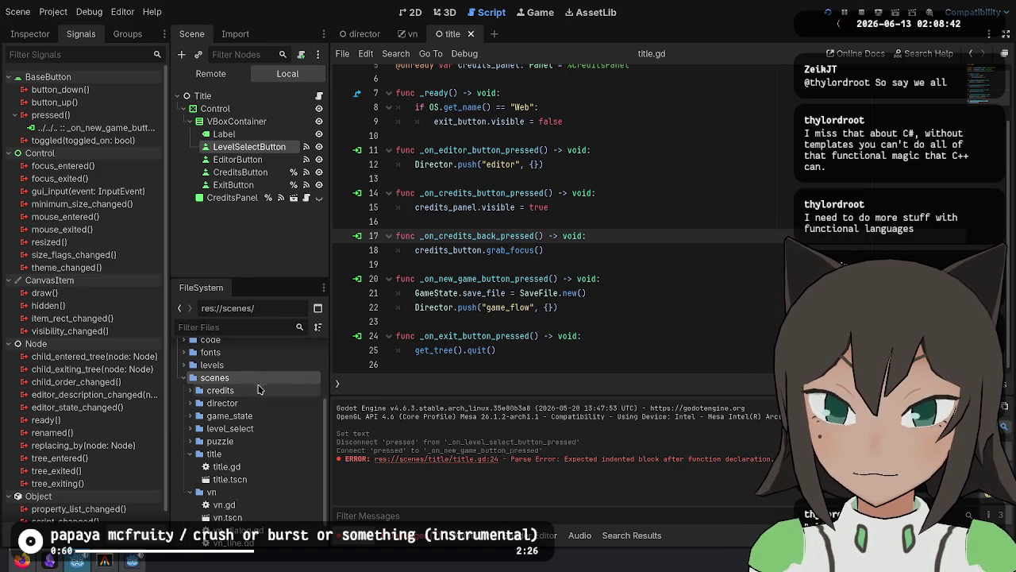
{"action": "left_click", "coordinate": [191, 458]}
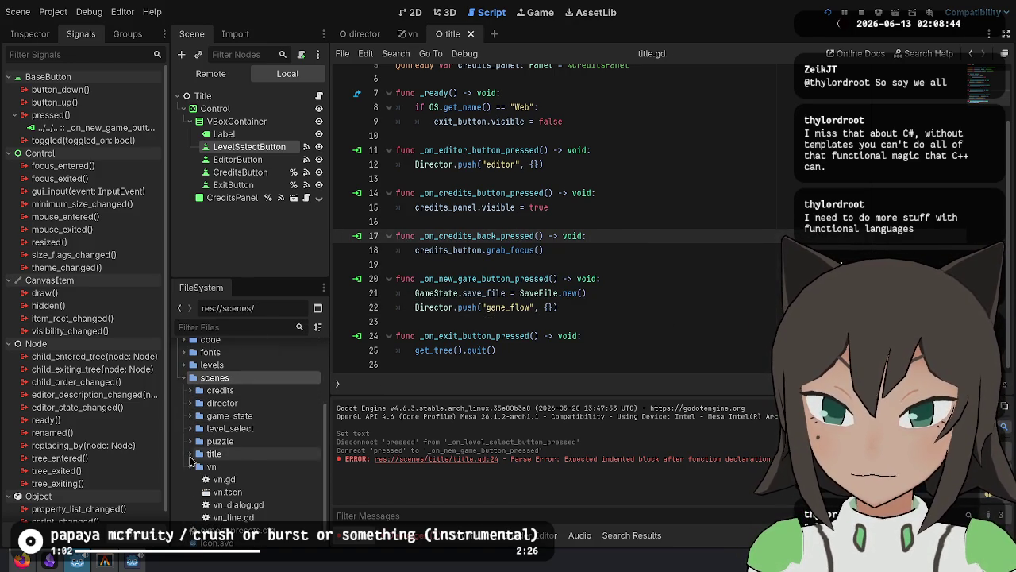
{"action": "scroll", "coordinate": [238, 444], "scroll_direction": "up", "scroll_amount": 2}
Create a new folder named game_flow inside the scenes folder.
{"action": "right_click", "coordinate": [246, 421]}
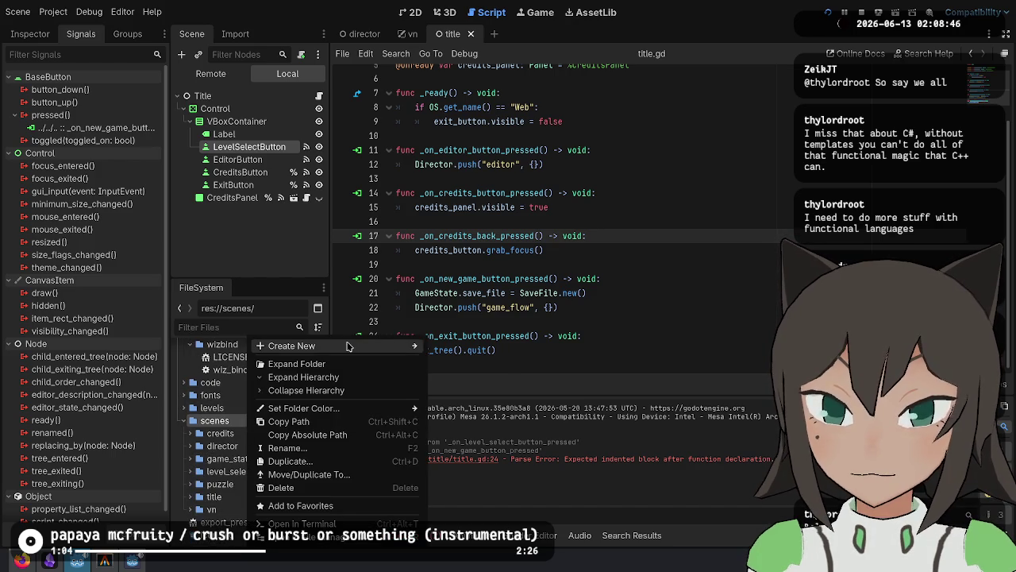
{"action": "mouse_move", "coordinate": [350, 347]}
{"action": "left_click", "coordinate": [490, 364]}
{"action": "key", "text": "Escape"}
{"action": "right_click", "coordinate": [244, 420]}
{"action": "mouse_move", "coordinate": [334, 357]}
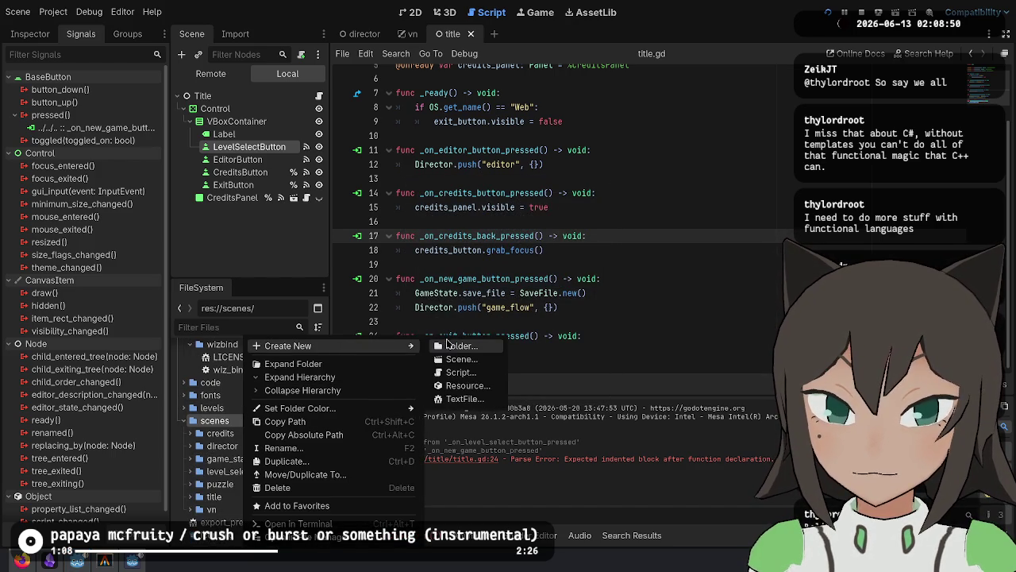
{"action": "left_click", "coordinate": [449, 347]}
{"action": "type", "text": "game_fl"}
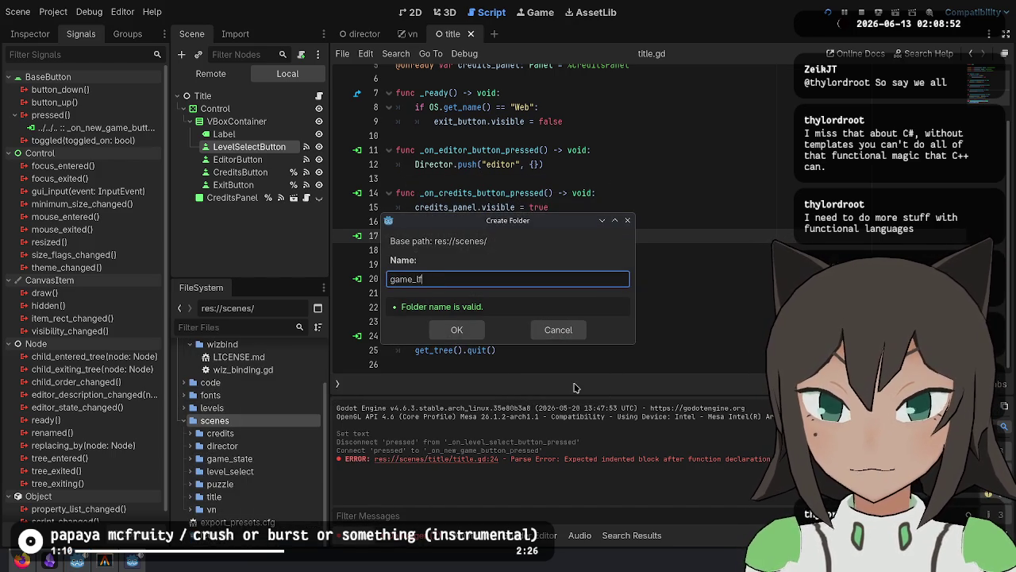
{"action": "type", "text": "w"}
{"action": "key", "text": "Return"}
Create a game_flow scene in that folder with a plain Node root named GameFlow.
{"action": "right_click", "coordinate": [252, 459]}
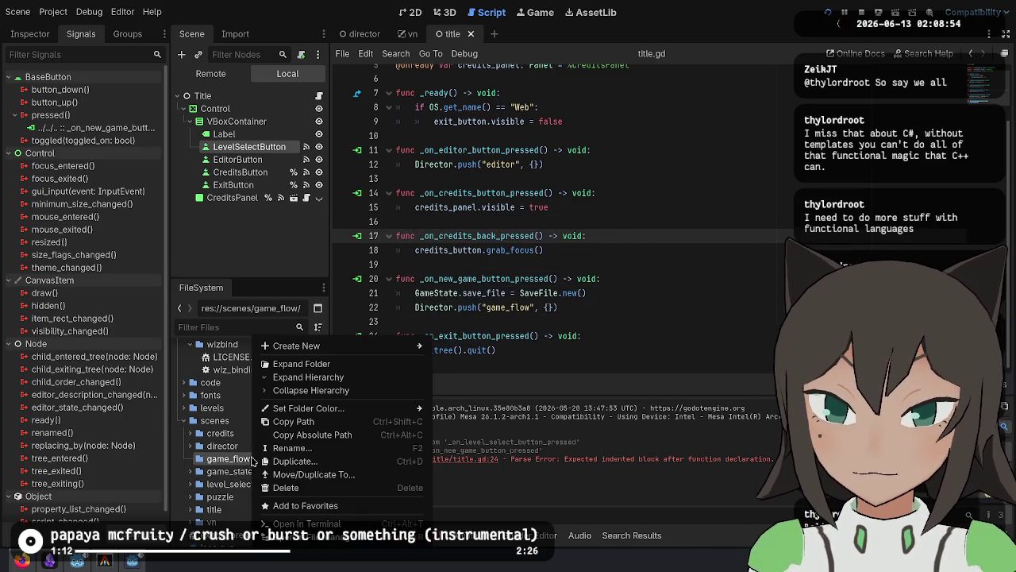
{"action": "mouse_move", "coordinate": [368, 347]}
{"action": "left_click", "coordinate": [469, 360]}
{"action": "type", "text": "game_flow"}
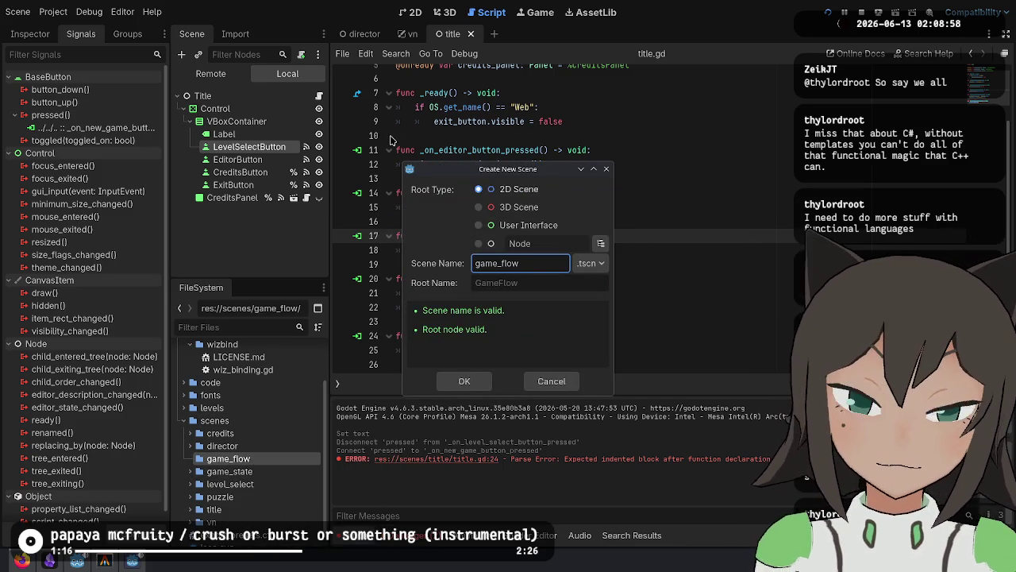
{"action": "left_click", "coordinate": [491, 243]}
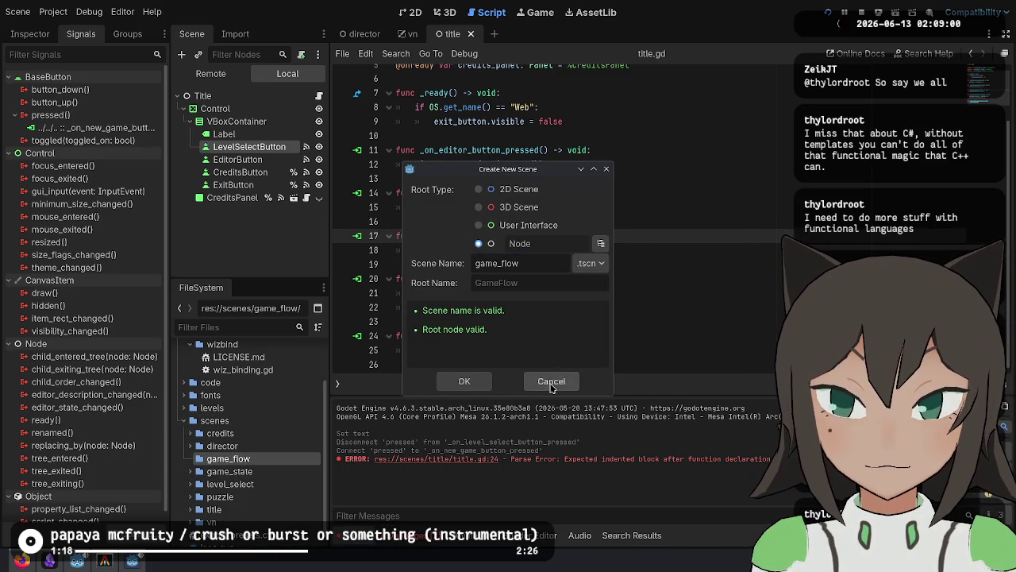
{"action": "left_click", "coordinate": [468, 383]}
{"action": "right_click", "coordinate": [238, 98]}
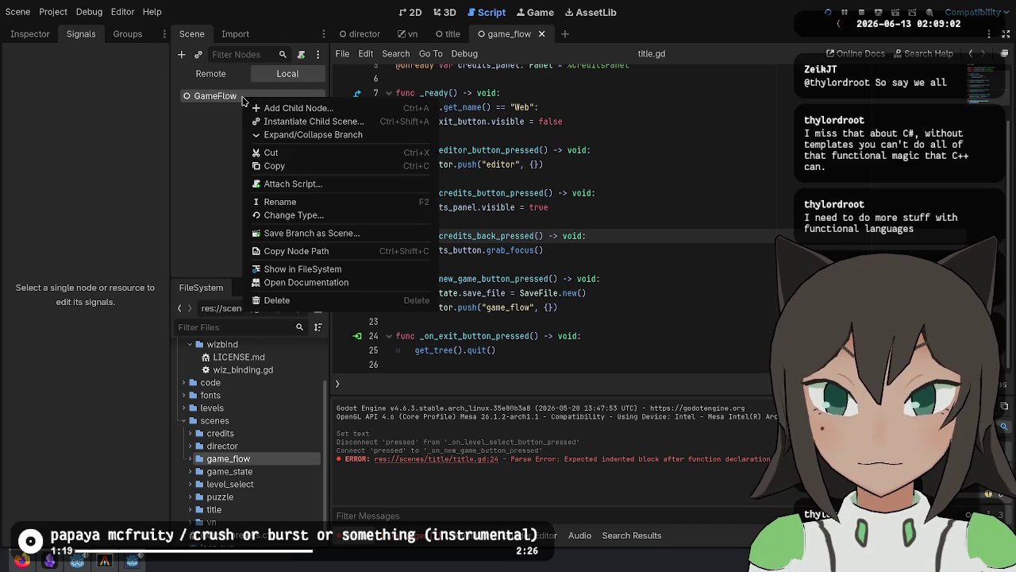
Attach game_flow.gd with class_name GameFlow and a stub _director_enter(_args: Dictionary) -> void, then save.
{"action": "left_click", "coordinate": [352, 208]}
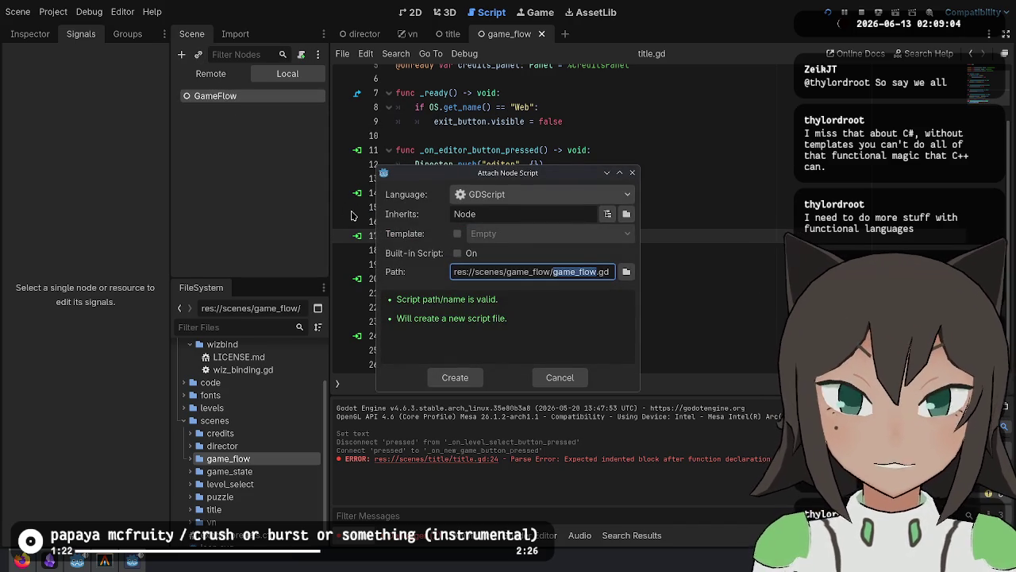
{"action": "key", "text": "Return"}
{"action": "key", "text": "Return"}
{"action": "key", "text": "Up"}
{"action": "type", "text": "clas"}
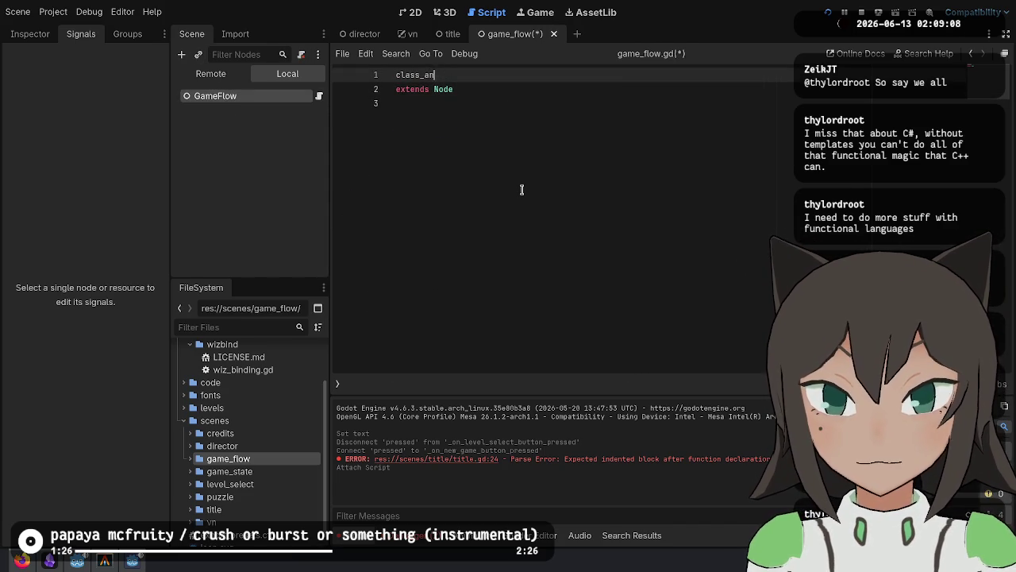
{"action": "type", "text": "me GameFlow"}
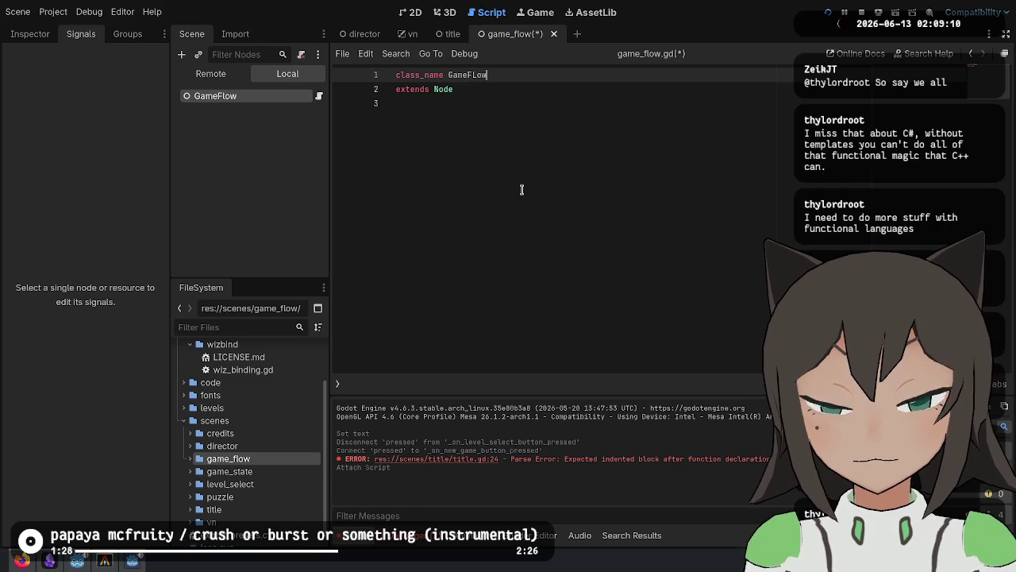
{"action": "type", "text": "ow"}
{"action": "key", "text": "Return"}
{"action": "key", "text": "Return"}
{"action": "type", "text": "fu"}
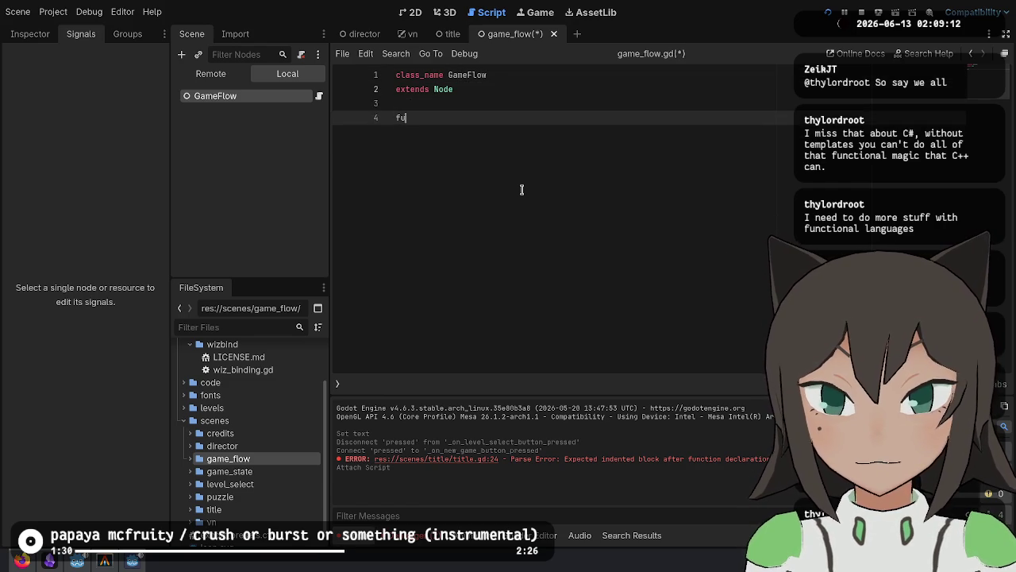
{"action": "type", "text": "nc _director_ente"}
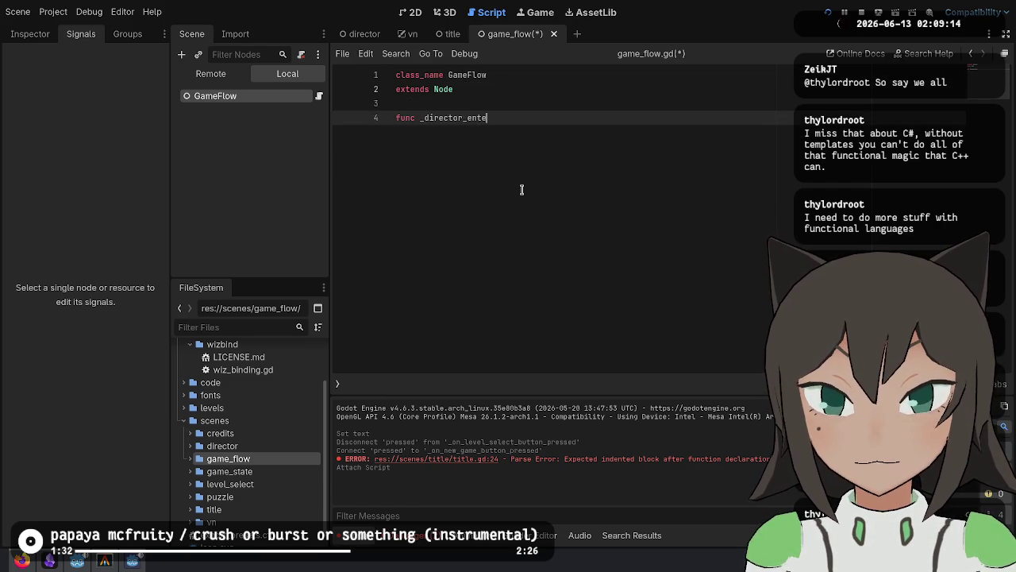
{"action": "type", "text": "r() -"}
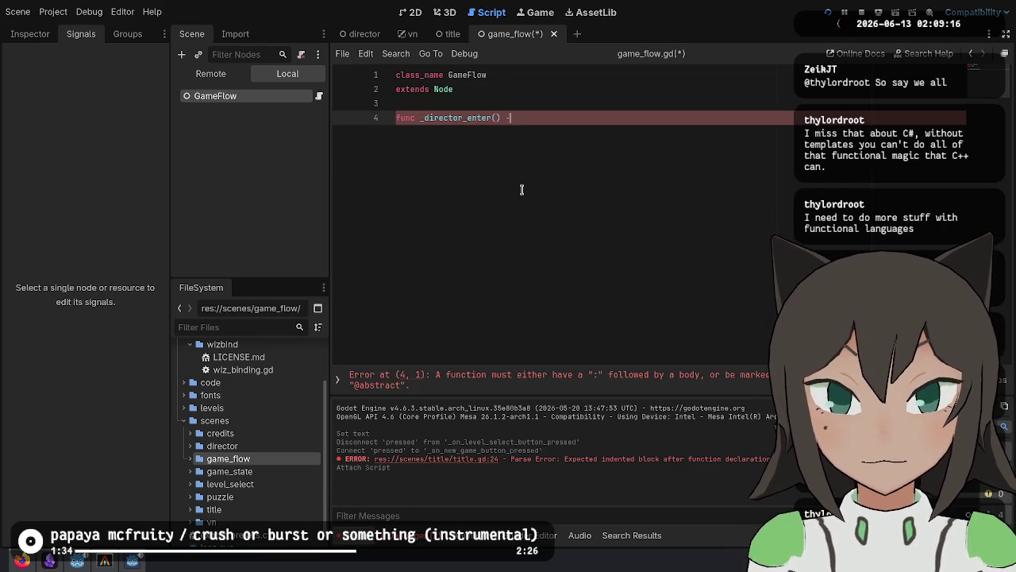
{"action": "type", "text": "> void:"}
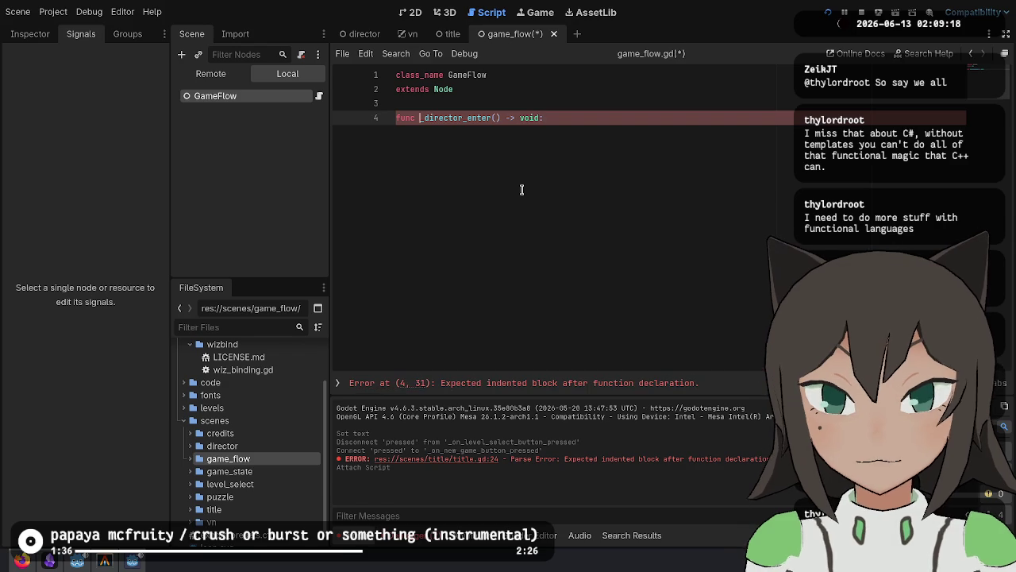
{"action": "type", "text": "args: Dictionary"}
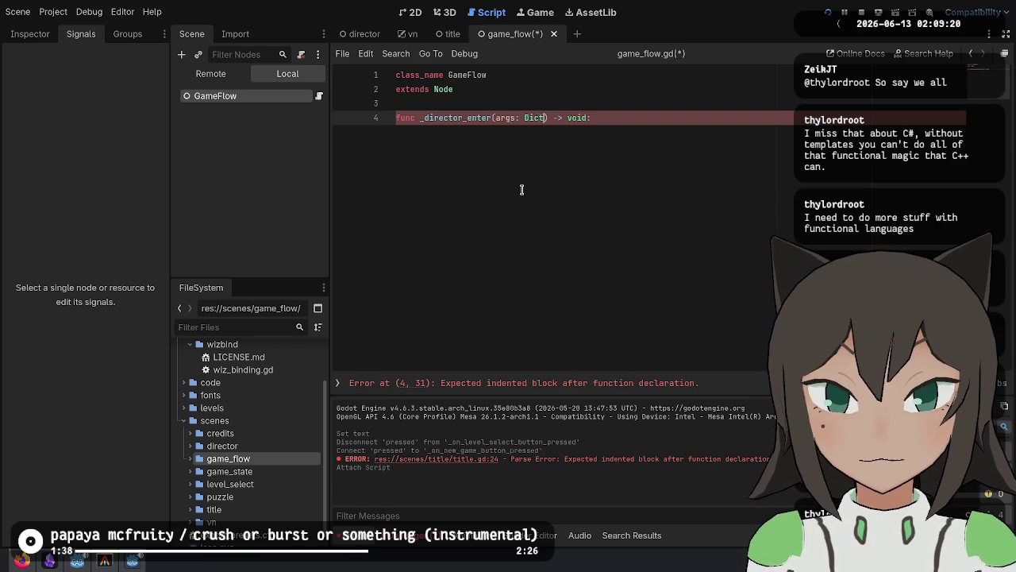
{"action": "key", "text": "ctrl+Left"}
{"action": "key", "text": "ctrl+Left"}
{"action": "type", "text": "_"}
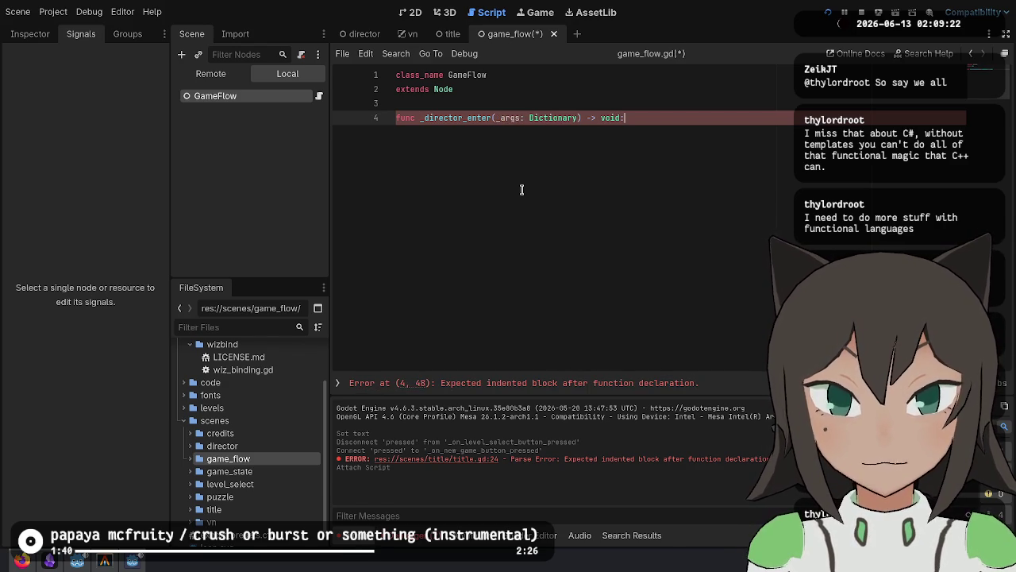
{"action": "key", "text": "Return"}
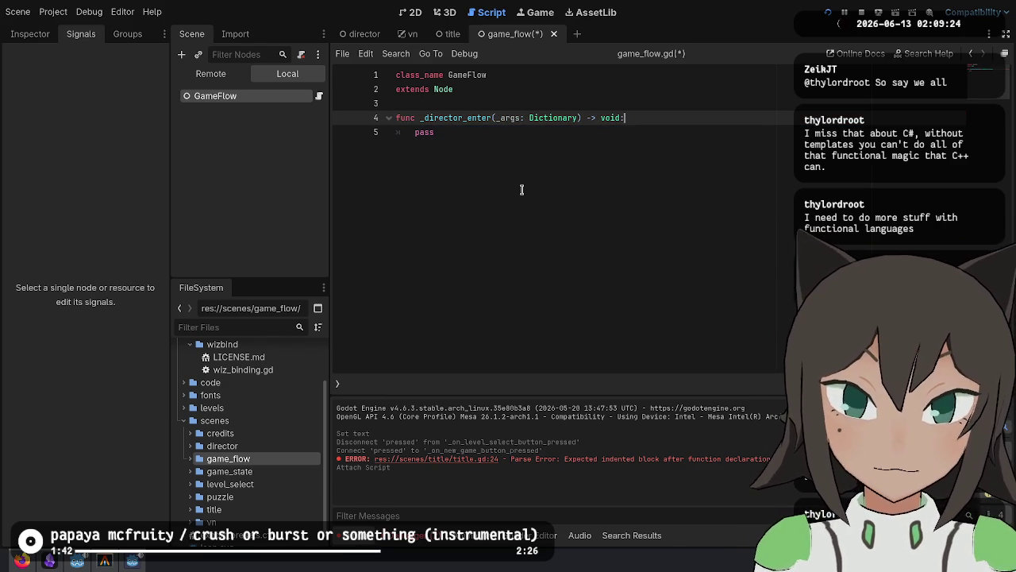
{"action": "key", "text": "ctrl+s"}
{"action": "left_click", "coordinate": [359, 34]}
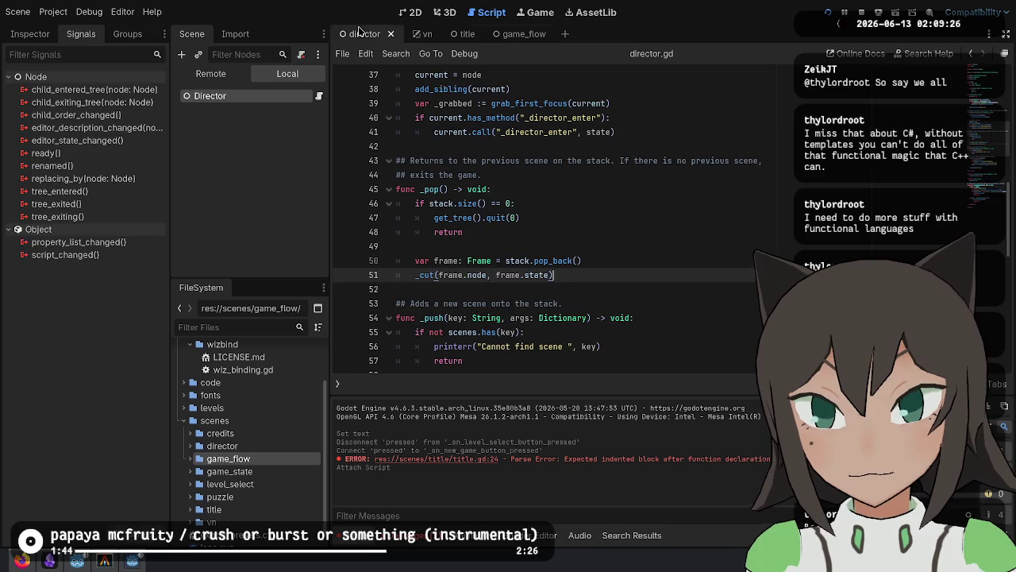
In the Director scene's dictionary, add a game_flow key mapped to game_flow.tscn.
{"action": "left_click", "coordinate": [247, 73]}
{"action": "left_click", "coordinate": [287, 73]}
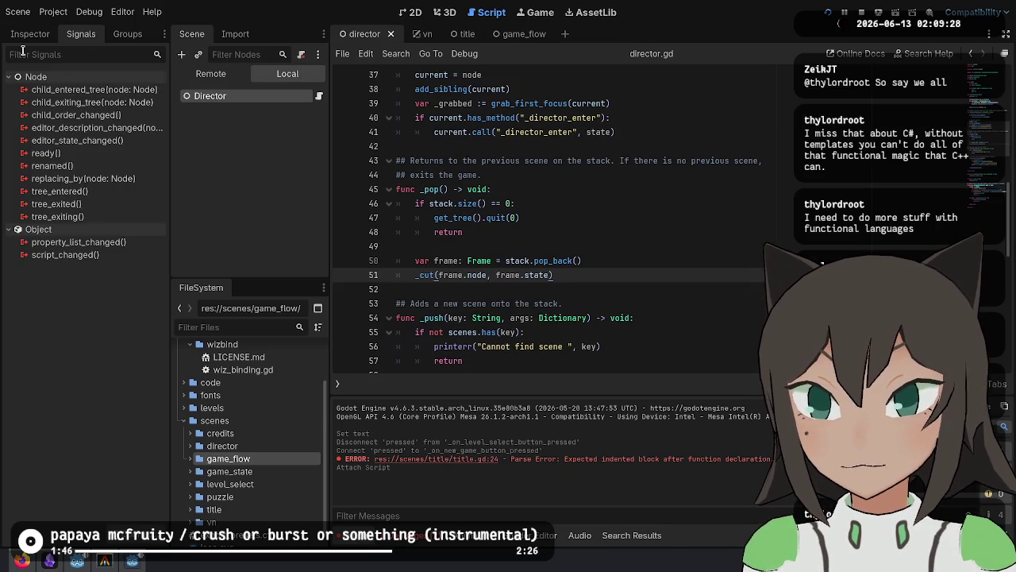
{"action": "left_click", "coordinate": [30, 34]}
{"action": "left_click", "coordinate": [112, 277]}
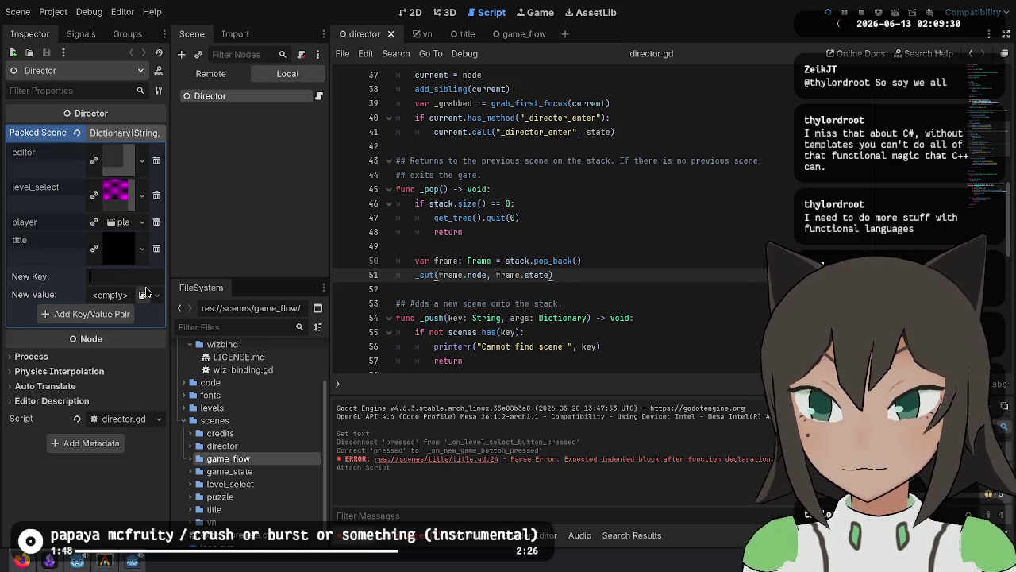
{"action": "type", "text": "game_flow"}
{"action": "left_click", "coordinate": [144, 294]}
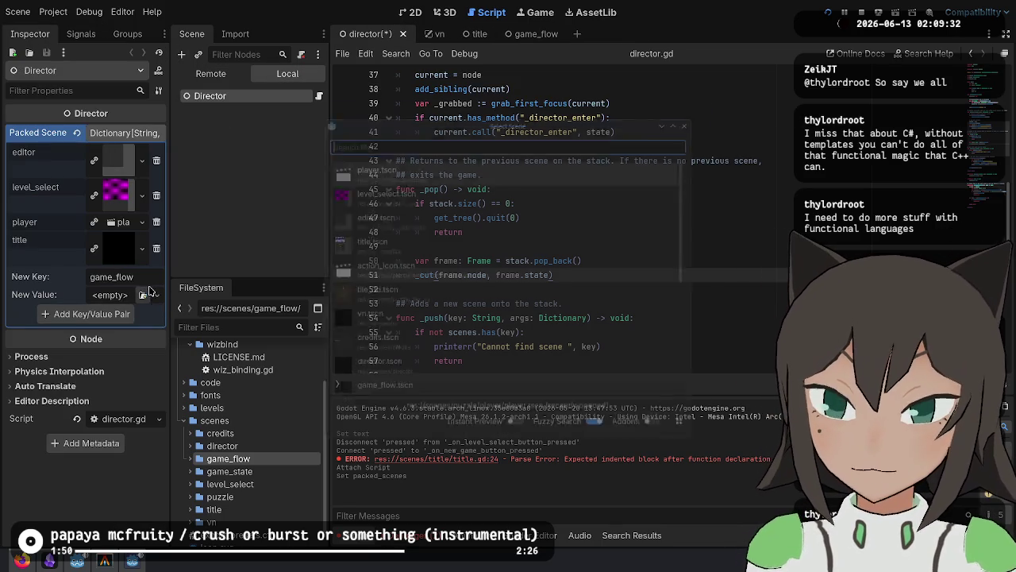
{"action": "scroll", "coordinate": [426, 289], "scroll_direction": "down", "scroll_amount": 1}
{"action": "scroll", "coordinate": [426, 290], "scroll_direction": "down", "scroll_amount": 3}
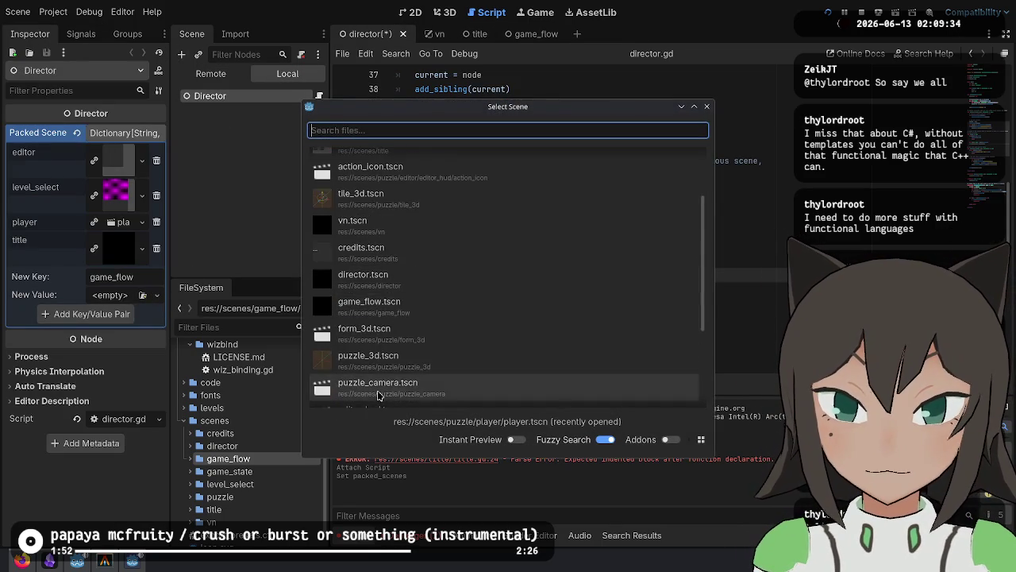
{"action": "left_click", "coordinate": [415, 273]}
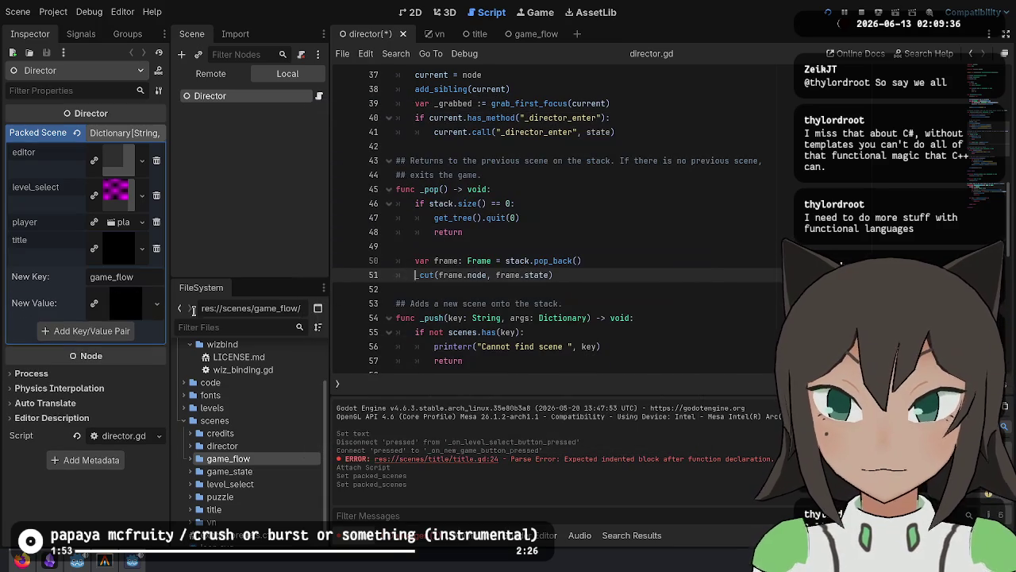
{"action": "left_click", "coordinate": [102, 330]}
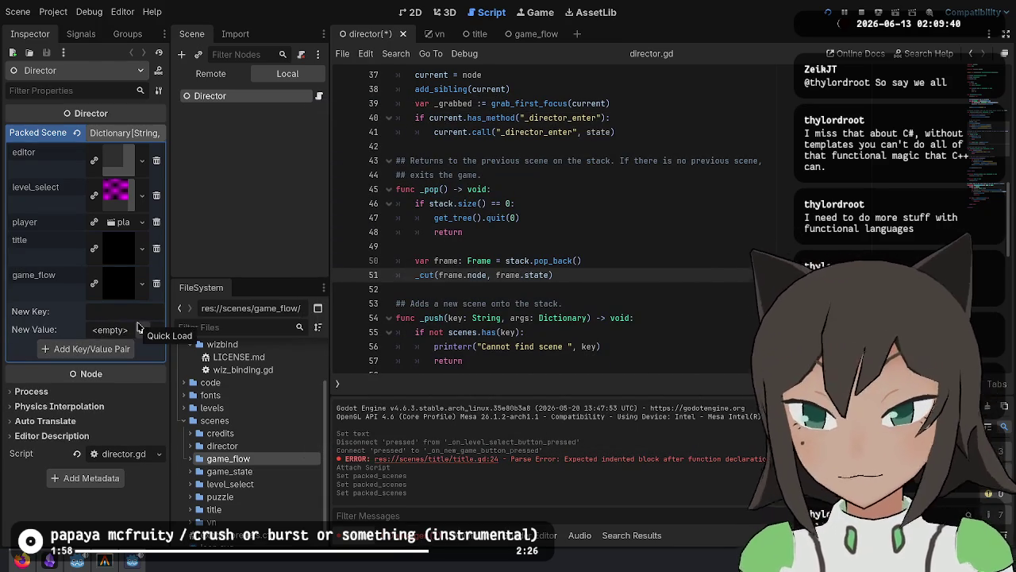
Add a vn key mapped to vn.tscn, save the director scene, and return to game_flow.gd.
{"action": "type", "text": "vn"}
{"action": "left_click", "coordinate": [141, 329]}
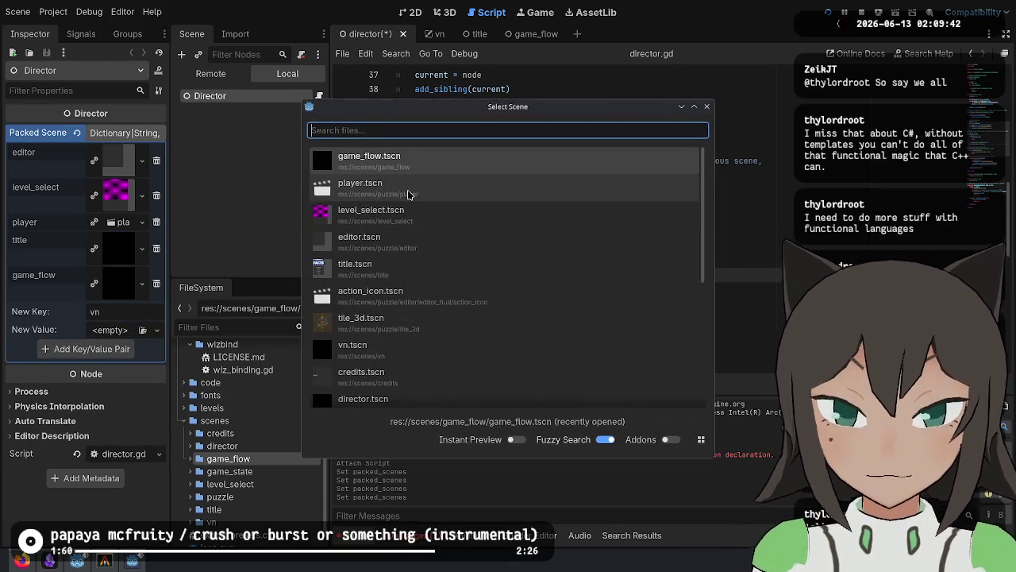
{"action": "type", "text": "vn"}
{"action": "left_click", "coordinate": [453, 164]}
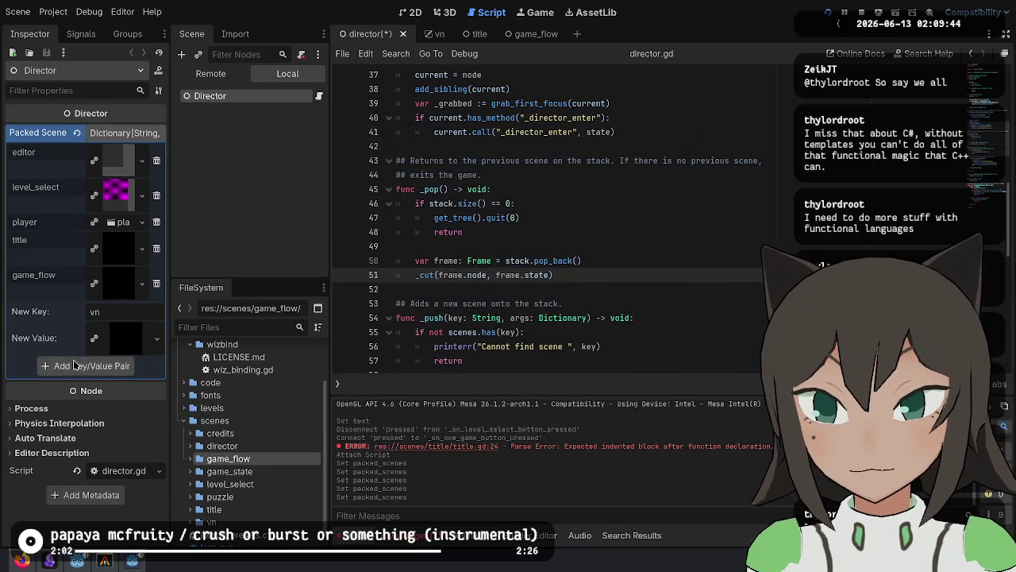
{"action": "left_click", "coordinate": [75, 366]}
{"action": "key", "text": "Up"}
{"action": "key", "text": "Up"}
{"action": "key", "text": "Up"}
{"action": "key", "text": "ctrl+s"}
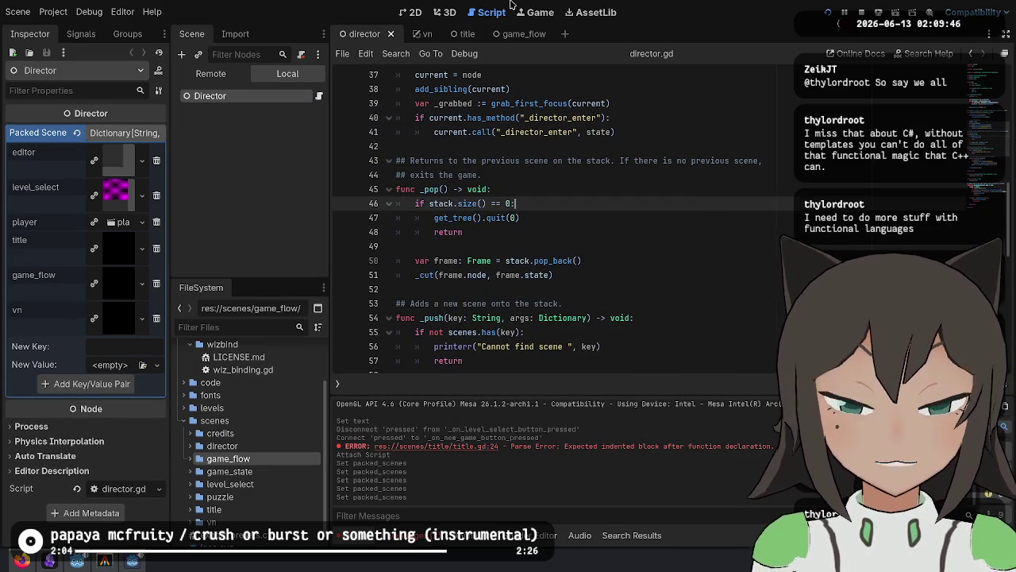
{"action": "left_click", "coordinate": [497, 35]}
{"action": "left_click", "coordinate": [501, 162]}
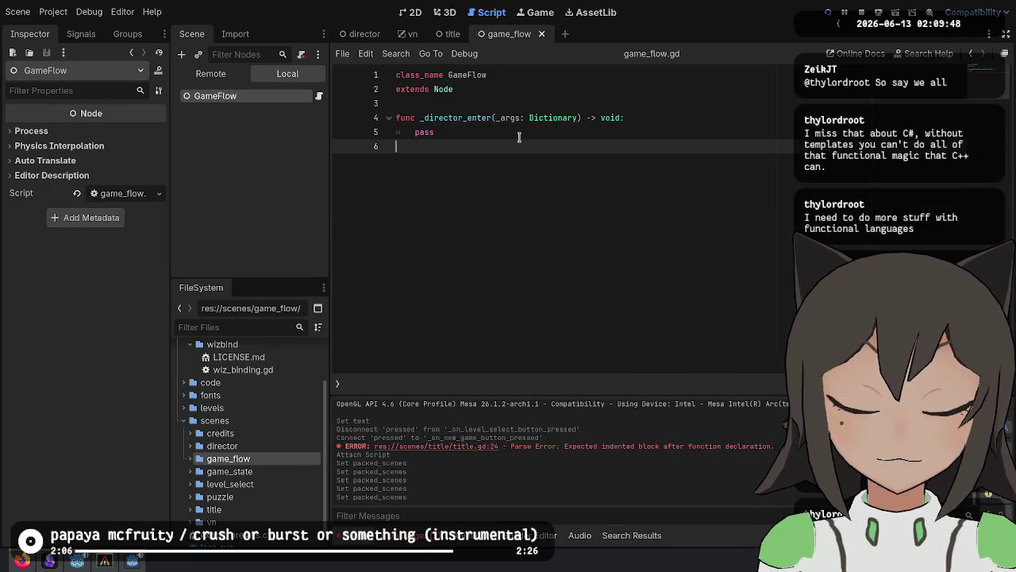
Replace pass in _director_enter with Director.push("vn", {"vn": and leave the value blank.
{"action": "left_click", "coordinate": [517, 138]}
{"action": "double_click", "coordinate": [514, 139]}
{"action": "type", "text": "Director."}
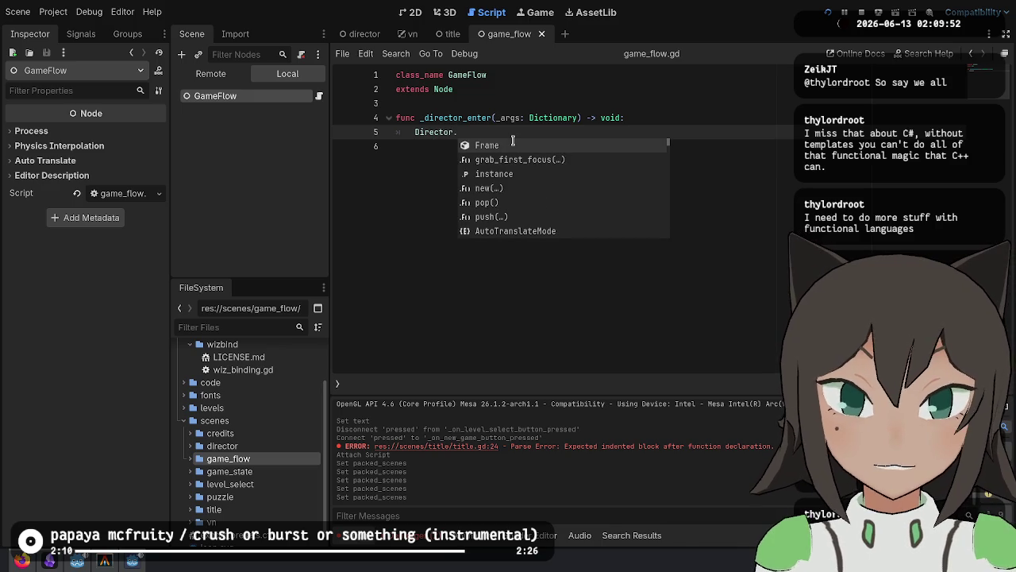
{"action": "type", "text": "push(\"vn\""}
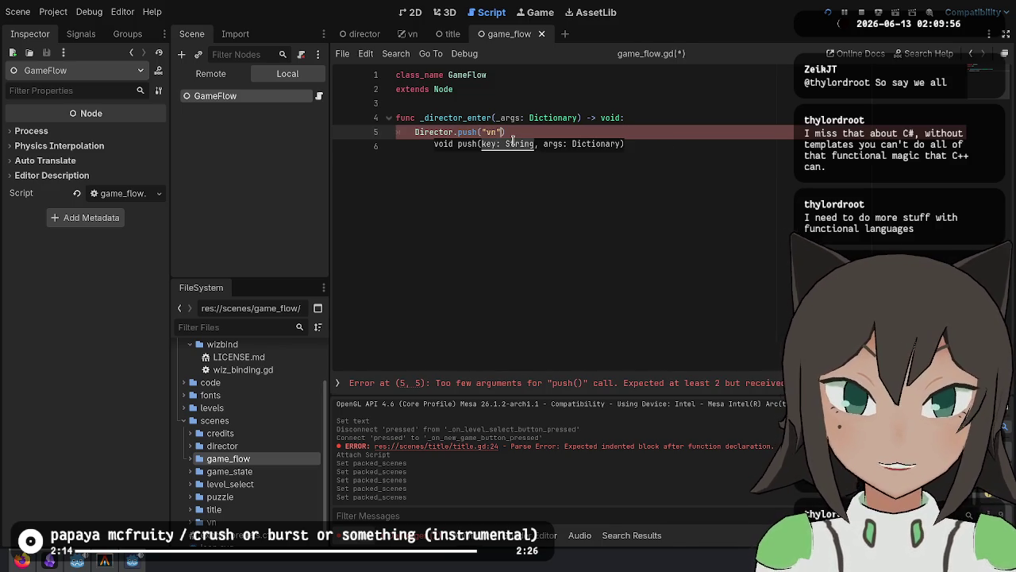
{"action": "type", "text": ", {"}
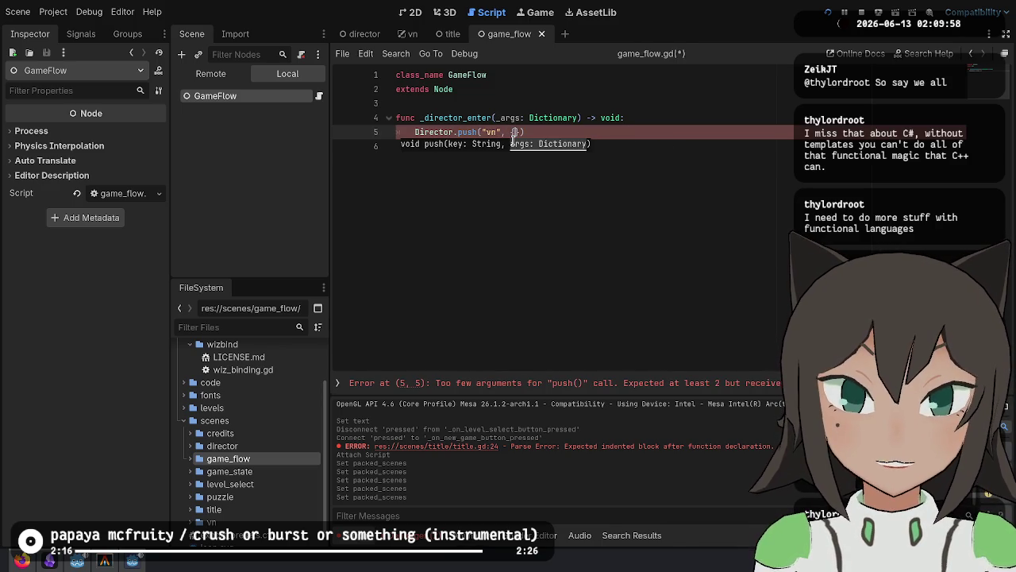
{"action": "type", "text": "\"vn\":"}
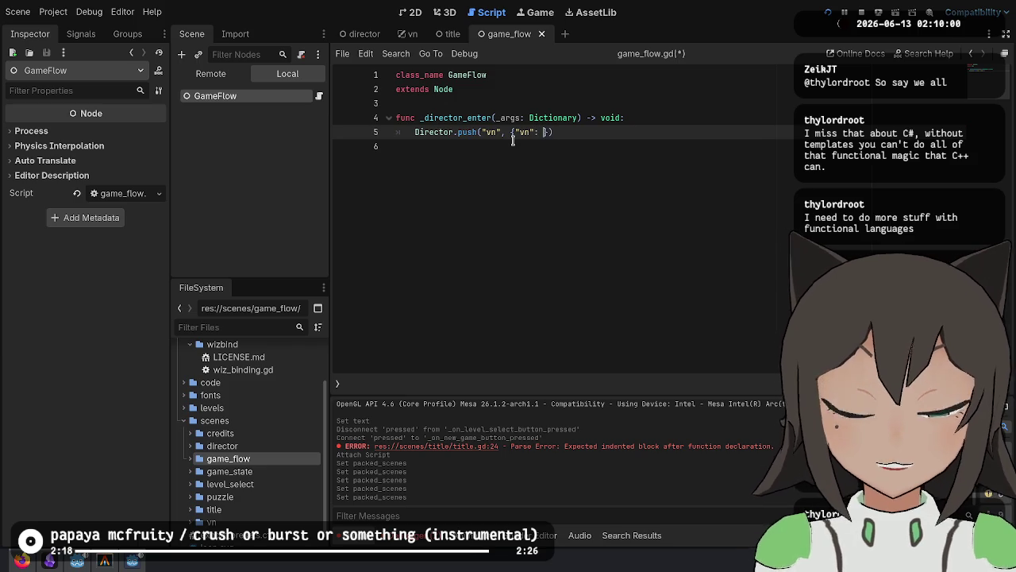
Expand the vn and game_flow folders in the FileSystem dock and inspect vn_dialog.gd.
{"action": "scroll", "coordinate": [261, 492], "scroll_direction": "down", "scroll_amount": 1}
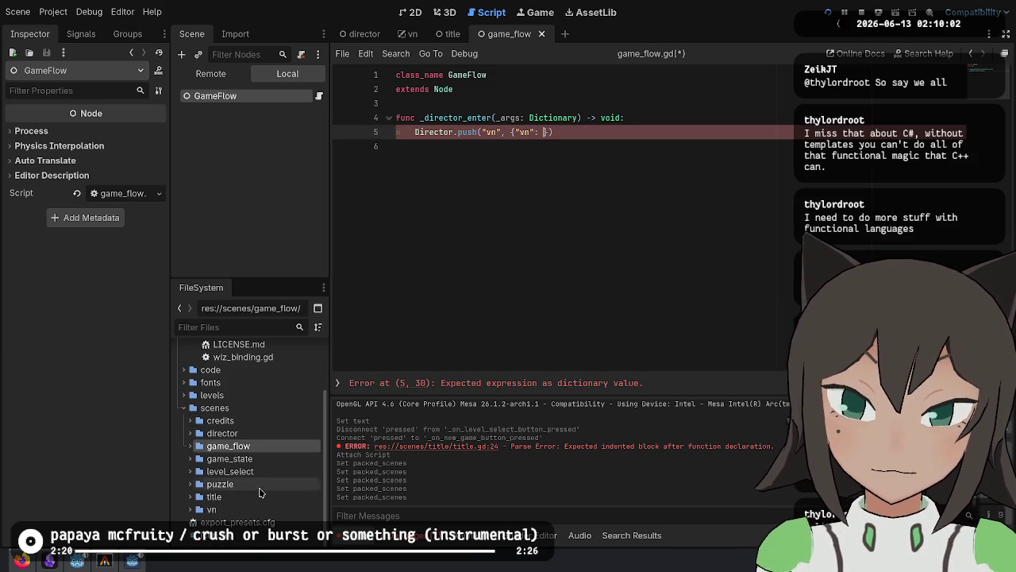
{"action": "left_click", "coordinate": [189, 509]}
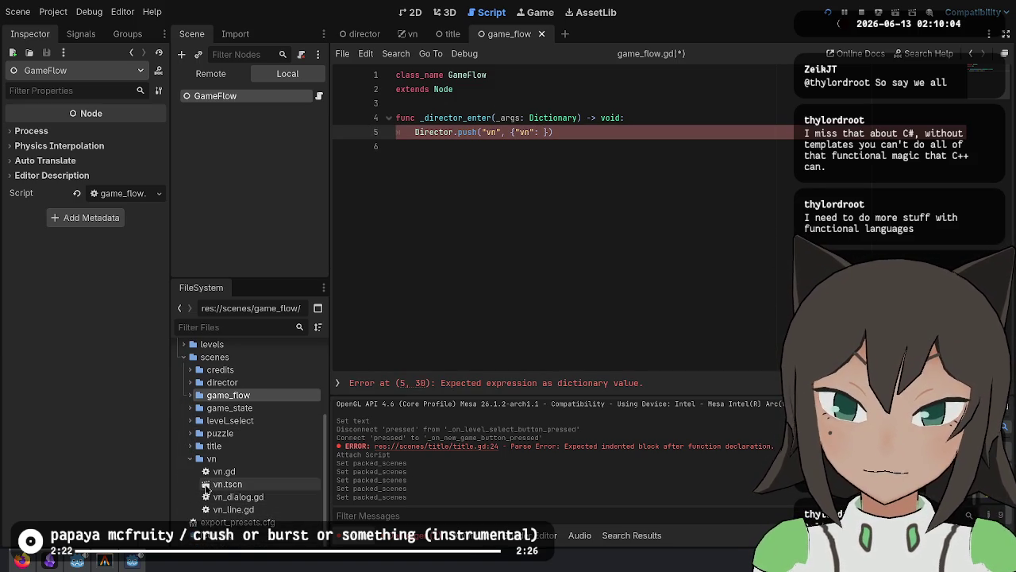
{"action": "left_click", "coordinate": [238, 497]}
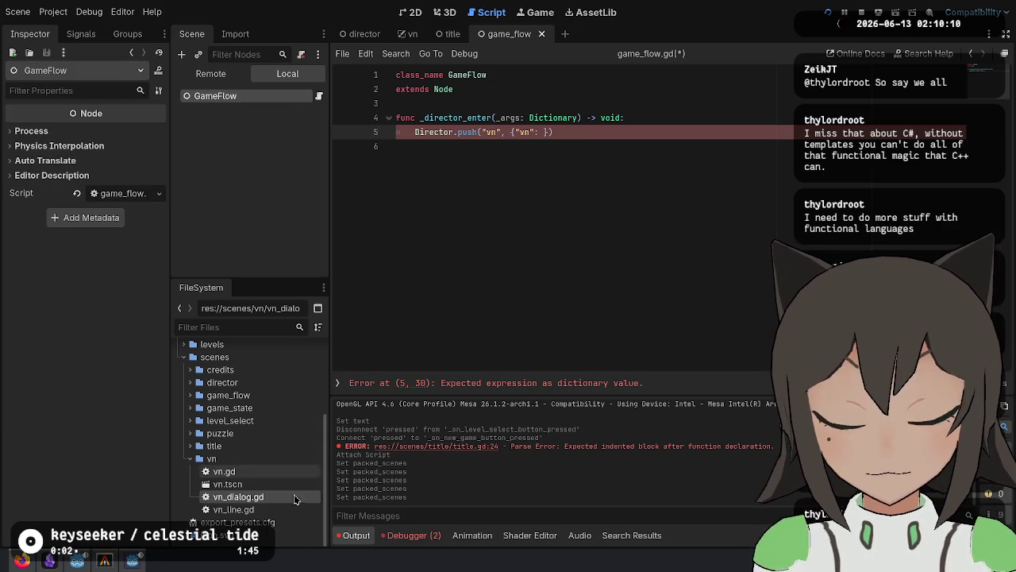
{"action": "double_click", "coordinate": [226, 394]}
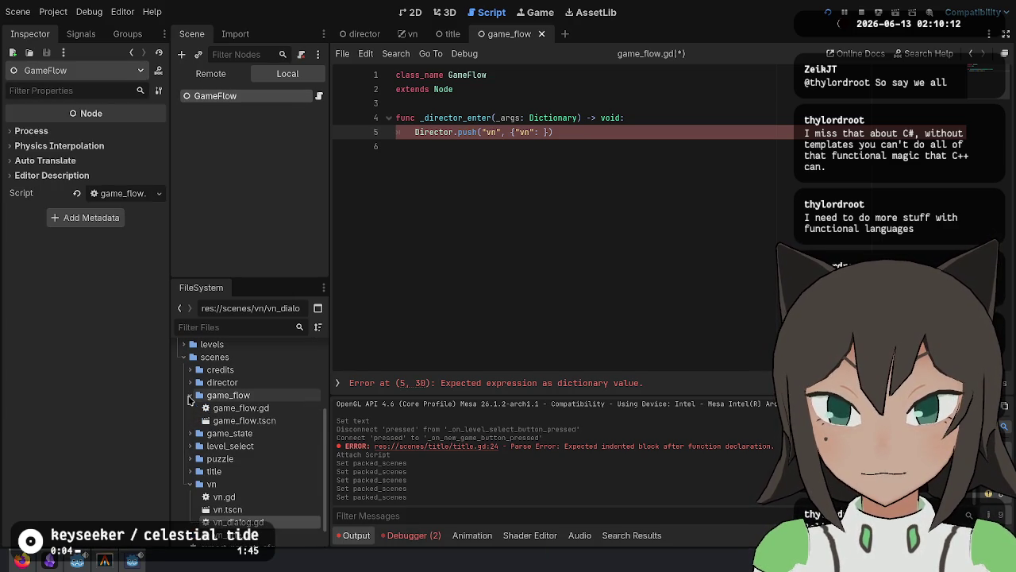
{"action": "right_click", "coordinate": [246, 395]}
Create a new VNDialog resource inside the game_flow folder.
{"action": "mouse_move", "coordinate": [321, 352]}
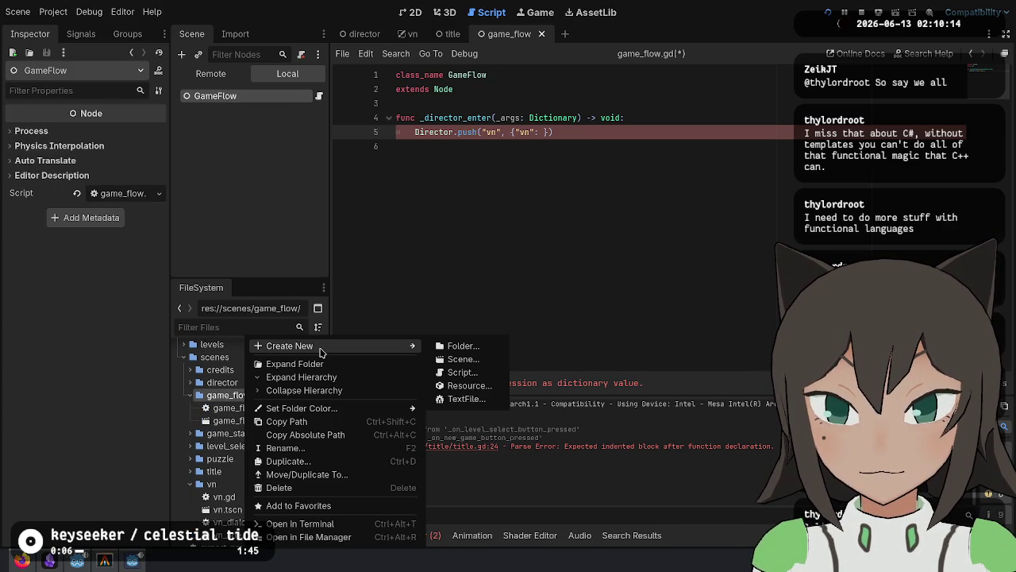
{"action": "left_click", "coordinate": [492, 388]}
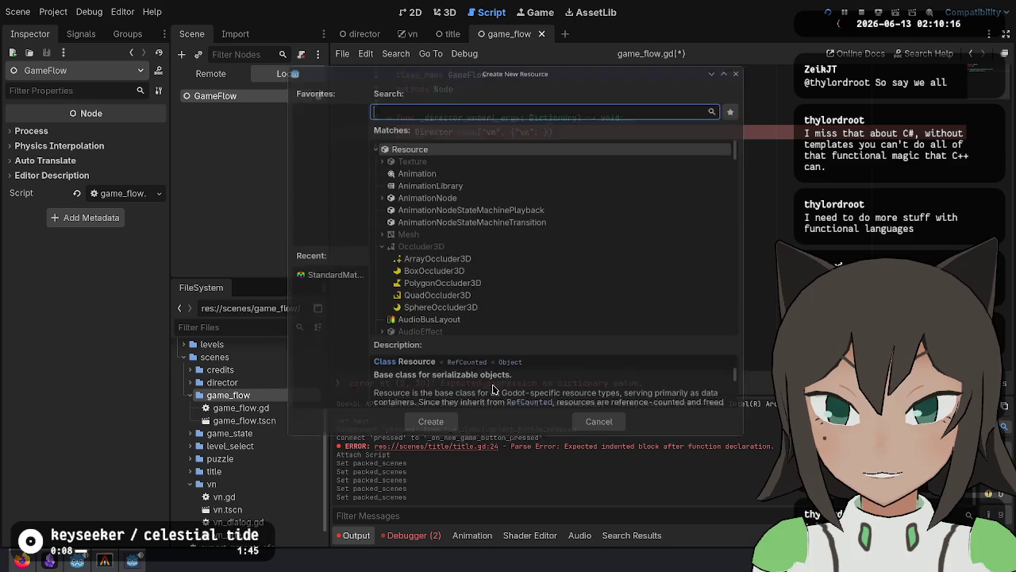
{"action": "type", "text": "vn"}
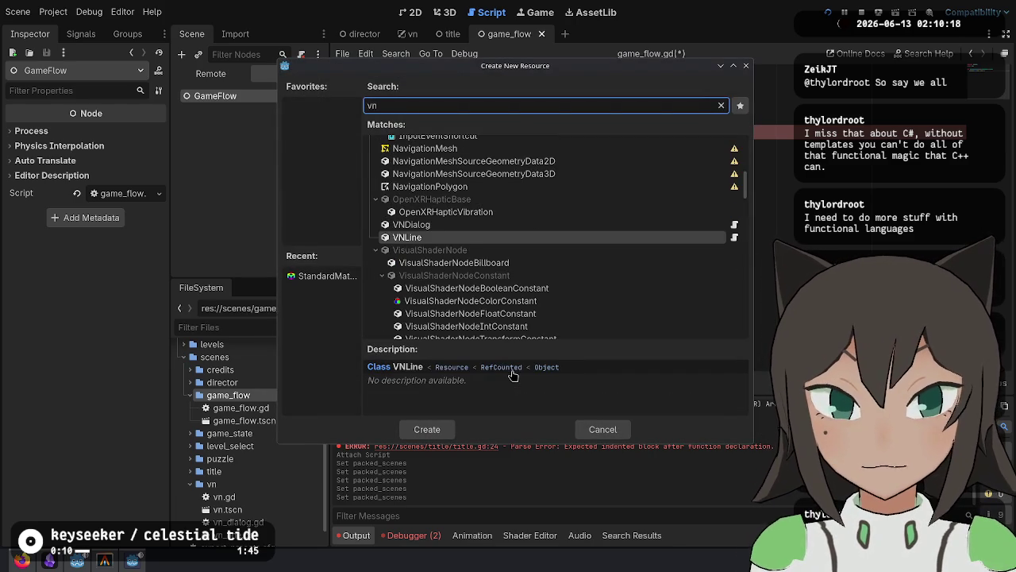
{"action": "key", "text": "Up"}
{"action": "key", "text": "Return"}
{"action": "key", "text": "Return"}
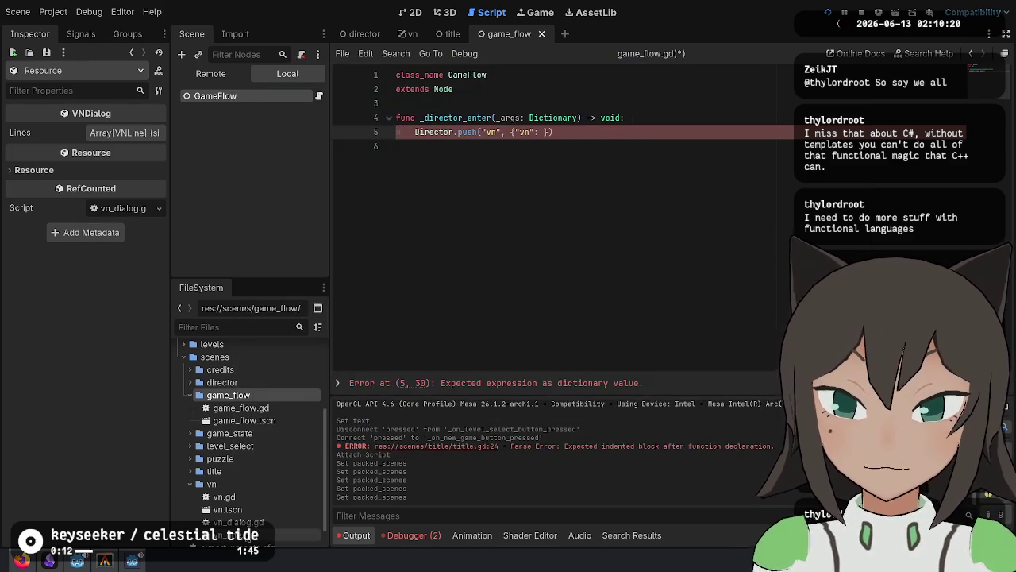
Save the VN node's Dialog resource as intro.tres in scenes/game_flow.
{"action": "double_click", "coordinate": [238, 521]}
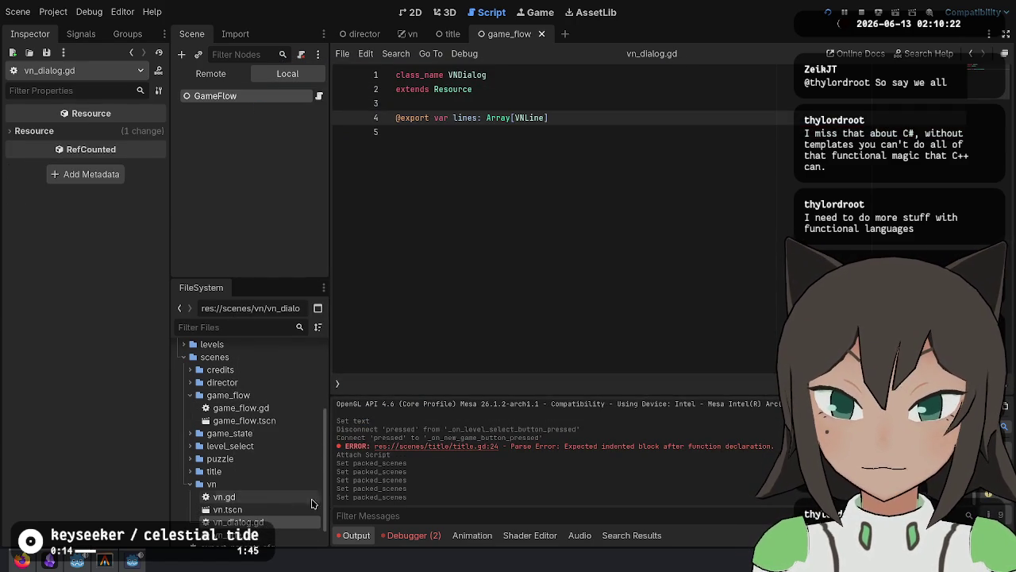
{"action": "double_click", "coordinate": [261, 509]}
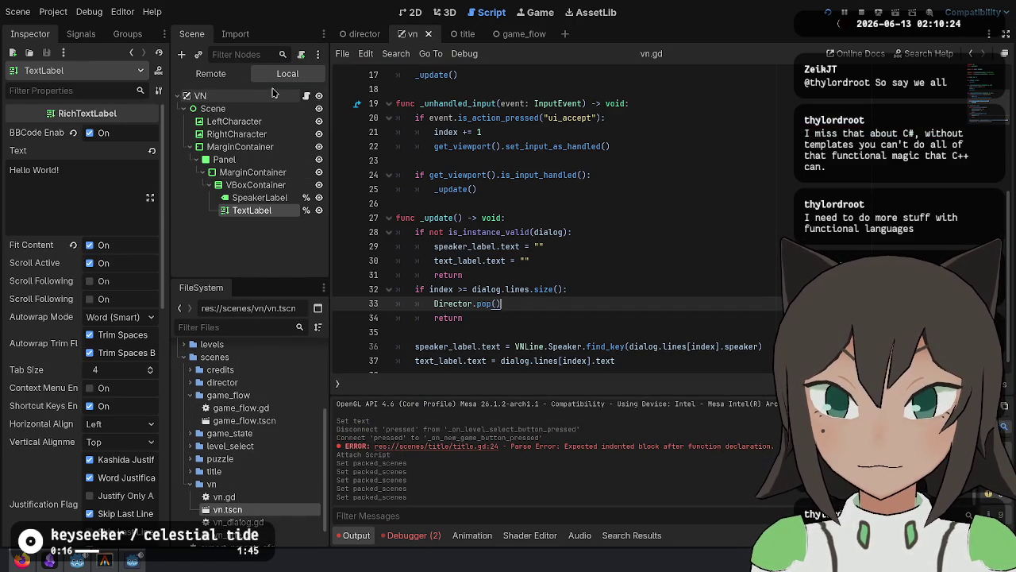
{"action": "left_click", "coordinate": [272, 95]}
{"action": "left_click", "coordinate": [159, 132]}
{"action": "left_click", "coordinate": [203, 266]}
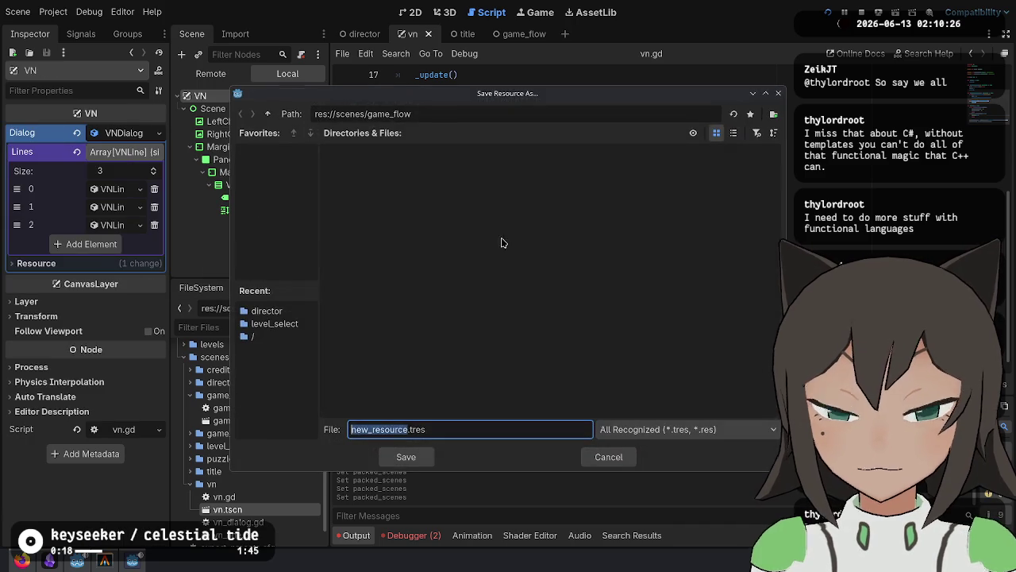
{"action": "type", "text": "intro"}
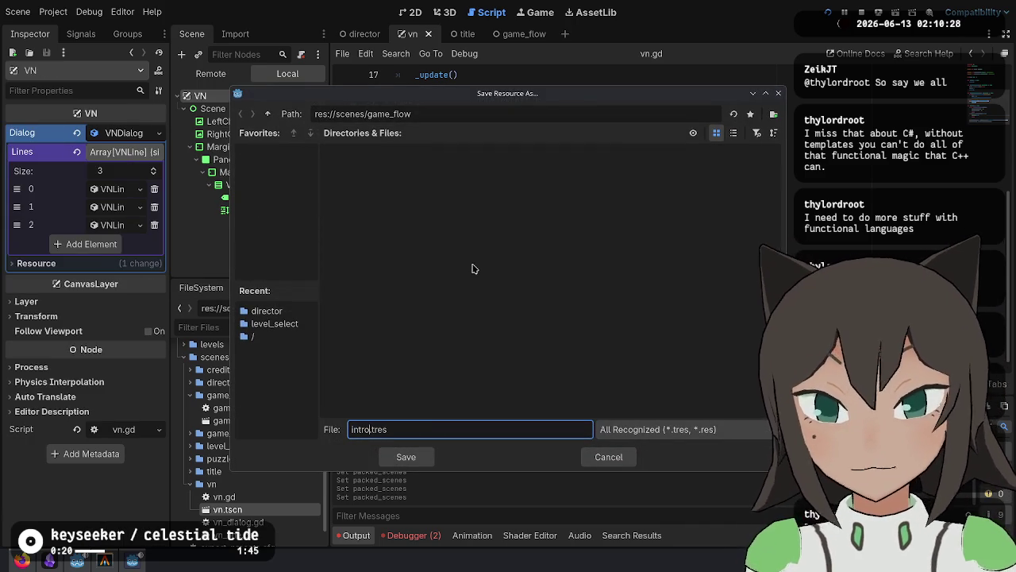
{"action": "left_click", "coordinate": [267, 114]}
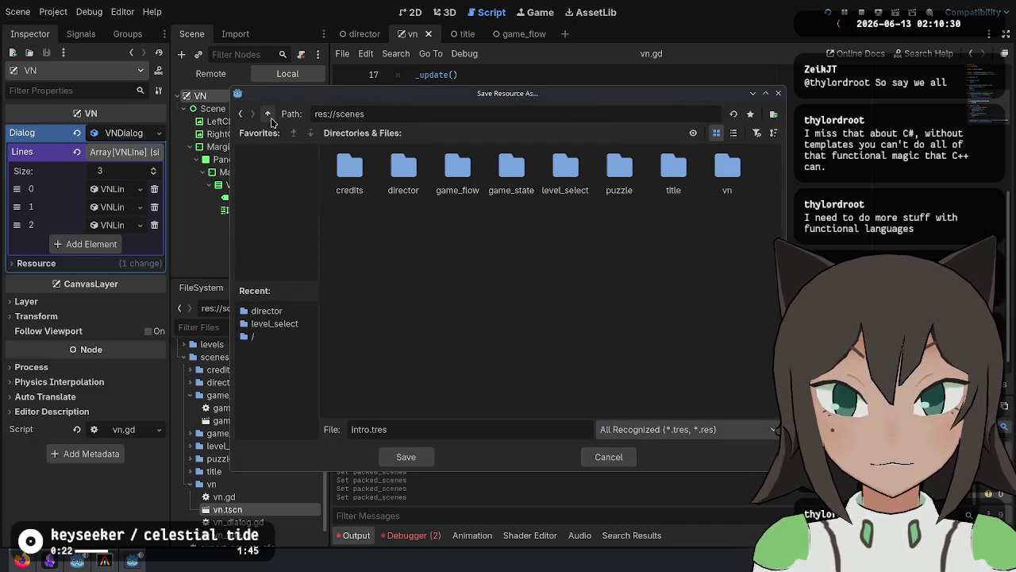
{"action": "double_click", "coordinate": [458, 170]}
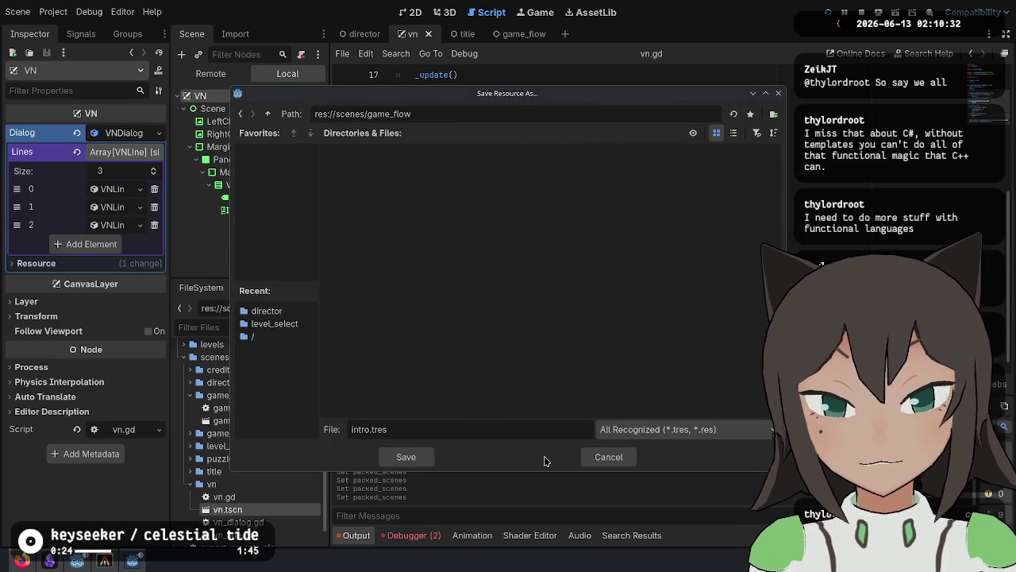
{"action": "left_click", "coordinate": [414, 459]}
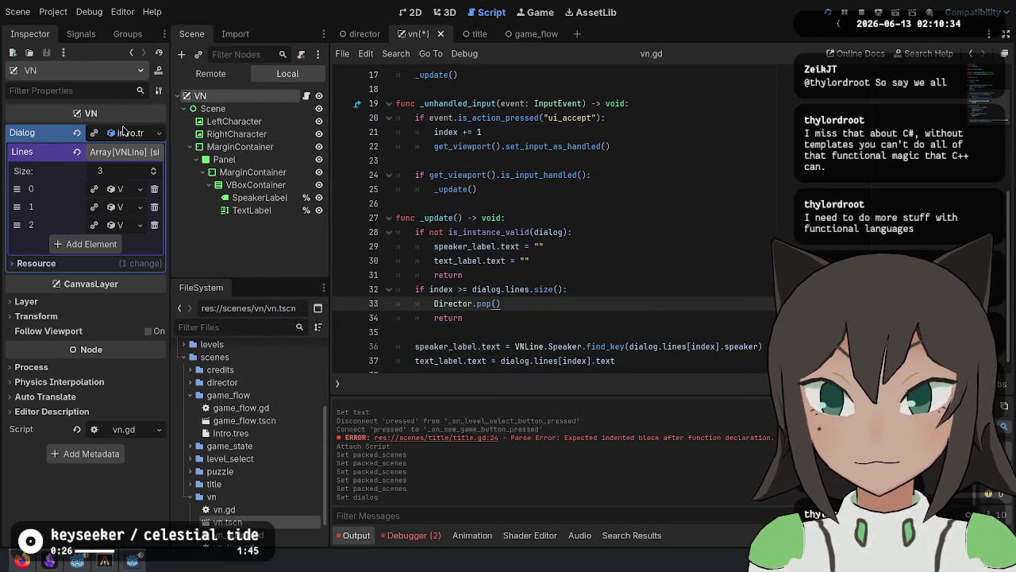
Clear the VN node's Dialog, save vn.tscn, and drag intro.tres into game_flow.gd as a preload.
{"action": "left_click", "coordinate": [77, 134]}
{"action": "key", "text": "ctrl+s"}
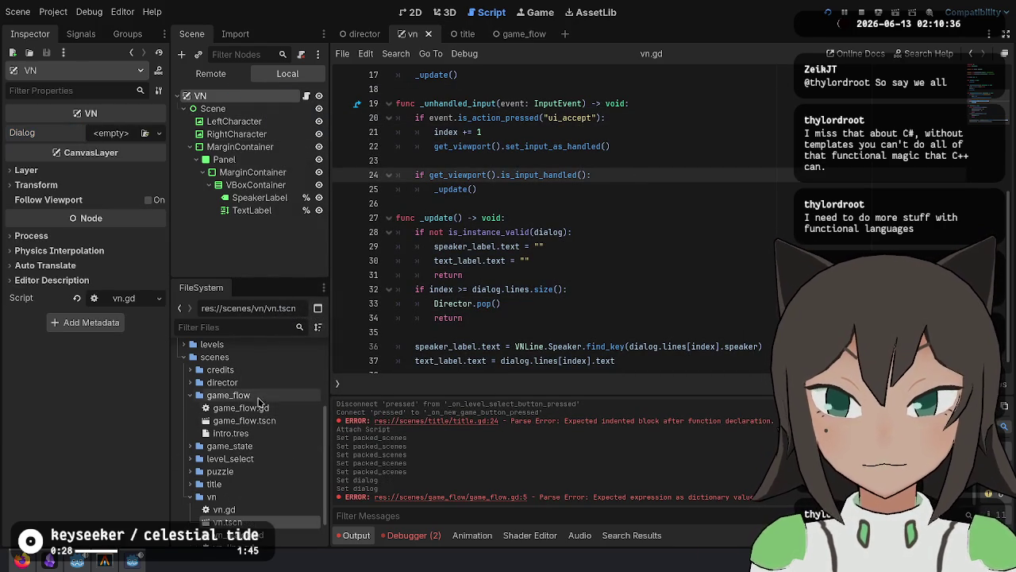
{"action": "double_click", "coordinate": [260, 425]}
{"action": "mouse_move", "coordinate": [234, 432]}
{"action": "left_mouse_down"}
{"action": "mouse_move", "coordinate": [395, 373]}
{"action": "mouse_move", "coordinate": [533, 105]}
{"action": "left_mouse_up"}
Pass the INTRO constant as the "vn" value in Director.push and run the project.
{"action": "key", "text": "Return"}
{"action": "double_click", "coordinate": [435, 117]}
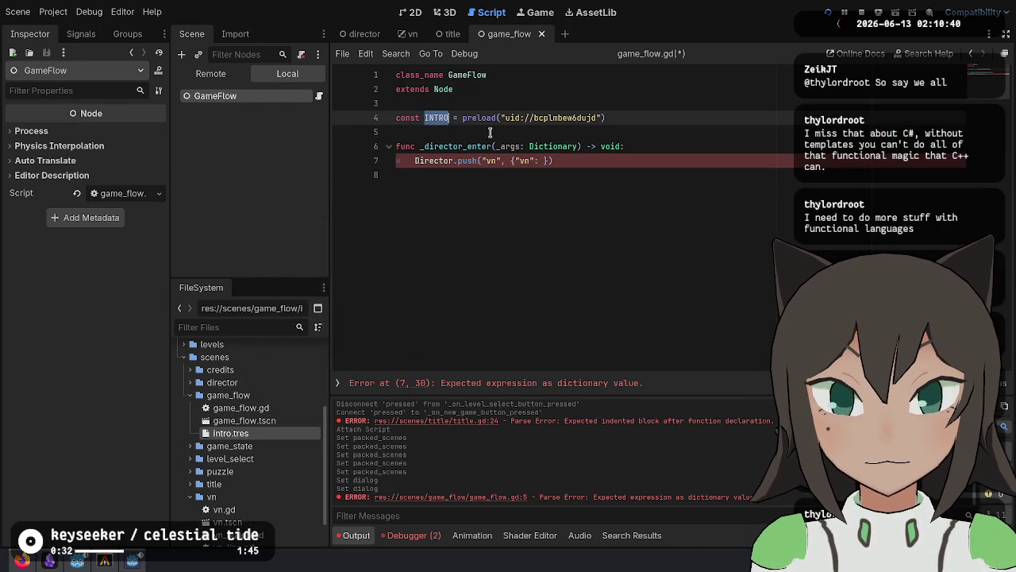
{"action": "left_click", "coordinate": [538, 161]}
{"action": "type", "text": "INTRO"}
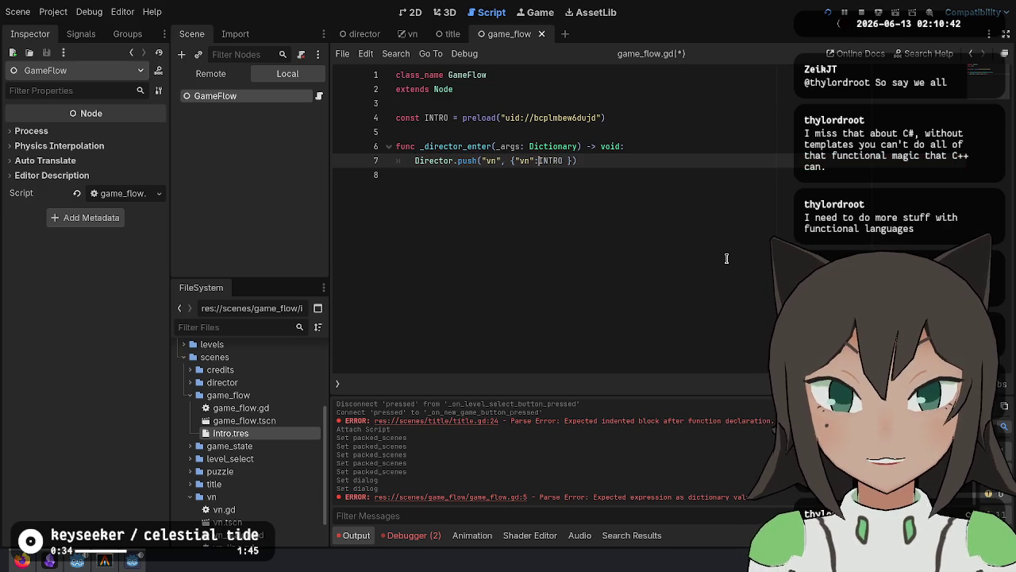
{"action": "key", "text": "F5"}
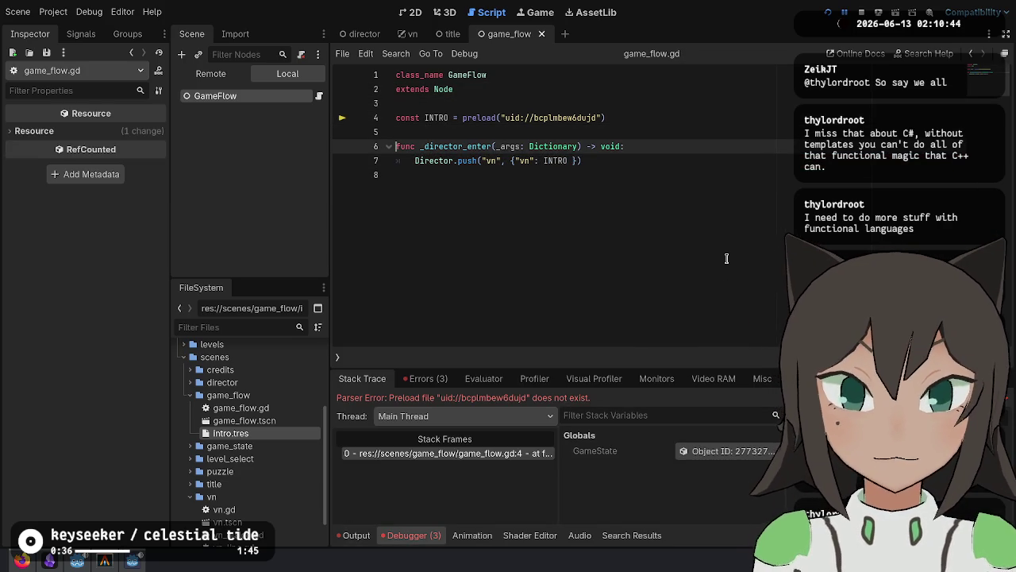
Start a GameState.save_file. line above Director.push and jump to game_state.gd.
{"action": "key", "text": "ctrl+shift+Return"}
{"action": "key", "text": "ctrl+shift+Return"}
{"action": "type", "text": "Save"}
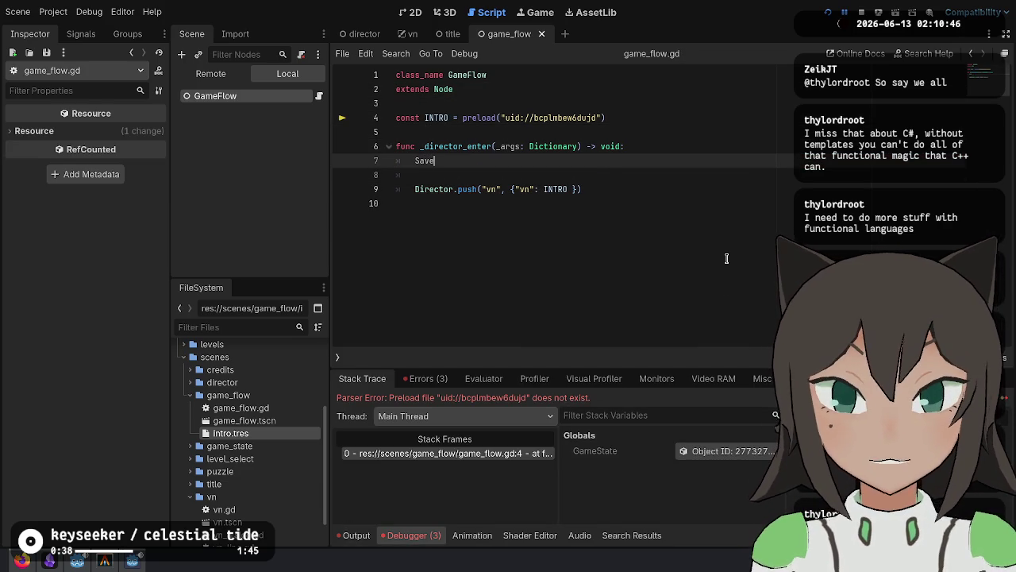
{"action": "key", "text": "BackSpace"}
{"action": "key", "text": "BackSpace"}
{"action": "key", "text": "BackSpace"}
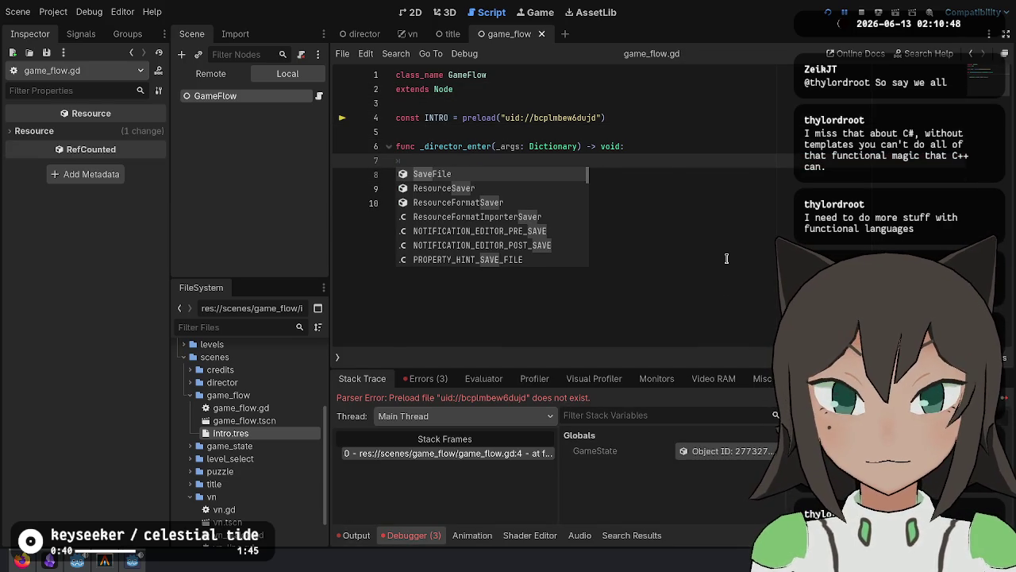
{"action": "type", "text": "GameFlow."}
{"action": "key", "text": "BackSpace"}
{"action": "key", "text": "BackSpace"}
{"action": "key", "text": "BackSpace"}
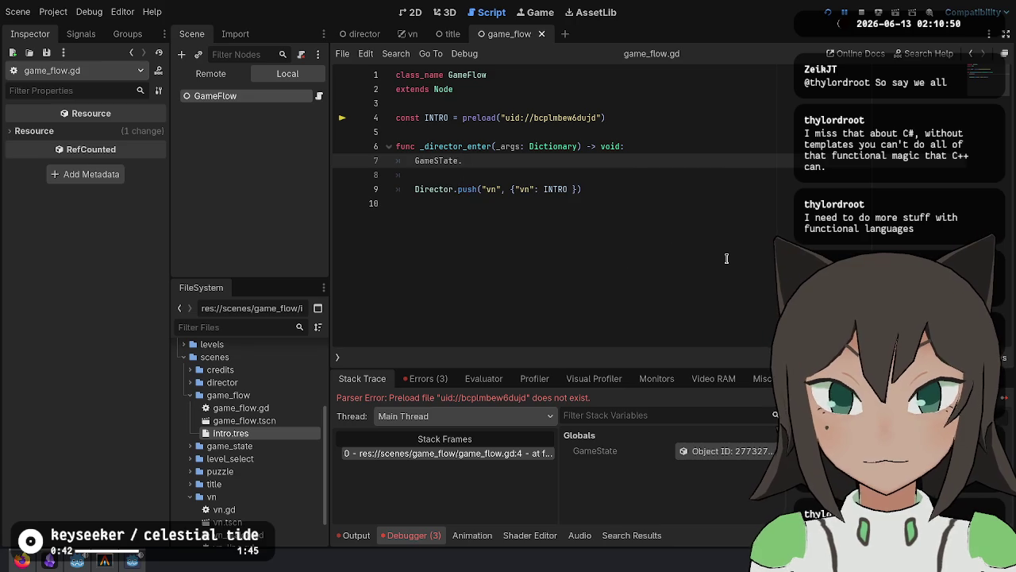
{"action": "type", "text": "ameState.save"}
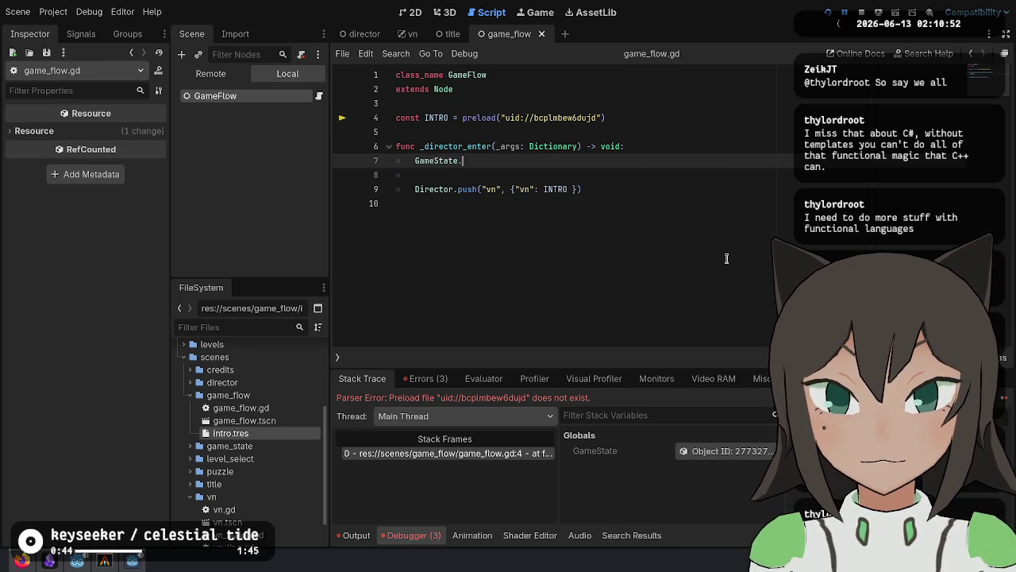
{"action": "key", "text": "Return"}
{"action": "type", "text": "."}
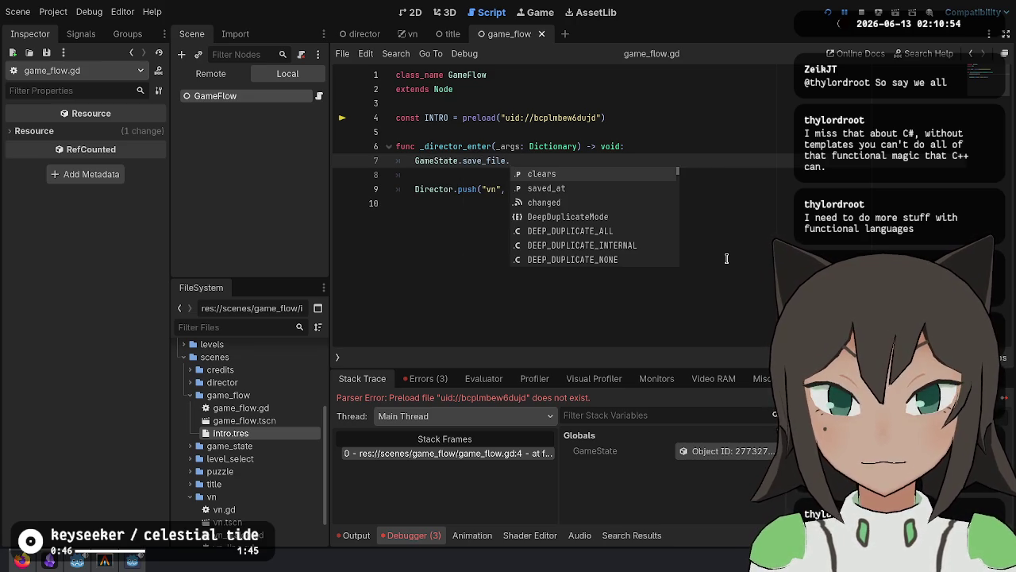
{"action": "key", "text": "Escape"}
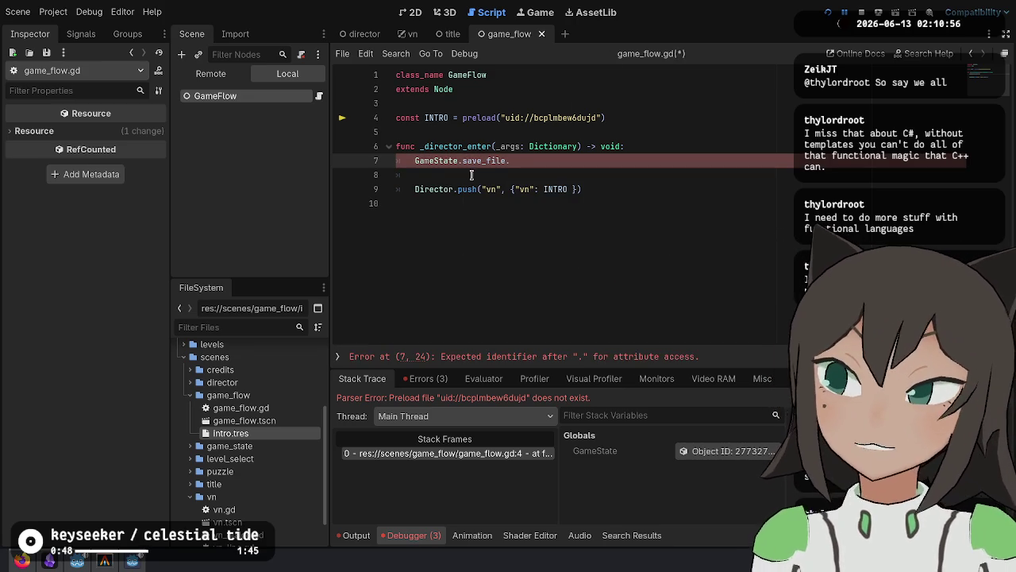
{"action": "left_click", "coordinate": [484, 162], "text": "ctrl"}
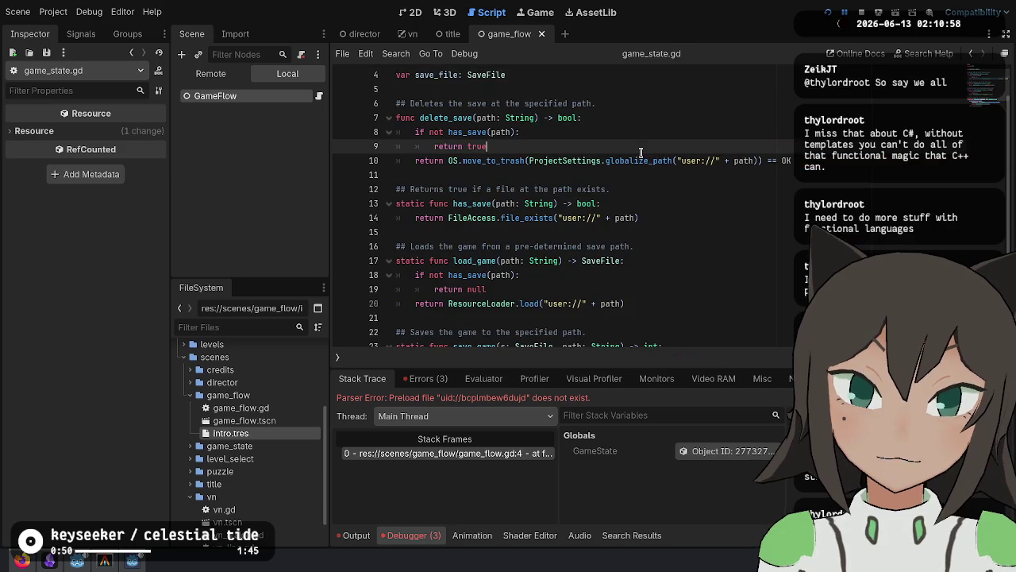
Open save_file.gd and add the comment '## The flags that have been seen.' after the clears field.
{"action": "scroll", "coordinate": [644, 89], "scroll_direction": "up", "scroll_amount": 2}
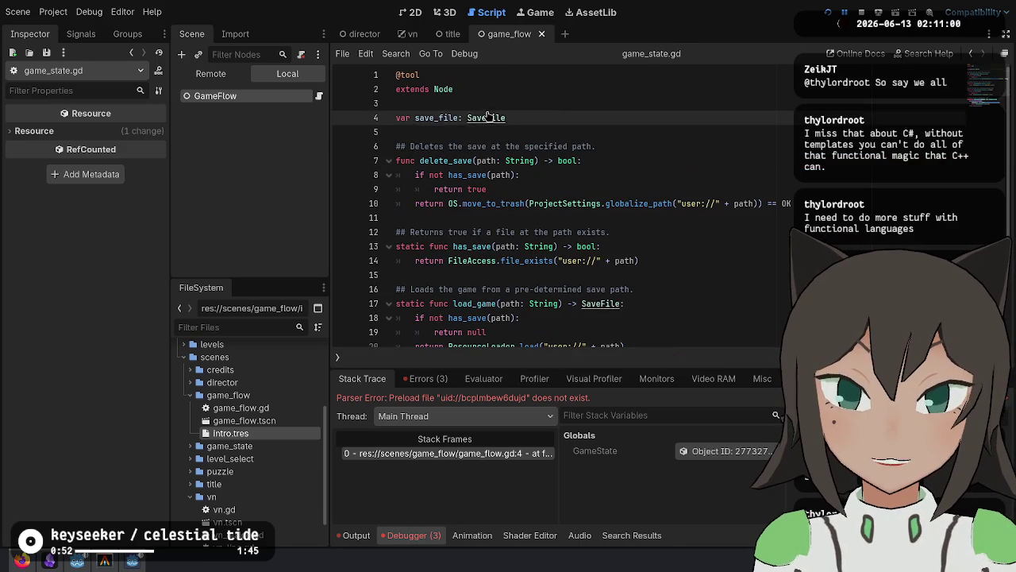
{"action": "left_click", "coordinate": [495, 119], "text": "ctrl"}
{"action": "left_click", "coordinate": [586, 159]}
{"action": "left_click", "coordinate": [624, 217]}
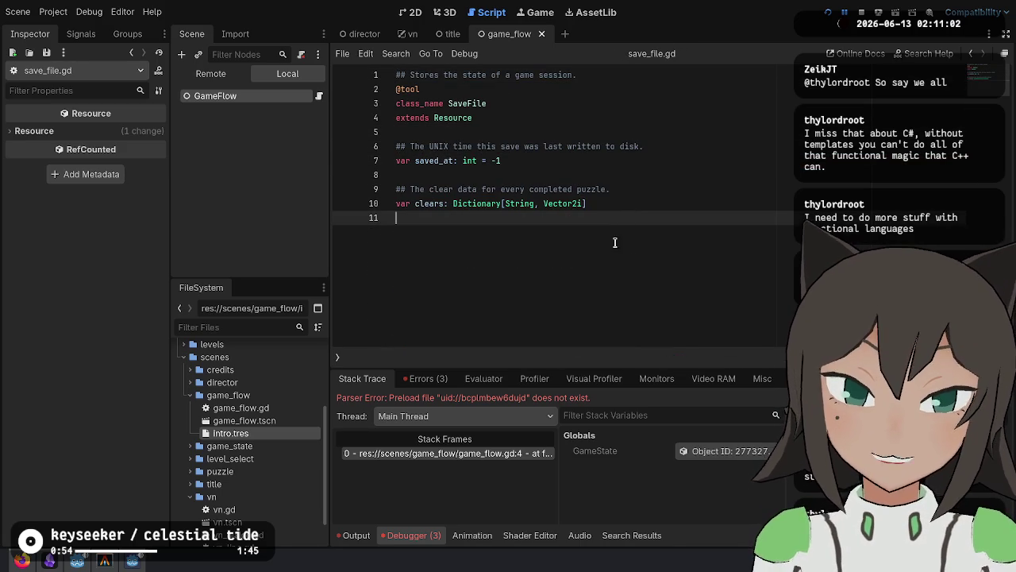
{"action": "key", "text": "Return"}
{"action": "type", "text": "## The flags that"}
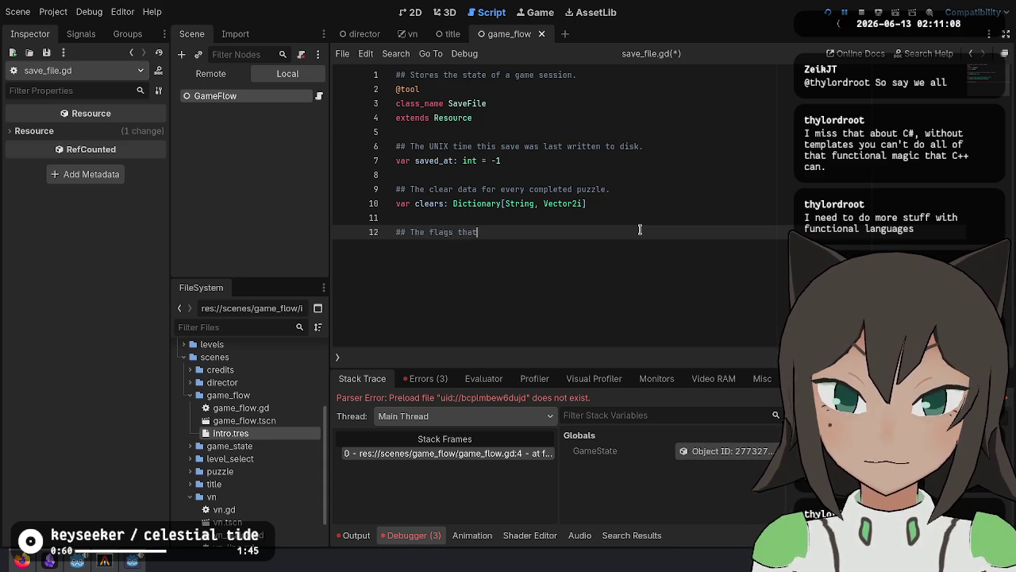
{"action": "type", "text": "have been seen."}
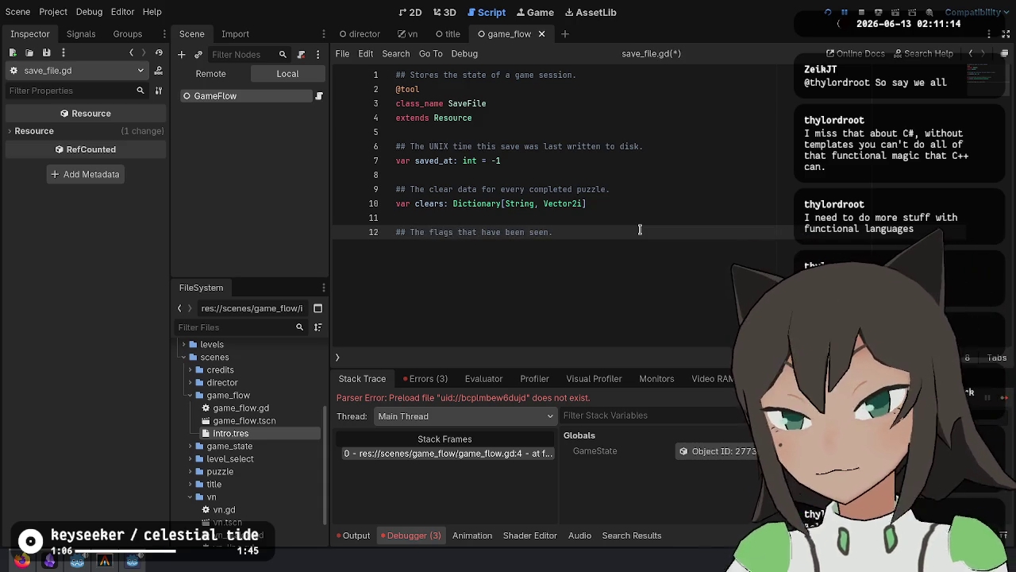
Declare var flags: Dictionary[String, bool], save, and extend game_flow.gd's line to save_file.flags.
{"action": "key", "text": "Return"}
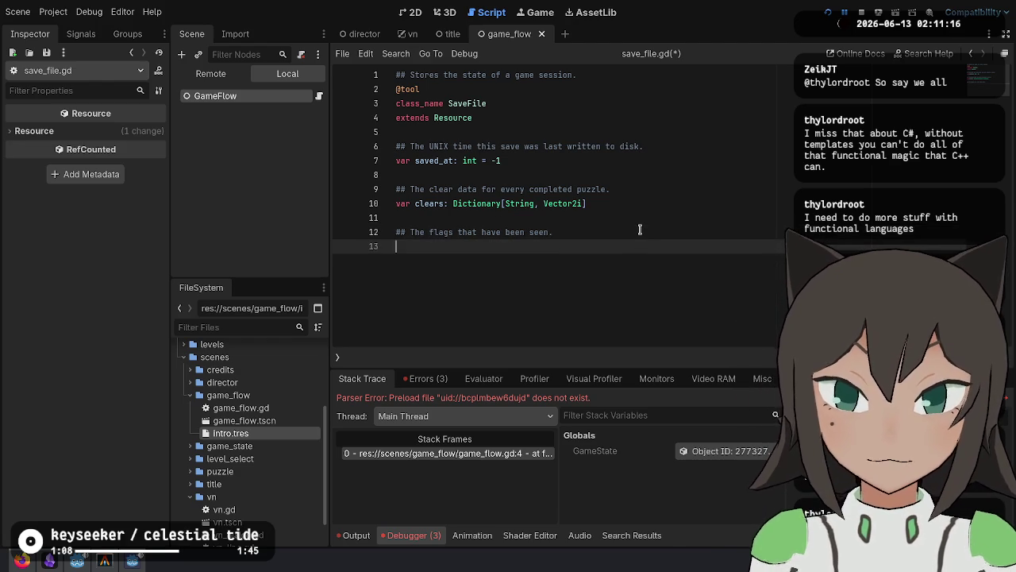
{"action": "type", "text": "var gl"}
{"action": "key", "text": "BackSpace"}
{"action": "key", "text": "BackSpace"}
{"action": "type", "text": "flags"}
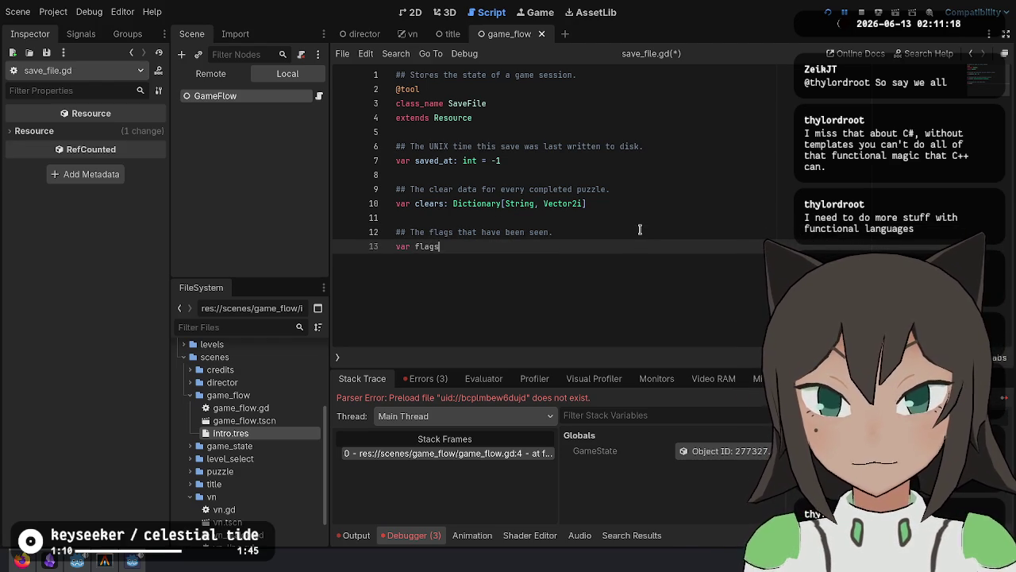
{"action": "type", "text": ": Dictionary"}
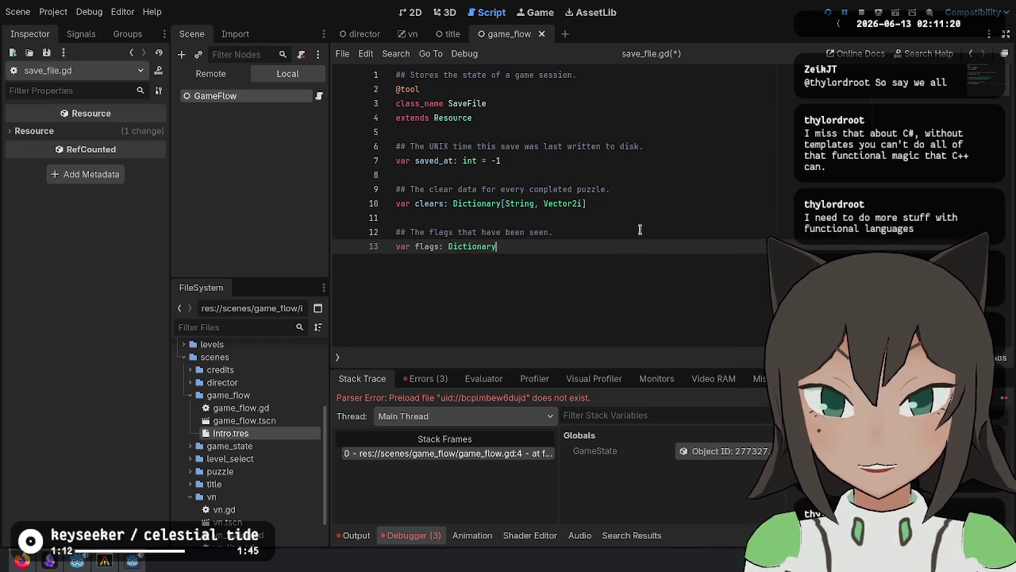
{"action": "type", "text": "[String, bool"}
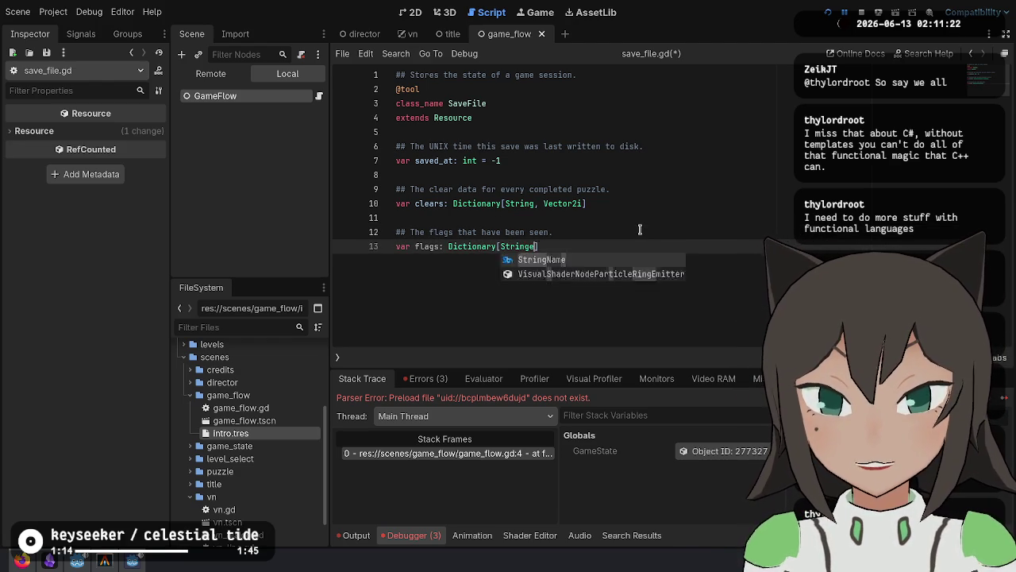
{"action": "key", "text": "Escape"}
{"action": "key", "text": "Return"}
{"action": "key", "text": "ctrl+s"}
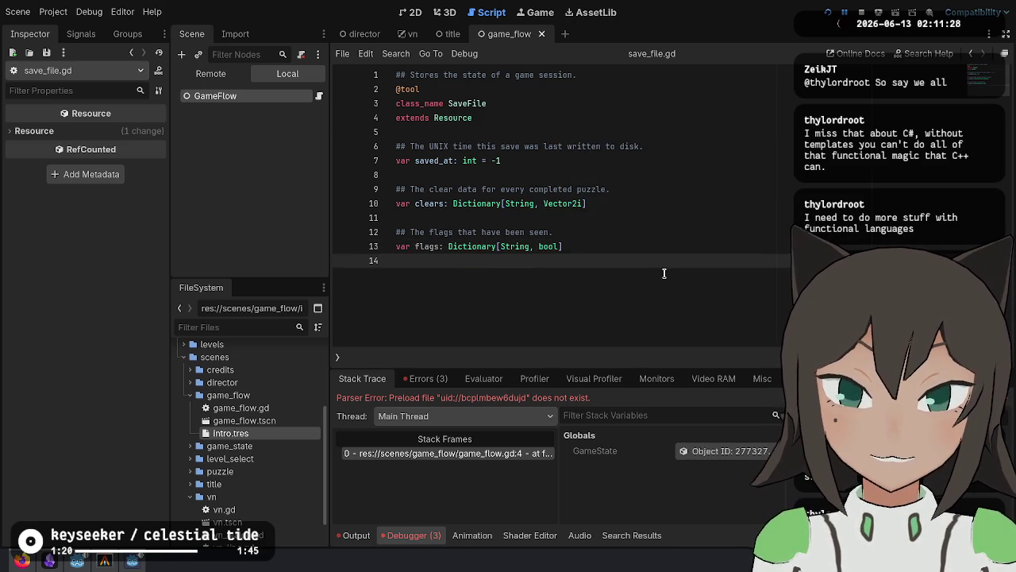
{"action": "key", "text": "alt+Left"}
{"action": "key", "text": "alt+Left"}
{"action": "type", "text": "flags."}
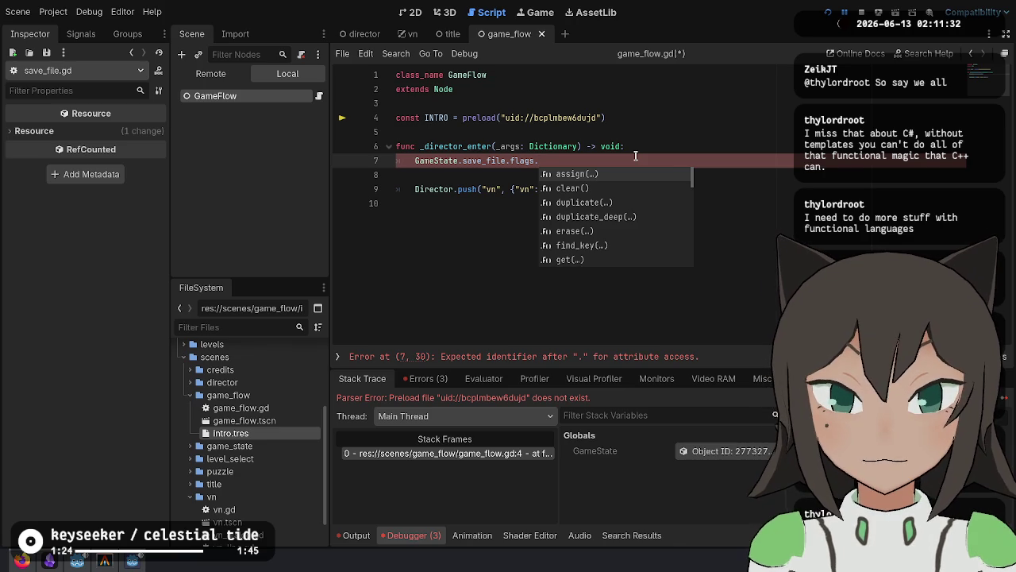
{"action": "type", "text": "get"}
Read the save file's 'intro' flag (default false) into a variable and begin an 'if not' check.
{"action": "key", "text": "Return"}
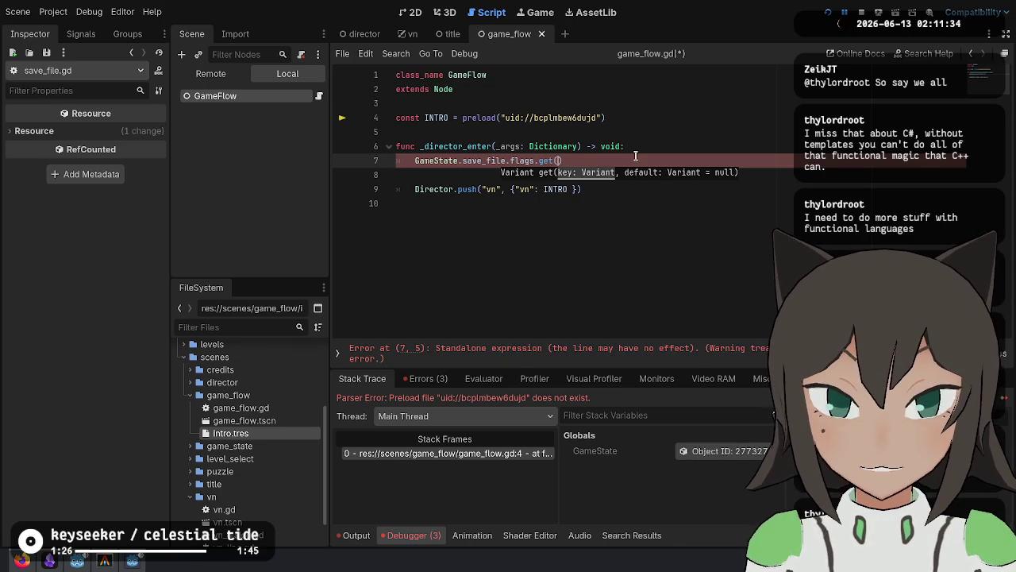
{"action": "type", "text": "\"I"}
{"action": "type", "text": "intro"}
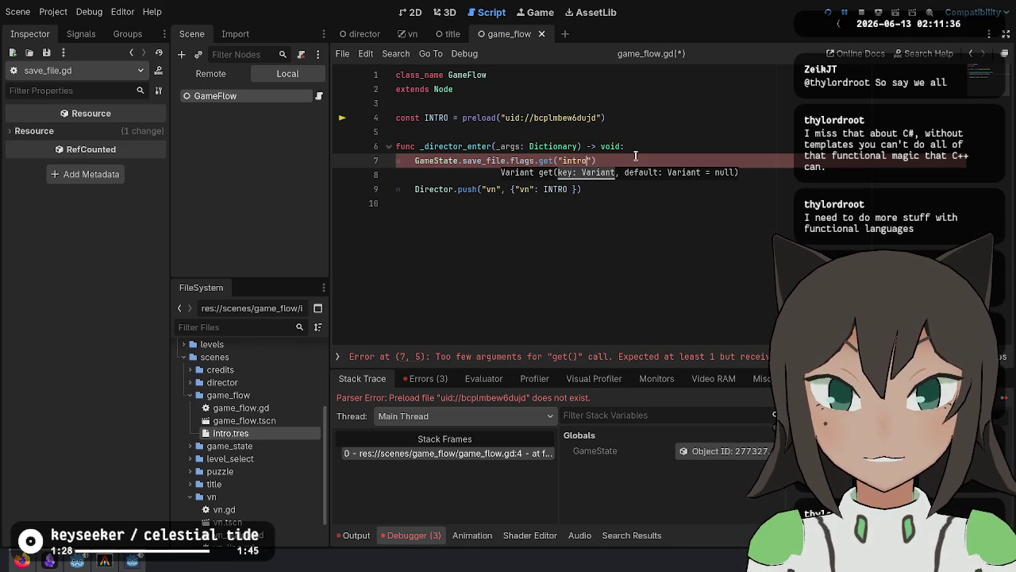
{"action": "type", "text": "false"}
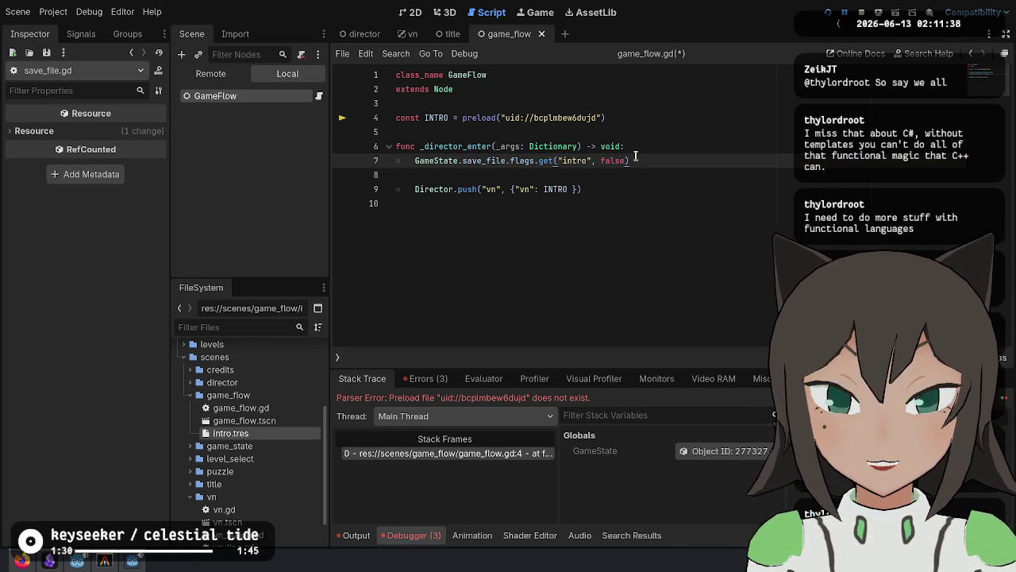
{"action": "type", "text": "var "}
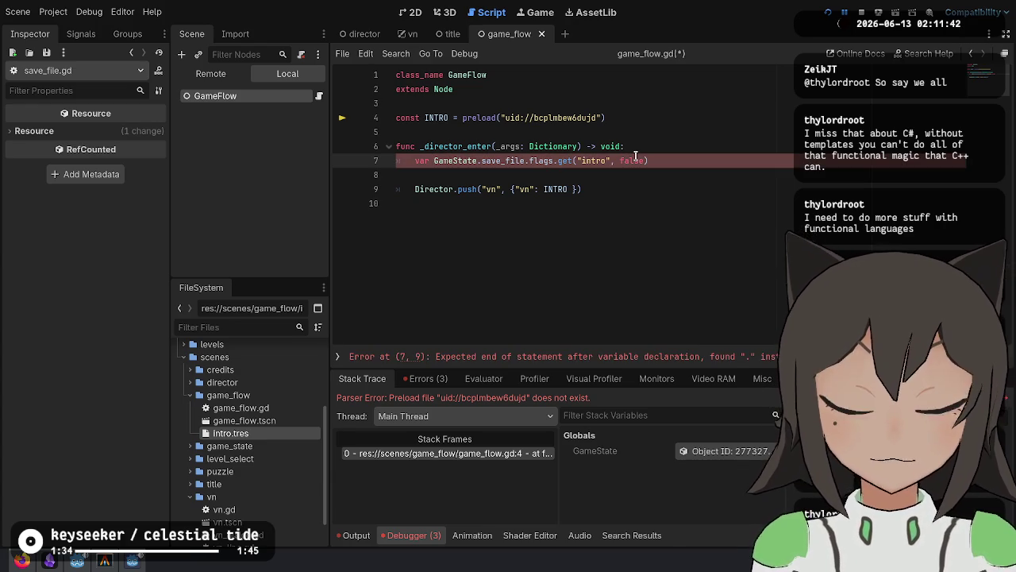
{"action": "type", "text": "started :="}
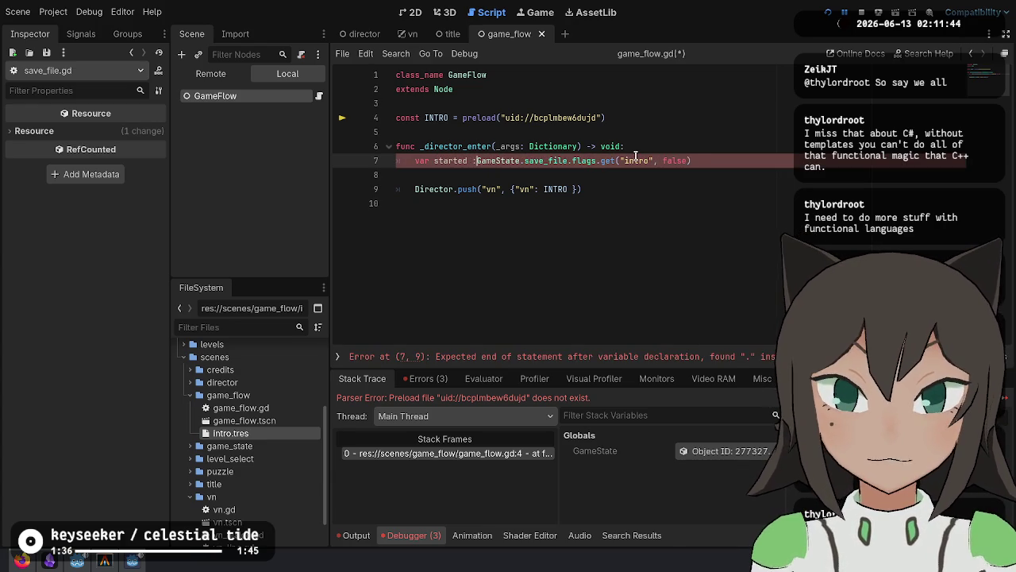
{"action": "key", "text": "ctrl+Delete"}
{"action": "type", "text": "new_pame"}
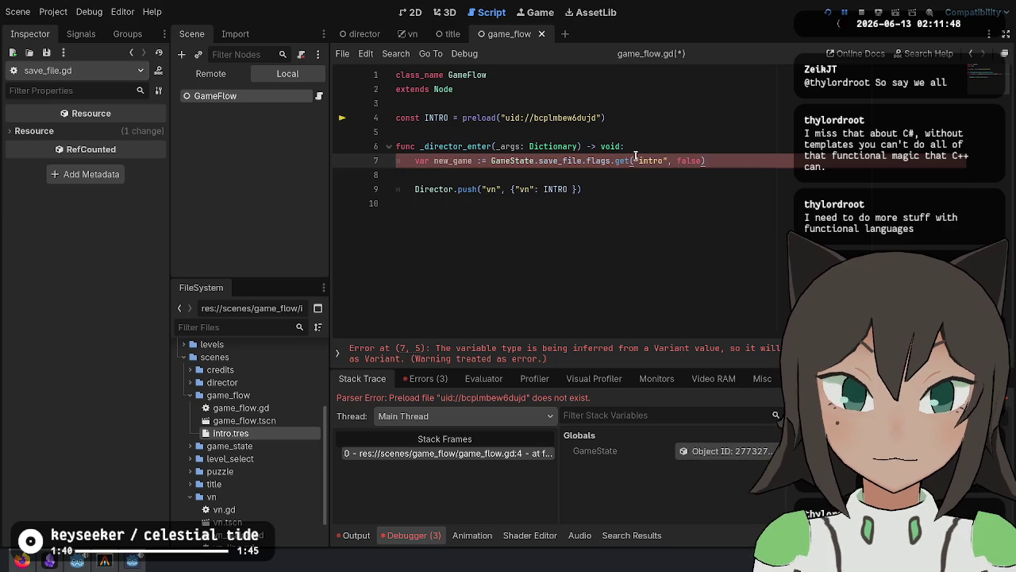
{"action": "key", "text": "End"}
{"action": "key", "text": "Return"}
{"action": "type", "text": "if new_game"}
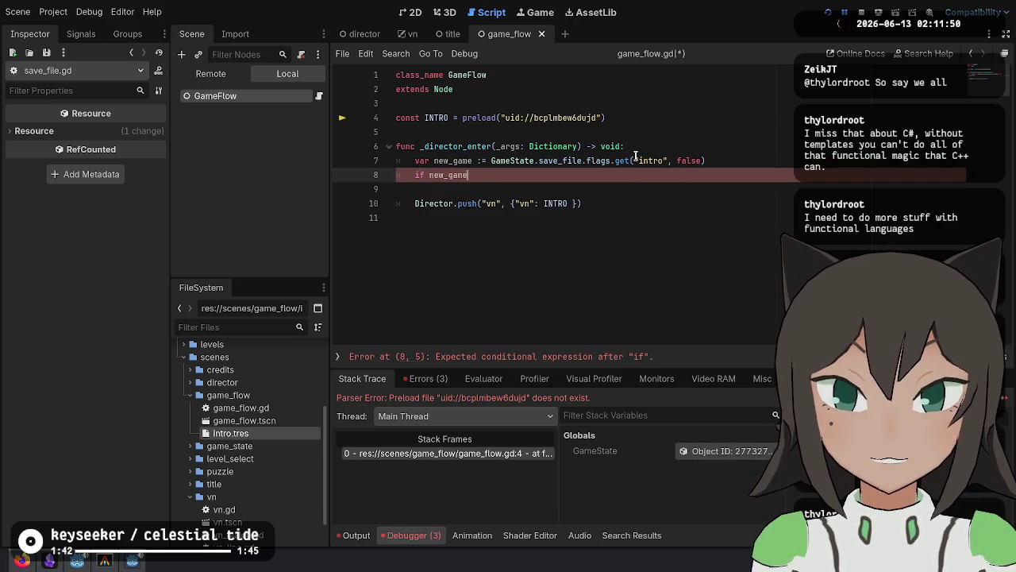
{"action": "key", "text": "ctrl+Left"}
{"action": "key", "text": "ctrl+Left"}
{"action": "type", "text": "not"}
{"action": "key", "text": "End"}
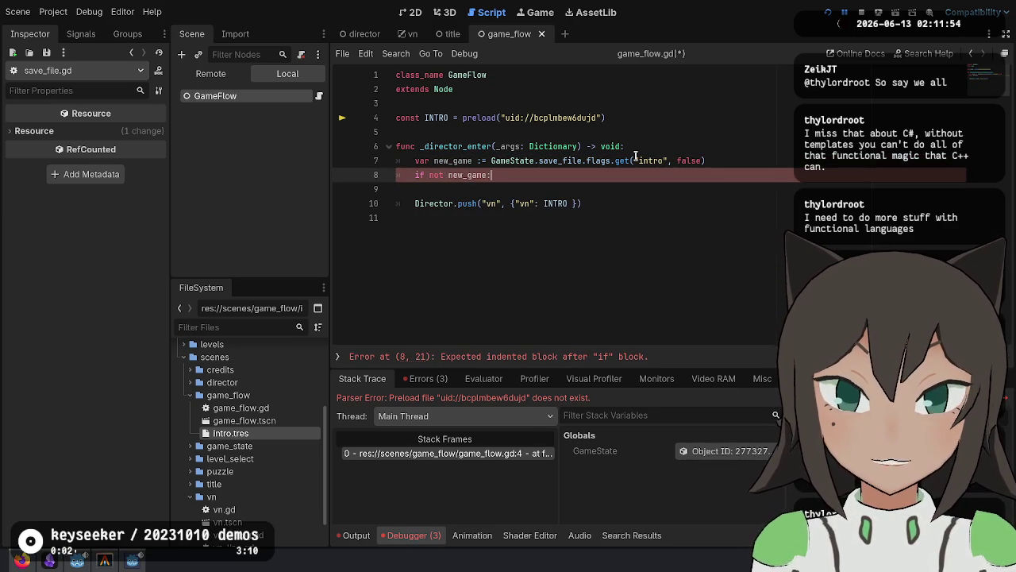
Rename the flag variable to seen_intro and indent the intro VN push under the if.
{"action": "key", "text": "Up"}
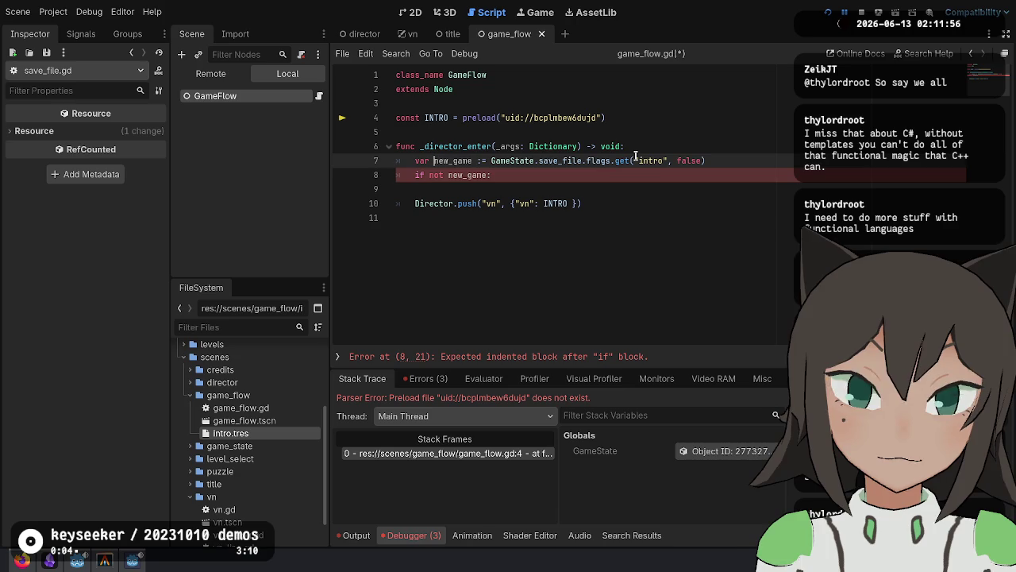
{"action": "key", "text": "ctrl+d"}
{"action": "key", "text": "ctrl+d"}
{"action": "type", "text": "seen_intro"}
{"action": "key", "text": "Escape"}
{"action": "key", "text": "Down"}
{"action": "key", "text": "Delete"}
{"action": "key", "text": "Tab"}
Add an else branch that pushes "level_select", then save game_flow.gd.
{"action": "key", "text": "Return"}
{"action": "key", "text": "BackSpace"}
{"action": "type", "text": "else:"}
{"action": "key", "text": "Return"}
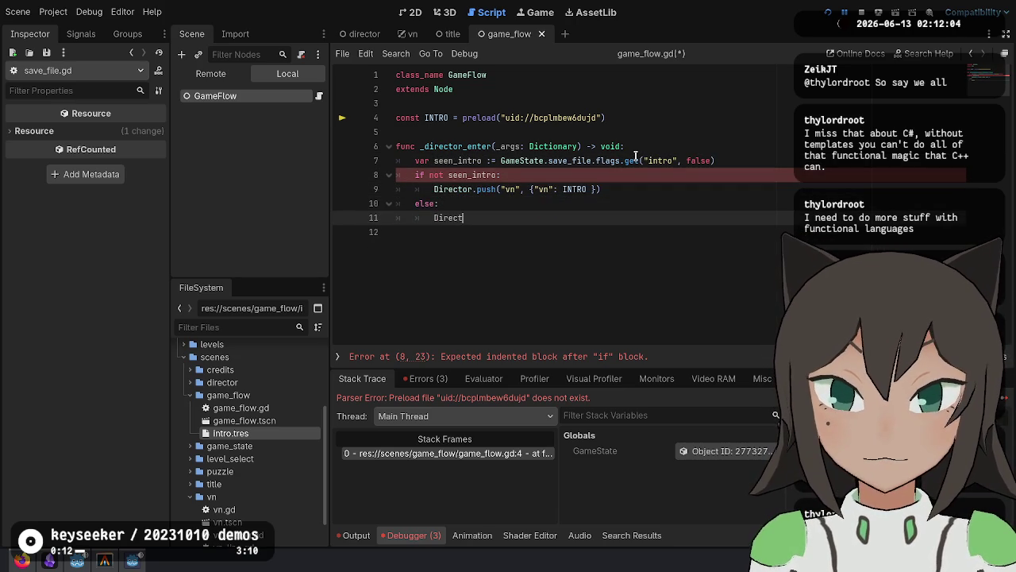
{"action": "type", "text": "or.push(\""}
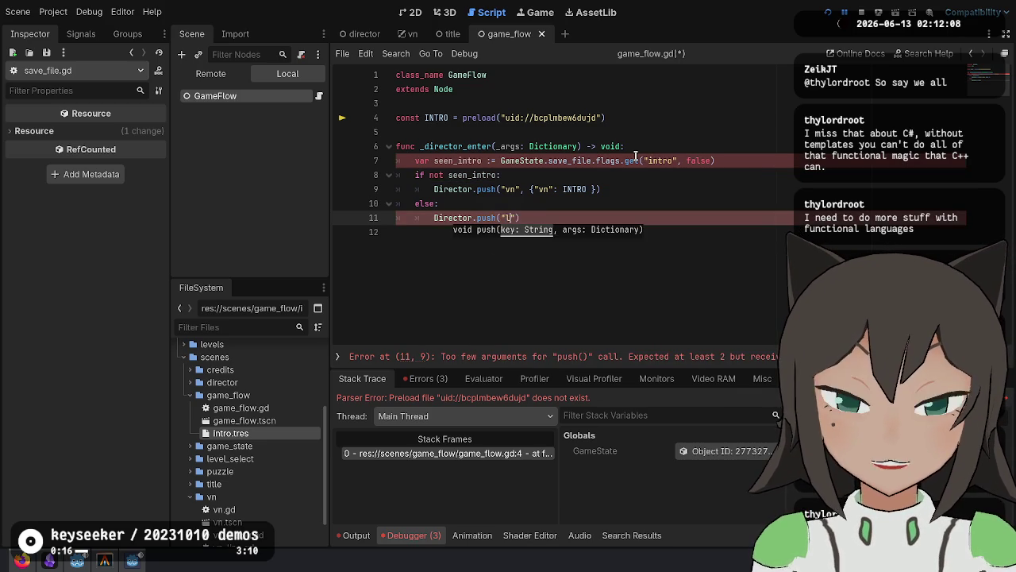
{"action": "type", "text": "level_select"}
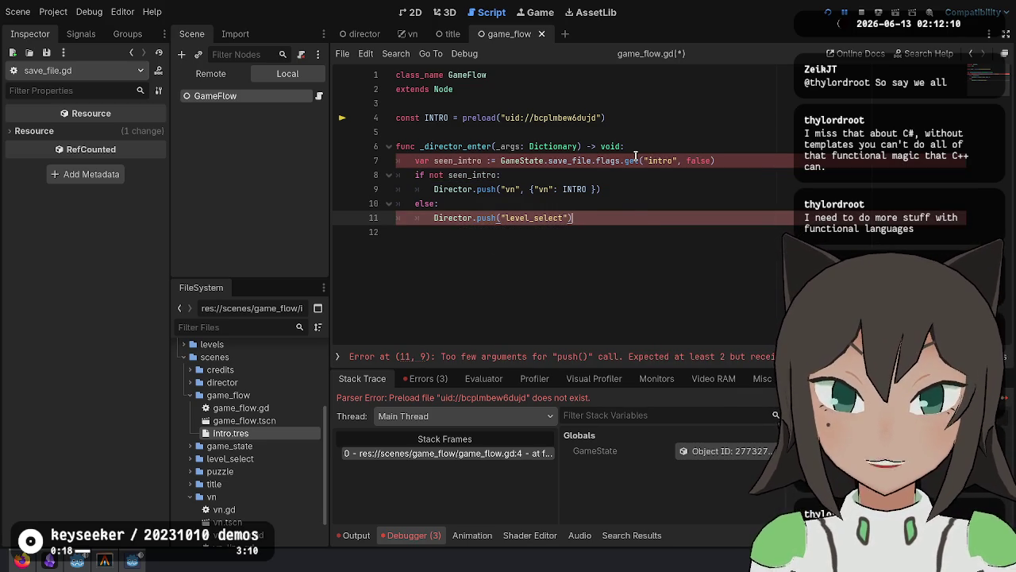
{"action": "key", "text": "Down"}
{"action": "key", "text": "ctrl+s"}
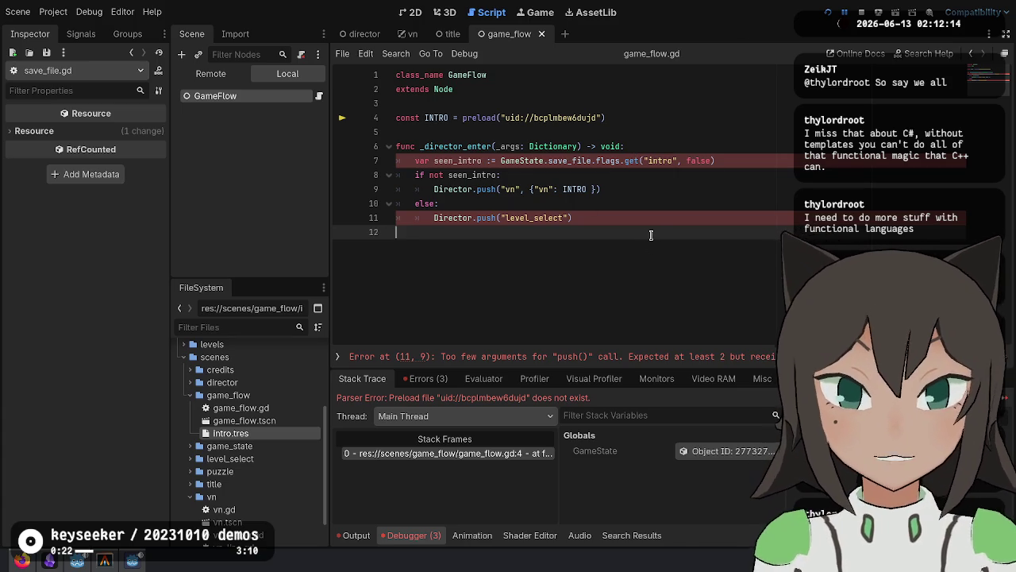
Pass {} to the level_select push, type seen_intro as bool, and save.
{"action": "key", "text": "Up"}
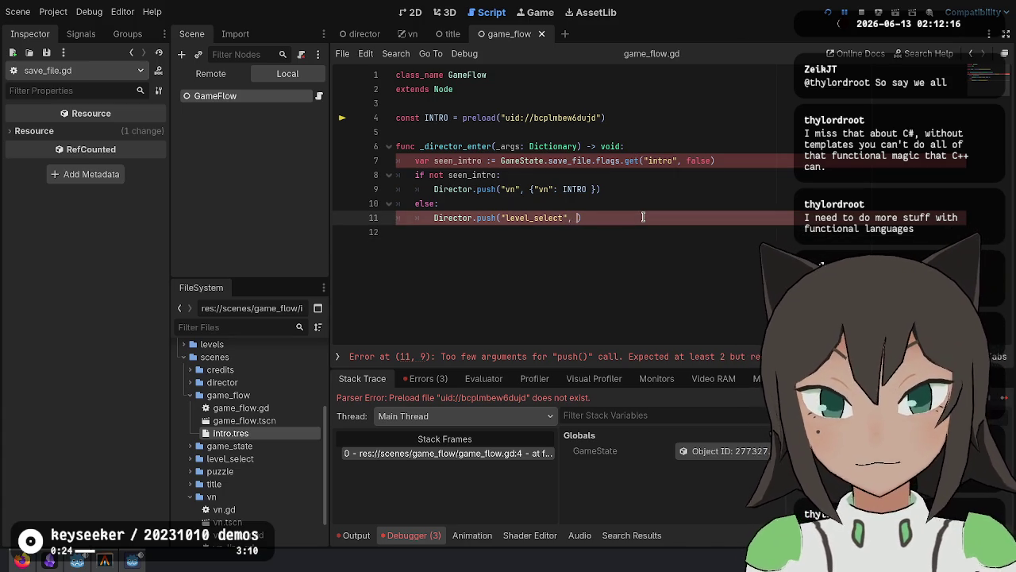
{"action": "type", "text": "{}"}
{"action": "key", "text": "Up"}
{"action": "key", "text": "Up"}
{"action": "key", "text": "Up"}
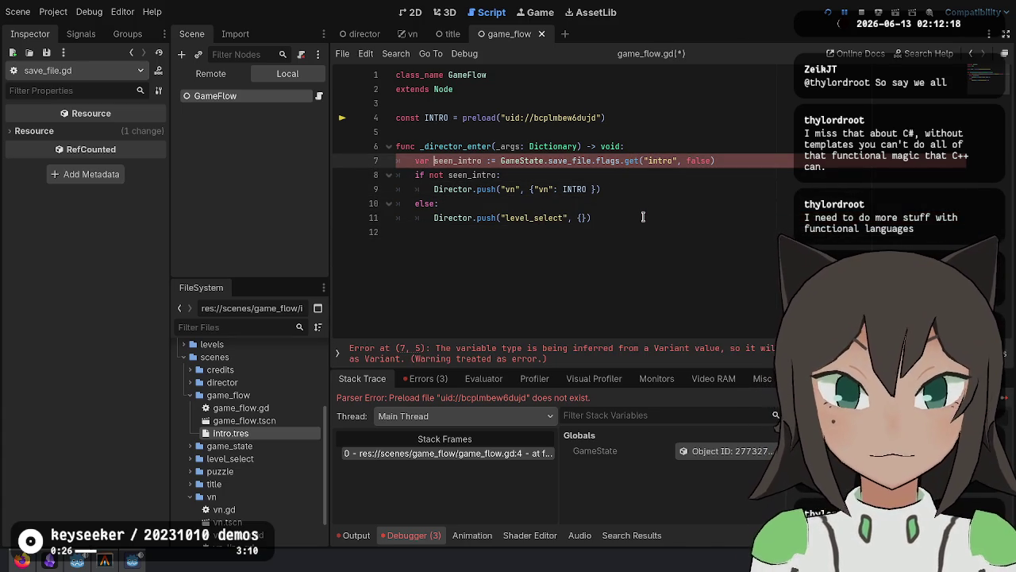
{"action": "type", "text": ": bool"}
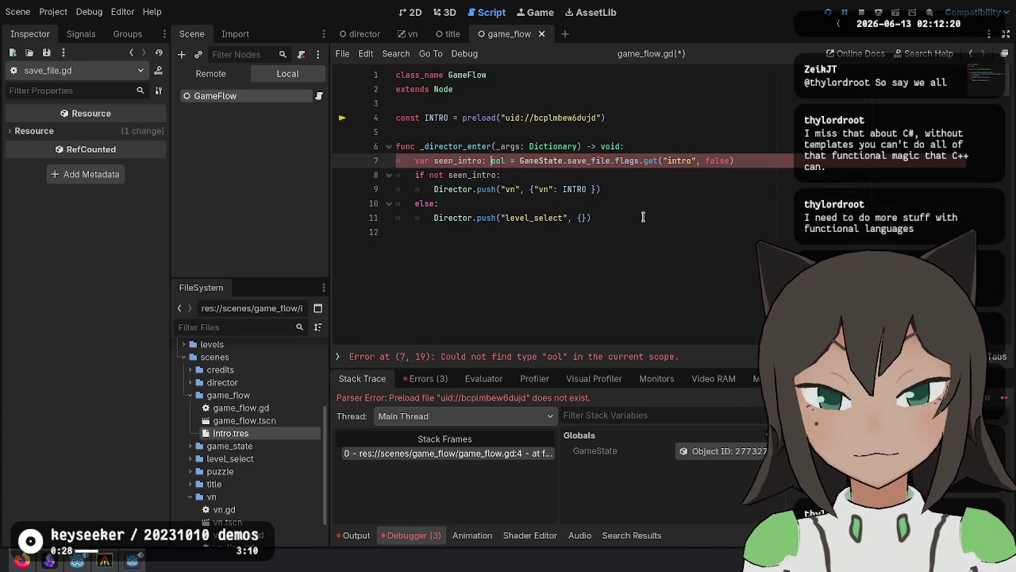
{"action": "key", "text": "Down"}
{"action": "key", "text": "ctrl+s"}
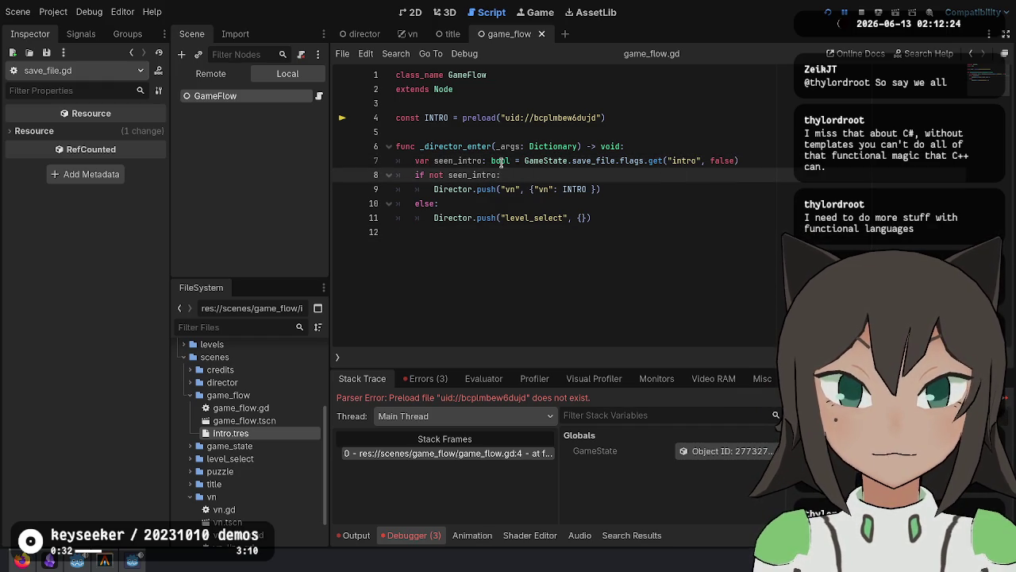
Review the seen_intro declaration, both branches, and the flags lookup call on line 7.
{"action": "left_click", "coordinate": [501, 160]}
{"action": "left_click", "coordinate": [635, 218]}
{"action": "left_click", "coordinate": [649, 190]}
{"action": "left_click", "coordinate": [646, 238]}
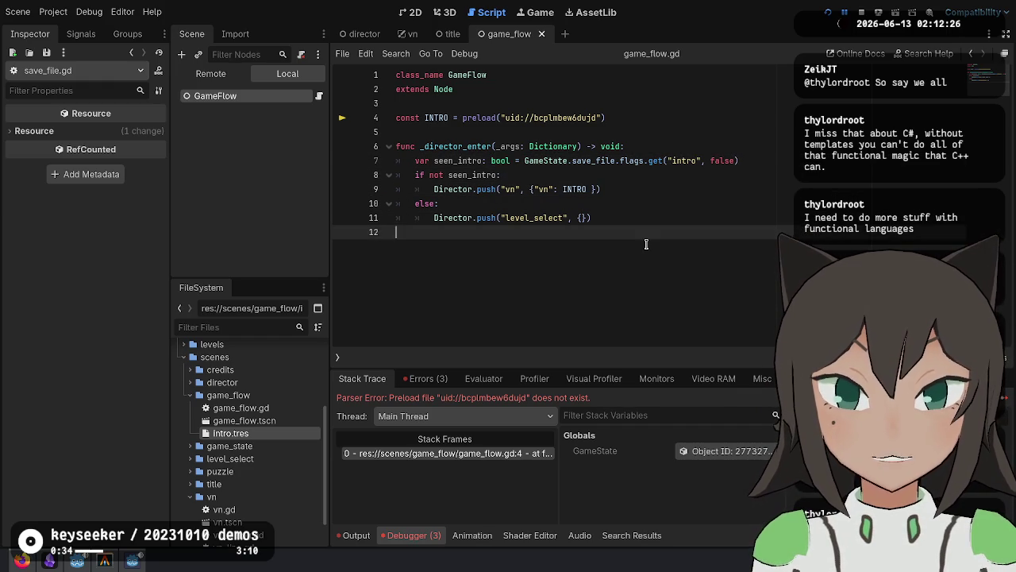
{"action": "left_click", "coordinate": [739, 161]}
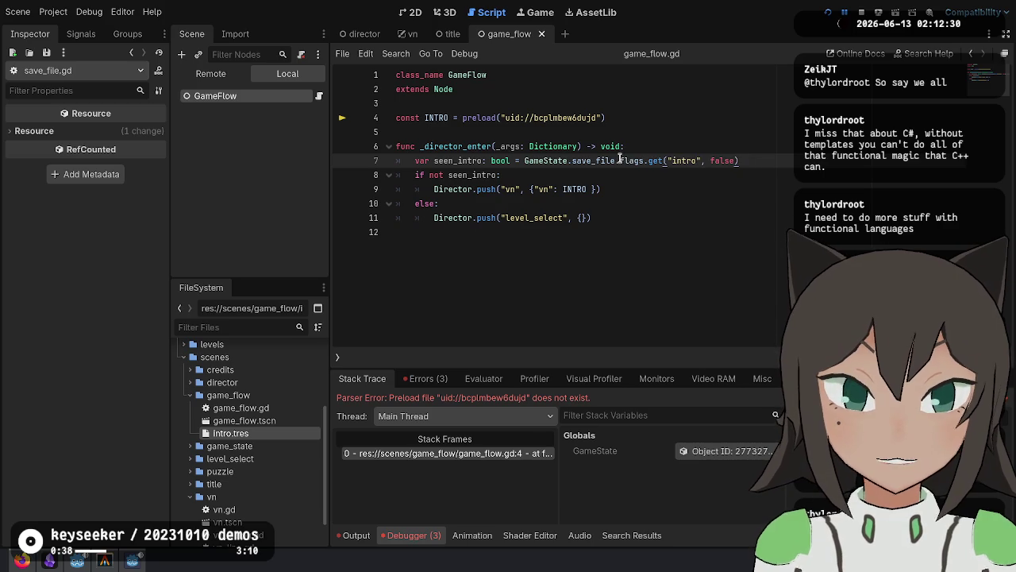
{"action": "left_click_drag", "start_coordinate": [620, 160], "coordinate": [742, 159]}
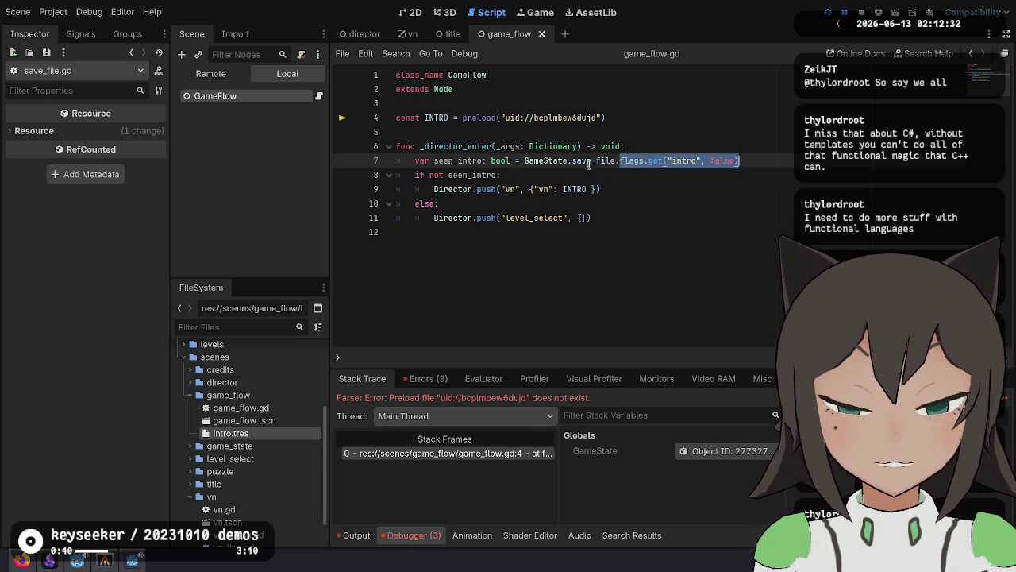
{"action": "left_click", "coordinate": [549, 267]}
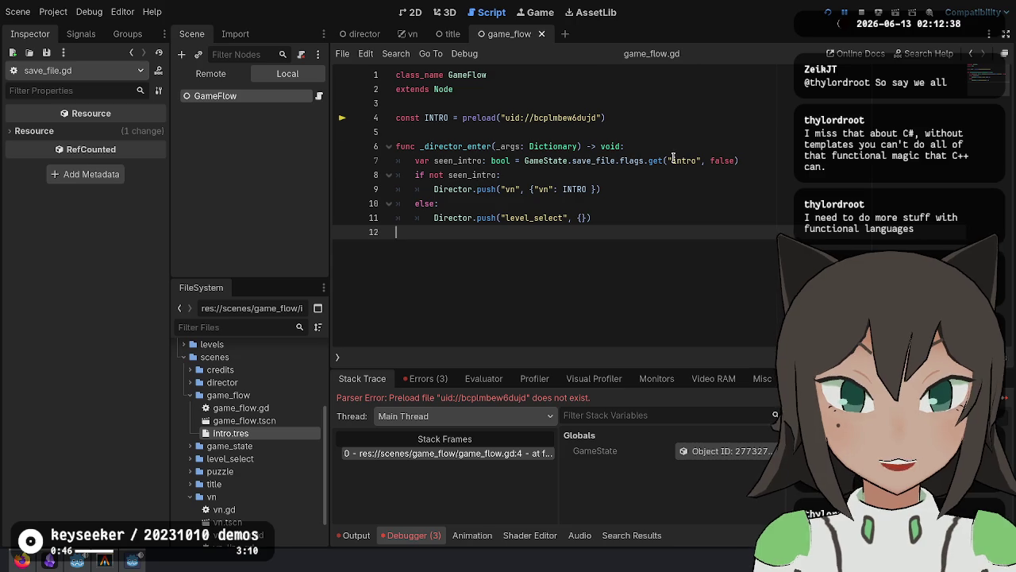
Restart the project, choose New Game, and click through the intro dialogue lines.
{"action": "left_click", "coordinate": [862, 13]}
{"action": "left_click", "coordinate": [828, 14]}
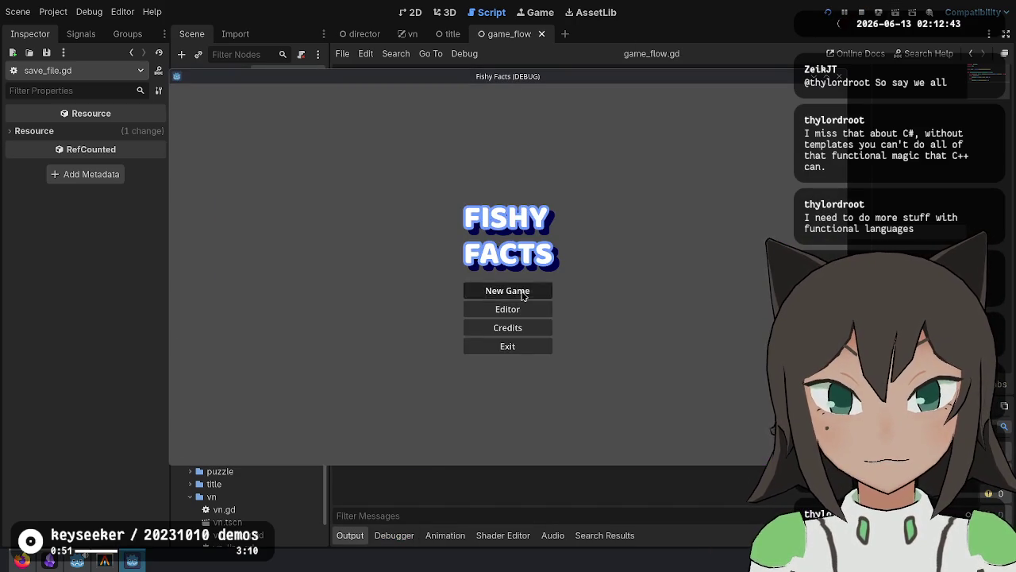
{"action": "left_click", "coordinate": [523, 292]}
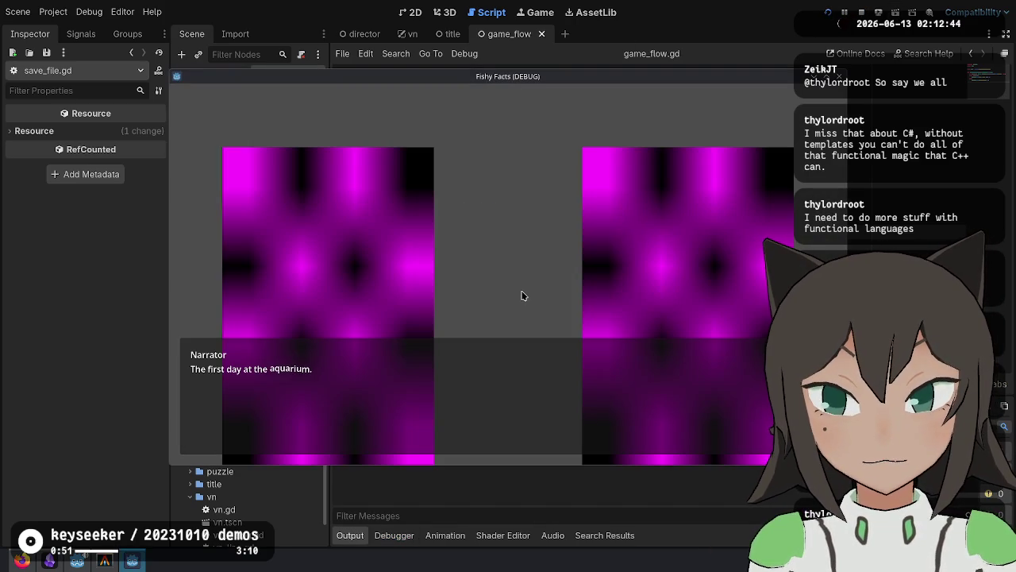
{"action": "left_click", "coordinate": [568, 265]}
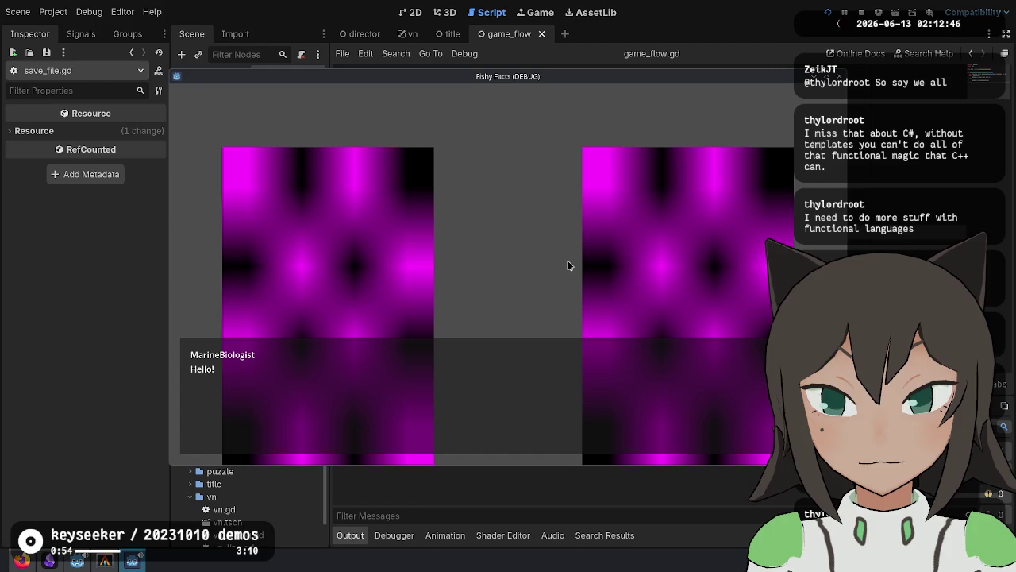
{"action": "left_click", "coordinate": [568, 264]}
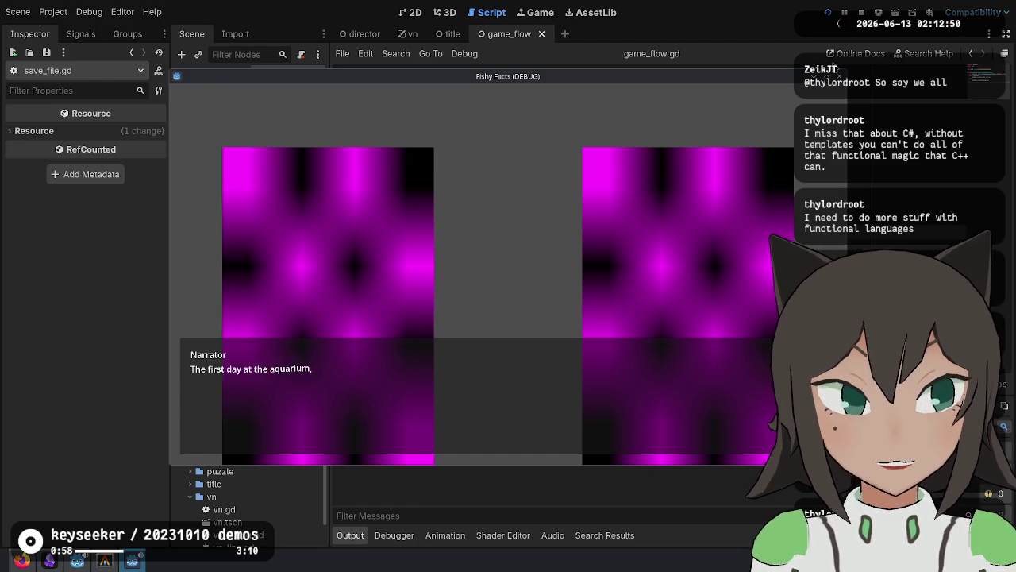
{"action": "left_click", "coordinate": [863, 12]}
Stop the game and look over the seen_intro check in _director_enter.
{"action": "left_click", "coordinate": [724, 161]}
{"action": "left_click", "coordinate": [693, 210]}
{"action": "left_click", "coordinate": [587, 190]}
{"action": "left_click", "coordinate": [680, 150]}
{"action": "mouse_move", "coordinate": [740, 161]}
{"action": "left_mouse_down"}
{"action": "mouse_move", "coordinate": [754, 157]}
{"action": "mouse_move", "coordinate": [421, 146]}
{"action": "mouse_move", "coordinate": [593, 175]}
{"action": "mouse_move", "coordinate": [525, 165]}
{"action": "left_mouse_up"}
{"action": "left_click", "coordinate": [644, 255]}
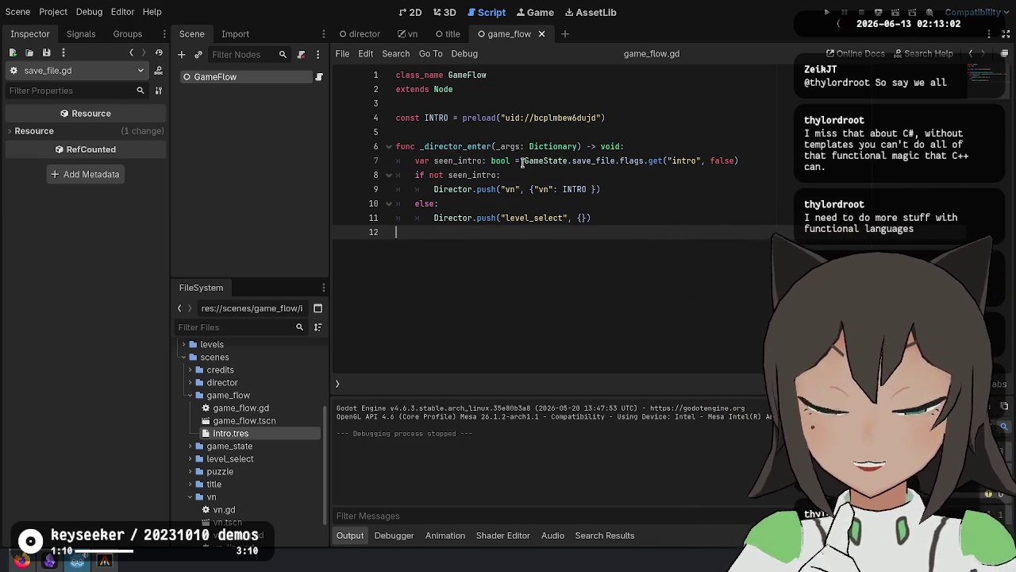
{"action": "mouse_move", "coordinate": [524, 160]}
{"action": "left_mouse_down"}
{"action": "mouse_move", "coordinate": [658, 160]}
{"action": "mouse_move", "coordinate": [645, 161]}
{"action": "left_mouse_up"}
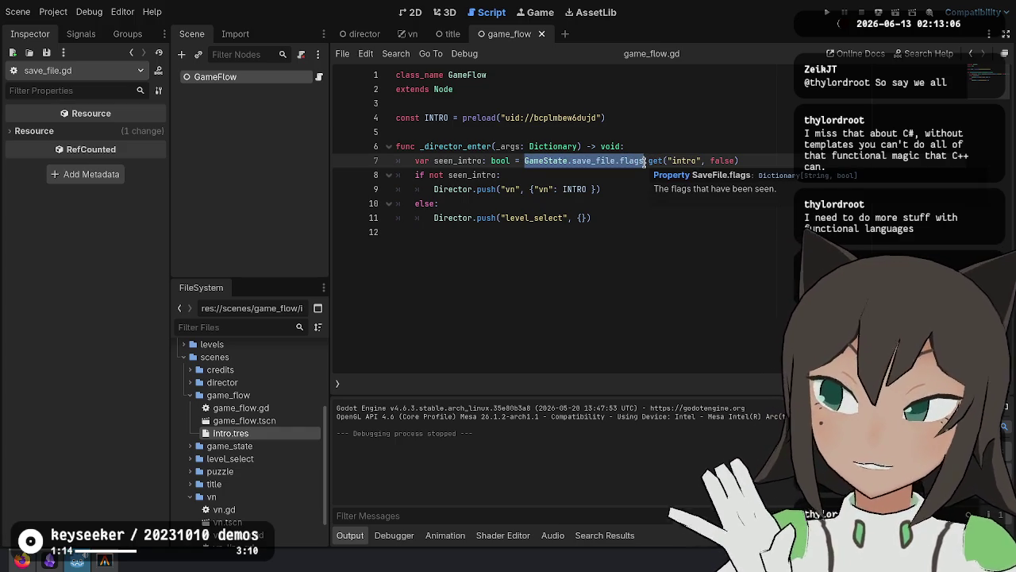
{"action": "left_click_drag", "start_coordinate": [760, 161], "coordinate": [524, 161]}
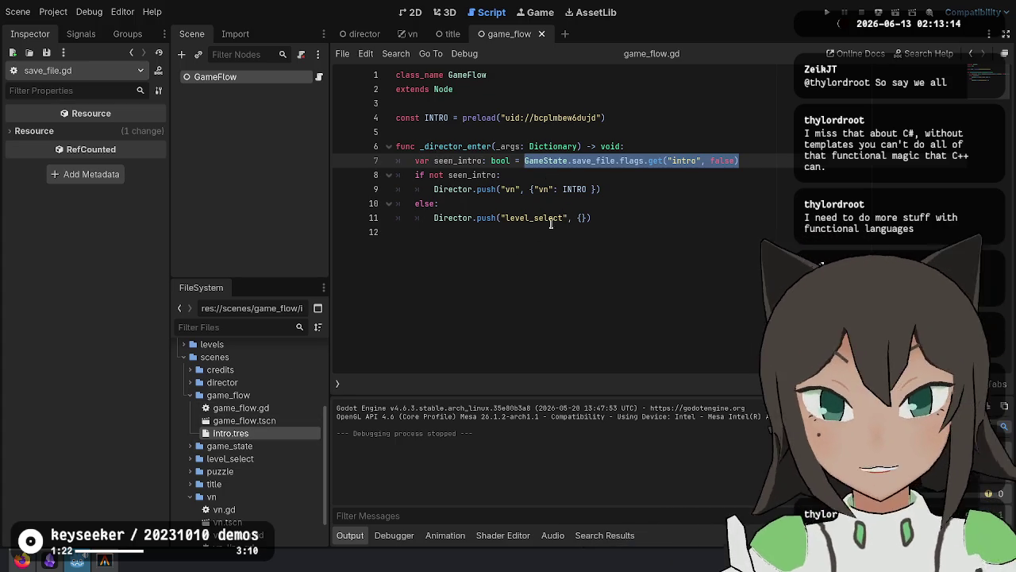
{"action": "scroll", "coordinate": [294, 471], "scroll_direction": "down", "scroll_amount": 3}
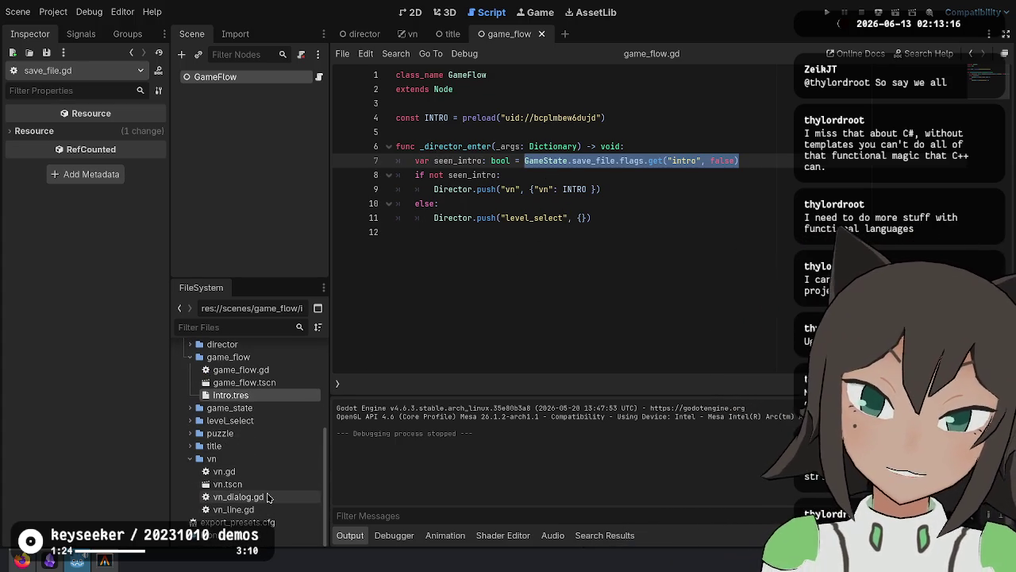
{"action": "scroll", "coordinate": [272, 402], "scroll_direction": "up", "scroll_amount": 2}
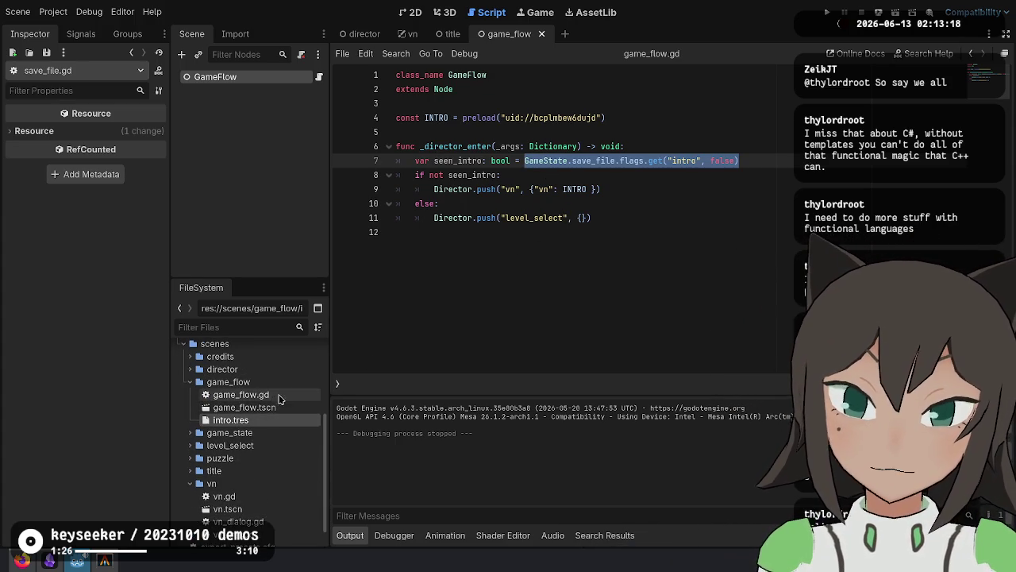
{"action": "left_click", "coordinate": [190, 369]}
{"action": "left_click", "coordinate": [190, 369]}
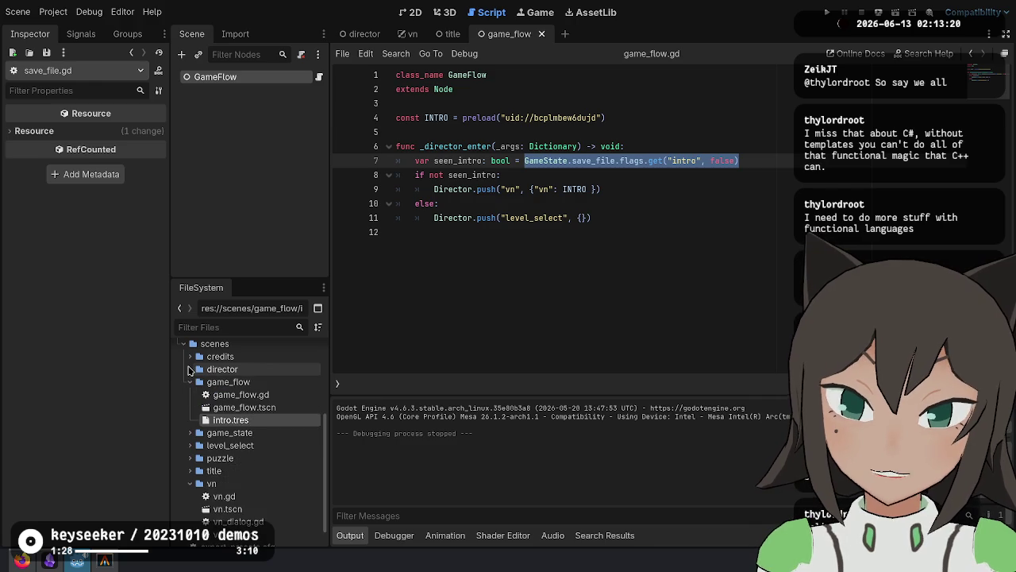
Show intro.tres in the Inspector and highlight the "intro" flag name in game_flow.
{"action": "left_click", "coordinate": [238, 421]}
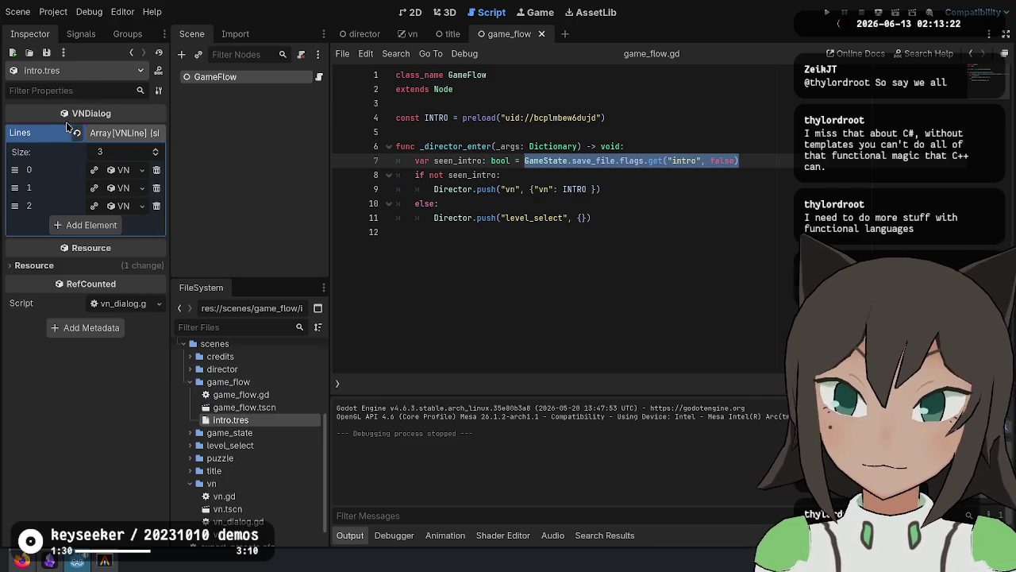
{"action": "double_click", "coordinate": [684, 160]}
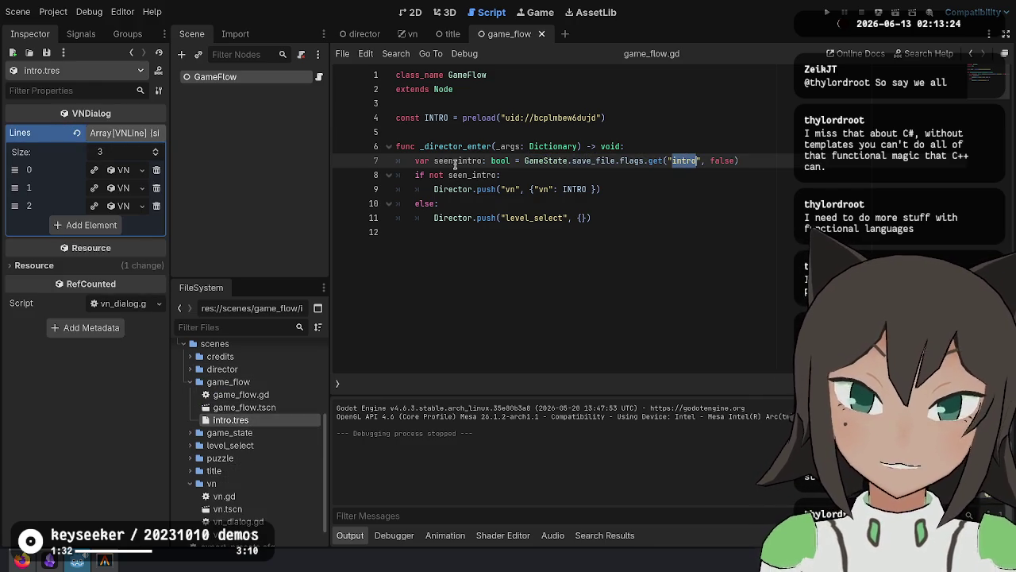
{"action": "left_click", "coordinate": [591, 243]}
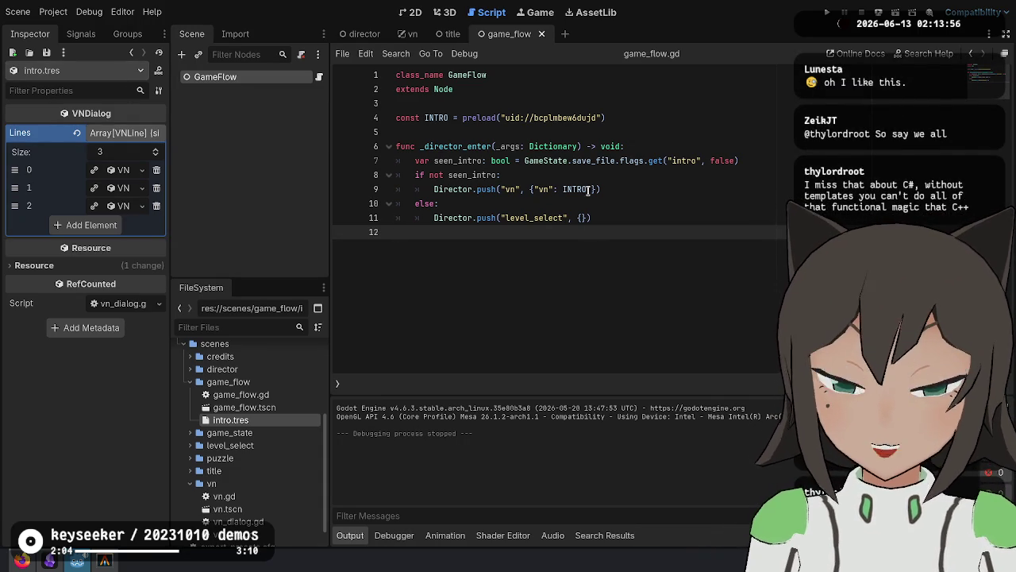
Walk through game_flow's lines, from INTRO preload to else branch, then open vn_dialog.gd.
{"action": "left_click", "coordinate": [762, 144]}
{"action": "key", "text": "Down"}
{"action": "key", "text": "Down"}
{"action": "key", "text": "Down"}
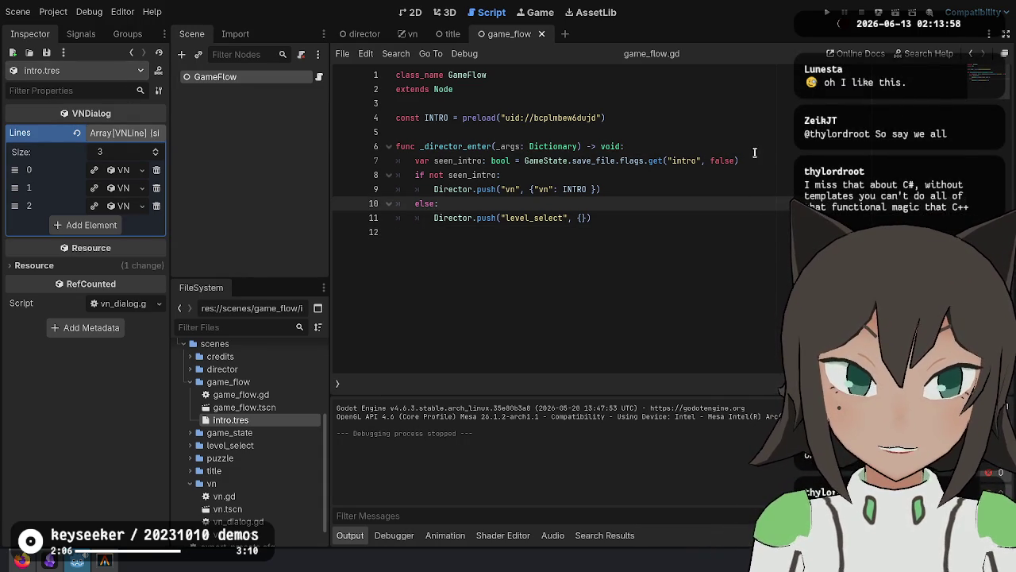
{"action": "left_click", "coordinate": [754, 148]}
{"action": "left_click", "coordinate": [758, 175]}
{"action": "left_click", "coordinate": [690, 246]}
{"action": "left_click", "coordinate": [645, 181]}
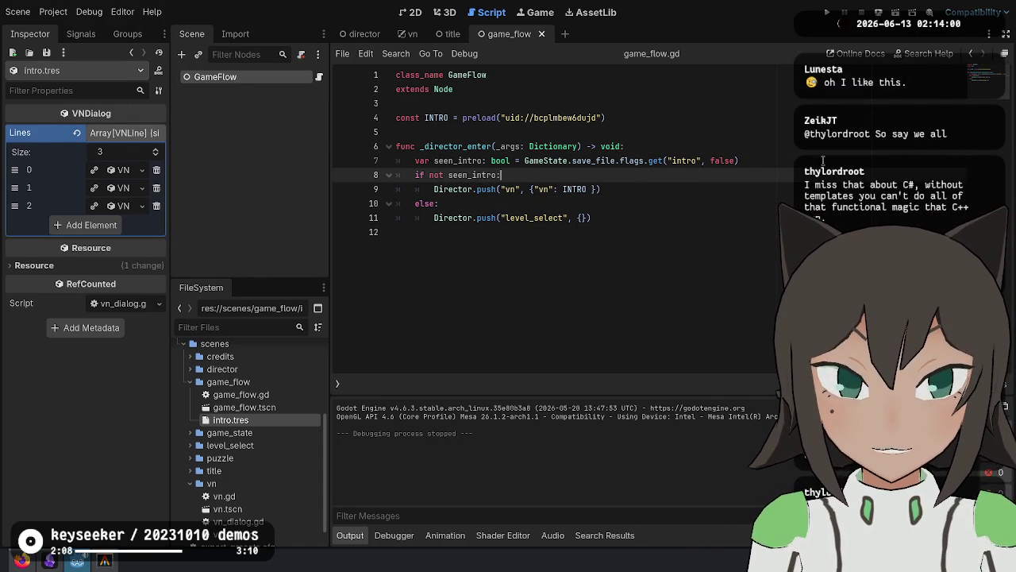
{"action": "left_click", "coordinate": [746, 160]}
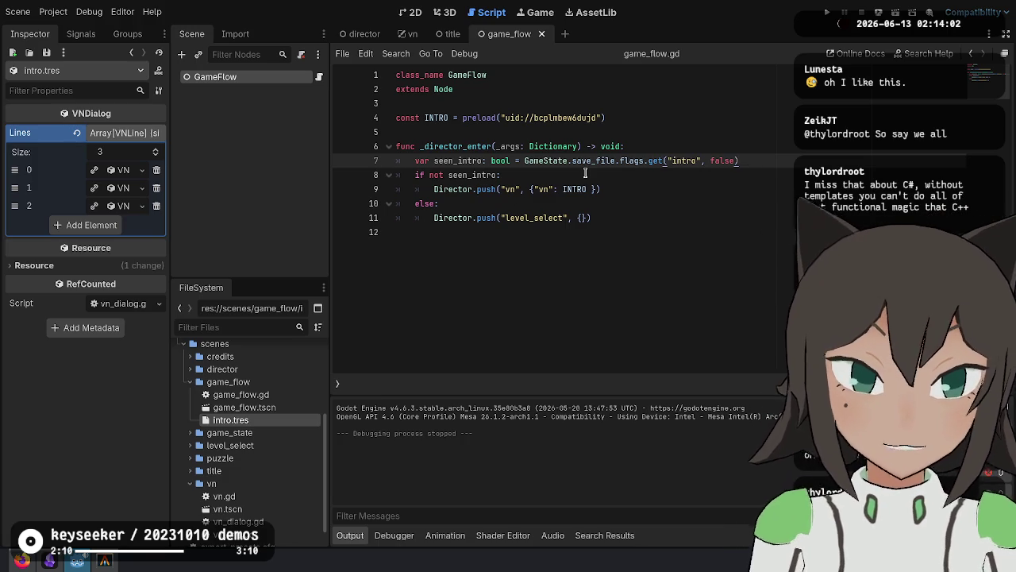
{"action": "left_click", "coordinate": [662, 184]}
{"action": "left_click", "coordinate": [620, 161]}
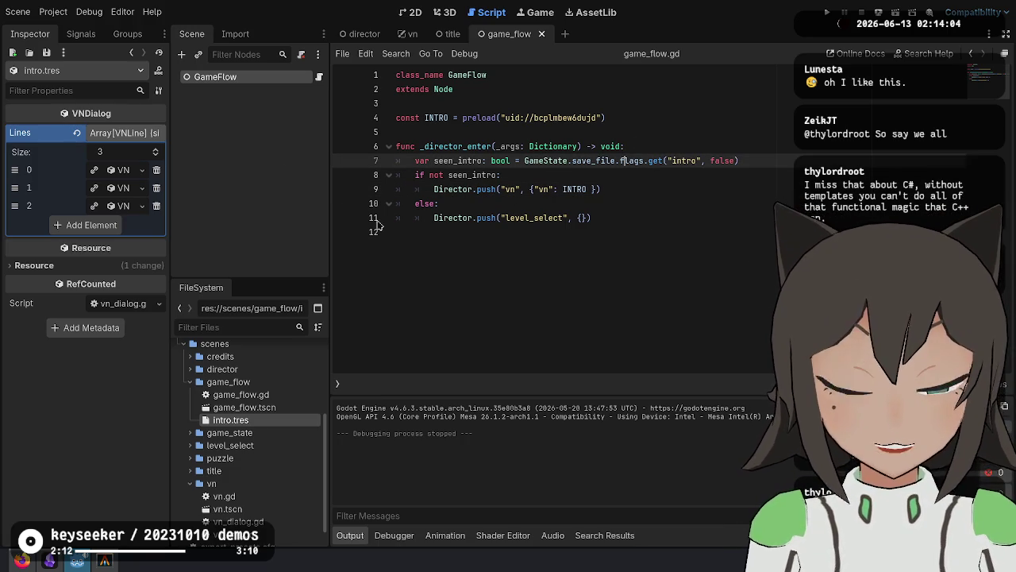
{"action": "left_click", "coordinate": [501, 118]}
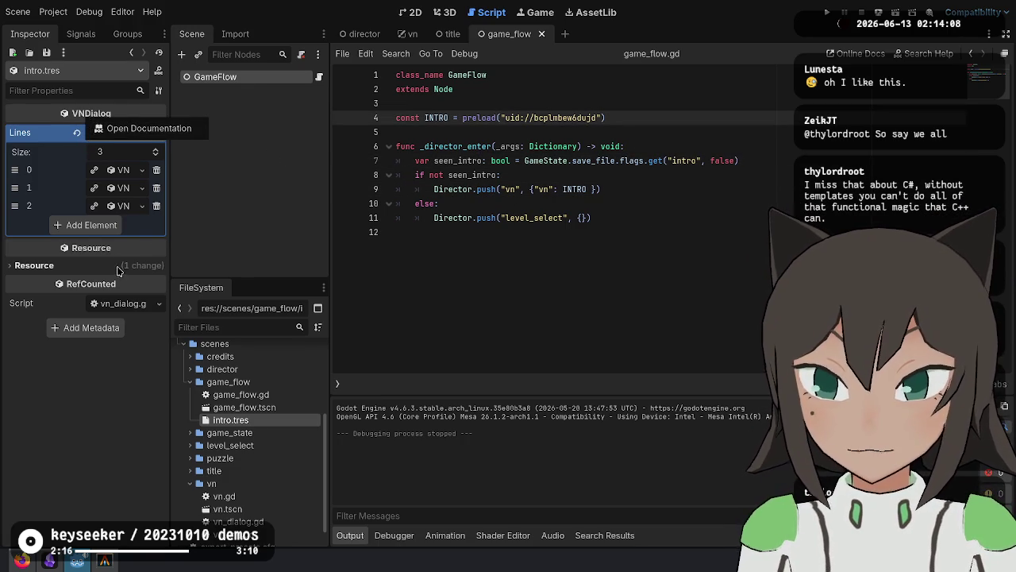
{"action": "left_click", "coordinate": [526, 271]}
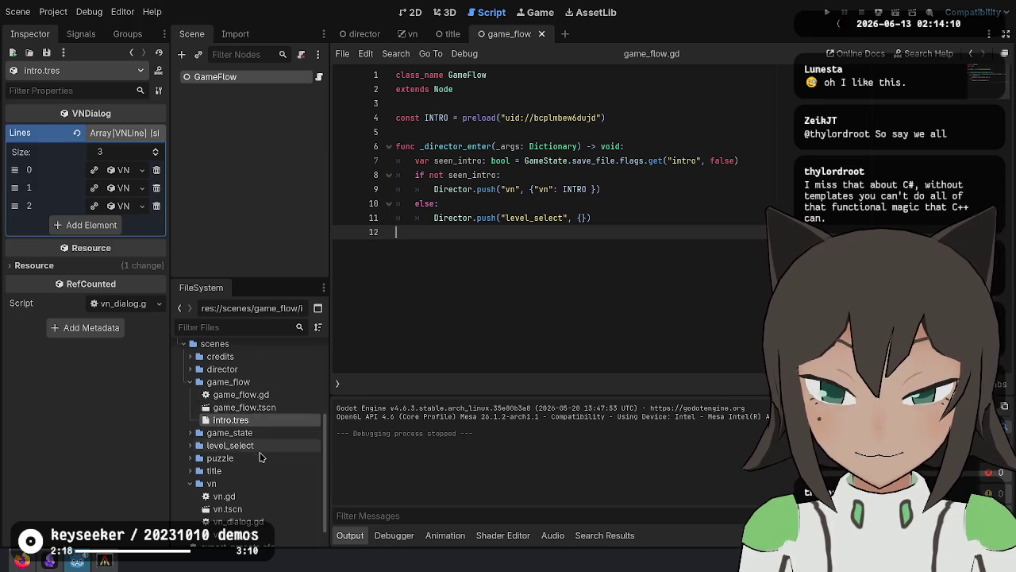
{"action": "scroll", "coordinate": [262, 476], "scroll_direction": "down", "scroll_amount": 1}
{"action": "double_click", "coordinate": [266, 497]}
{"action": "left_click", "coordinate": [692, 158]}
{"action": "key", "text": "Up"}
{"action": "key", "text": "Up"}
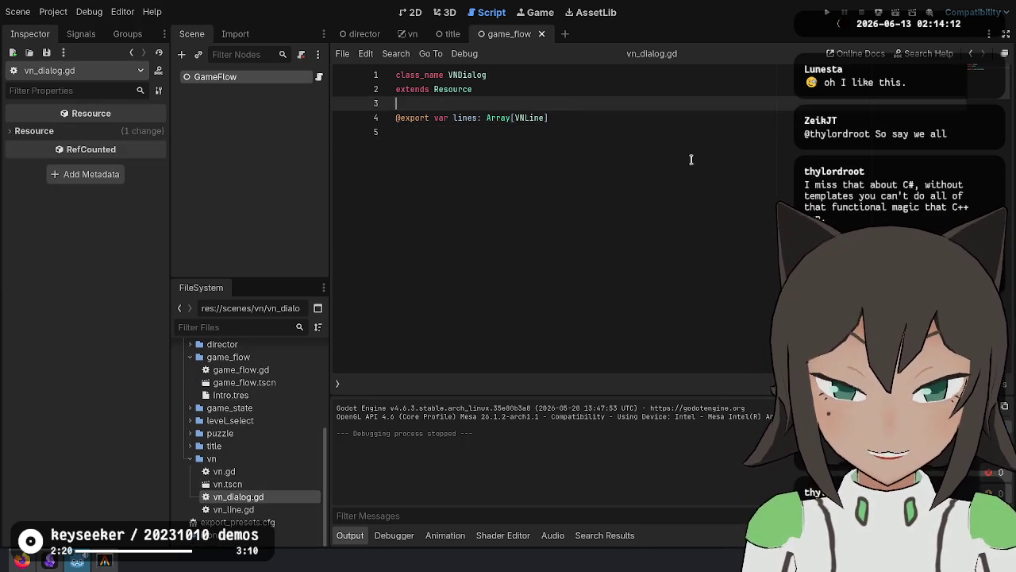
{"action": "key", "text": "Return"}
{"action": "type", "text": "export "}
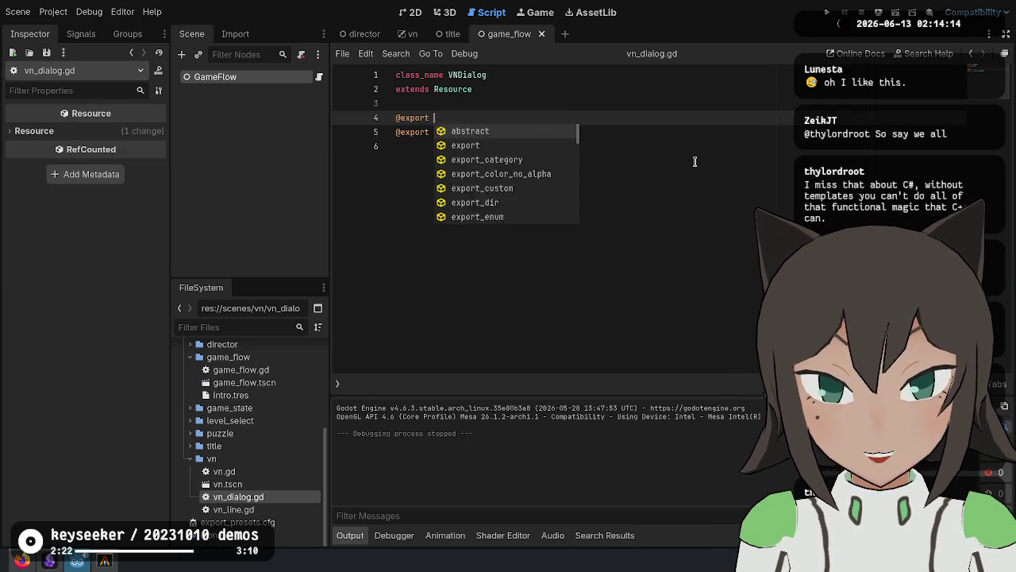
{"action": "type", "text": "var trigger_flags: Array[Strin"}
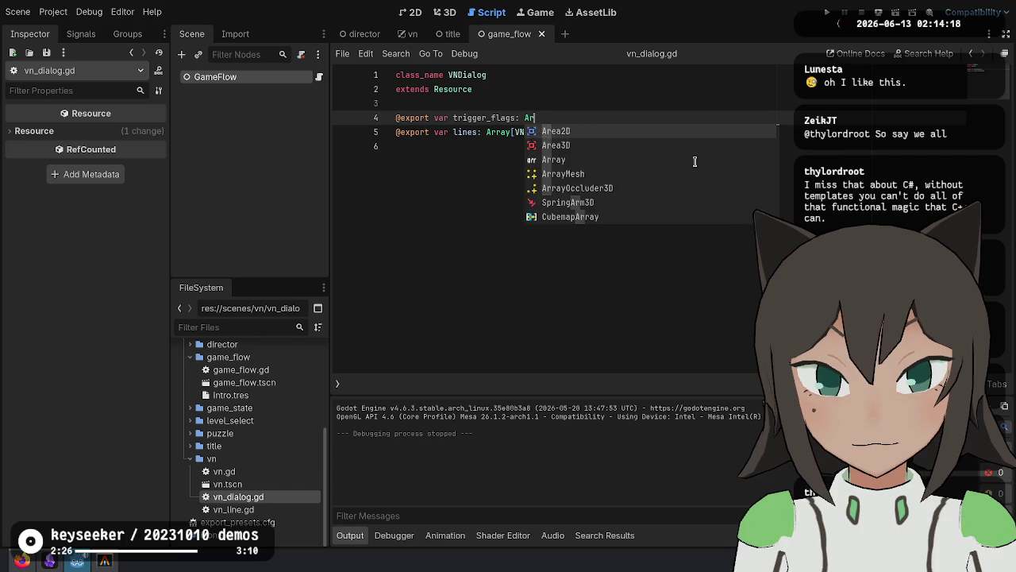
{"action": "type", "text": "g"}
{"action": "key", "text": "End"}
{"action": "key", "text": "Return"}
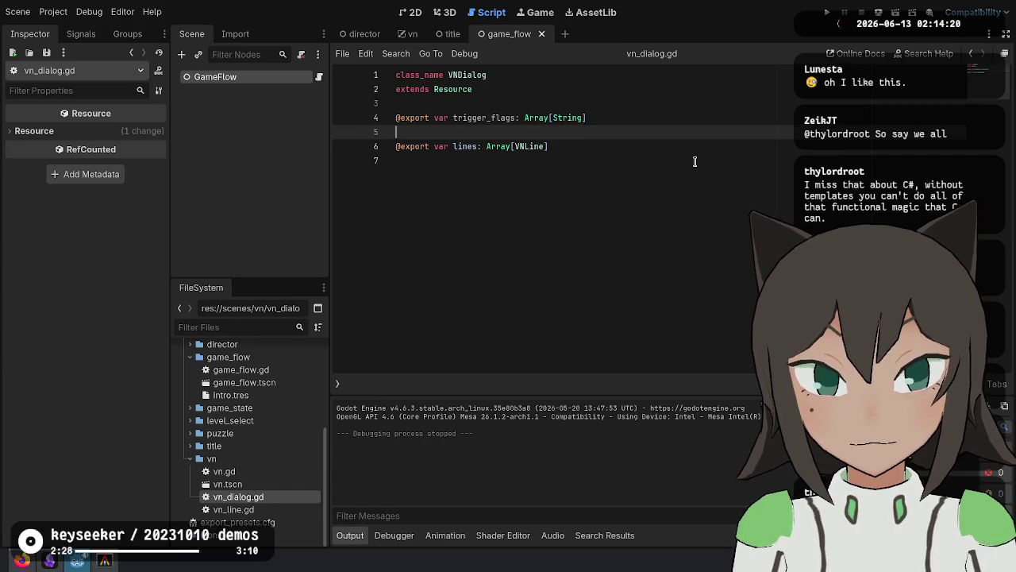
{"action": "key", "text": "Up"}
{"action": "key", "text": "Up"}
{"action": "key", "text": "Return"}
{"action": "type", "text": "##"}
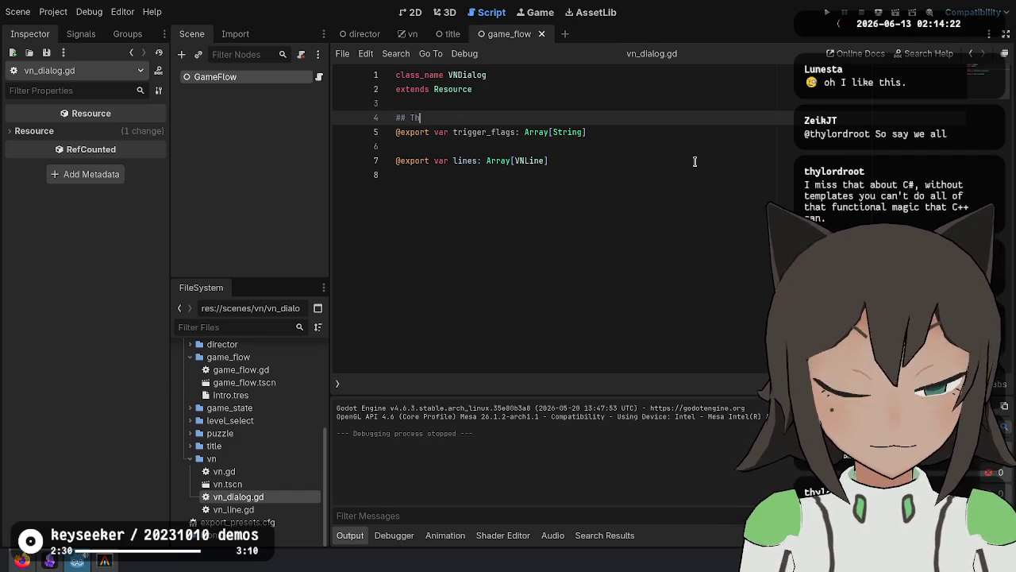
{"action": "type", "text": "that m"}
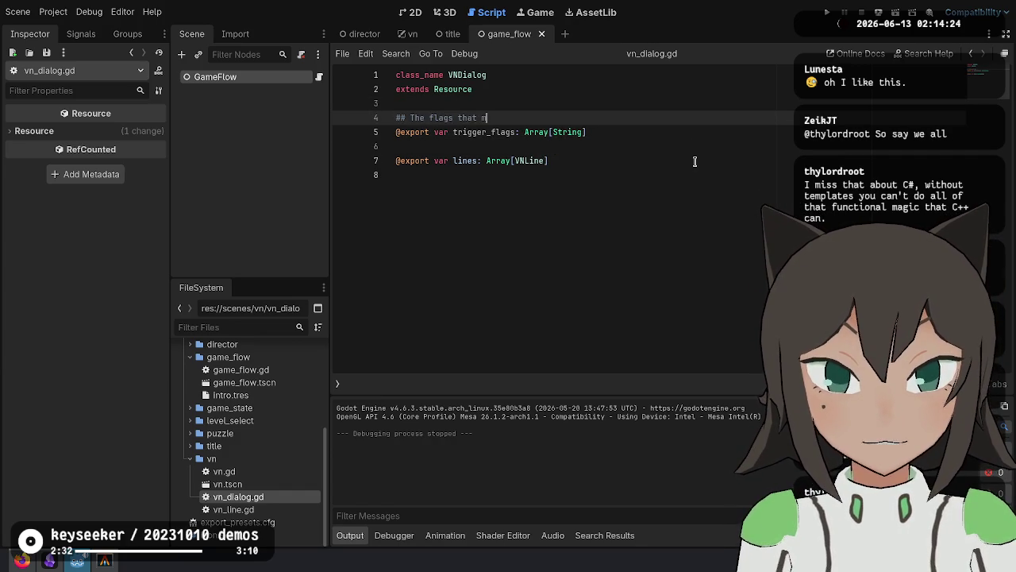
{"action": "type", "text": "efore"}
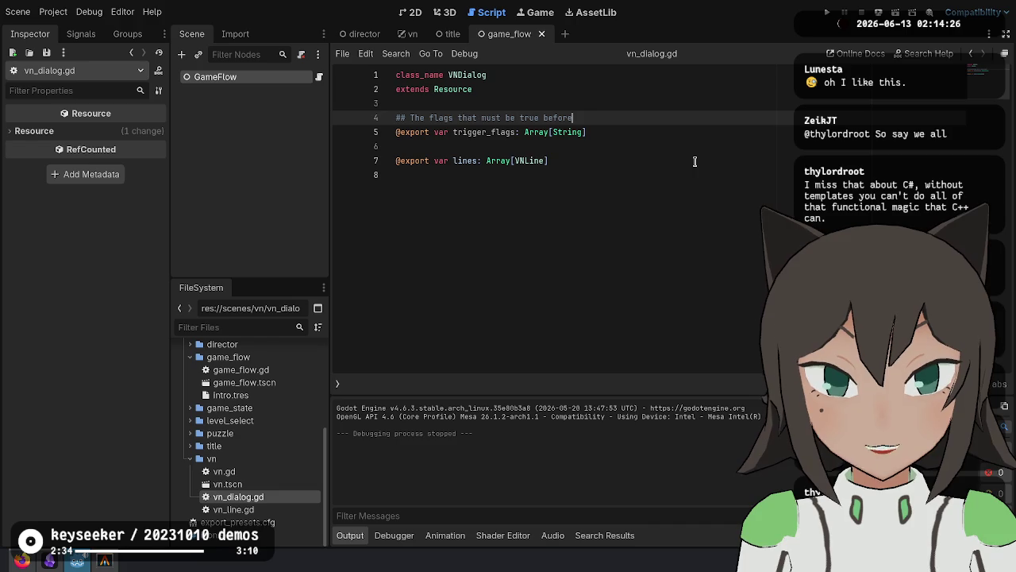
{"action": "type", "text": " this dialan b"}
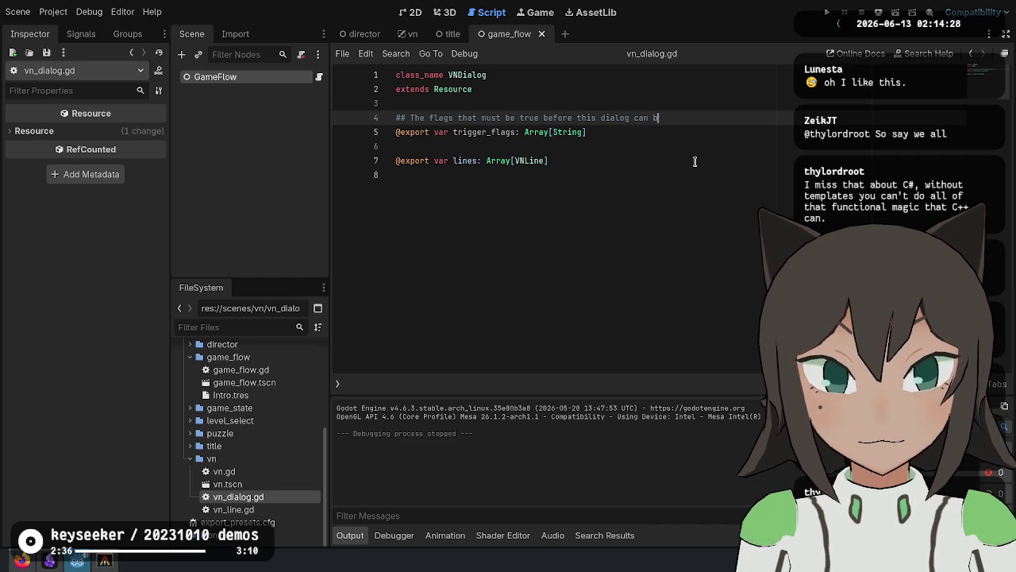
{"action": "type", "text": "en."}
Below trigger_flags, start a doc comment about flags being false before this dialog.
{"action": "key", "text": "Down"}
{"action": "key", "text": "Return"}
{"action": "key", "text": "Return"}
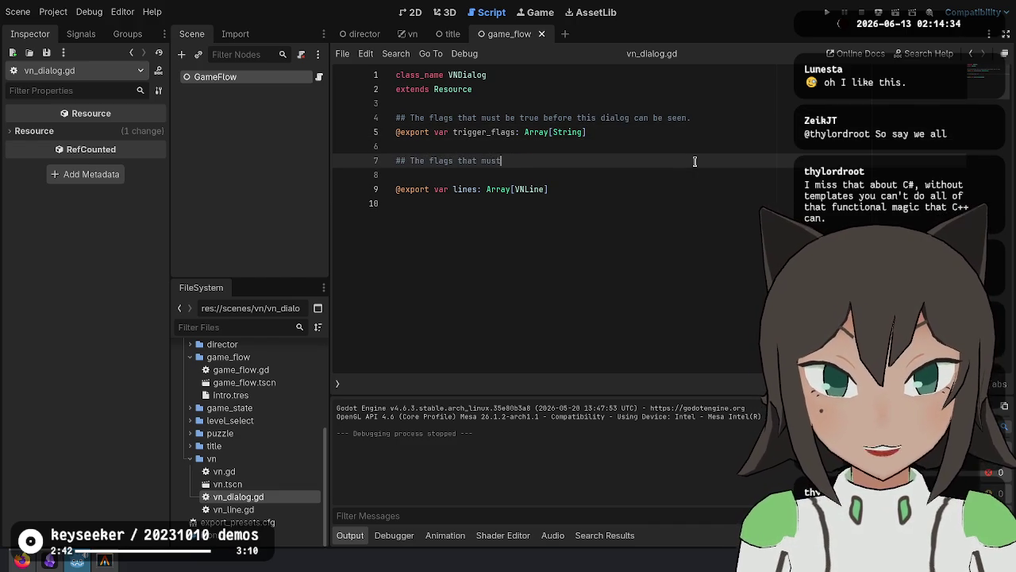
{"action": "type", "text": "false before this dialog can be seen"}
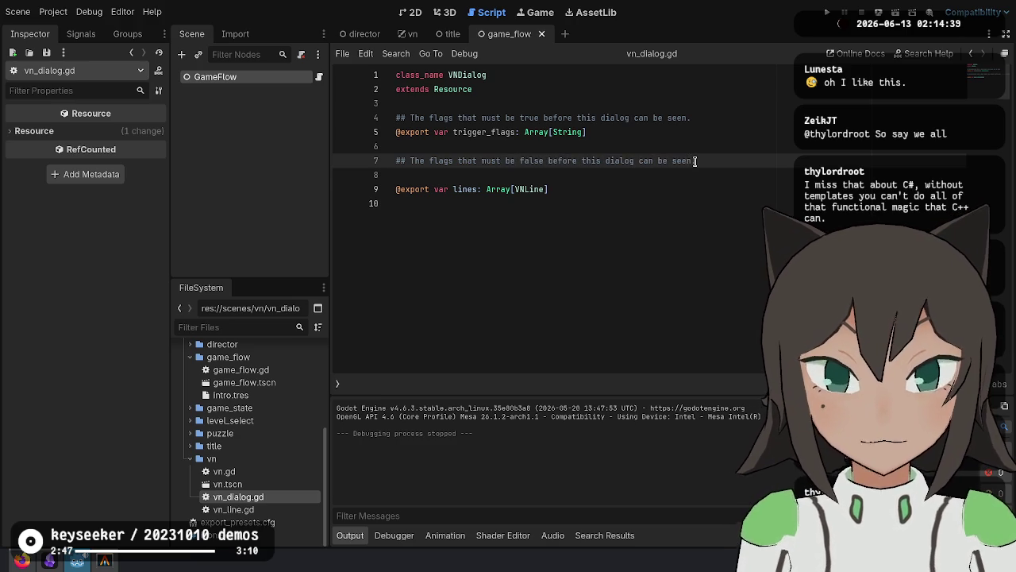
{"action": "key", "text": "Return"}
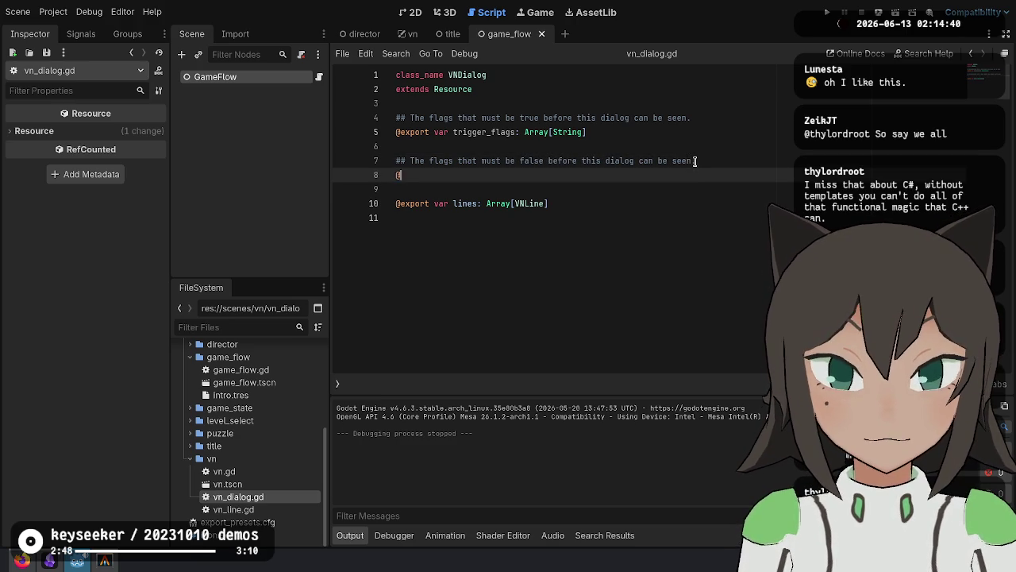
{"action": "type", "text": "expo"}
{"action": "key", "text": "Up"}
{"action": "key", "text": "Up"}
{"action": "key", "text": "Up"}
{"action": "key", "text": "ctrl+shift+Right"}
{"action": "key", "text": "ctrl+c"}
{"action": "key", "text": "Down"}
{"action": "key", "text": "Down"}
{"action": "key", "text": "Down"}
{"action": "key", "text": "ctrl+v"}
{"action": "key", "text": "ctrl+Left"}
{"action": "type", "text": "u"}
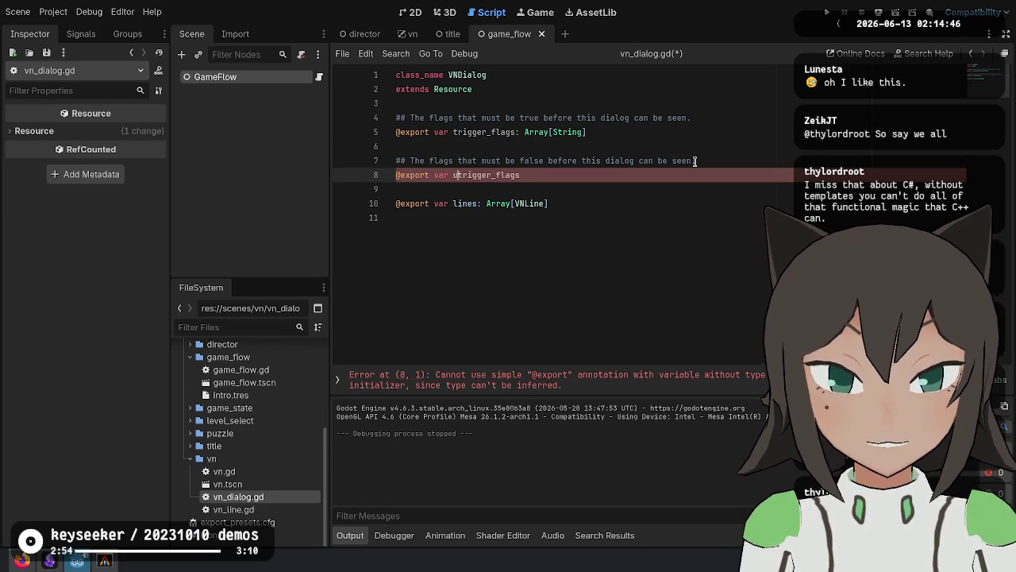
{"action": "key", "text": "BackSpace"}
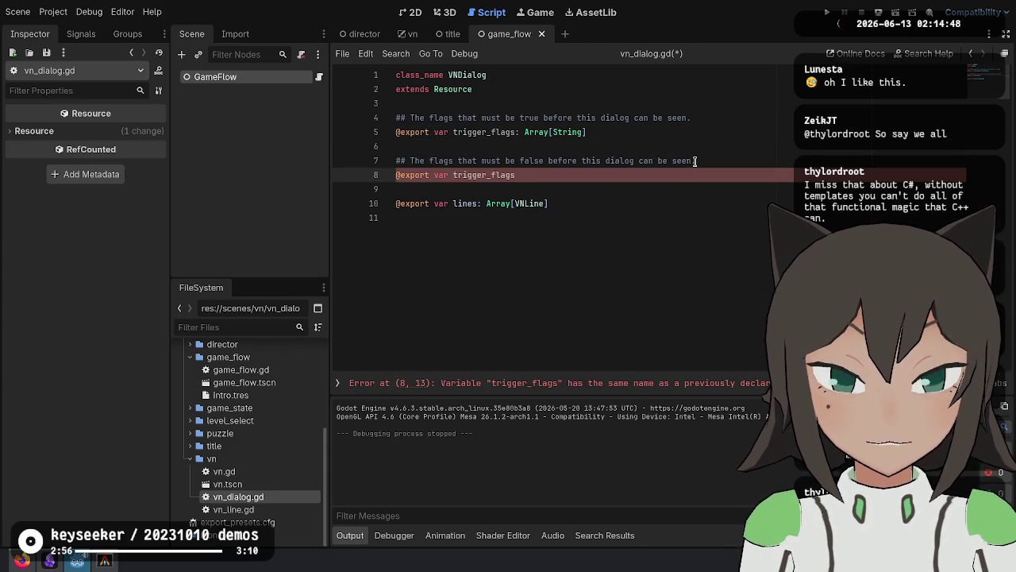
{"action": "key", "text": "ctrl+BackSpace"}
{"action": "type", "text": "set"}
{"action": "key", "text": "End"}
{"action": "type", "text": "Arra"}
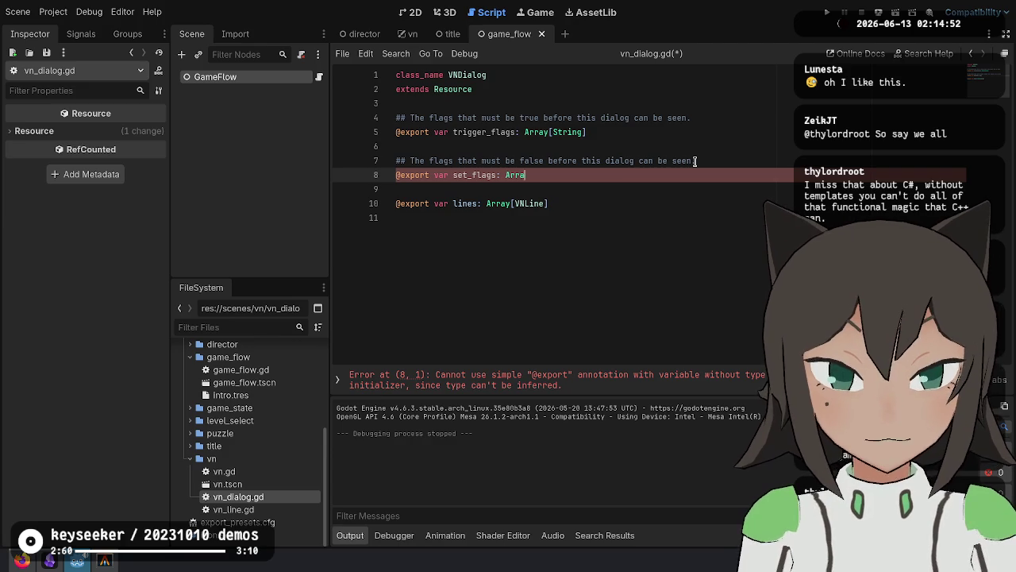
{"action": "type", "text": "y[String"}
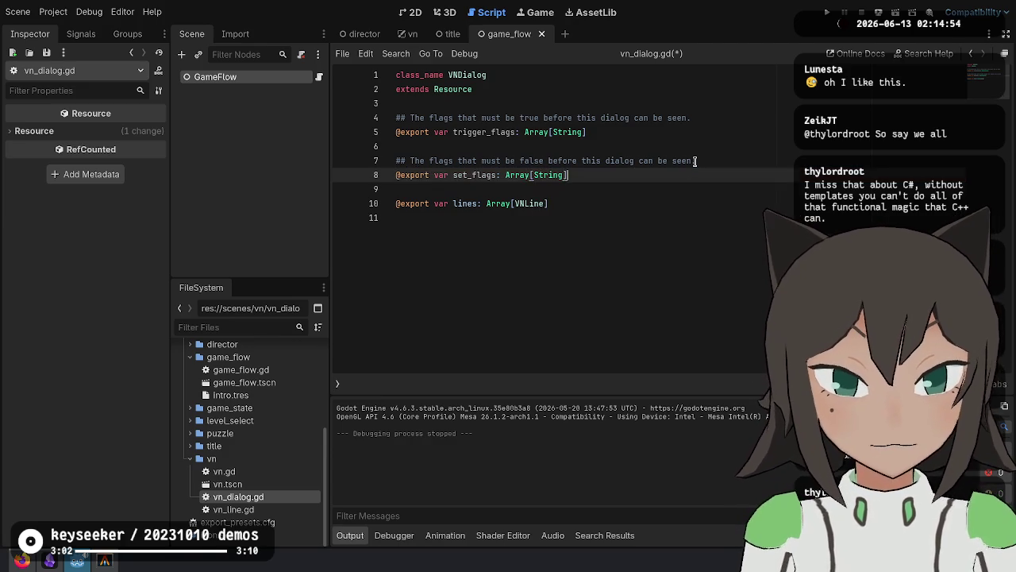
{"action": "key", "text": "Down"}
{"action": "key", "text": "Down"}
{"action": "key", "text": "ctrl+s"}
{"action": "key", "text": "Down"}
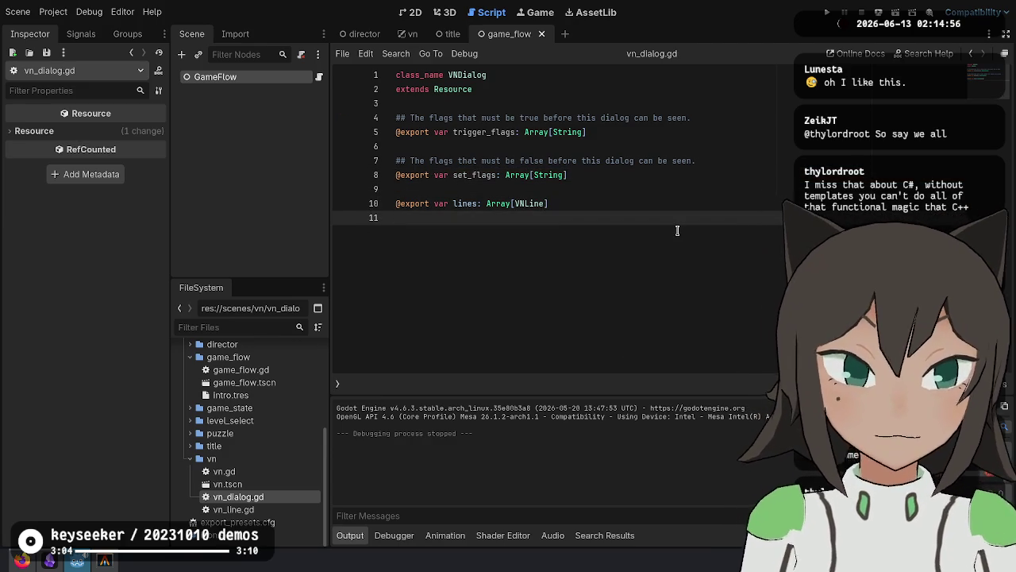
Finish the two-line comment: flags should be false before and set true once the dialog is seen; save.
{"action": "left_click", "coordinate": [642, 203]}
{"action": "left_click", "coordinate": [728, 164]}
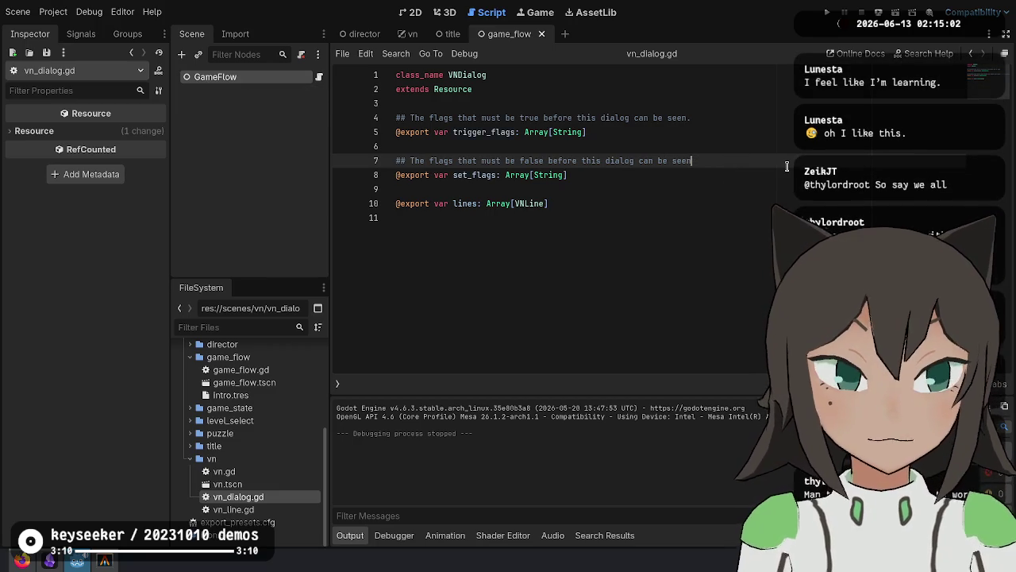
{"action": "type", "text": ", and should be"}
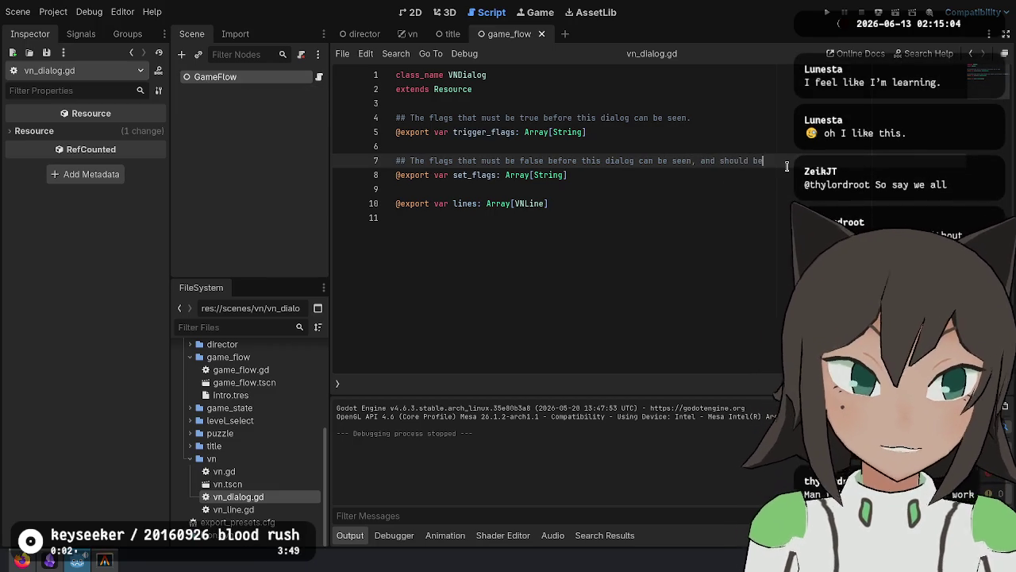
{"action": "key", "text": "Return"}
{"action": "type", "text": "## set t"}
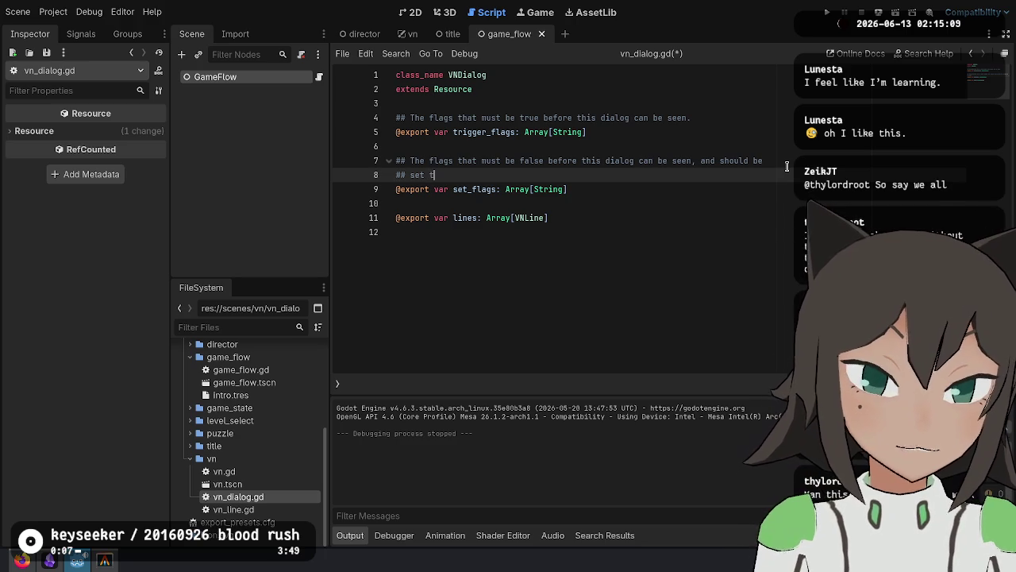
{"action": "type", "text": "o true a"}
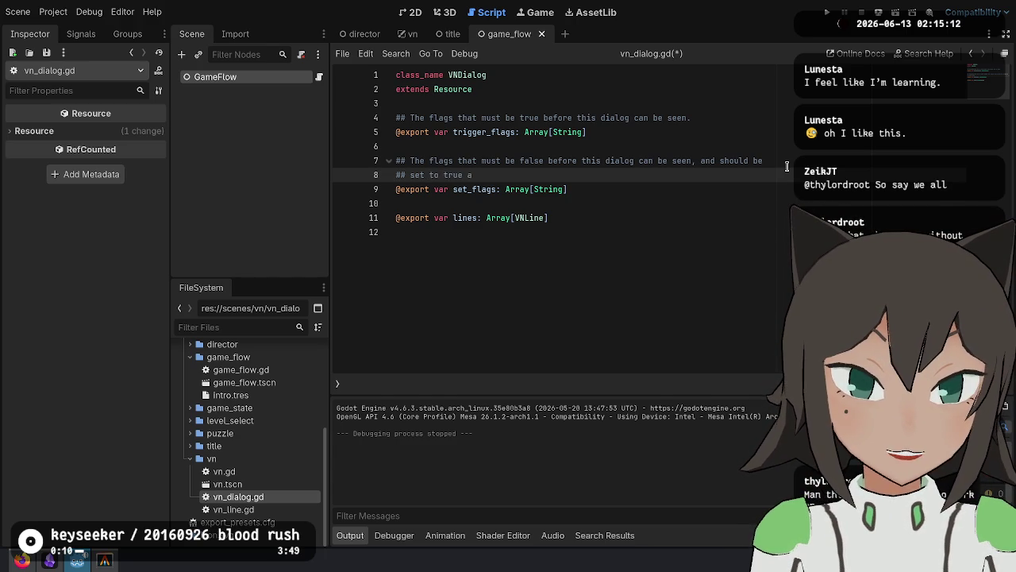
{"action": "type", "text": "dialo"}
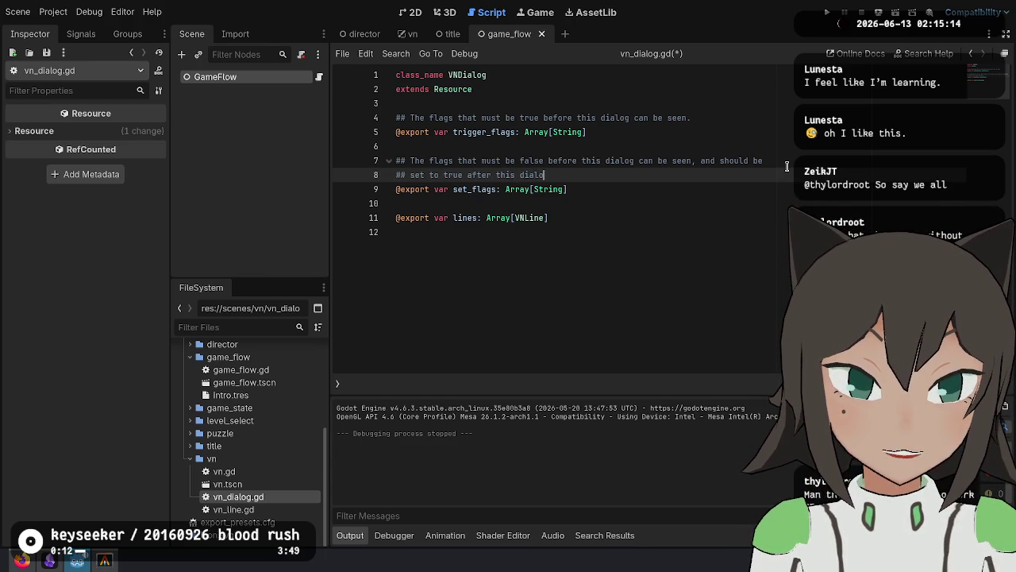
{"action": "type", "text": "g is seen."}
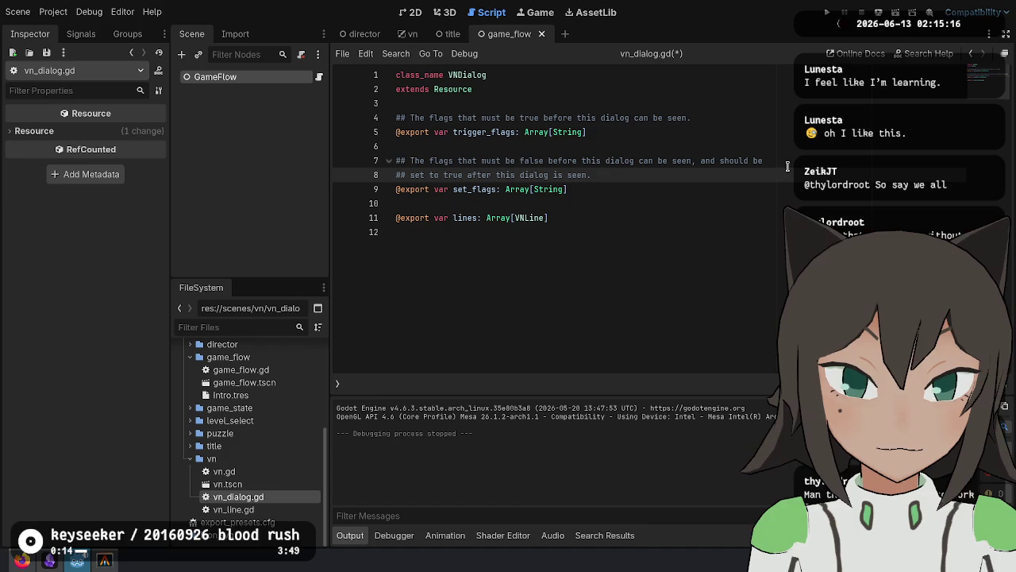
{"action": "key", "text": "ctrl+s"}
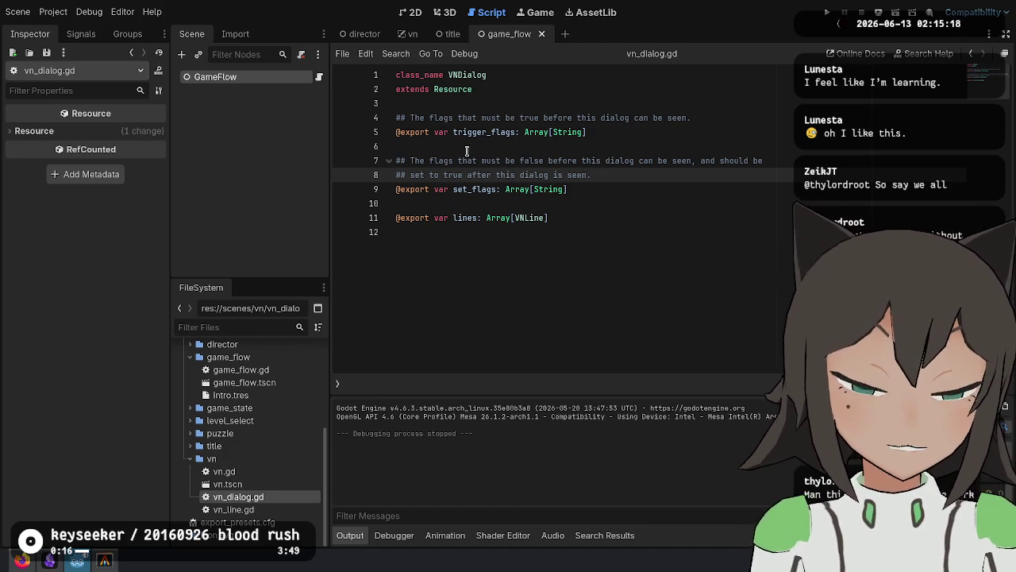
{"action": "left_click", "coordinate": [361, 34]}
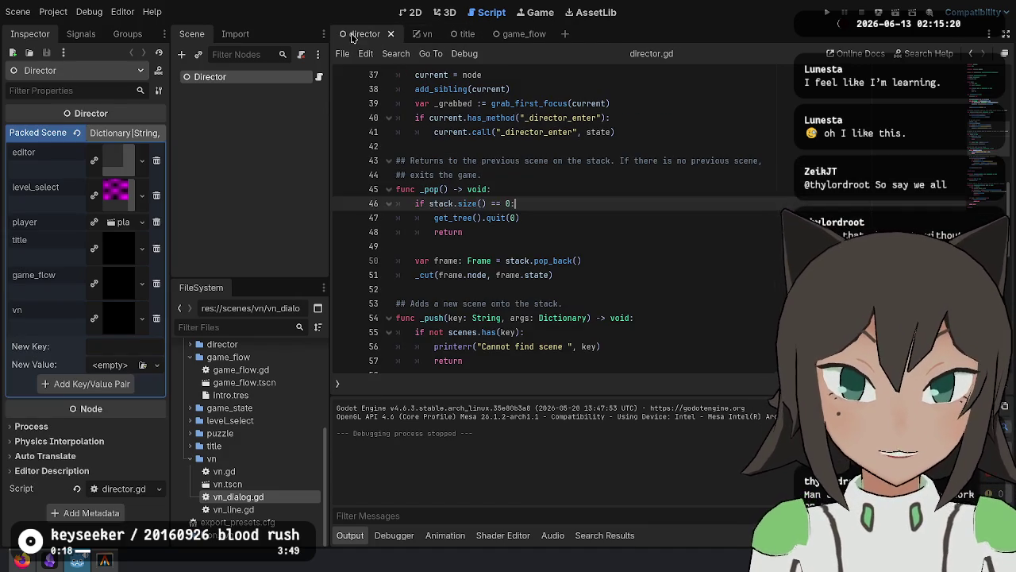
Switch to game_flow.gd and tidy the blank lines above _director_enter.
{"action": "left_click", "coordinate": [460, 34]}
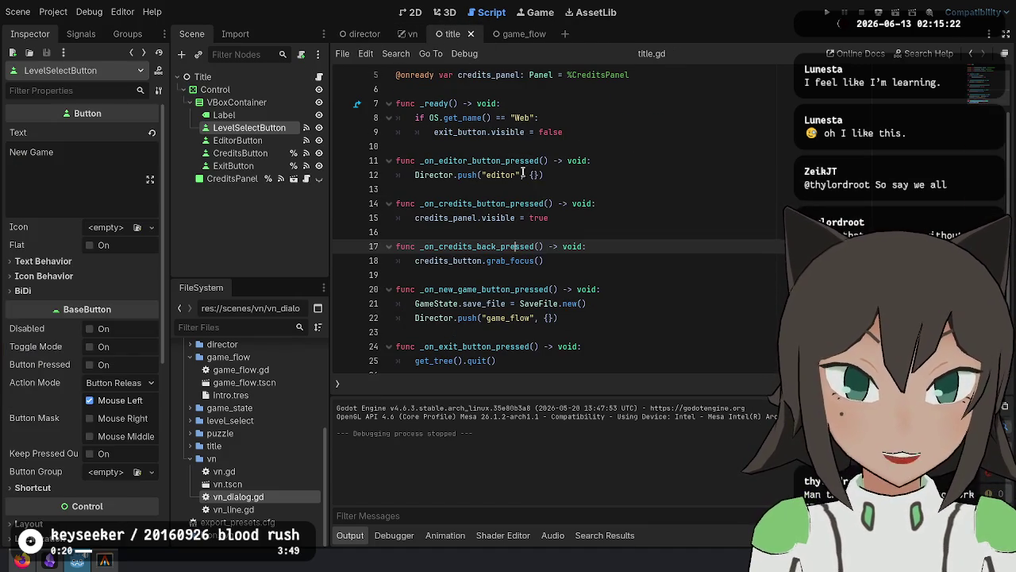
{"action": "left_click", "coordinate": [524, 38]}
{"action": "left_click", "coordinate": [715, 146]}
{"action": "left_click", "coordinate": [714, 203]}
{"action": "left_click", "coordinate": [756, 147]}
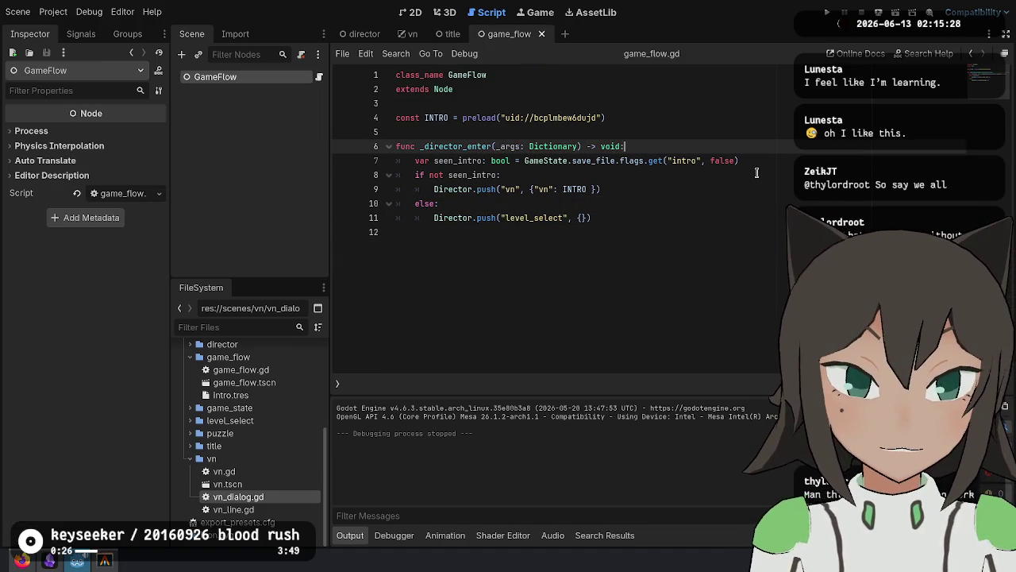
{"action": "key", "text": "Down"}
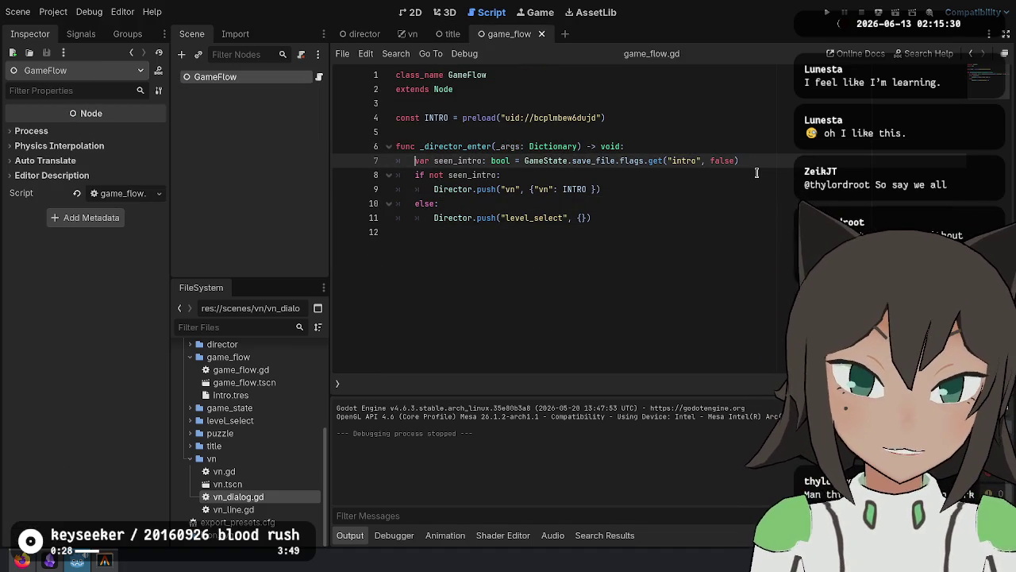
{"action": "key", "text": "Down"}
{"action": "key", "text": "Down"}
{"action": "key", "text": "Up"}
{"action": "key", "text": "Up"}
{"action": "key", "text": "Up"}
{"action": "key", "text": "Return"}
{"action": "key", "text": "Return"}
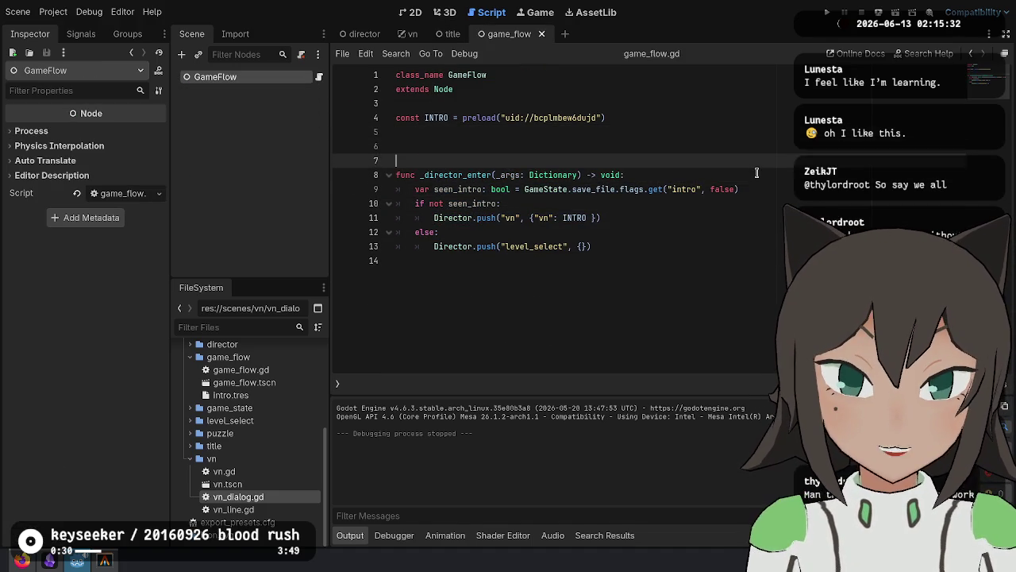
{"action": "key", "text": "Up"}
{"action": "key", "text": "ctrl+space"}
{"action": "key", "text": "Escape"}
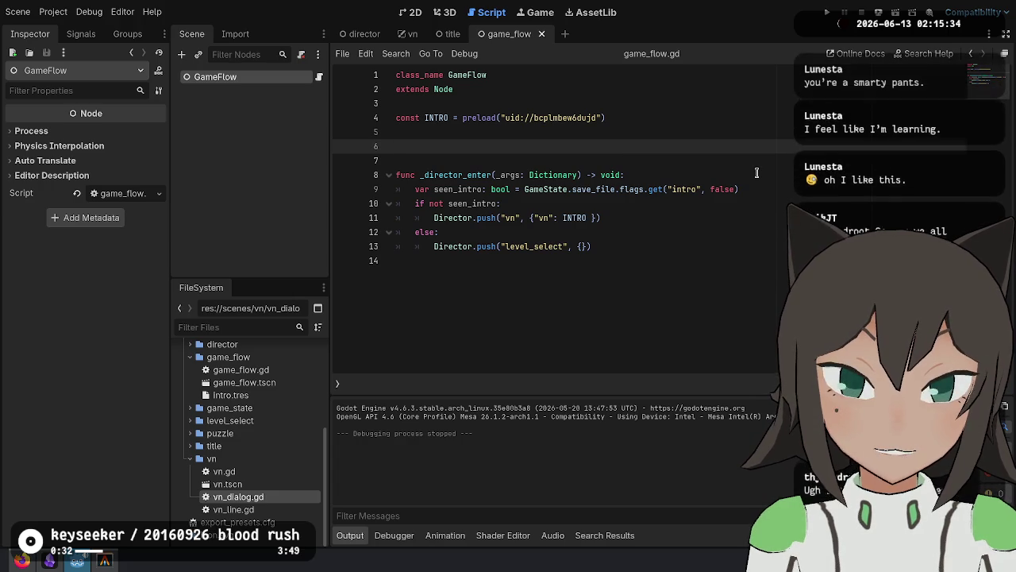
{"action": "key", "text": "BackSpace"}
Cut the intro preload out of INTRO and paste it into a new 'const VNS := [' list.
{"action": "key", "text": "BackSpace"}
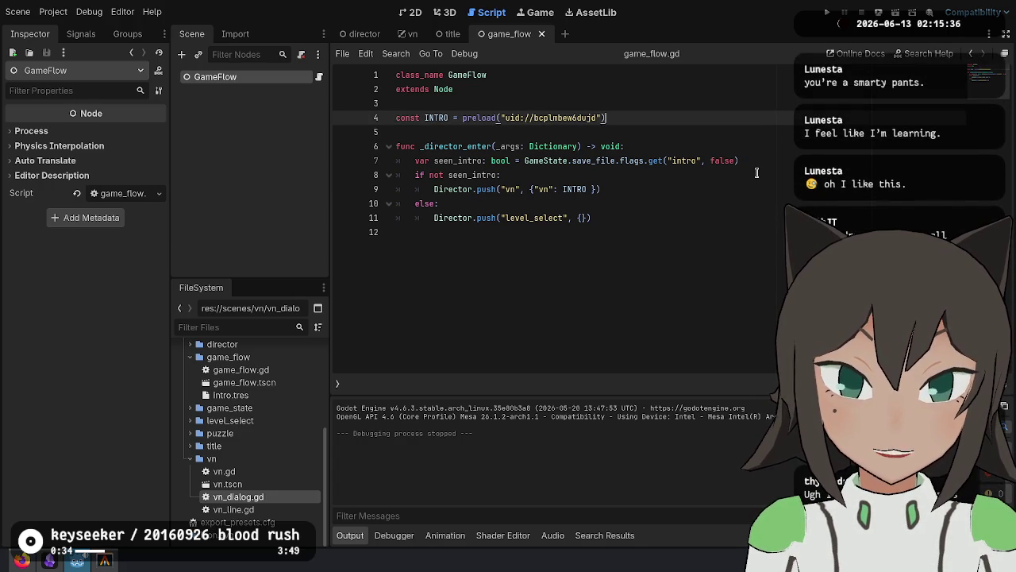
{"action": "key", "text": "ctrl+shift+Left"}
{"action": "key", "text": "ctrl+shift+Left"}
{"action": "key", "text": "ctrl+shift+Left"}
{"action": "key", "text": "ctrl+c"}
{"action": "key", "text": "BackSpace"}
{"action": "key", "text": "Return"}
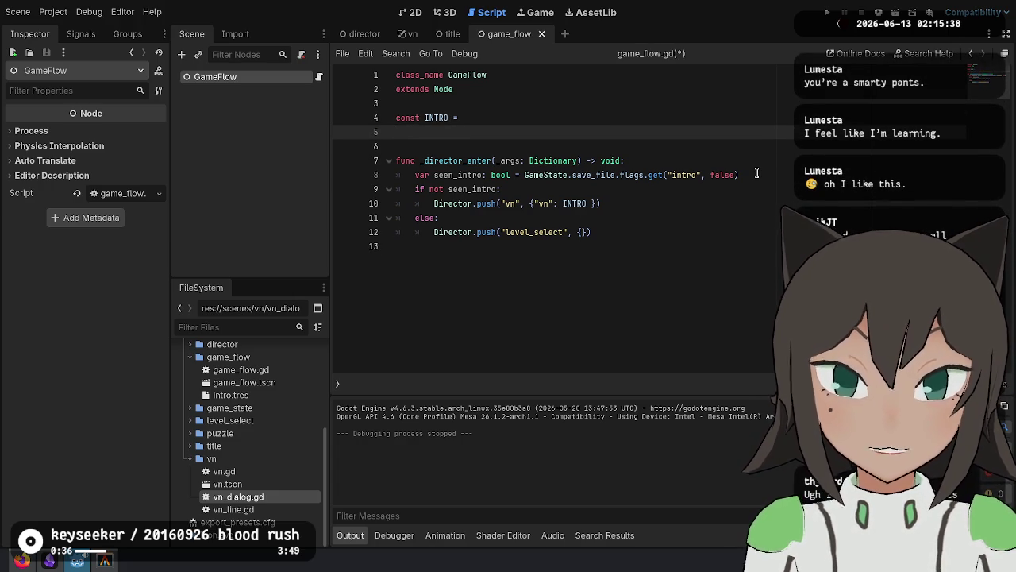
{"action": "type", "text": "v"}
{"action": "key", "text": "BackSpace"}
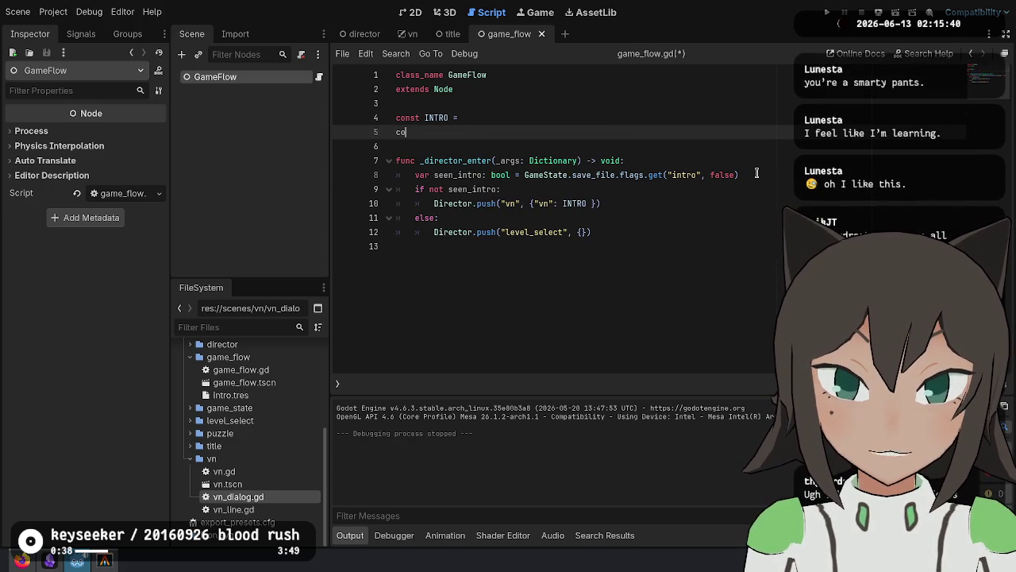
{"action": "type", "text": "nst "}
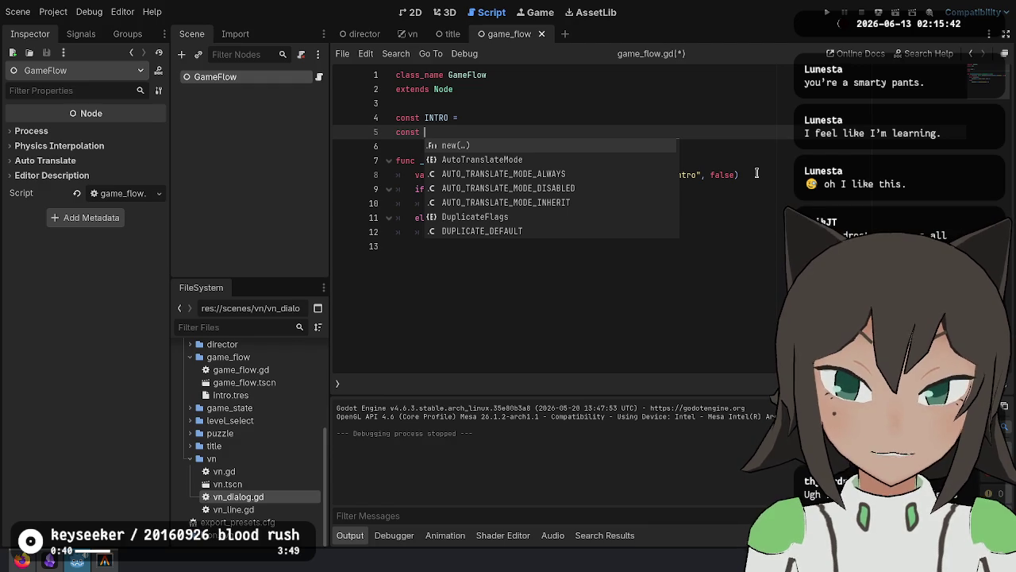
{"action": "type", "text": "VNS"}
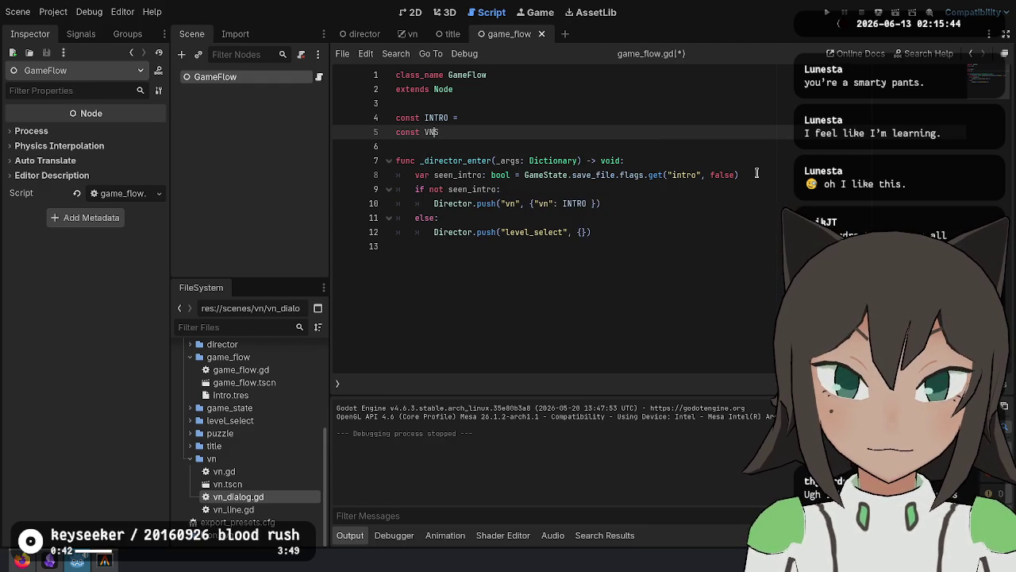
{"action": "type", "text": " := ["}
{"action": "key", "text": "Return"}
{"action": "key", "text": "ctrl+v"}
Replace the seen_intro line with a 'for vn in VNS:' loop header.
{"action": "key", "text": "Down"}
{"action": "key", "text": "Down"}
{"action": "key", "text": "Down"}
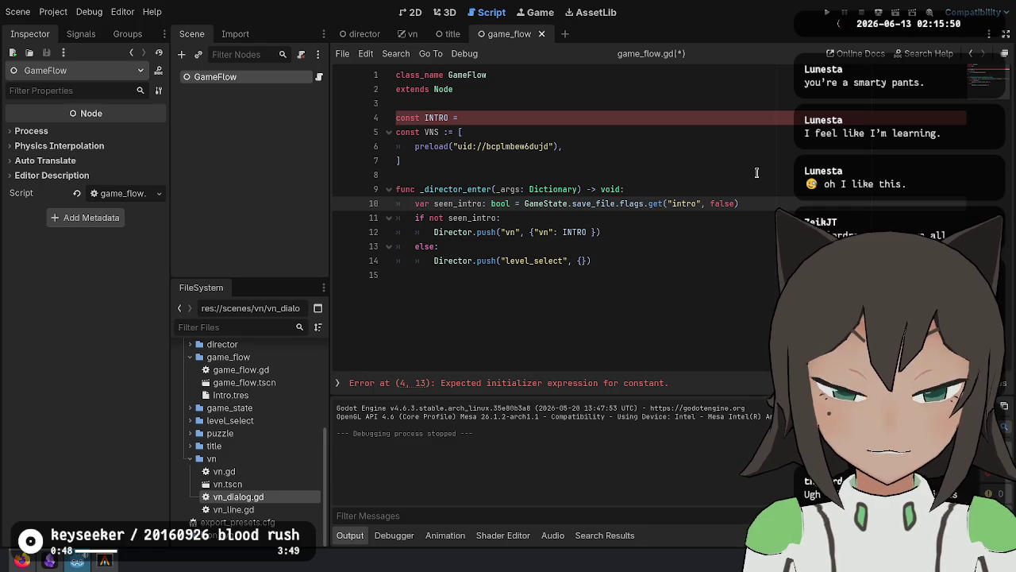
{"action": "key", "text": "ctrl+shift+Right"}
{"action": "key", "text": "ctrl+shift+Right"}
{"action": "key", "text": "ctrl+shift+Right"}
{"action": "key", "text": "ctrl+shift+Left"}
{"action": "type", "text": "for vn in VNS:"}
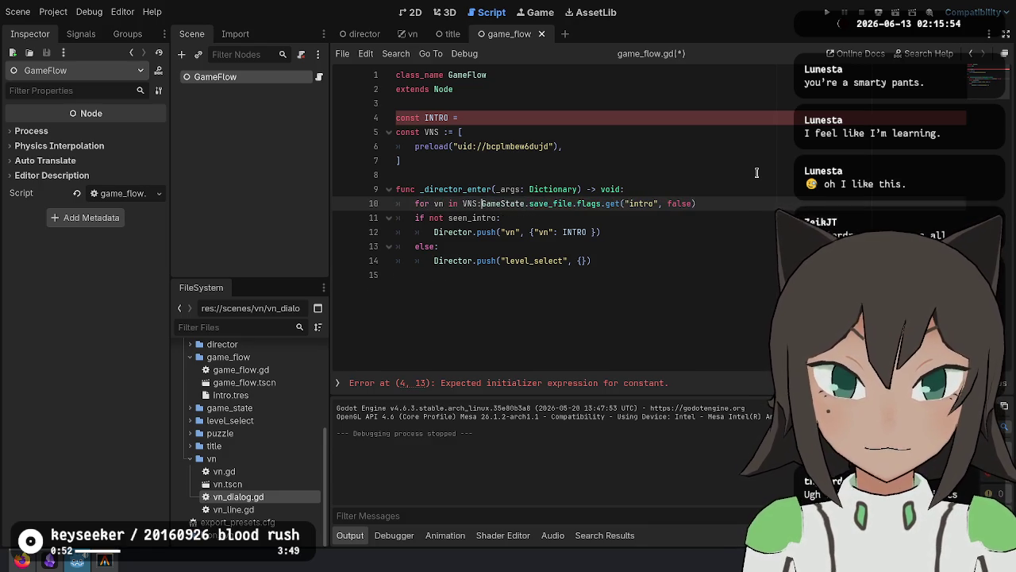
Remove the intro flag name from the save-file lookup and start a vn.trigger line inside the loop.
{"action": "key", "text": "Return"}
{"action": "key", "text": "Left"}
{"action": "key", "text": "shift+Right"}
{"action": "key", "text": "shift+Right"}
{"action": "key", "text": "shift+Right"}
{"action": "key", "text": "BackSpace"}
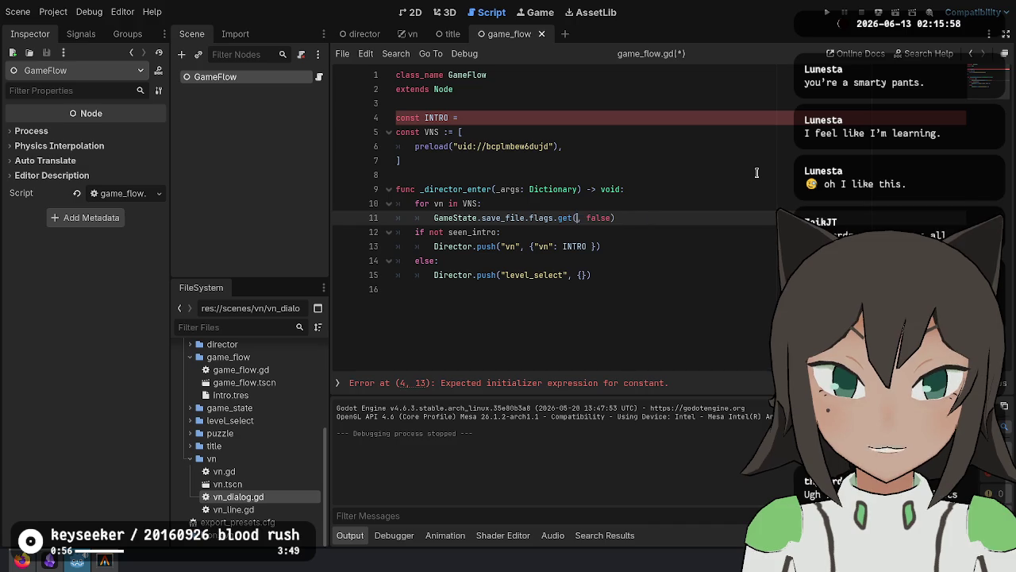
{"action": "key", "text": "ctrl+shift+Return"}
{"action": "type", "text": "or vn.trigger"}
{"action": "key", "text": "Up"}
{"action": "key", "text": "Up"}
{"action": "key", "text": "Up"}
{"action": "key", "text": "Up"}
{"action": "key", "text": "BackSpace"}
{"action": "key", "text": "Right"}
Type the VNS constant as Array[VNDialog] and delete the leftover INTRO constant.
{"action": "type", "text": "Rrray[]"}
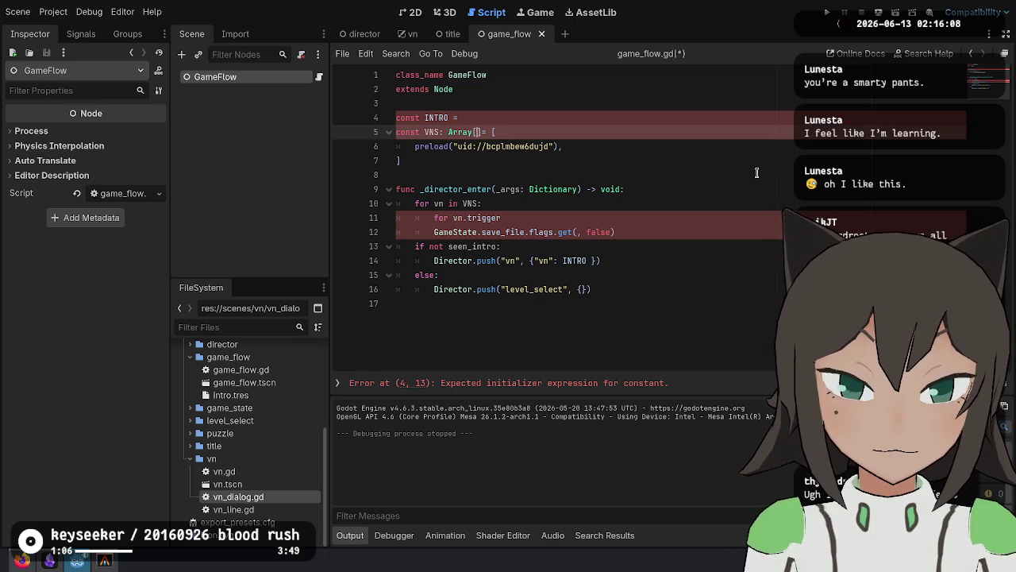
{"action": "type", "text": "VND"}
{"action": "key", "text": "Return"}
{"action": "key", "text": "Up"}
{"action": "key", "text": "Up"}
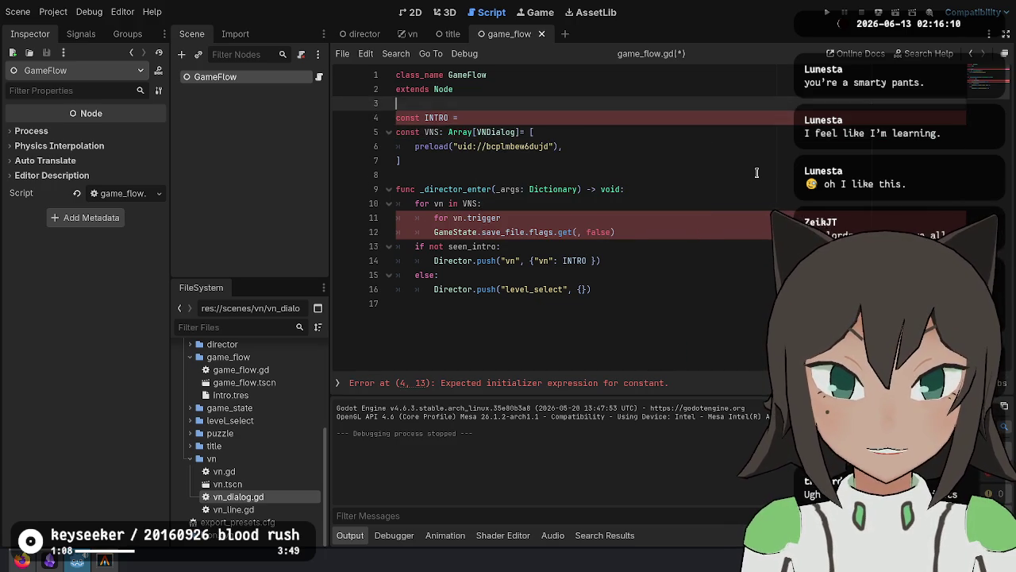
{"action": "key", "text": "Down"}
{"action": "key", "text": "ctrl+shift+k"}
{"action": "key", "text": "End"}
{"action": "key", "text": "Left"}
{"action": "key", "text": "Left"}
{"action": "key", "text": "Left"}
{"action": "key", "text": "Down"}
{"action": "key", "text": "Down"}
{"action": "key", "text": "Down"}
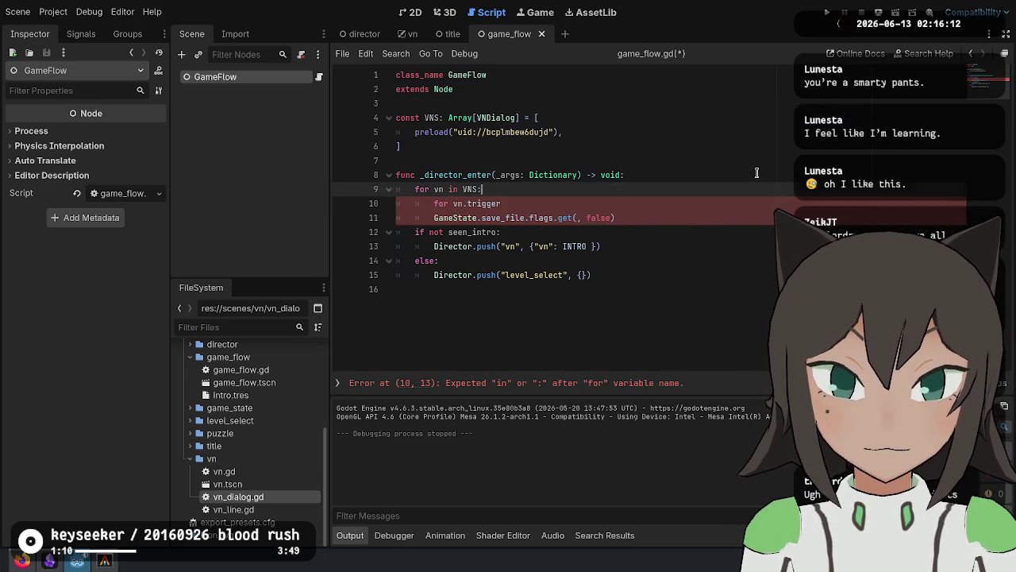
{"action": "key", "text": "Down"}
{"action": "key", "text": "BackSpace"}
{"action": "key", "text": "BackSpace"}
{"action": "key", "text": "BackSpace"}
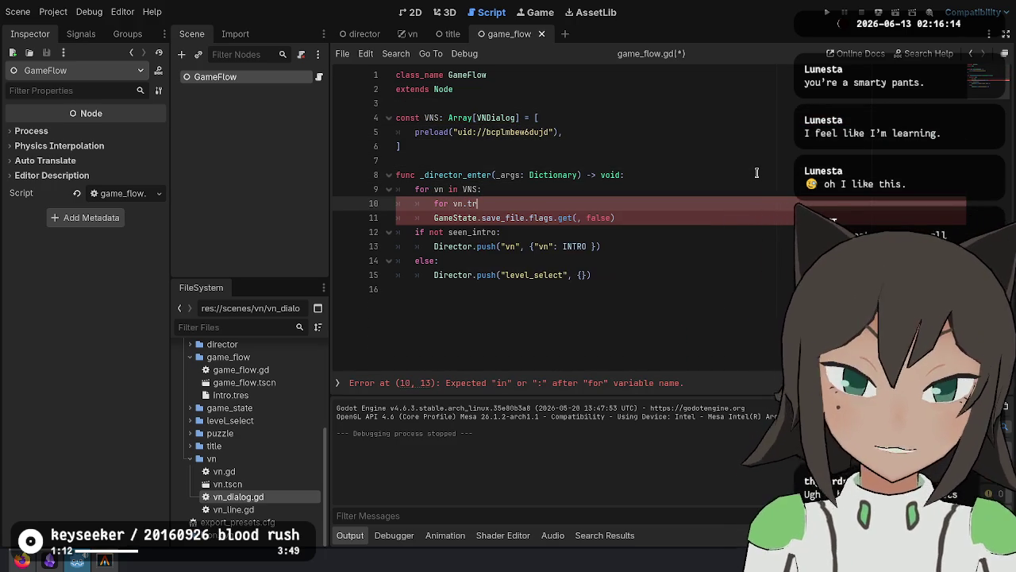
{"action": "key", "text": "BackSpace"}
{"action": "key", "text": "BackSpace"}
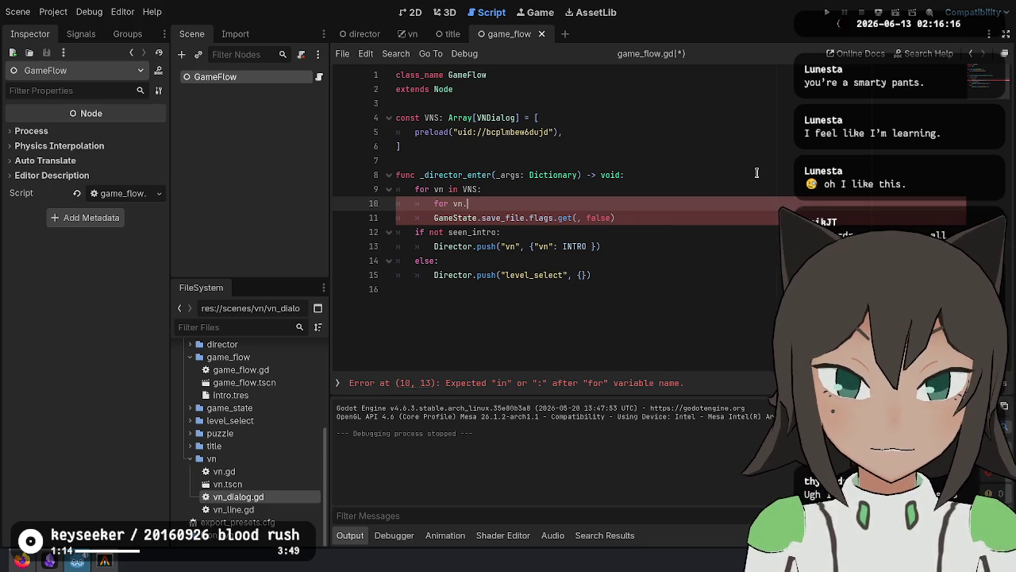
{"action": "type", "text": "tr"}
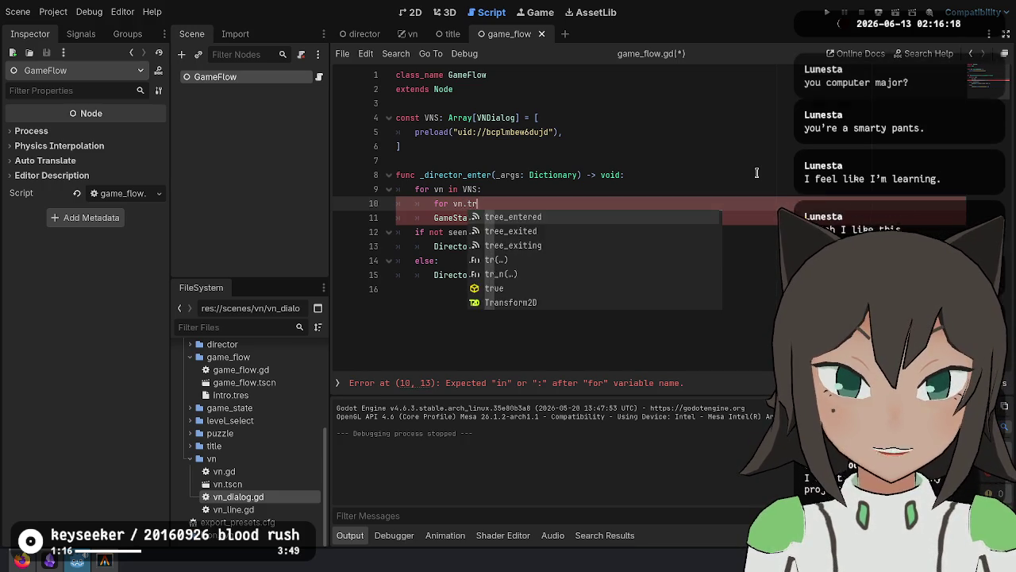
Type the loop variable as VNDialog and reference vn.trigger_flags, copied from the VNDialog definition.
{"action": "left_click", "coordinate": [437, 190]}
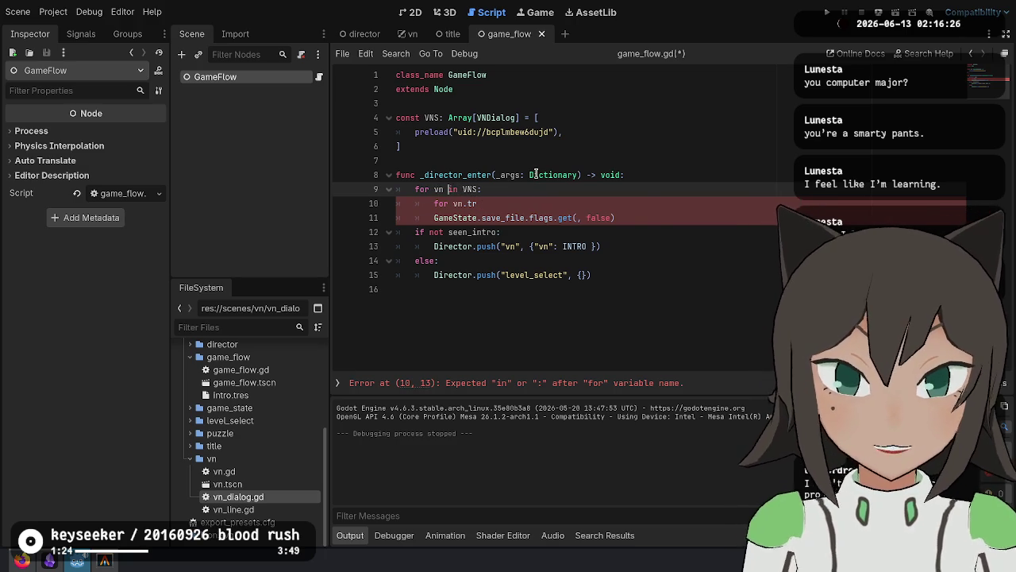
{"action": "type", "text": ":"}
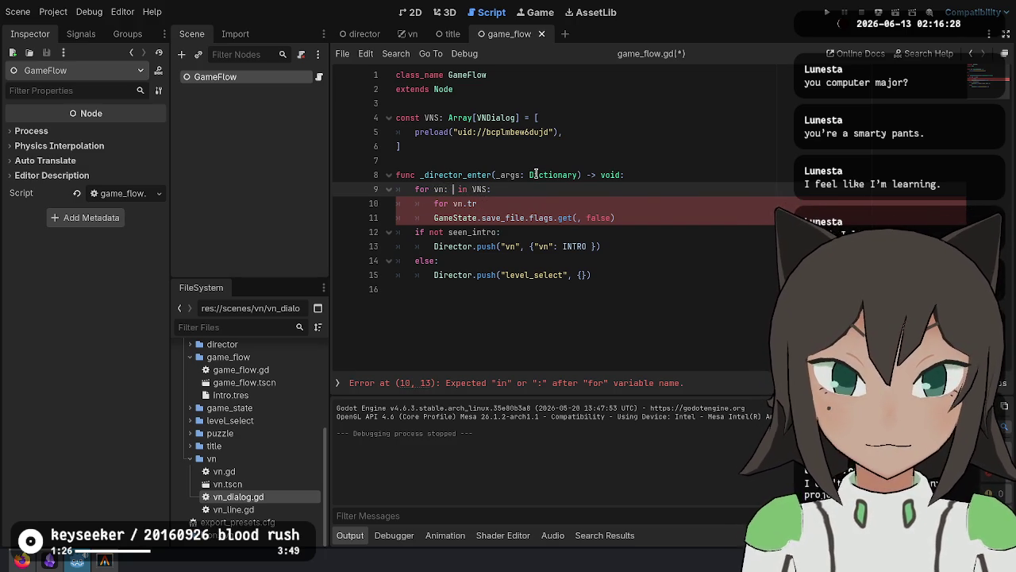
{"action": "type", "text": " VND"}
{"action": "key", "text": "Return"}
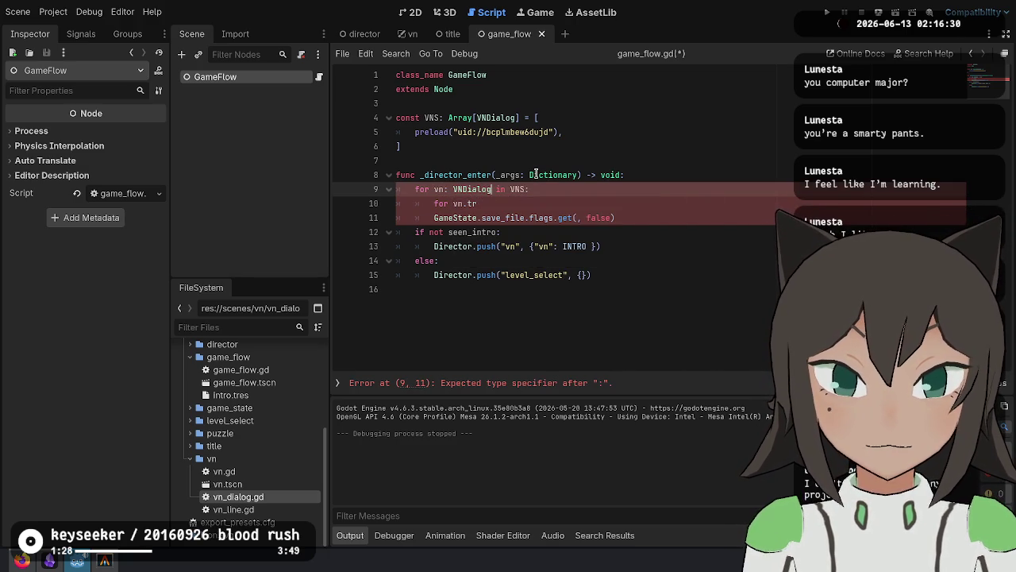
{"action": "key", "text": "Down"}
{"action": "key", "text": "BackSpace"}
{"action": "key", "text": "BackSpace"}
{"action": "key", "text": "BackSpace"}
{"action": "type", "text": ".trigger"}
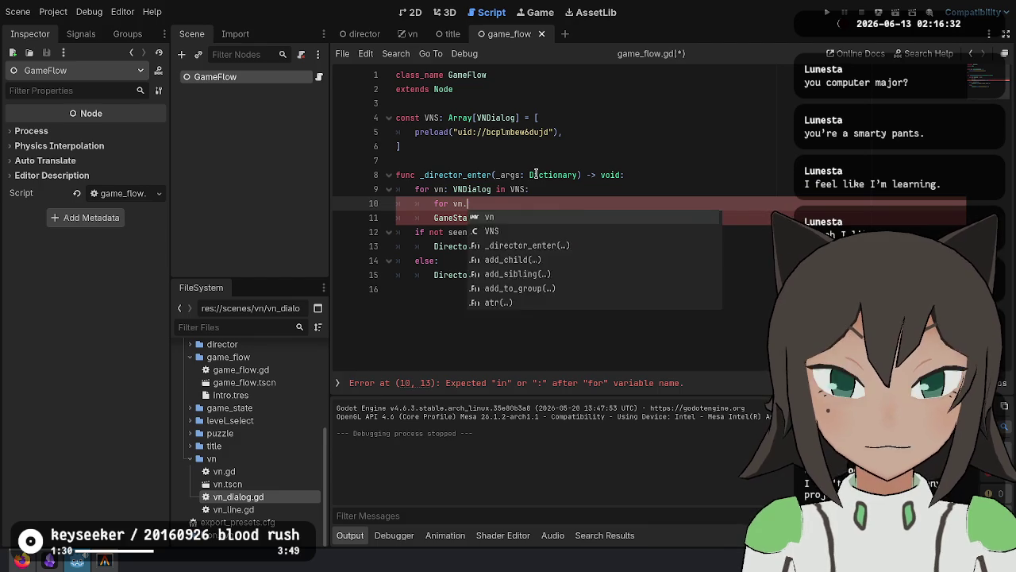
{"action": "key", "text": "Escape"}
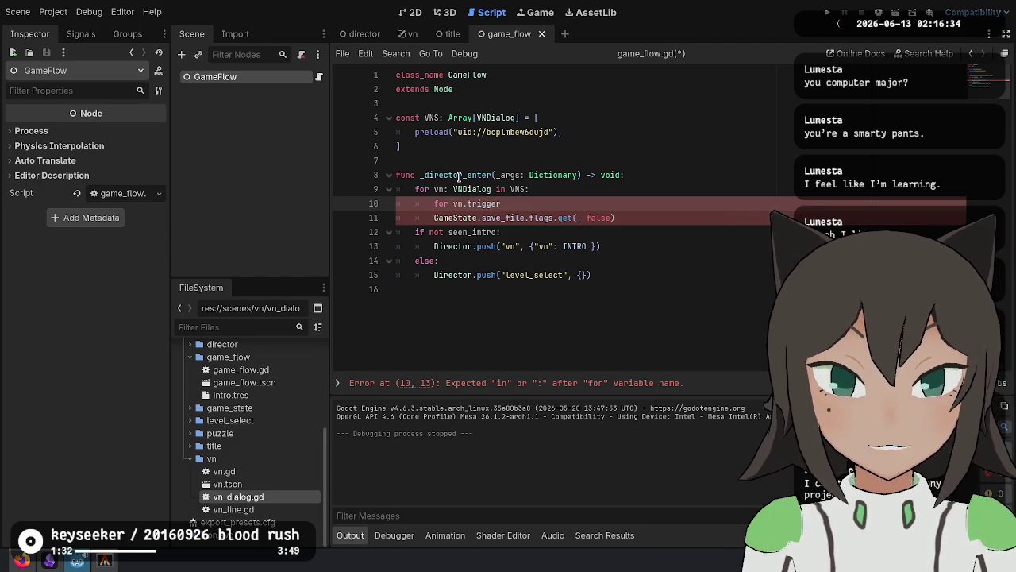
{"action": "left_click", "coordinate": [473, 189], "text": "ctrl"}
{"action": "double_click", "coordinate": [496, 132]}
{"action": "key", "text": "ctrl+c"}
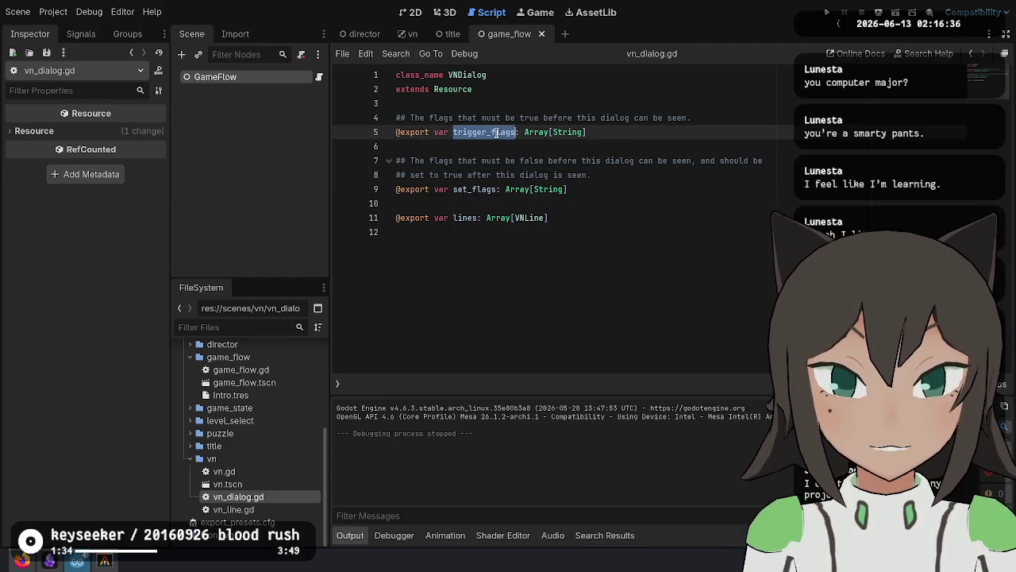
{"action": "key", "text": "alt+Left"}
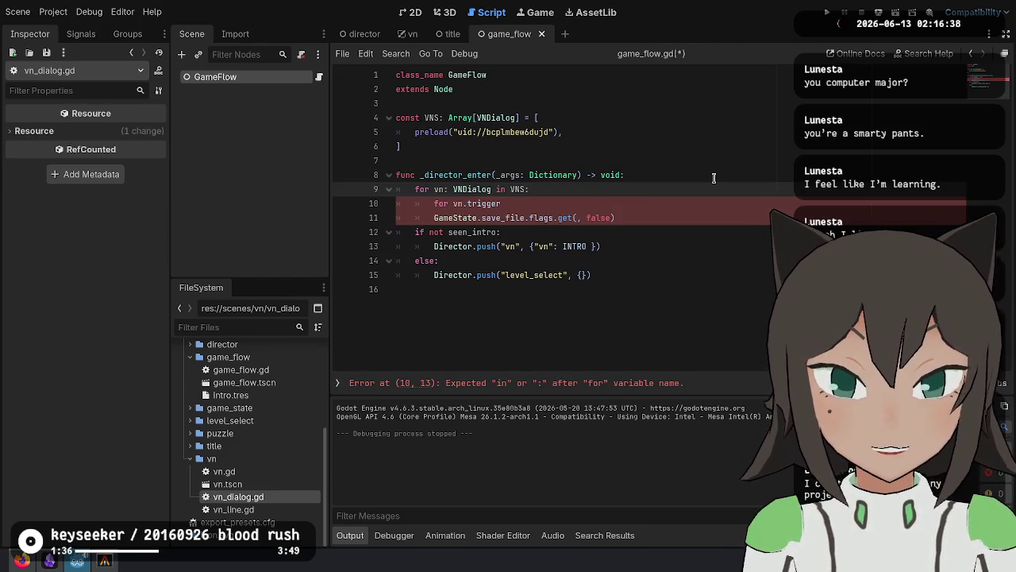
{"action": "key", "text": "ctrl+shift+Left"}
{"action": "key", "text": "ctrl+v"}
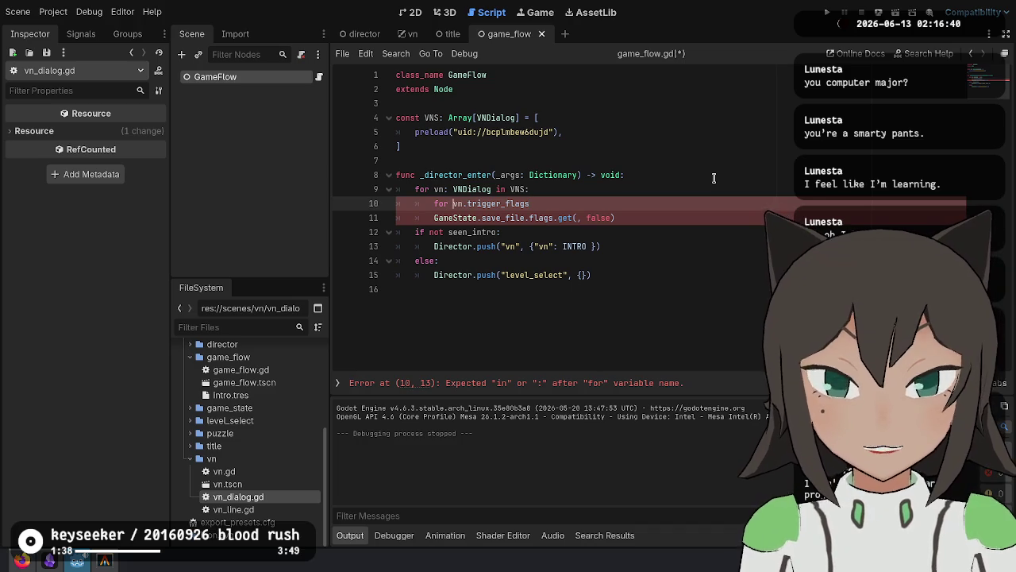
Loop over each flag in vn.trigger_flags, checking GameState.save_file.flags.get(flag, false).
{"action": "type", "text": "flag in"}
{"action": "key", "text": "End"}
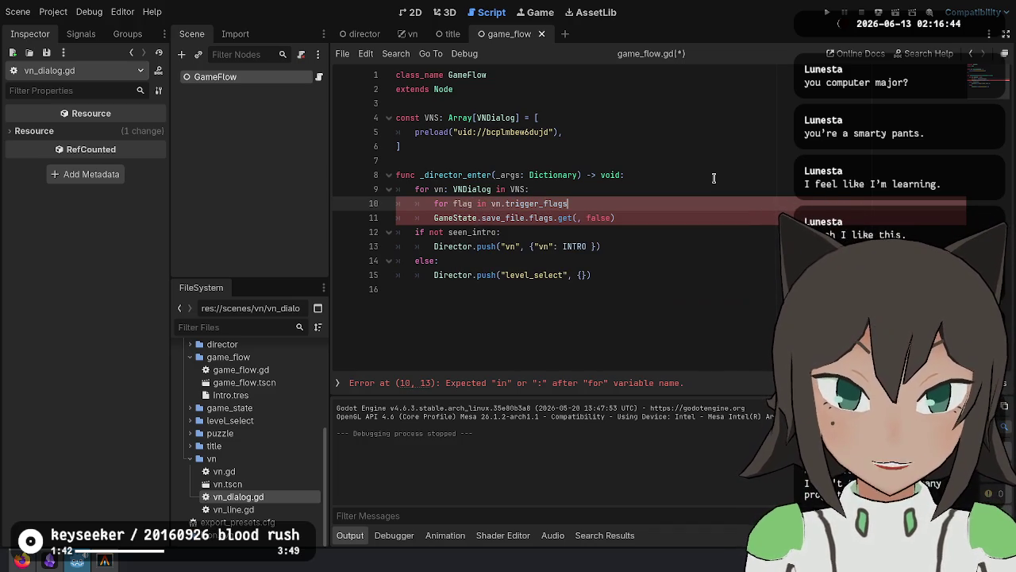
{"action": "type", "text": ":"}
{"action": "key", "text": "Return"}
{"action": "key", "text": "Down"}
{"action": "key", "text": "Up"}
{"action": "key", "text": "Tab"}
{"action": "type", "text": "if GameState.save_fi"}
{"action": "key", "text": "Return"}
{"action": "type", "text": ".flags.get("}
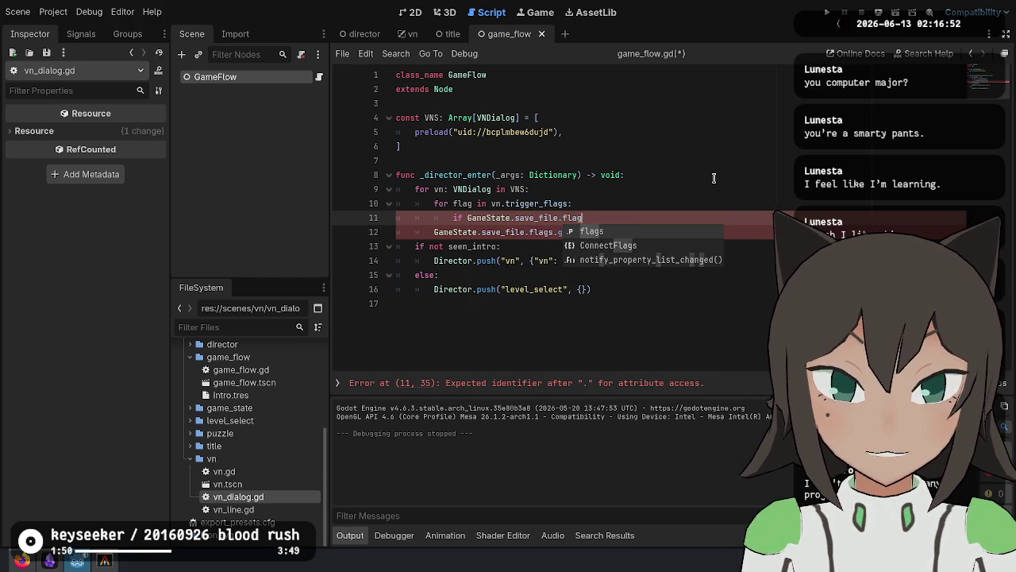
{"action": "type", "text": "flag)"}
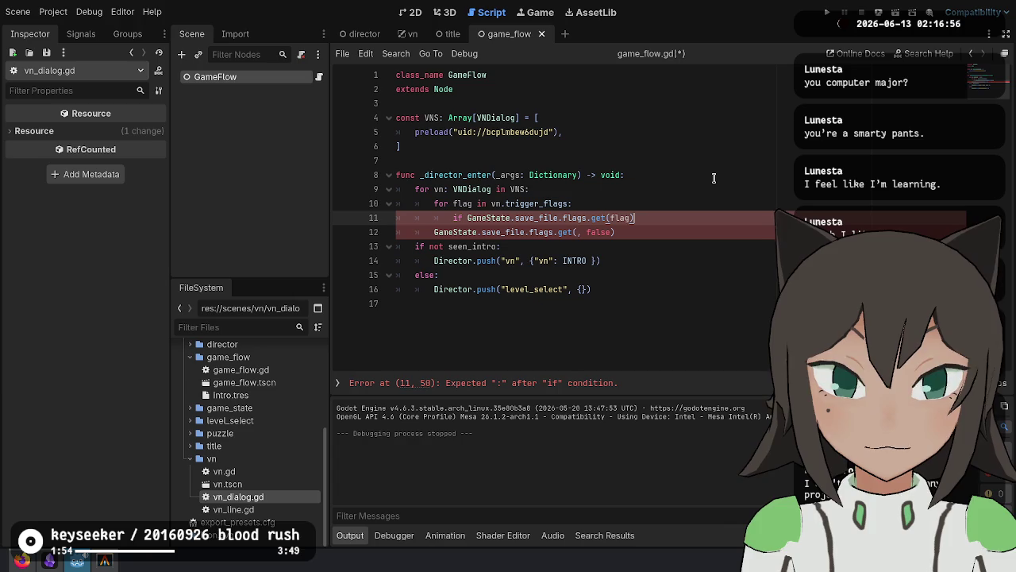
{"action": "type", "text": ", false)"}
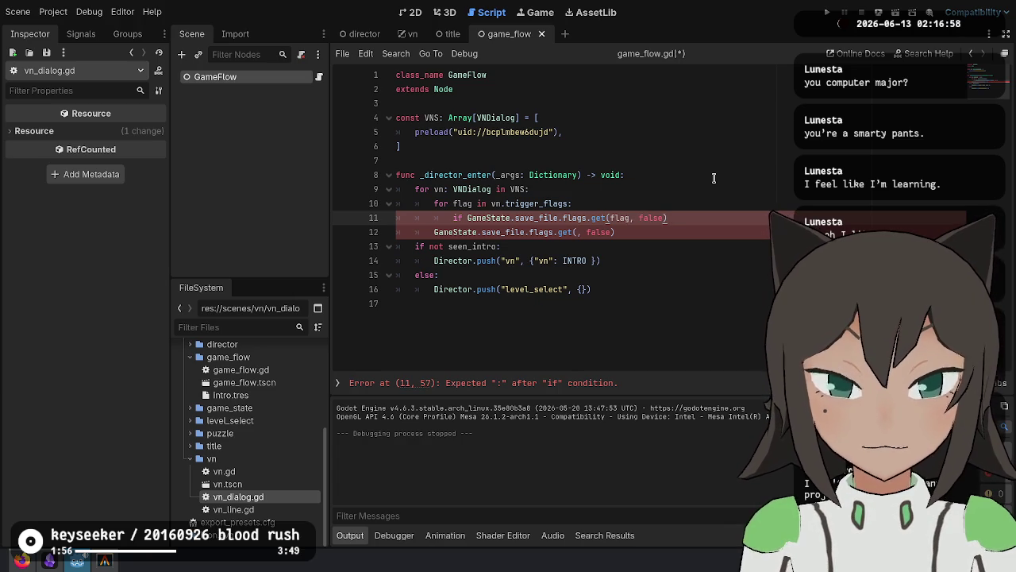
{"action": "type", "text": ":"}
{"action": "key", "text": "Return"}
Add var should_trigger := true at the start of the VNS loop.
{"action": "key", "text": "Up"}
{"action": "key", "text": "Up"}
{"action": "key", "text": "Up"}
{"action": "key", "text": "End"}
{"action": "key", "text": "Return"}
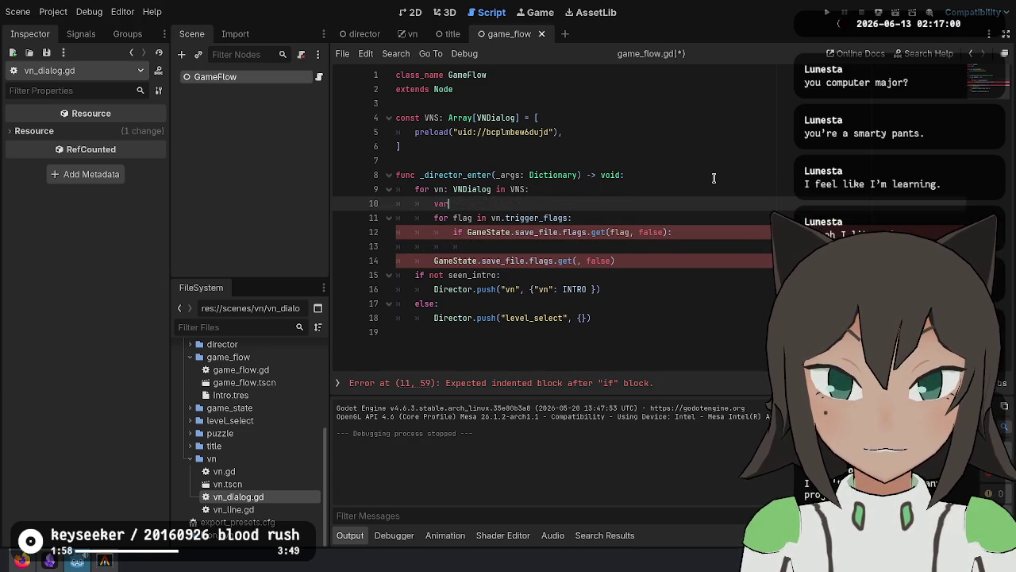
{"action": "type", "text": " should_see"}
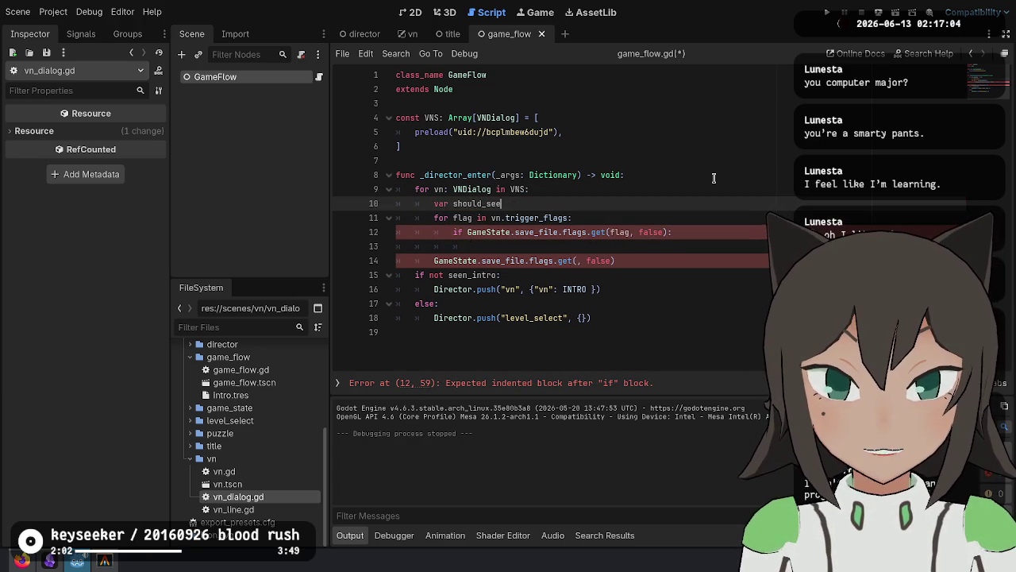
{"action": "type", "text": "bool"}
{"action": "key", "text": "BackSpace"}
{"action": "key", "text": "BackSpace"}
{"action": "key", "text": "BackSpace"}
{"action": "key", "text": "BackSpace"}
{"action": "type", "text": ":="}
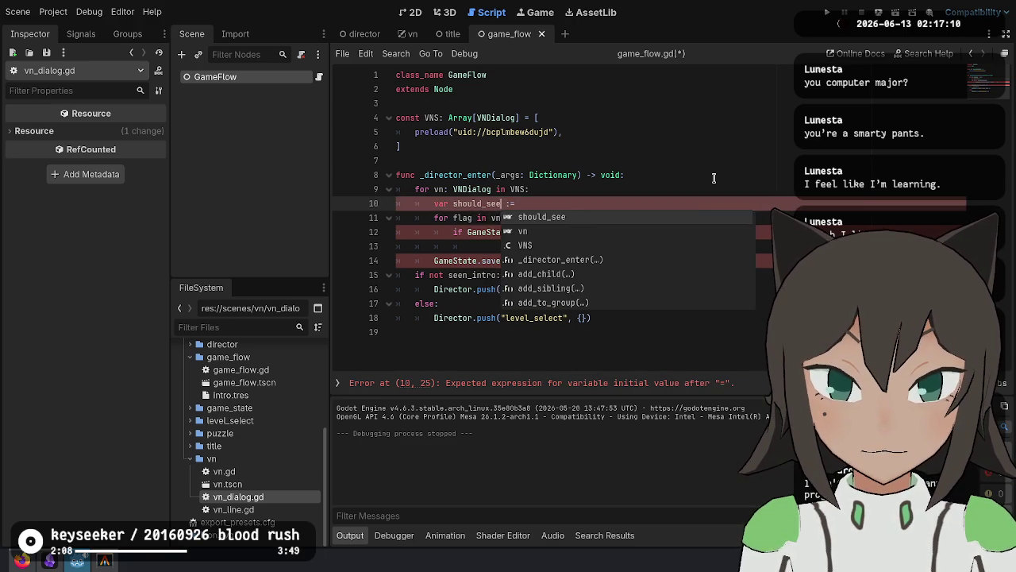
{"action": "key", "text": "Left"}
{"action": "key", "text": "Left"}
{"action": "key", "text": "Left"}
{"action": "key", "text": "BackSpace"}
{"action": "key", "text": "BackSpace"}
{"action": "key", "text": "BackSpace"}
{"action": "type", "text": "trigger"}
{"action": "key", "text": "End"}
{"action": "type", "text": "false"}
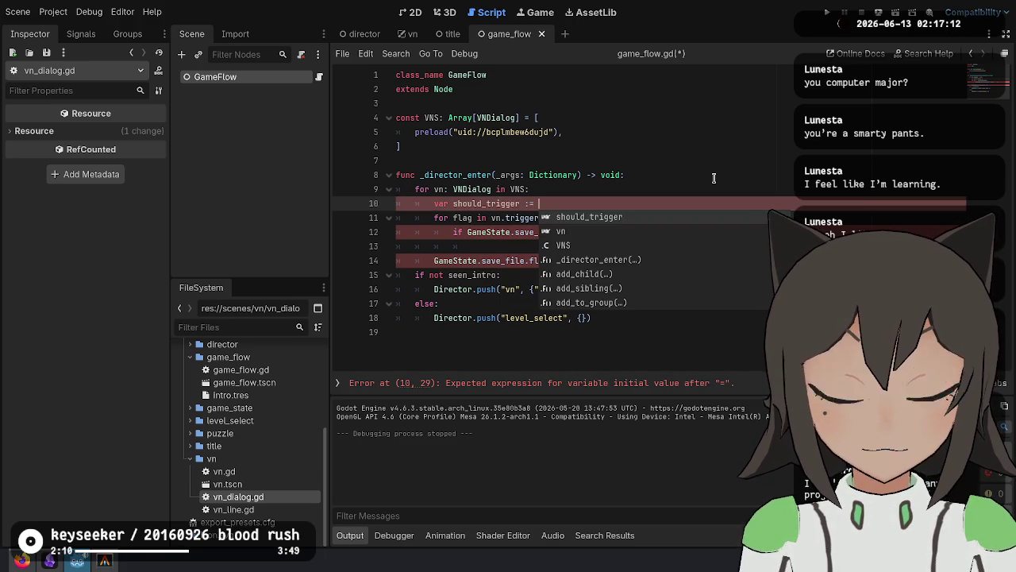
{"action": "key", "text": "Down"}
{"action": "key", "text": "Down"}
{"action": "key", "text": "Down"}
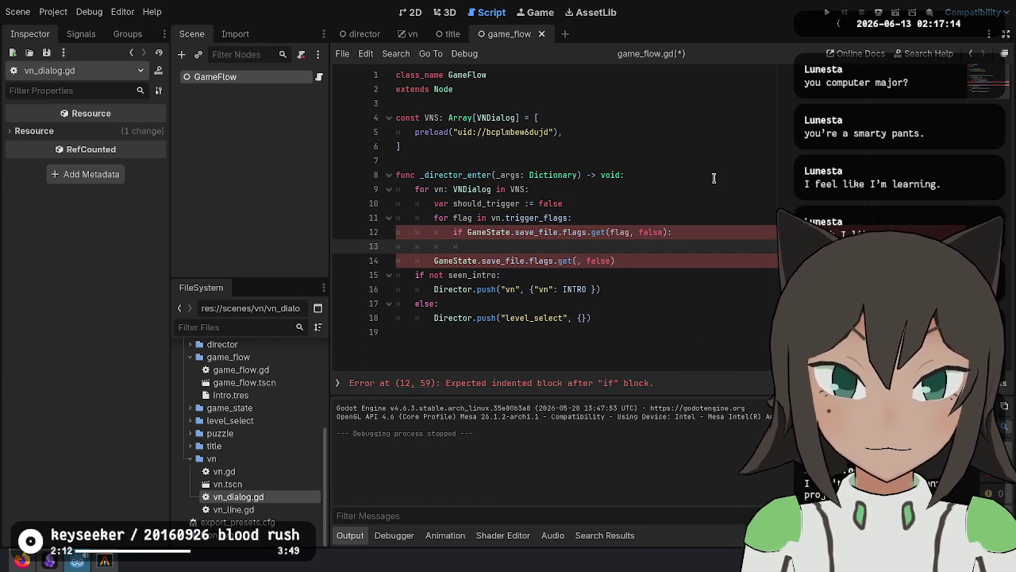
{"action": "key", "text": "Up"}
{"action": "key", "text": "Up"}
{"action": "key", "text": "Up"}
{"action": "key", "text": "End"}
{"action": "key", "text": "ctrl+BackSpace"}
{"action": "type", "text": "true"}
{"action": "key", "text": "Down"}
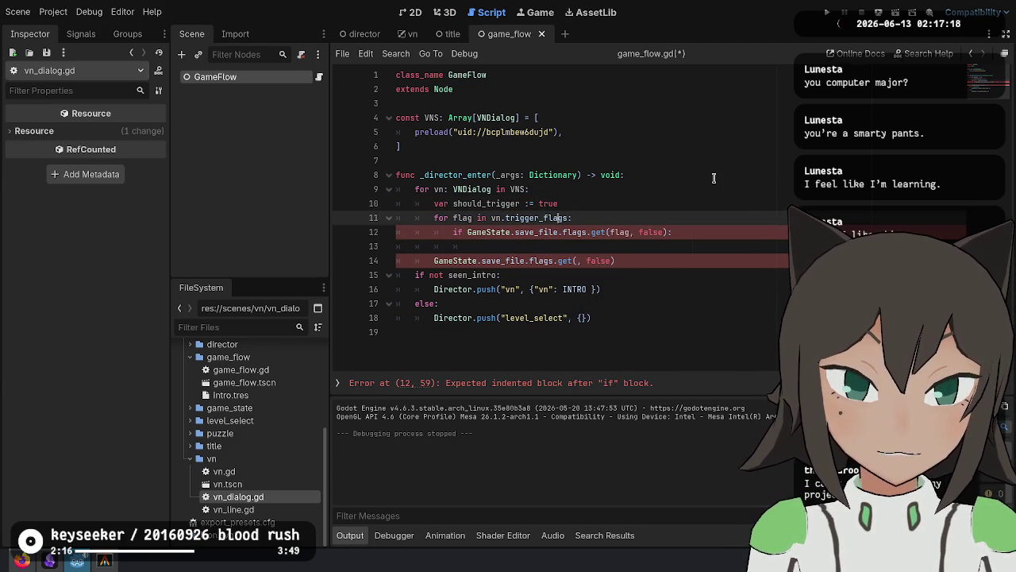
Make the check 'if not …', setting should_trigger = false and breaking, then begin var have_seen := true.
{"action": "key", "text": "Down"}
{"action": "key", "text": "Down"}
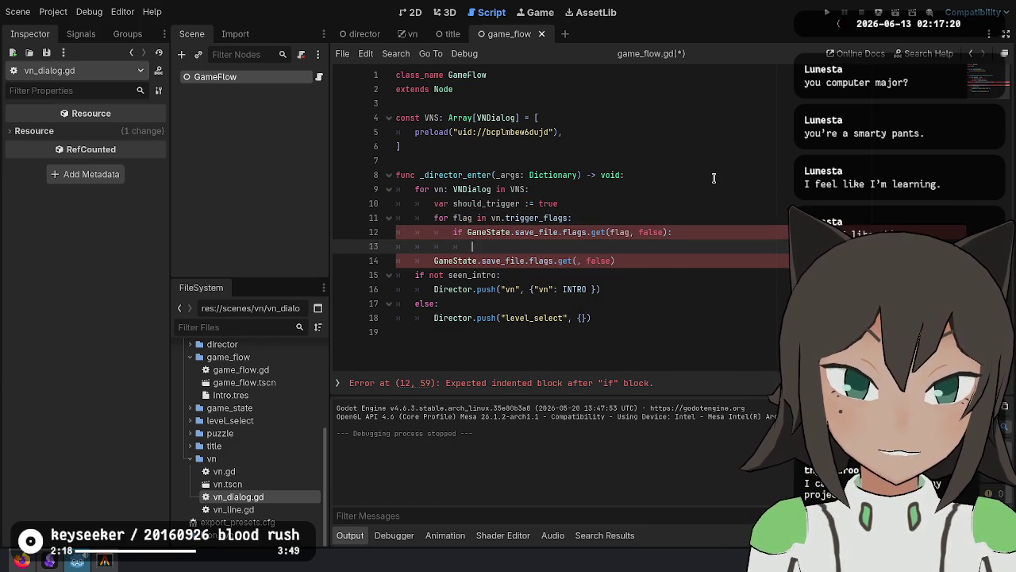
{"action": "key", "text": "Up"}
{"action": "type", "text": "not"}
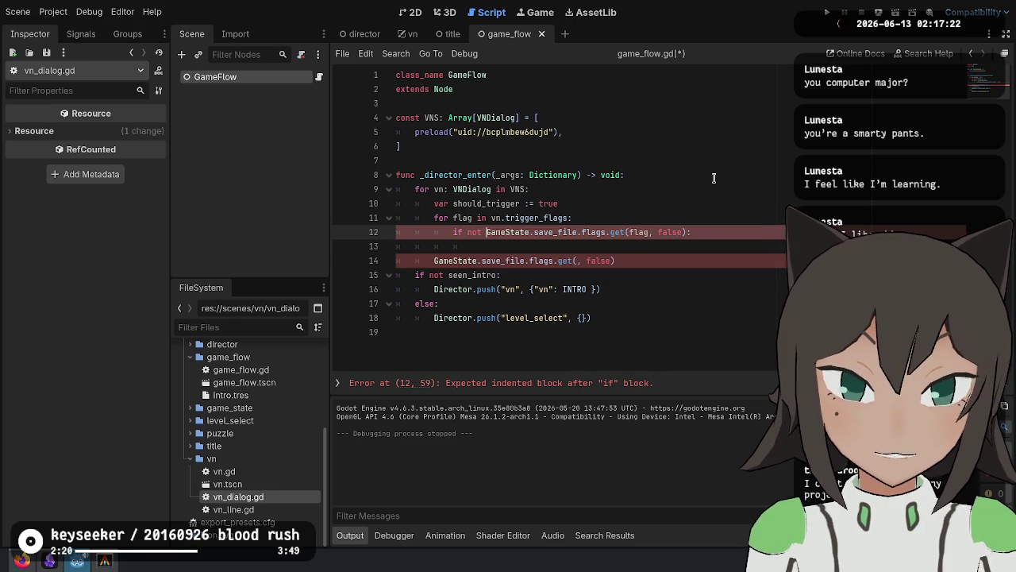
{"action": "key", "text": "Down"}
{"action": "type", "text": "houl"}
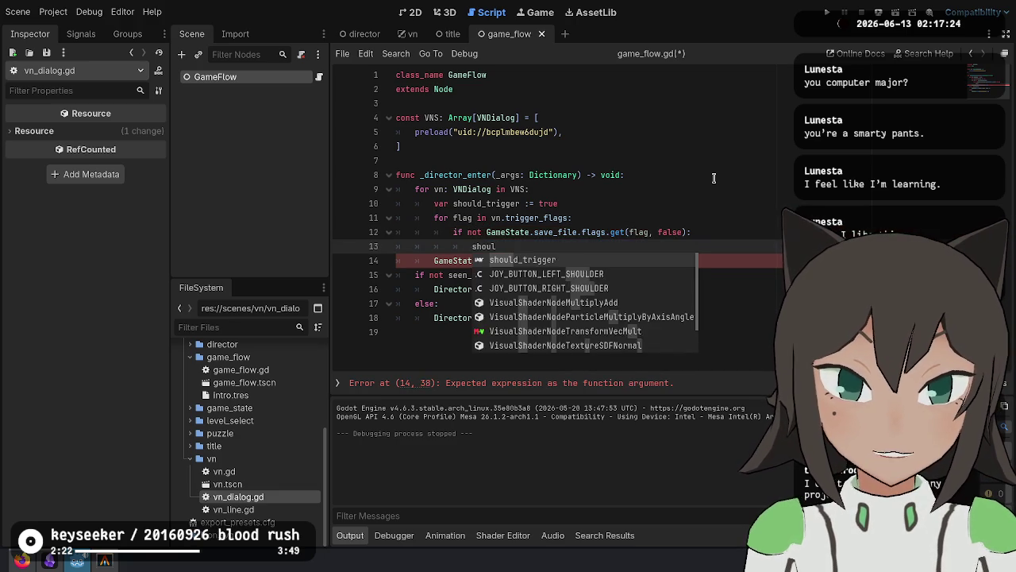
{"action": "type", "text": "d_trigger = false"}
{"action": "key", "text": "Return"}
{"action": "type", "text": "break"}
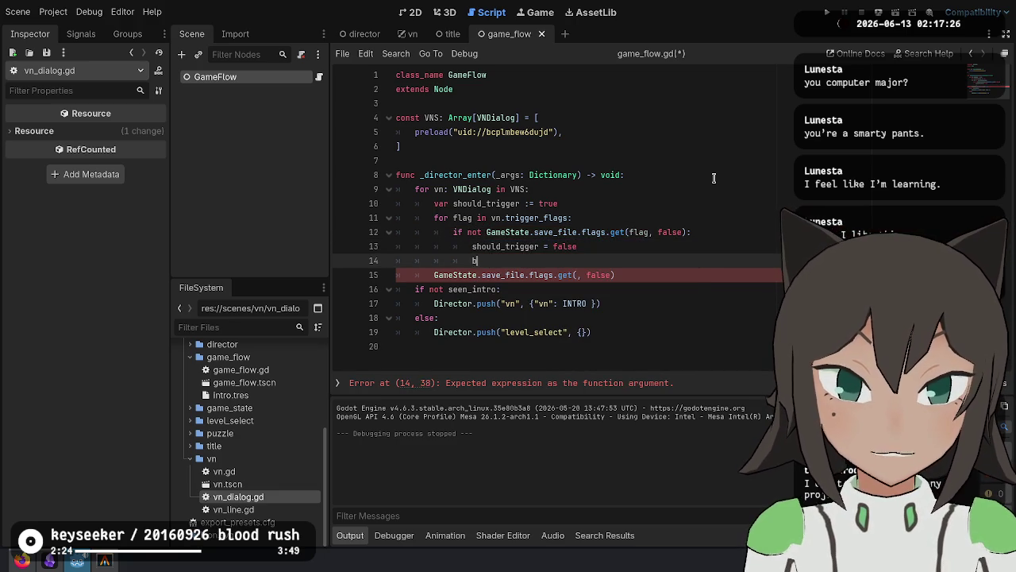
{"action": "key", "text": "Return"}
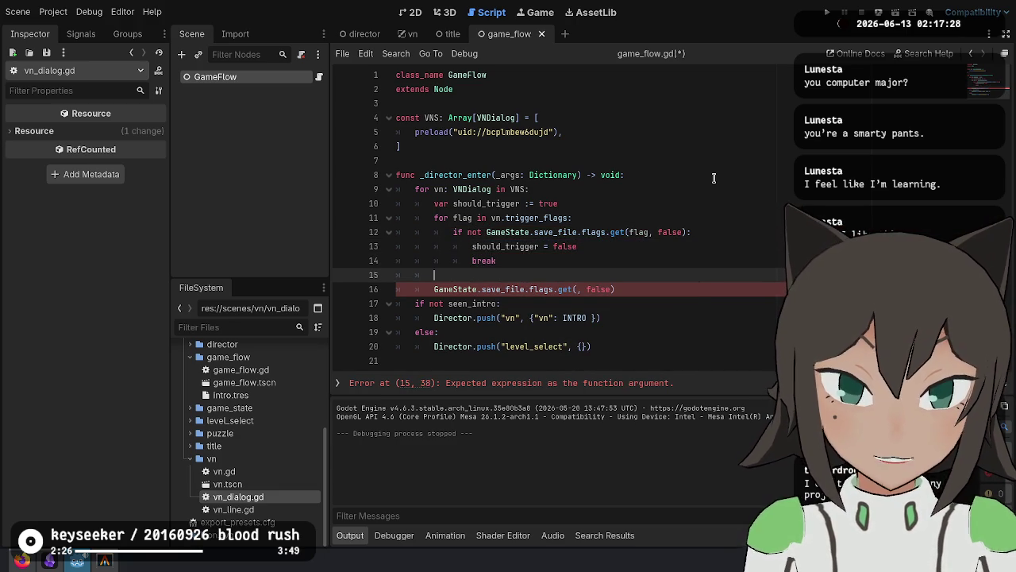
{"action": "key", "text": "Return"}
{"action": "type", "text": "var"}
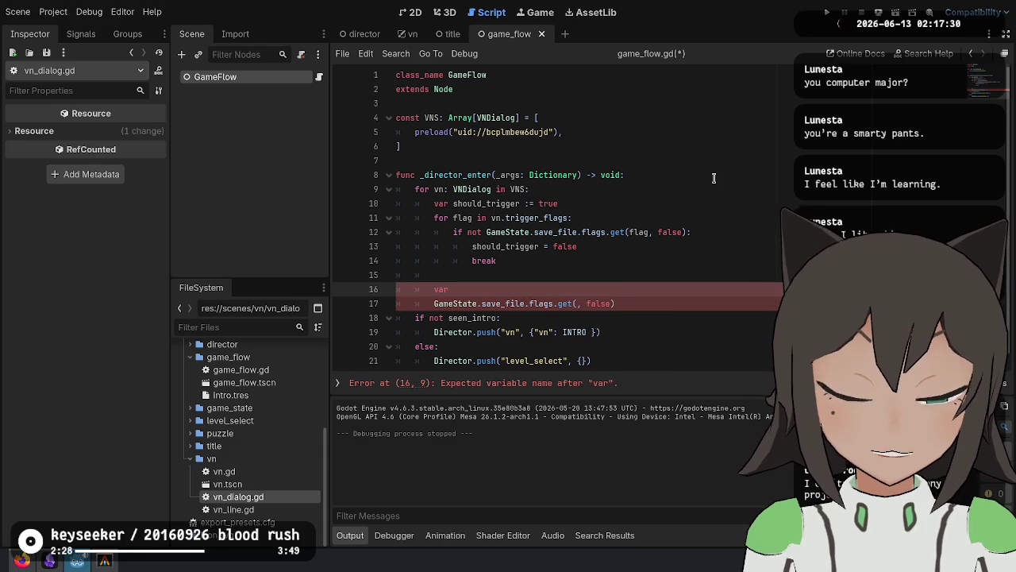
{"action": "type", "text": " have_seen :"}
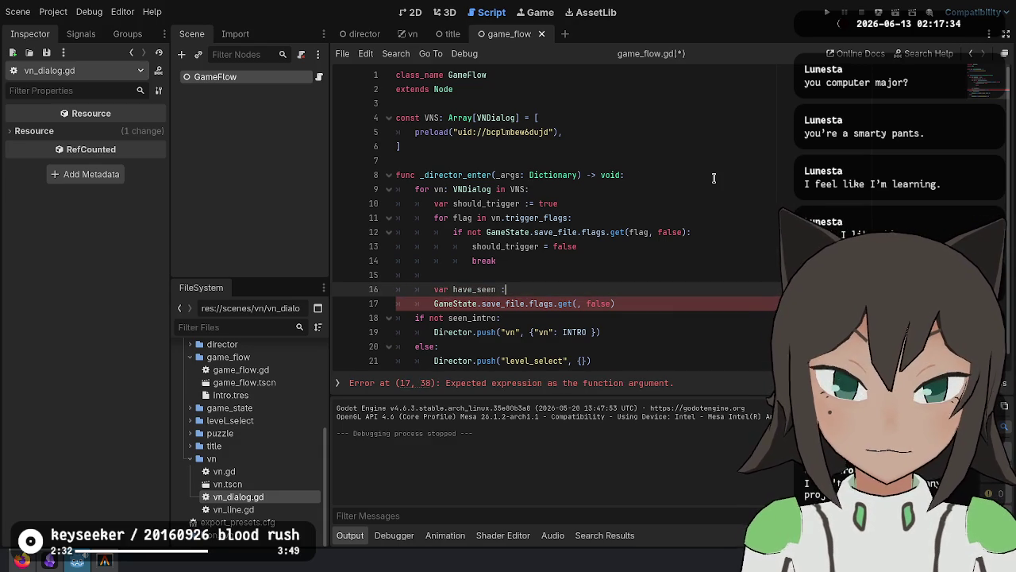
{"action": "type", "text": "= true"}
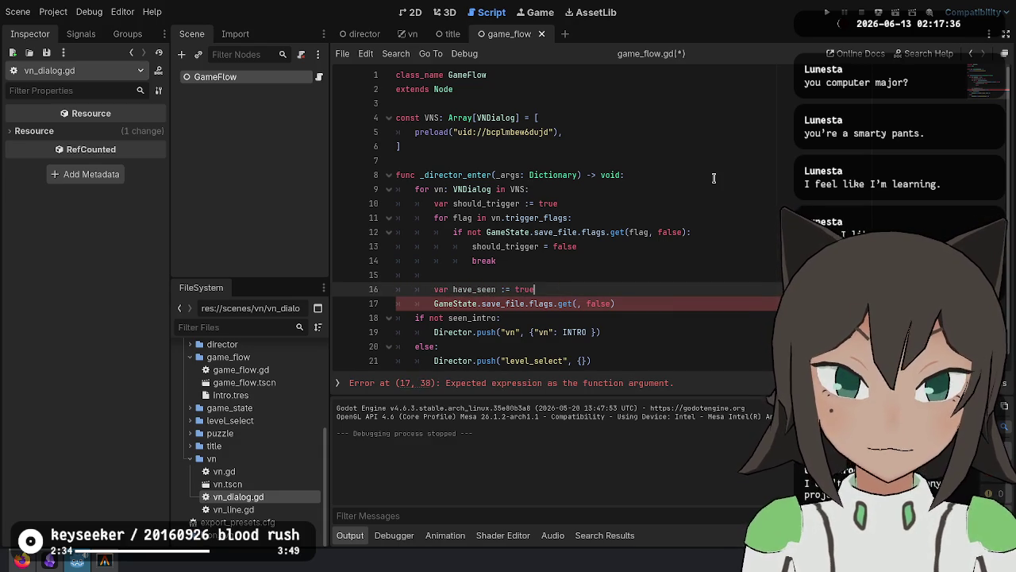
{"action": "left_click", "coordinate": [520, 219], "text": "ctrl"}
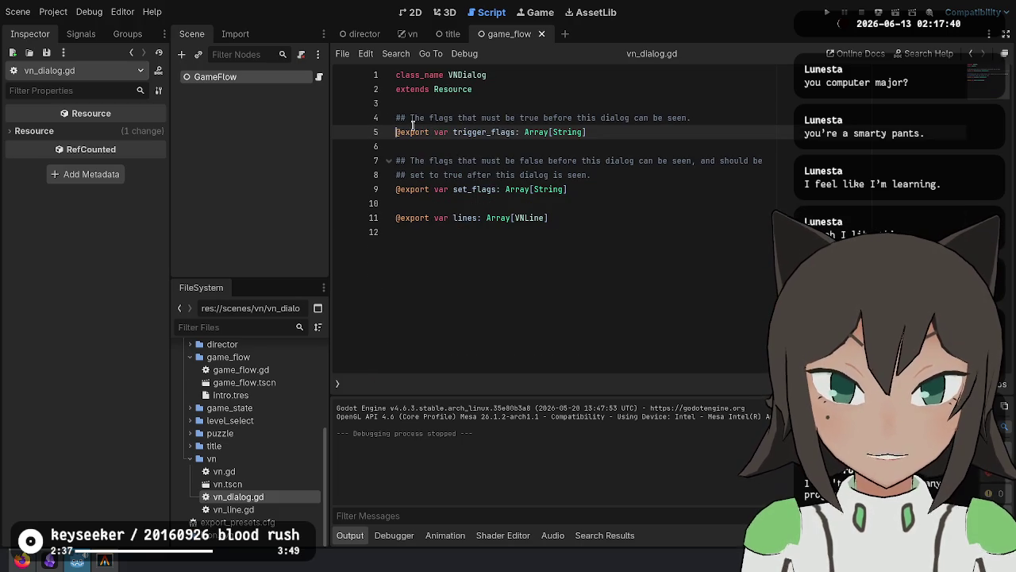
{"action": "left_click", "coordinate": [559, 192]}
{"action": "key", "text": "ctrl+shift+Left"}
{"action": "key", "text": "BackSpace"}
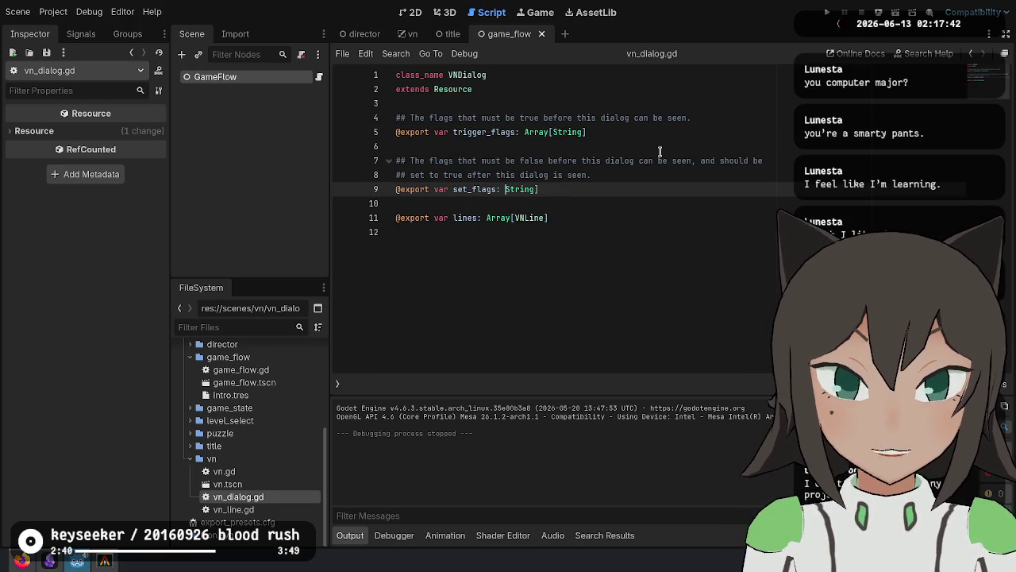
{"action": "key", "text": "BackSpace"}
{"action": "key", "text": "End"}
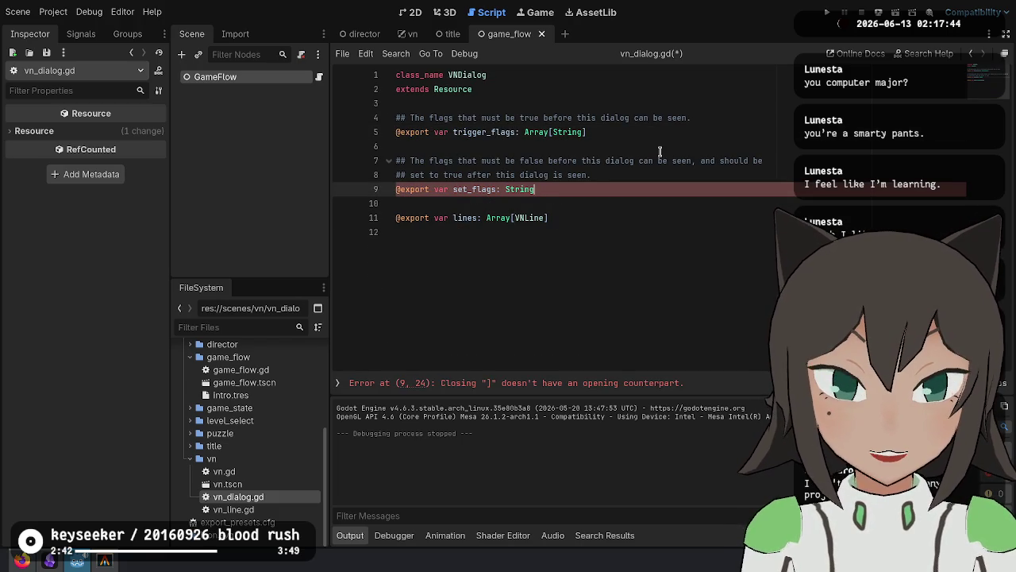
{"action": "key", "text": "BackSpace"}
{"action": "left_click", "coordinate": [496, 189]}
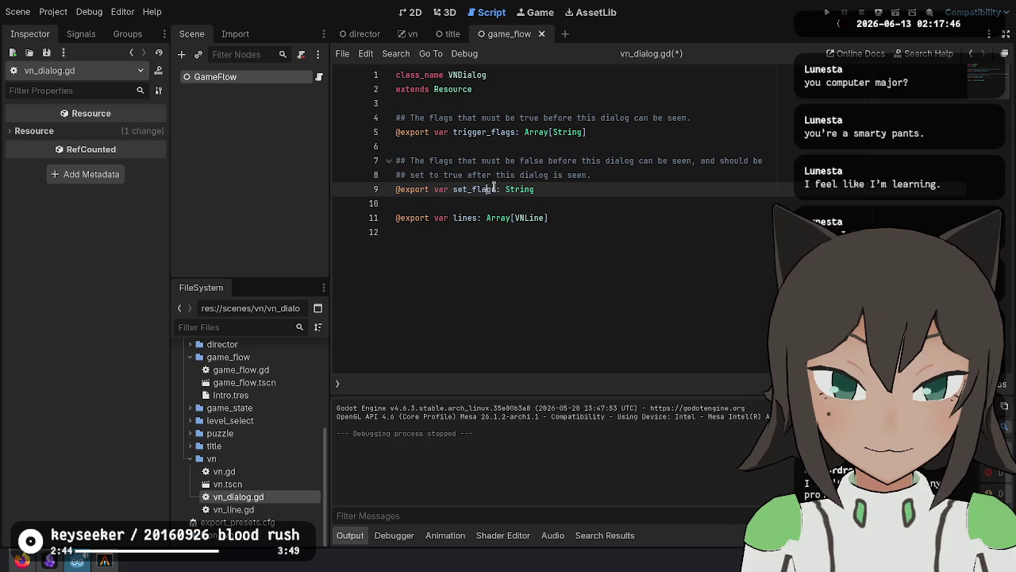
{"action": "key", "text": "BackSpace"}
{"action": "key", "text": "ctrl+shift+Left"}
{"action": "type", "text": "seen_flag"}
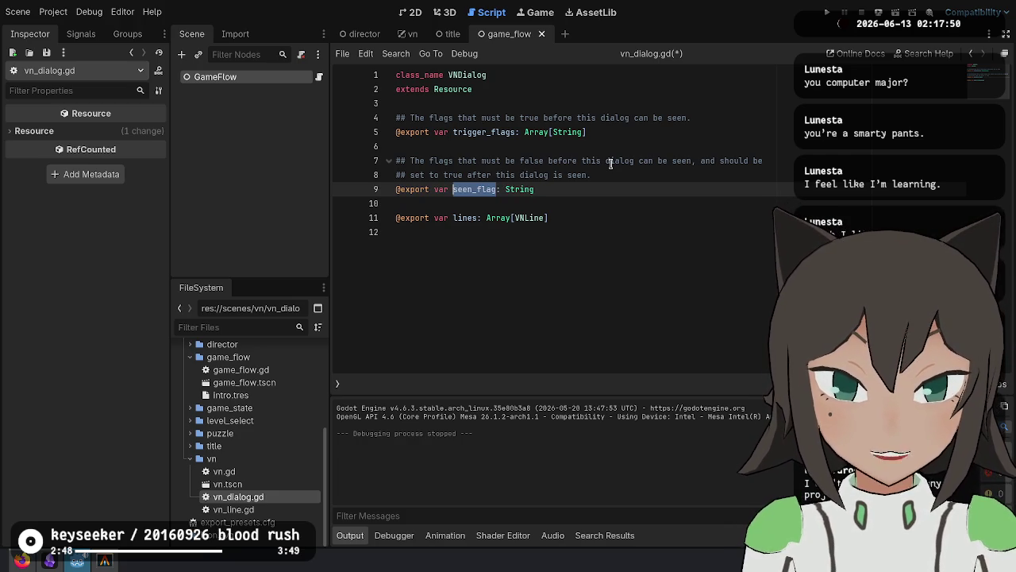
{"action": "key", "text": "ctrl+s"}
{"action": "key", "text": "Down"}
Return to game_flow.gd at the end of the have_seen line.
{"action": "left_click", "coordinate": [636, 218]}
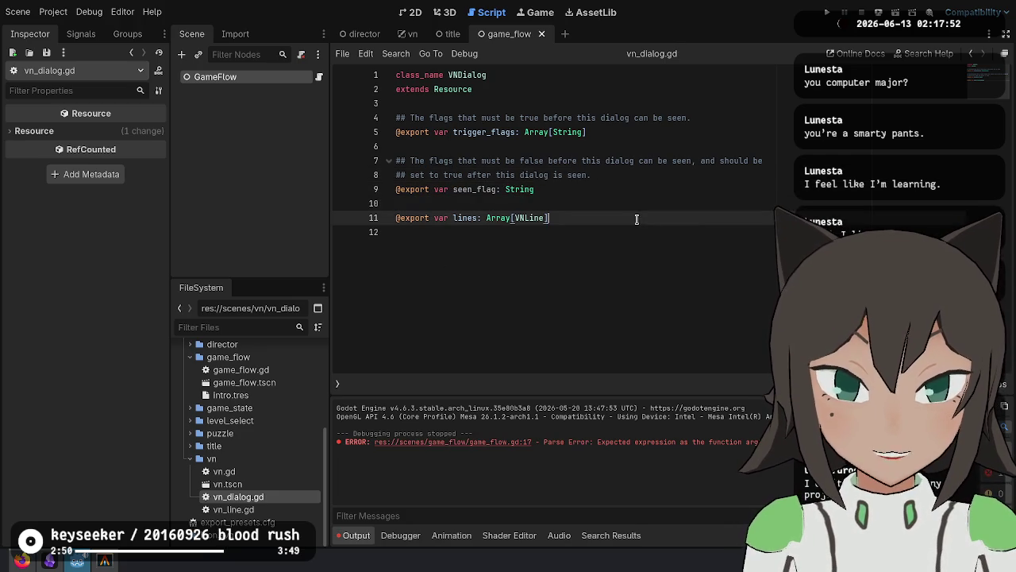
{"action": "key", "text": "alt+Left"}
{"action": "left_click", "coordinate": [509, 291]}
{"action": "key", "text": "End"}
Set have_seen to GameState.save_file.flags.get(vn.seen_flag, false).
{"action": "key", "text": "BackSpace"}
{"action": "key", "text": "BackSpace"}
{"action": "key", "text": "BackSpace"}
{"action": "type", "text": "false"}
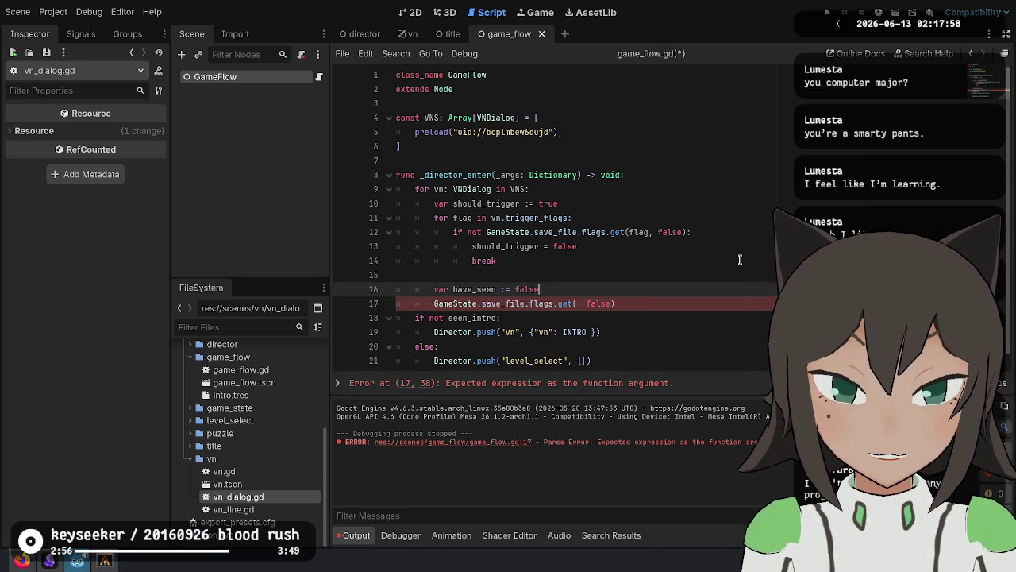
{"action": "key", "text": "ctrl+BackSpace"}
{"action": "key", "text": "Up"}
{"action": "key", "text": "Up"}
{"action": "key", "text": "Up"}
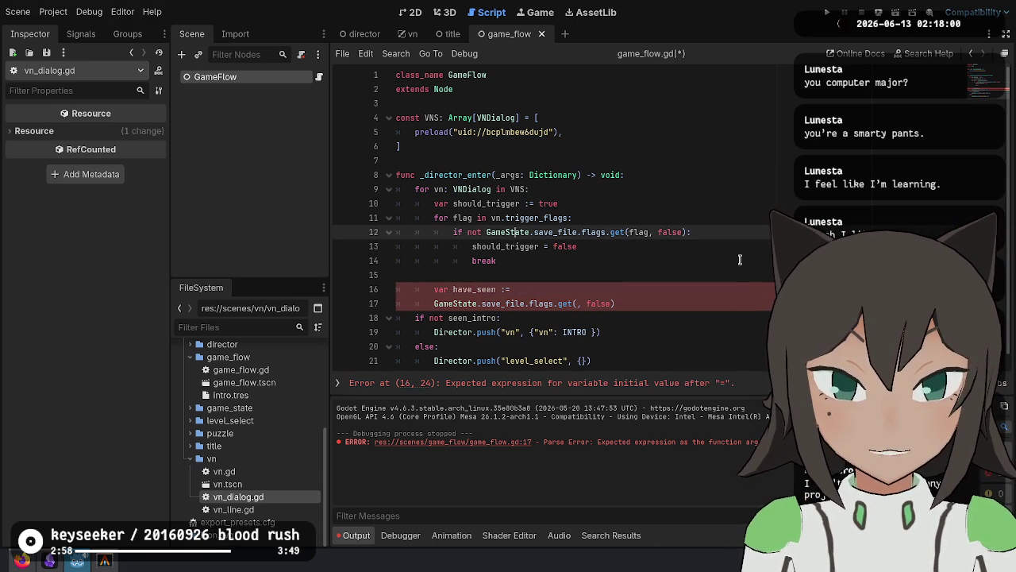
{"action": "key", "text": "Down"}
{"action": "key", "text": "Down"}
{"action": "key", "text": "Down"}
{"action": "key", "text": "Down"}
{"action": "type", "text": "GameState.save_file.flags.get(flag, false):"}
{"action": "key", "text": "ctrl+Left"}
{"action": "key", "text": "ctrl+Left"}
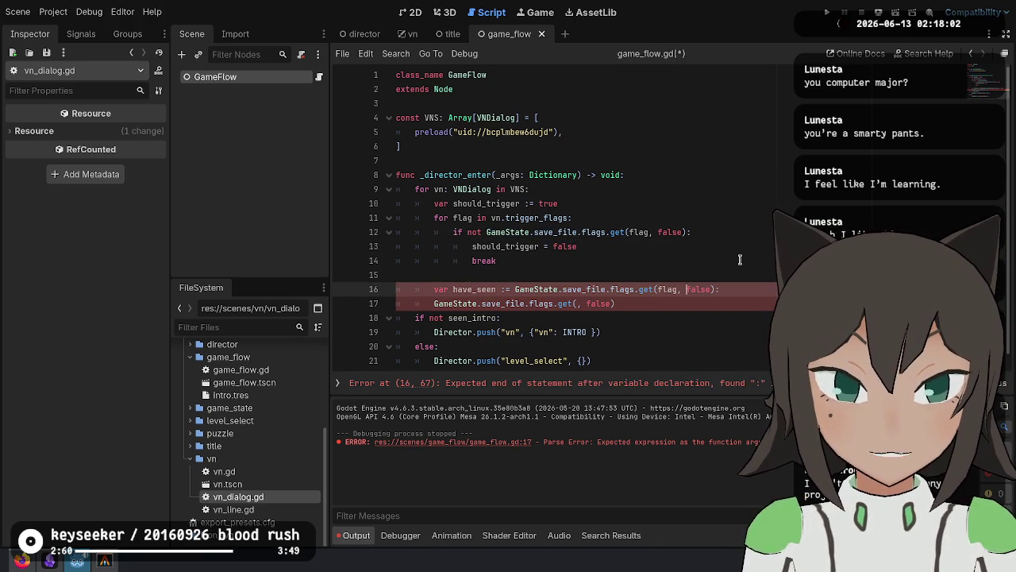
{"action": "key", "text": "ctrl+BackSpace"}
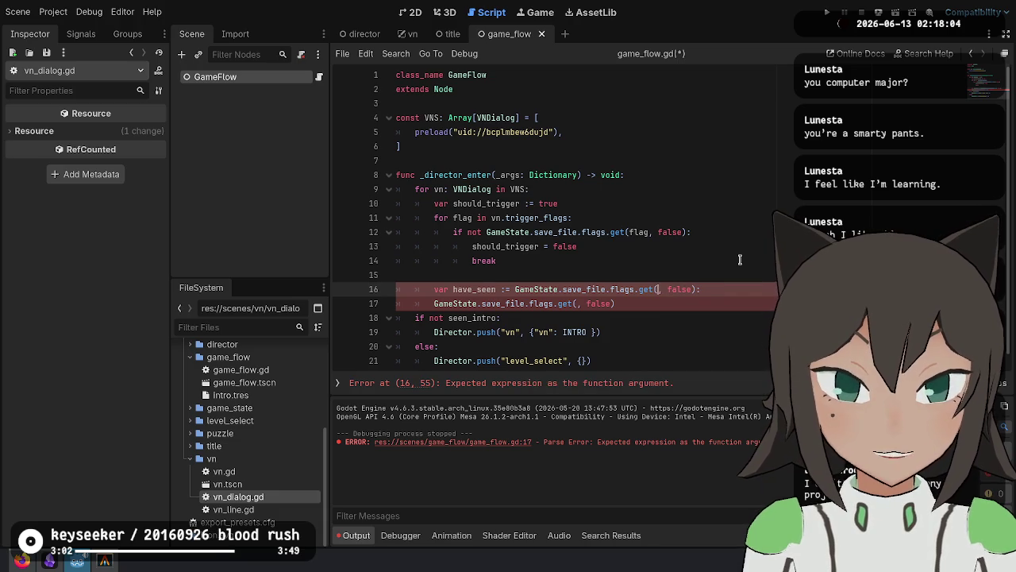
{"action": "type", "text": "vn.seen"}
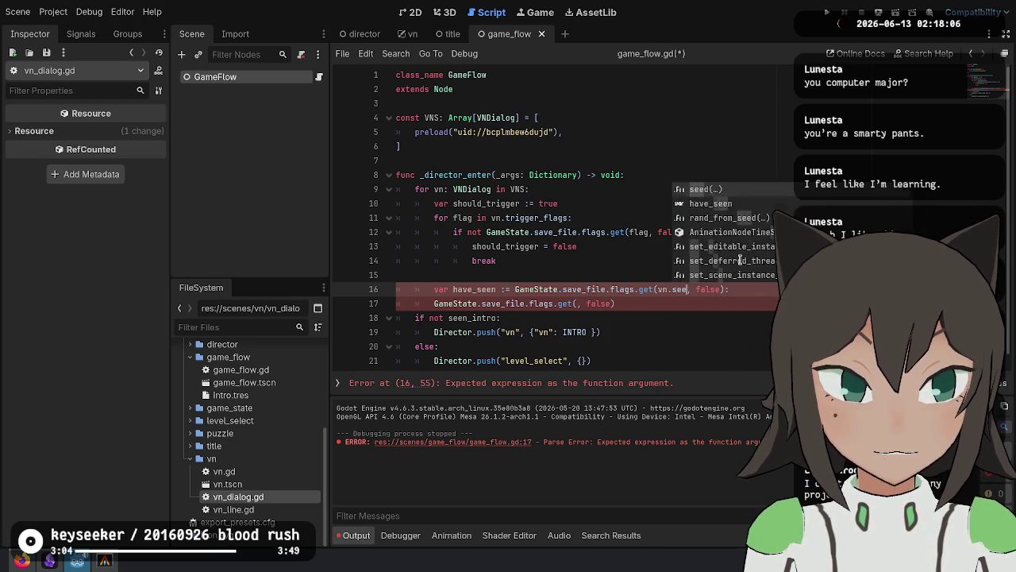
{"action": "key", "text": "Return"}
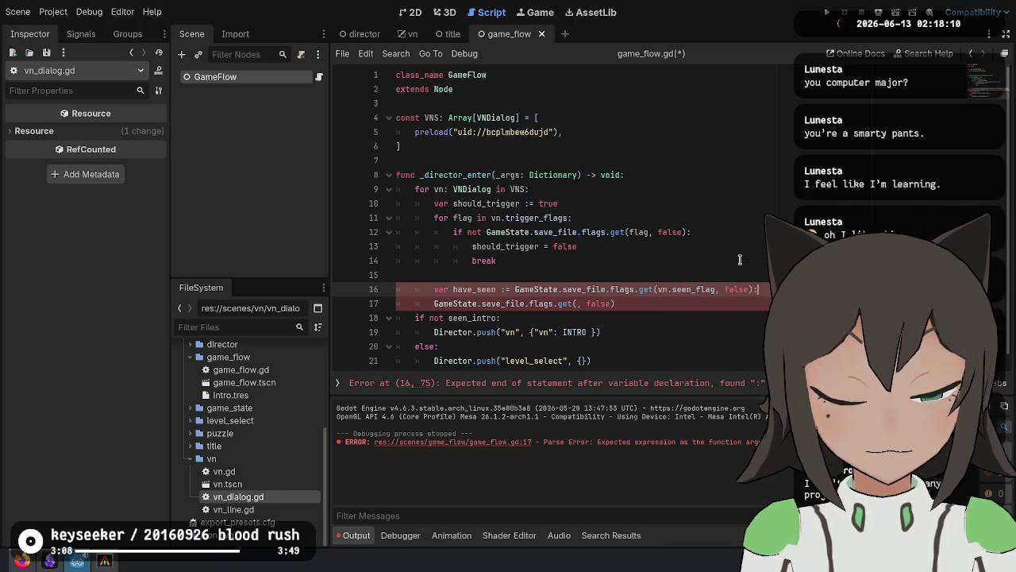
Remove the stray colon and add 'if should_trigger and not have_seen:' below.
{"action": "key", "text": "Return"}
{"action": "key", "text": "Return"}
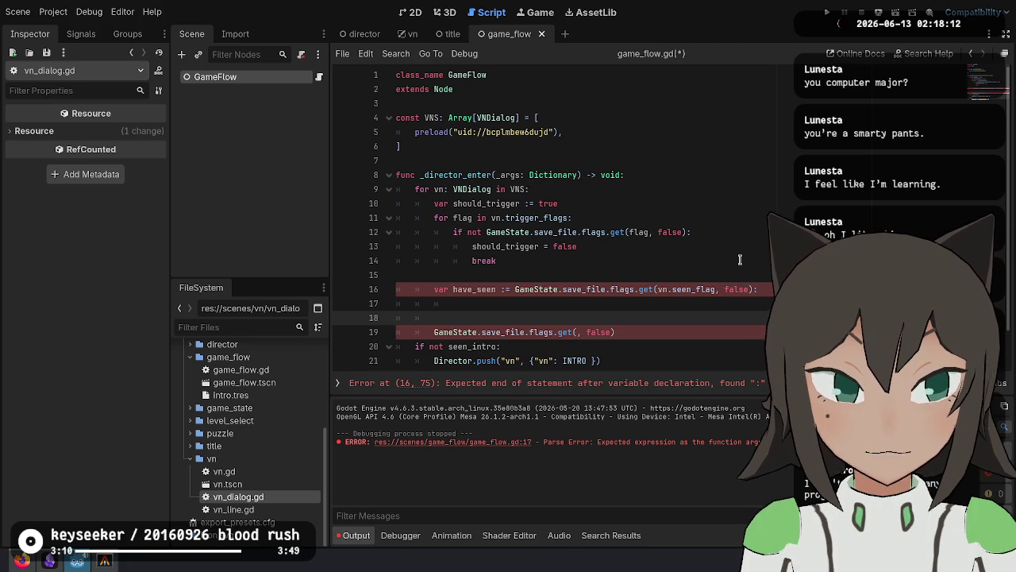
{"action": "key", "text": "Up"}
{"action": "key", "text": "Up"}
{"action": "key", "text": "End"}
{"action": "key", "text": "BackSpace"}
{"action": "key", "text": "Down"}
{"action": "key", "text": "Down"}
{"action": "type", "text": "if should_trigger and not have_seen:"}
Move the dialog push inside the new if block and follow it with return.
{"action": "scroll", "coordinate": [635, 241], "scroll_direction": "down", "scroll_amount": 1}
{"action": "left_click", "coordinate": [648, 295]}
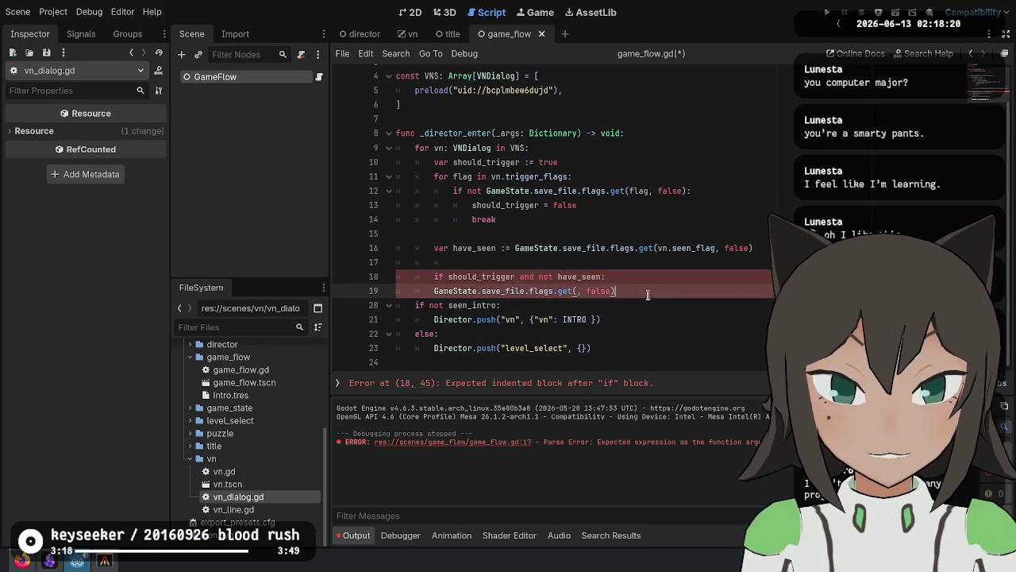
{"action": "left_click", "coordinate": [621, 318]}
{"action": "key", "text": "ctrl+shift+k"}
{"action": "left_click", "coordinate": [656, 291]}
{"action": "type", "text": "Director.push(\"vn\", {\"vn\": INTRO })"}
{"action": "key", "text": "Tab"}
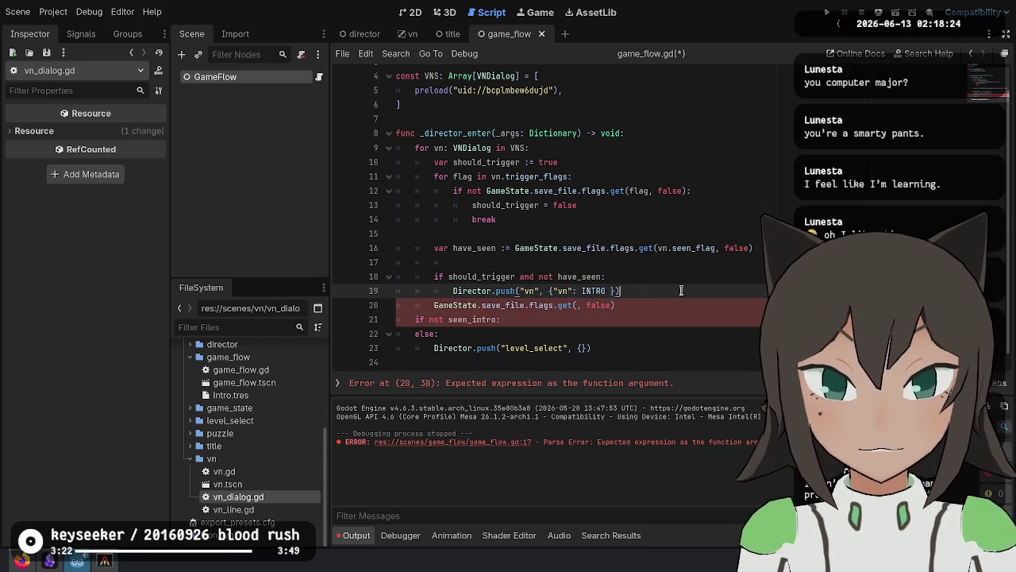
{"action": "key", "text": "Return"}
{"action": "type", "text": "return"}
Delete the leftover lookup and old seen_intro if/else, dedent the level_select push, and save.
{"action": "key", "text": "Down"}
{"action": "key", "text": "ctrl+shift+k"}
{"action": "key", "text": "ctrl+shift+k"}
{"action": "key", "text": "ctrl+shift+k"}
{"action": "key", "text": "Up"}
{"action": "key", "text": "End"}
{"action": "key", "text": "Return"}
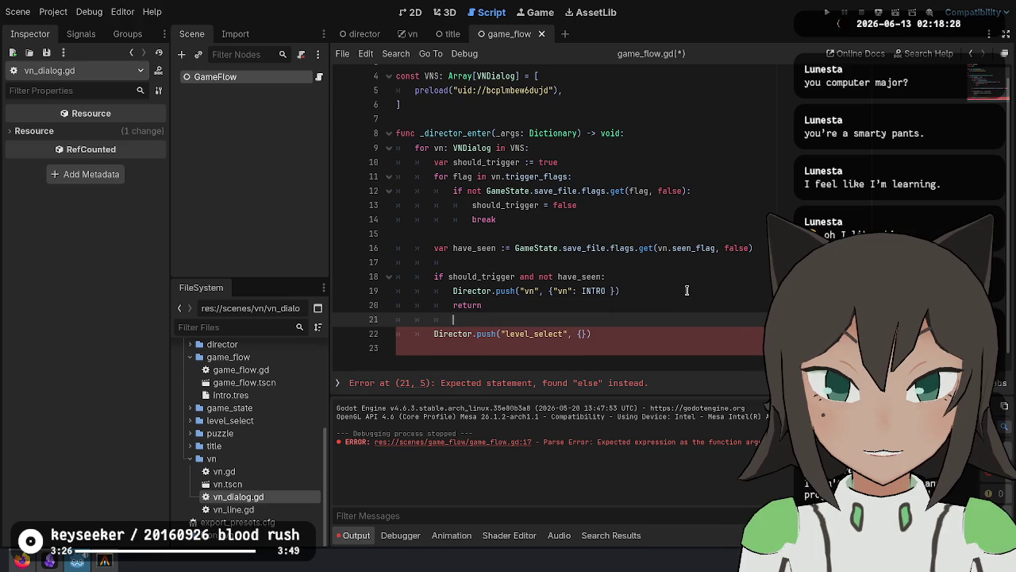
{"action": "key", "text": "Home"}
{"action": "key", "text": "Down"}
{"action": "key", "text": "shift+Tab"}
{"action": "key", "text": "ctrl+s"}
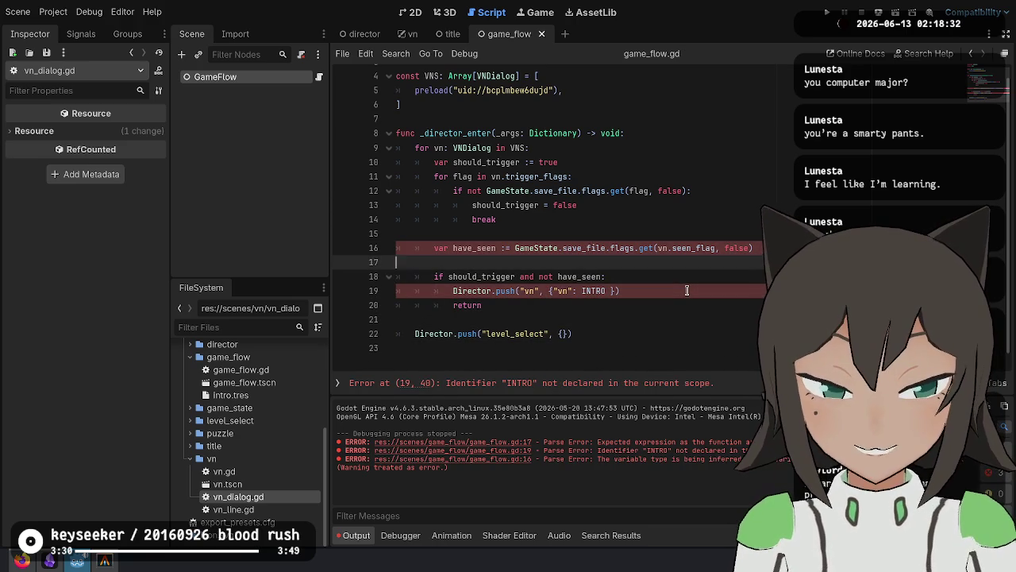
Push {"vn": vn} instead of INTRO, type have_seen as bool, and save.
{"action": "key", "text": "Down"}
{"action": "key", "text": "ctrl+BackSpace"}
{"action": "type", "text": "vn"}
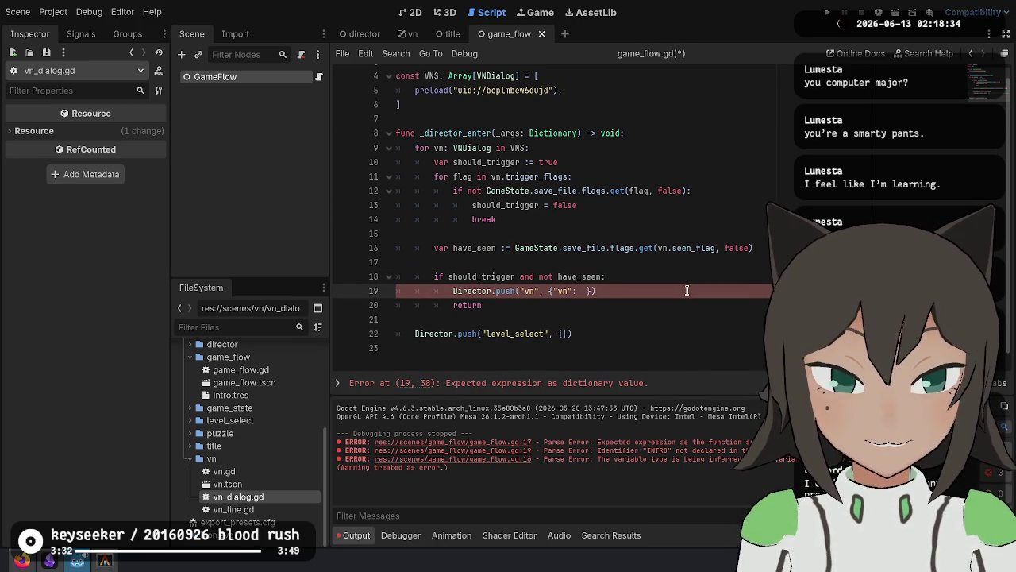
{"action": "key", "text": "Up"}
{"action": "key", "text": "Up"}
{"action": "key", "text": "Up"}
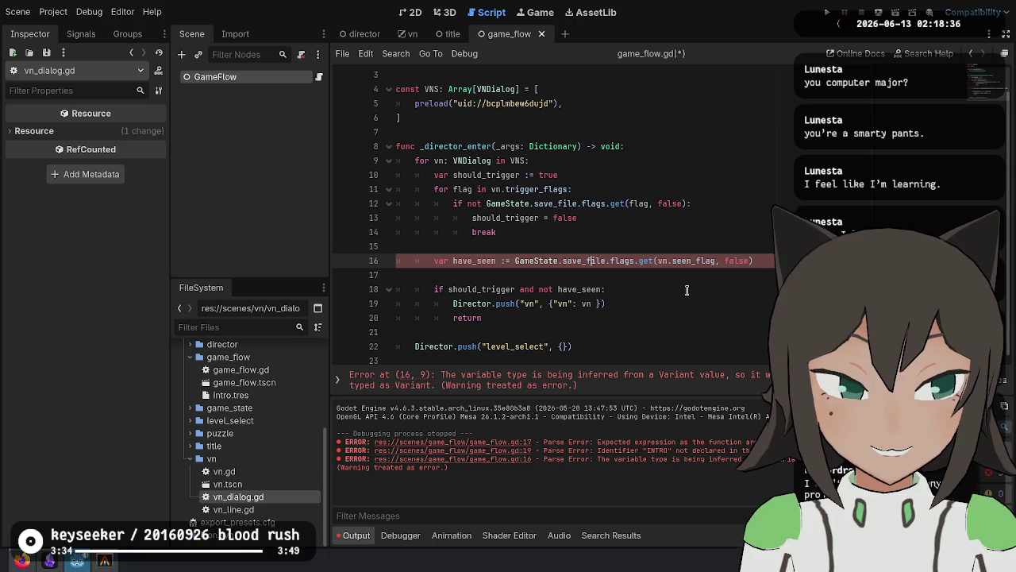
{"action": "key", "text": "Down"}
{"action": "key", "text": "BackSpace"}
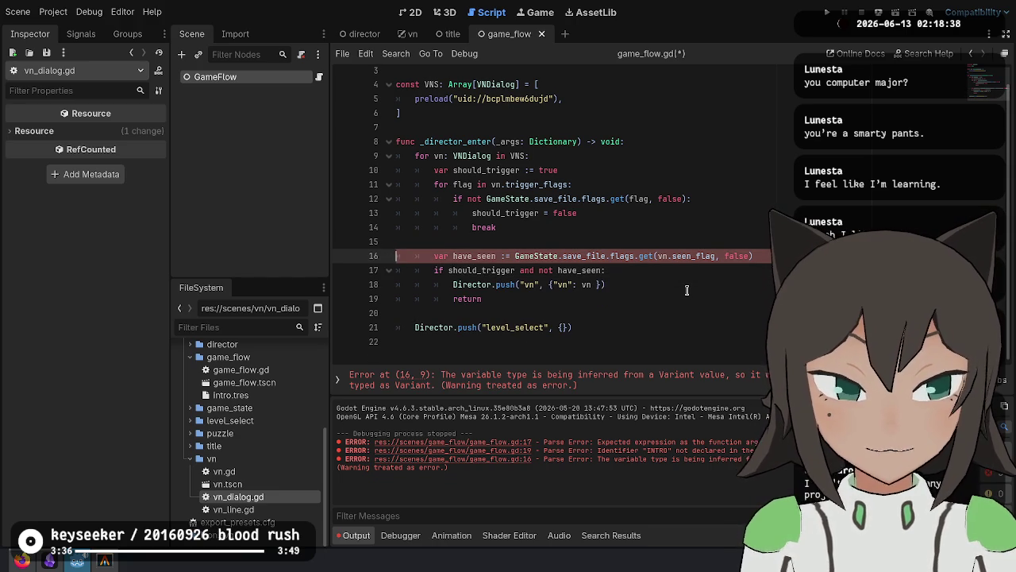
{"action": "type", "text": ": bool"}
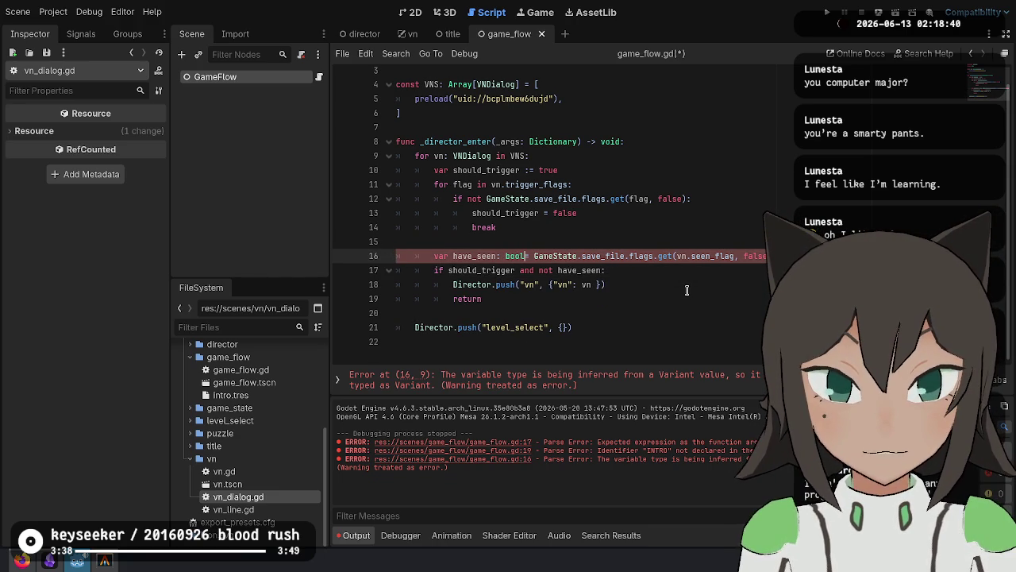
{"action": "key", "text": "Delete"}
{"action": "key", "text": "Delete"}
{"action": "key", "text": "ctrl+s"}
{"action": "left_click", "coordinate": [640, 322]}
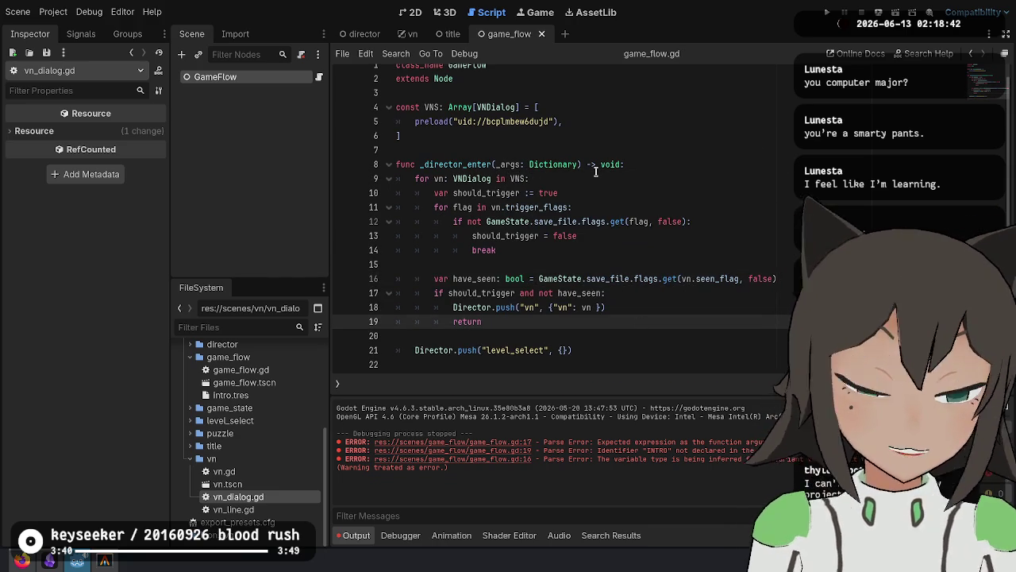
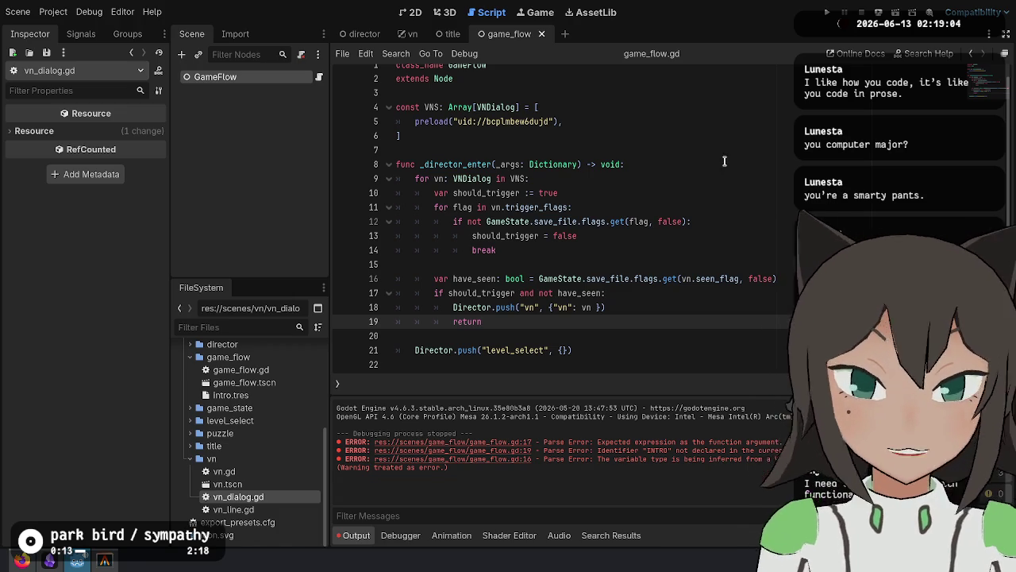
Add the comment '# Check if the visual novel dialog should be shown' inside the loop.
{"action": "left_click", "coordinate": [730, 164]}
{"action": "key", "text": "Down"}
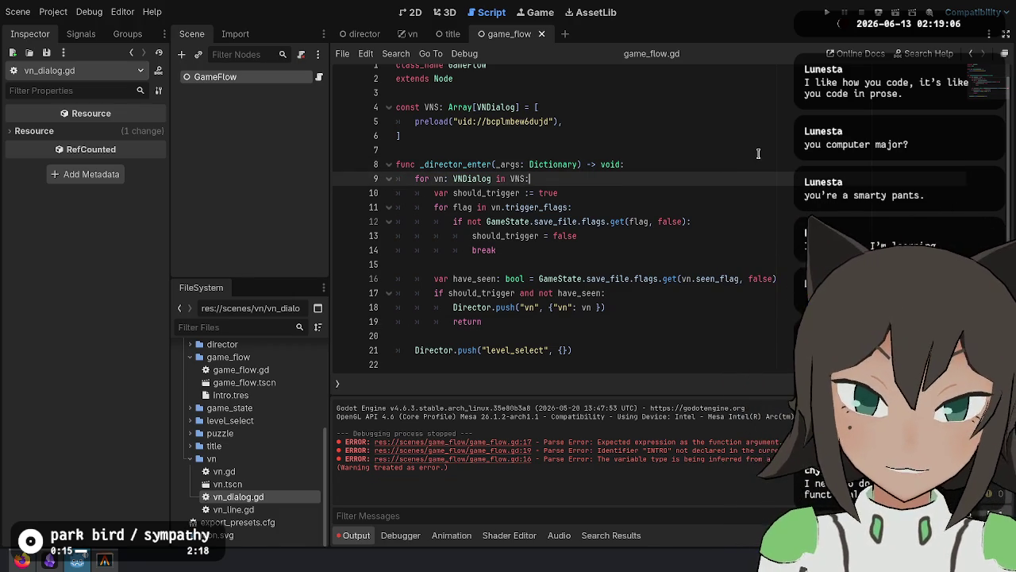
{"action": "key", "text": "Return"}
{"action": "type", "text": "# Check if the visual"}
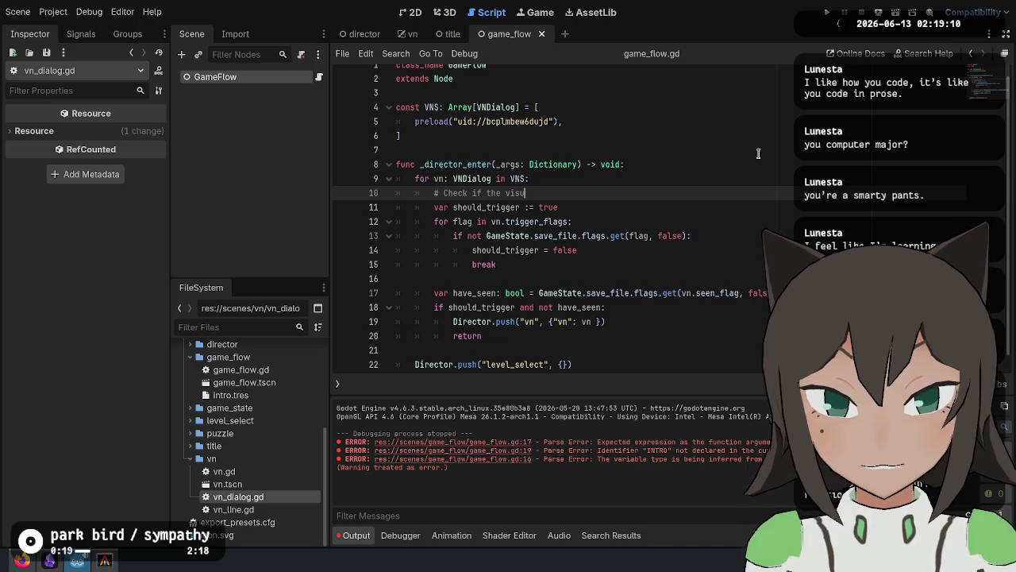
{"action": "type", "text": " novel dialog should be shown"}
Add a comment above the already-seen check: 'Check if the visual novel dialog has already been shown.'.
{"action": "key", "text": "Down"}
{"action": "key", "text": "Down"}
{"action": "key", "text": "Down"}
{"action": "key", "text": "Return"}
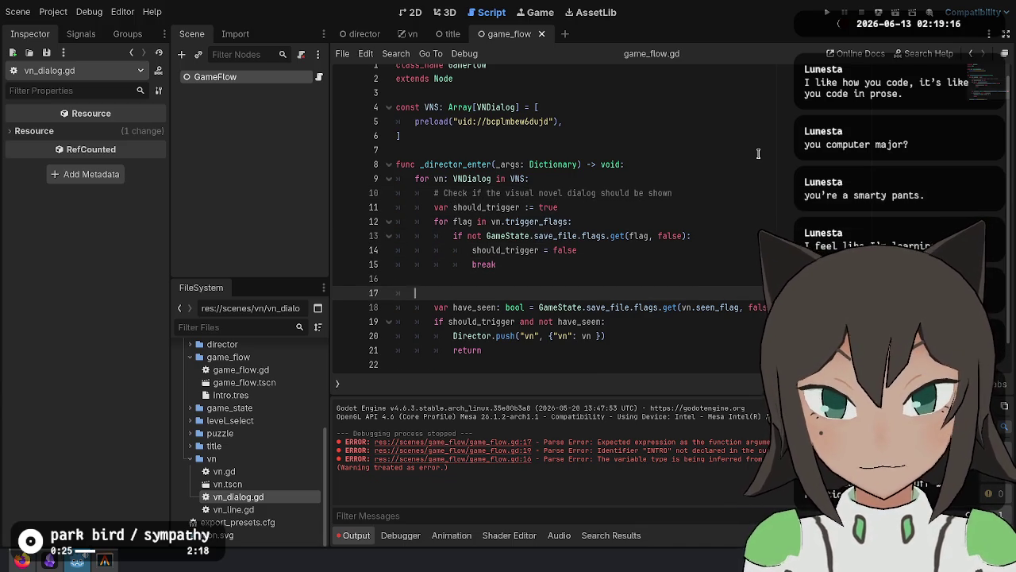
{"action": "type", "text": "if the visual novel dialog has alr"}
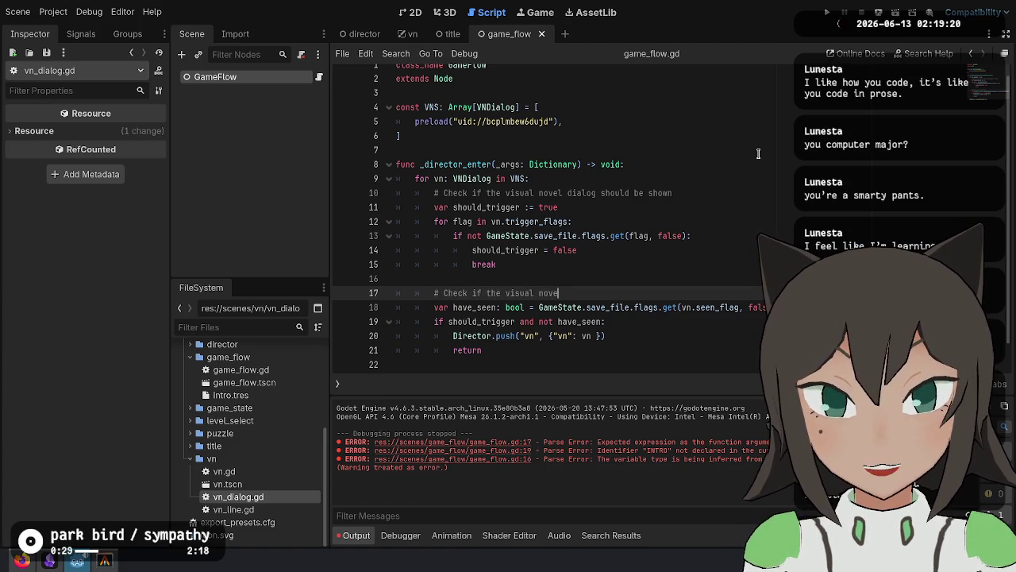
{"action": "type", "text": "eady been shown."}
{"action": "key", "text": "Up"}
{"action": "key", "text": "Up"}
{"action": "key", "text": "Up"}
{"action": "type", "text": "."}
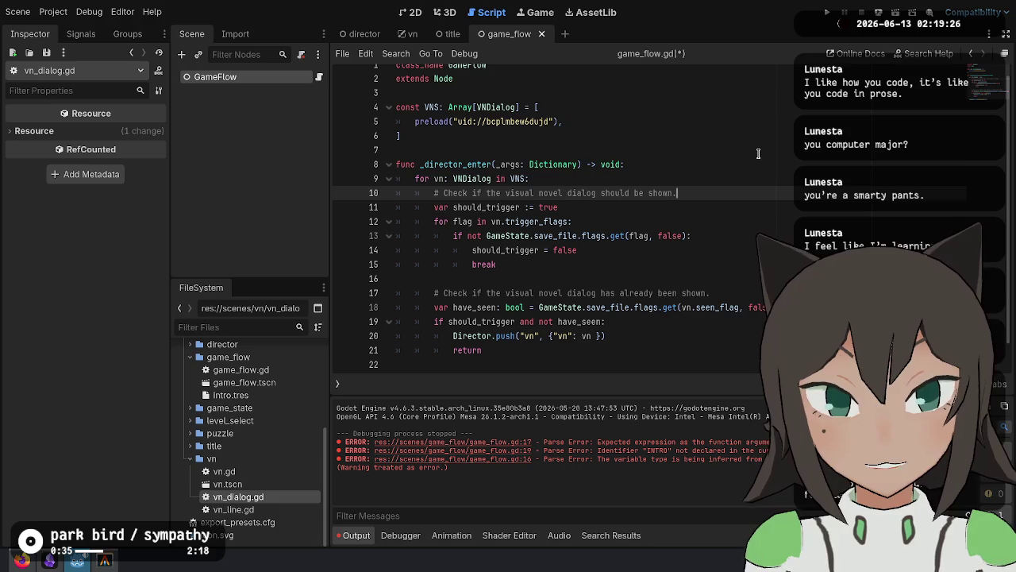
{"action": "scroll", "coordinate": [669, 251], "scroll_direction": "down", "scroll_amount": 1}
{"action": "left_click_drag", "start_coordinate": [586, 319], "coordinate": [611, 249]}
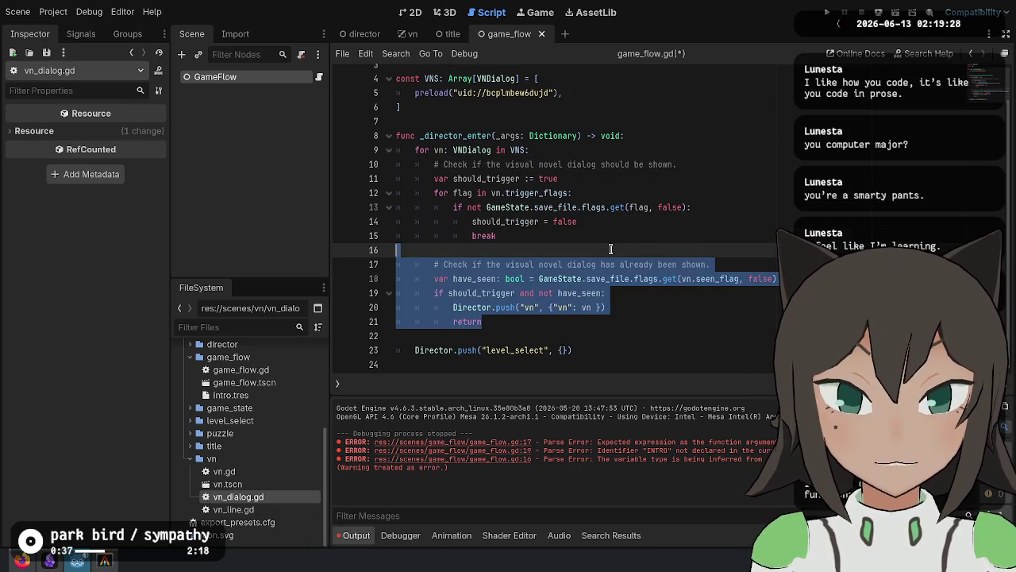
Move the already-seen block to the loop top and the trigger if-block below the flag loop.
{"action": "key", "text": "ctrl+x"}
{"action": "left_click", "coordinate": [618, 183]}
{"action": "key", "text": "ctrl+v"}
{"action": "key", "text": "Return"}
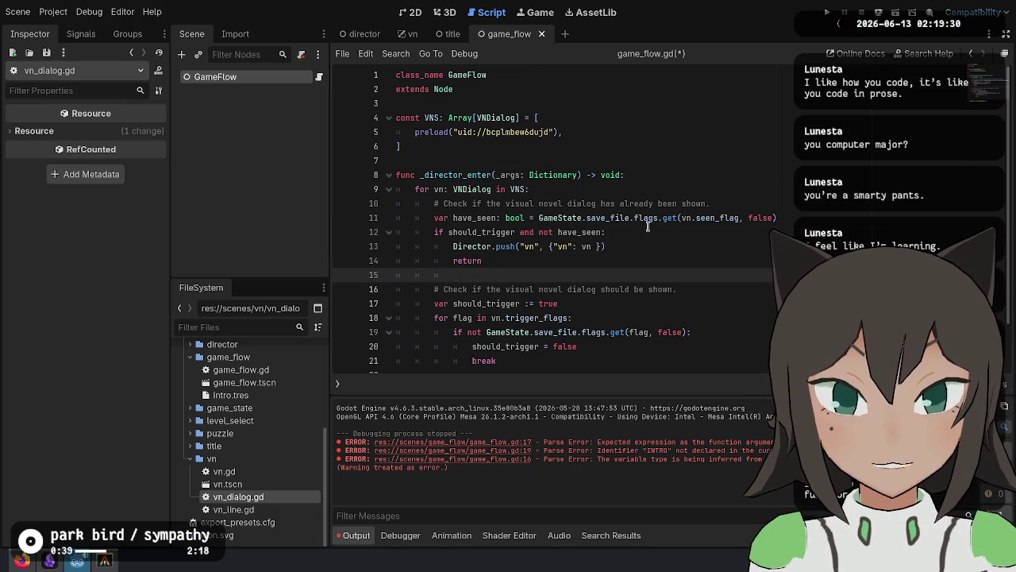
{"action": "left_click", "coordinate": [515, 259]}
{"action": "double_click", "coordinate": [467, 217]}
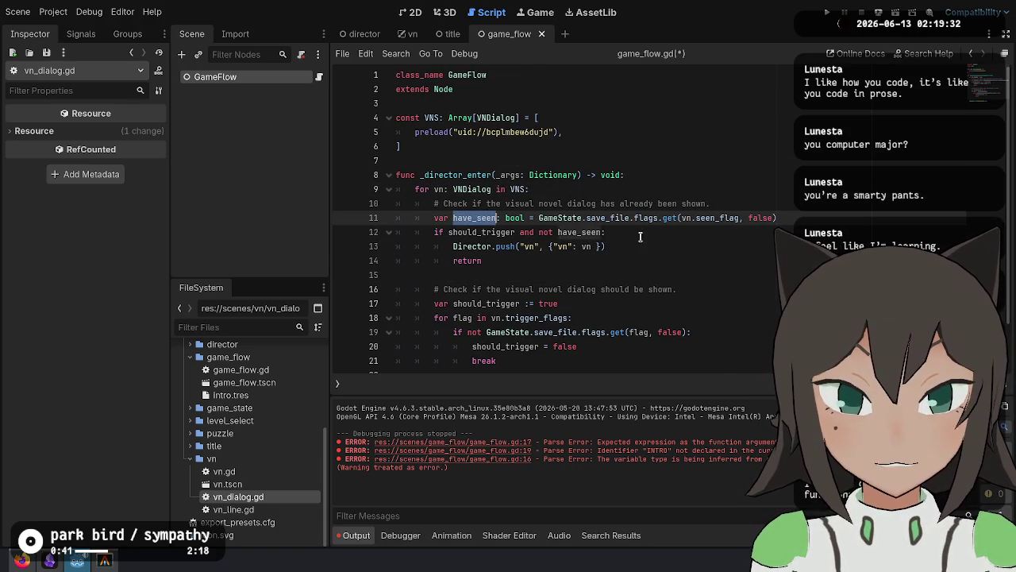
{"action": "left_click", "coordinate": [533, 262]}
{"action": "key", "text": "shift+Up"}
{"action": "key", "text": "shift+Up"}
{"action": "key", "text": "alt+Down"}
{"action": "key", "text": "alt+Down"}
{"action": "key", "text": "alt+Down"}
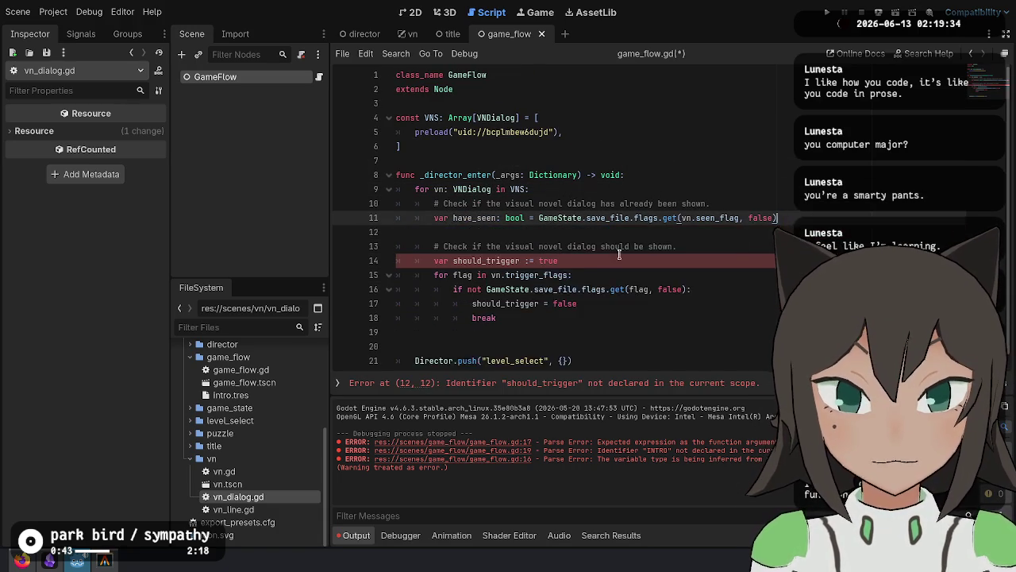
{"action": "key", "text": "Right"}
{"action": "left_click", "coordinate": [526, 315]}
{"action": "key", "text": "Return"}
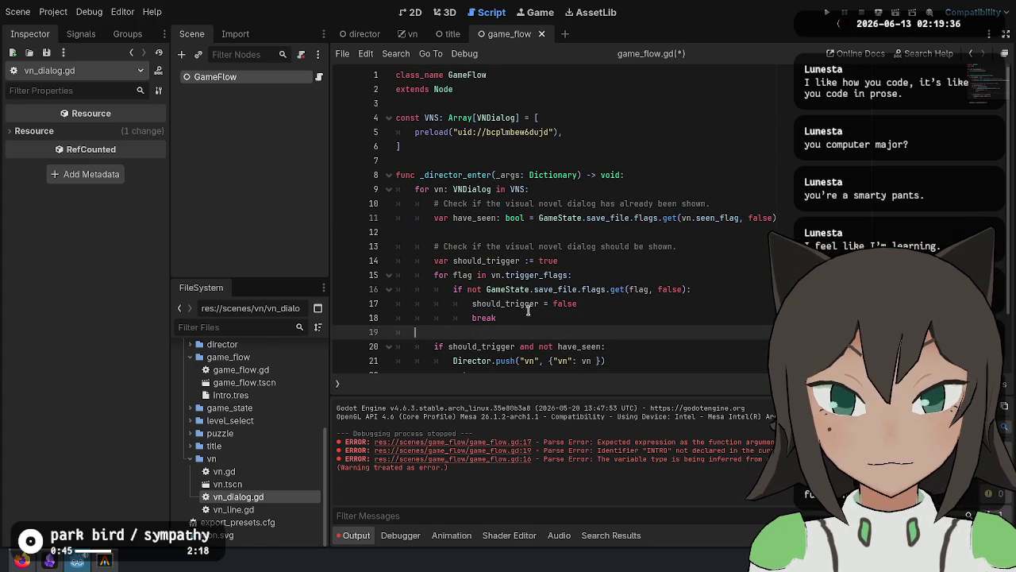
Add 'if have_seen: continue' under the have_seen declaration.
{"action": "left_click", "coordinate": [554, 230]}
{"action": "key", "text": "Up"}
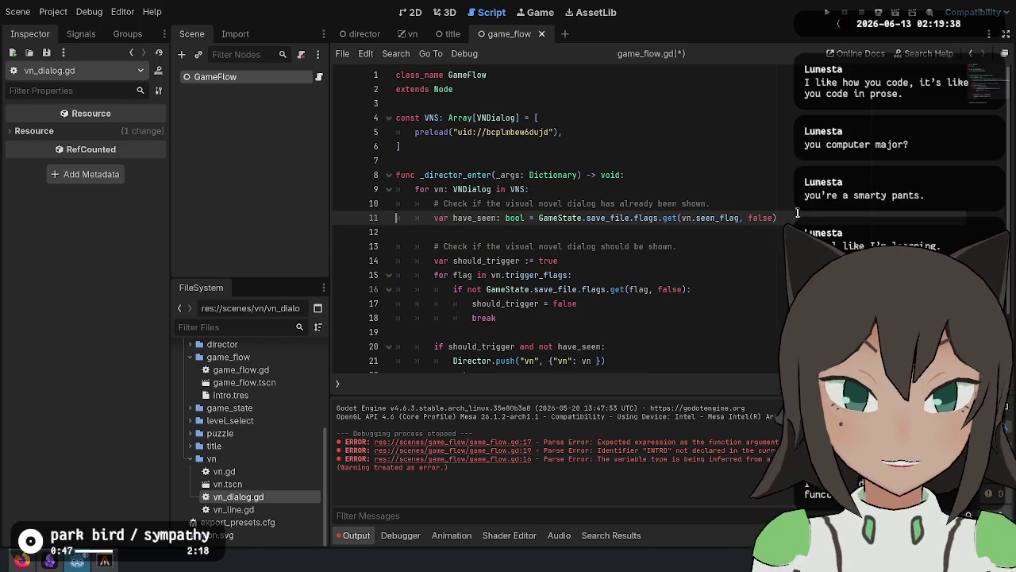
{"action": "key", "text": "End"}
{"action": "key", "text": "Return"}
{"action": "type", "text": "if have_seen"}
{"action": "key", "text": "Return"}
{"action": "type", "text": "contin"}
Add the comment 'Find the first dialog that can be shown.' at the top of the function body.
{"action": "key", "text": "Up"}
{"action": "key", "text": "Up"}
{"action": "key", "text": "Up"}
{"action": "key", "text": "End"}
{"action": "key", "text": "Return"}
{"action": "type", "text": "##"}
{"action": "type", "text": "Fin"}
{"action": "type", "text": "first dialog to"}
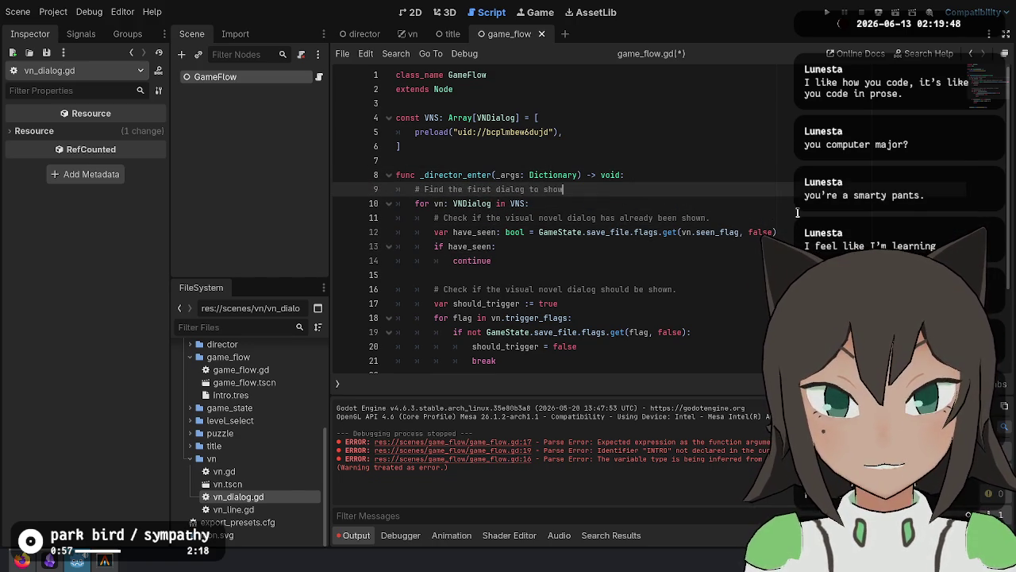
{"action": "scroll", "coordinate": [797, 212], "scroll_direction": "down", "scroll_amount": 2}
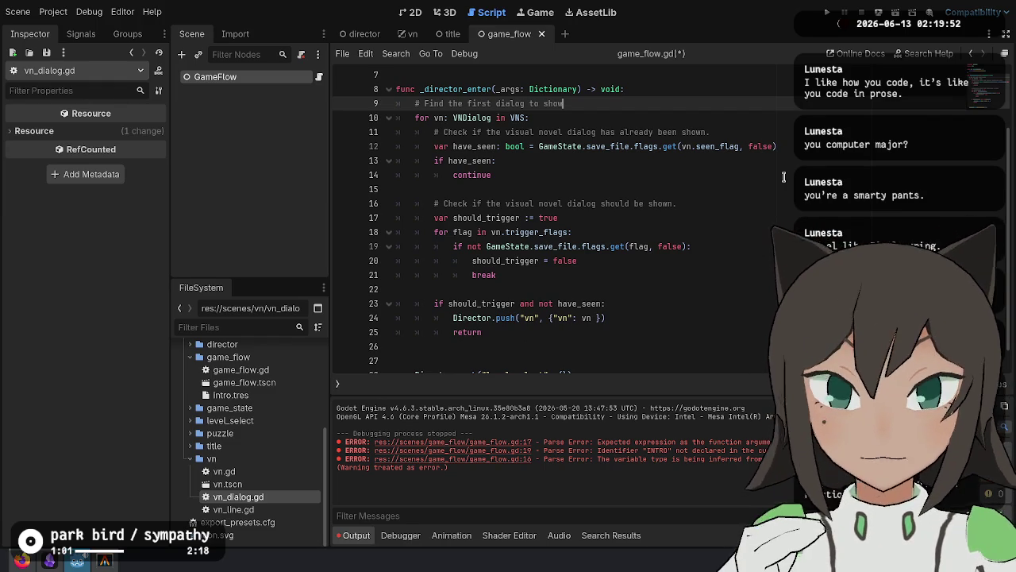
{"action": "type", "text": "."}
{"action": "key", "text": "BackSpace"}
{"action": "key", "text": "BackSpace"}
{"action": "type", "text": "that can be s"}
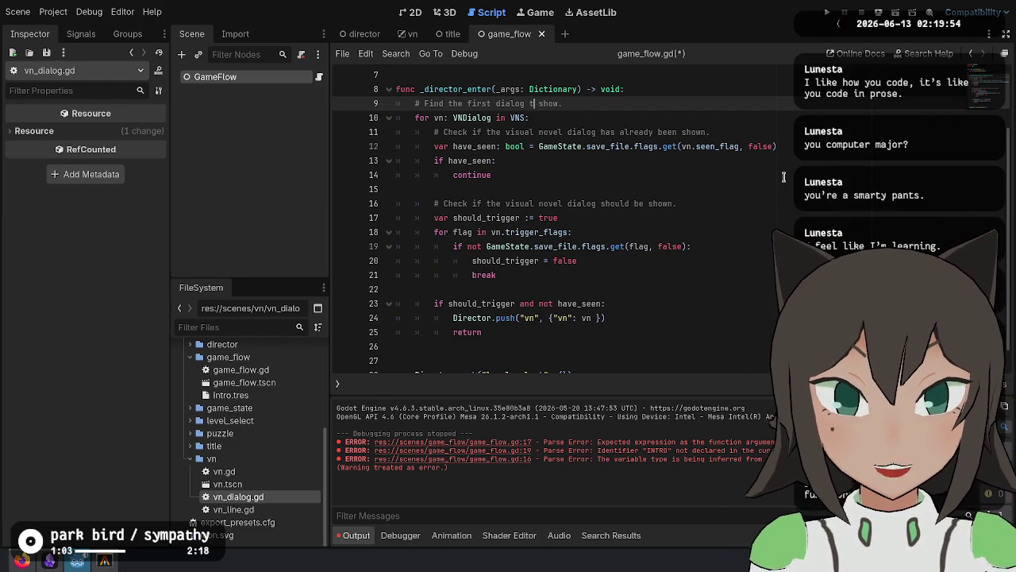
{"action": "key", "text": "BackSpace"}
{"action": "key", "text": "BackSpace"}
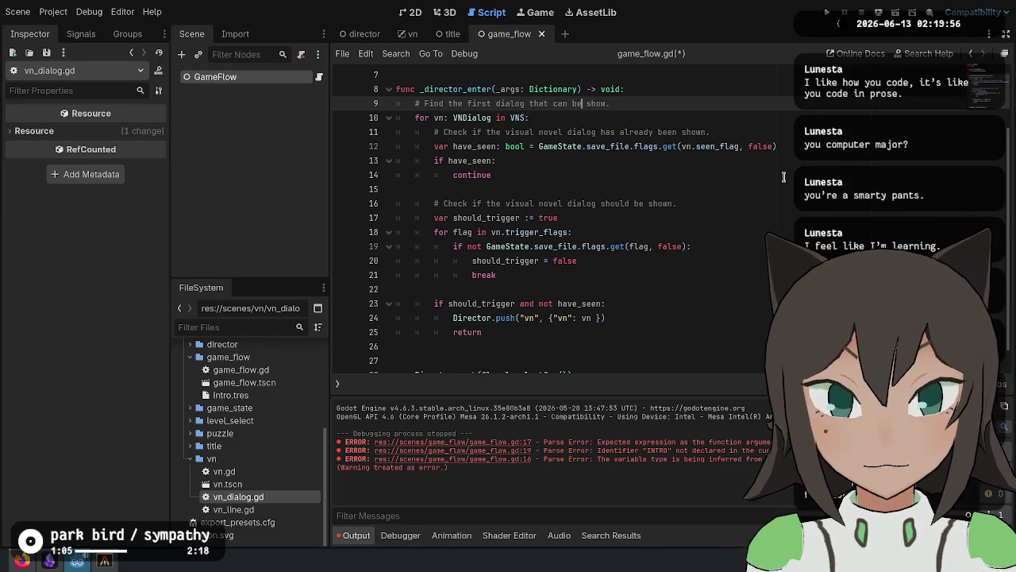
Add 'Otherwise, just show the level select screen.' above the level_select push and save game_flow.gd.
{"action": "scroll", "coordinate": [772, 308], "scroll_direction": "down", "scroll_amount": 1}
{"action": "left_click", "coordinate": [553, 333]}
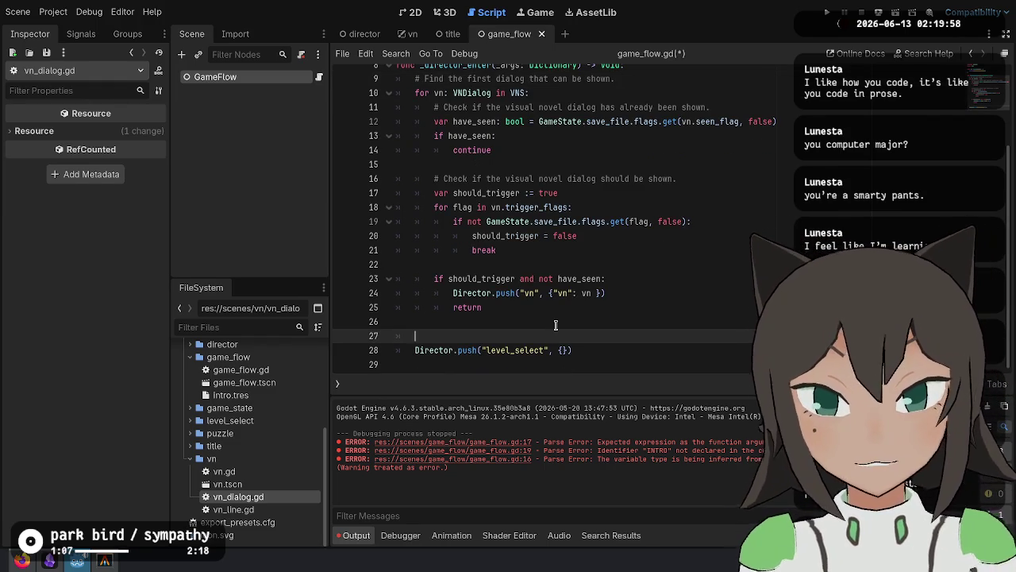
{"action": "type", "text": "# Otherwise, just show the level s"}
{"action": "key", "text": "BackSpace"}
{"action": "key", "text": "BackSpace"}
{"action": "type", "text": "elect scree"}
{"action": "key", "text": "ctrl+s"}
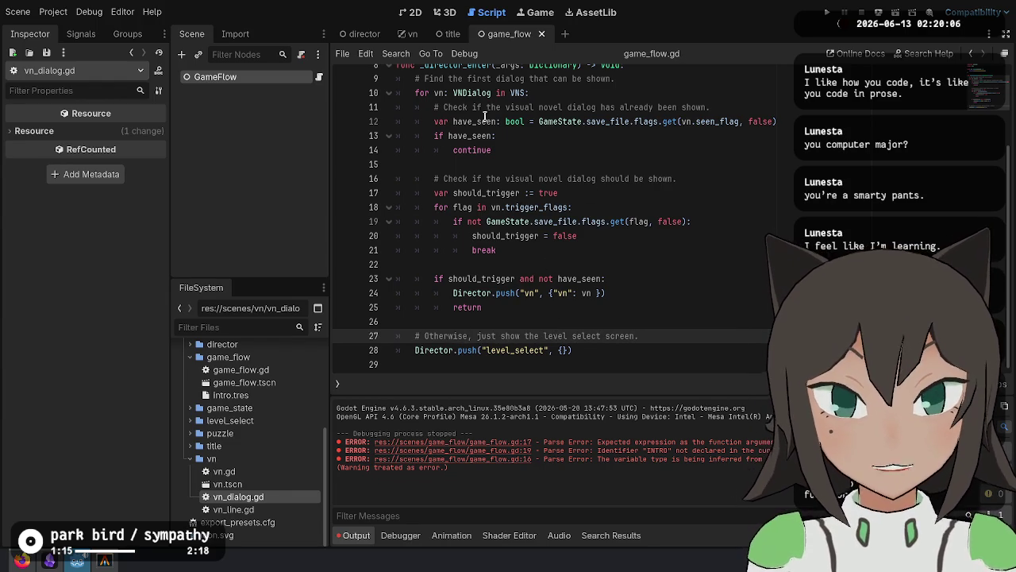
Delete the already-seen comment, inline the seen_flag lookup into the if, and remove the have_seen variable.
{"action": "left_click", "coordinate": [714, 107]}
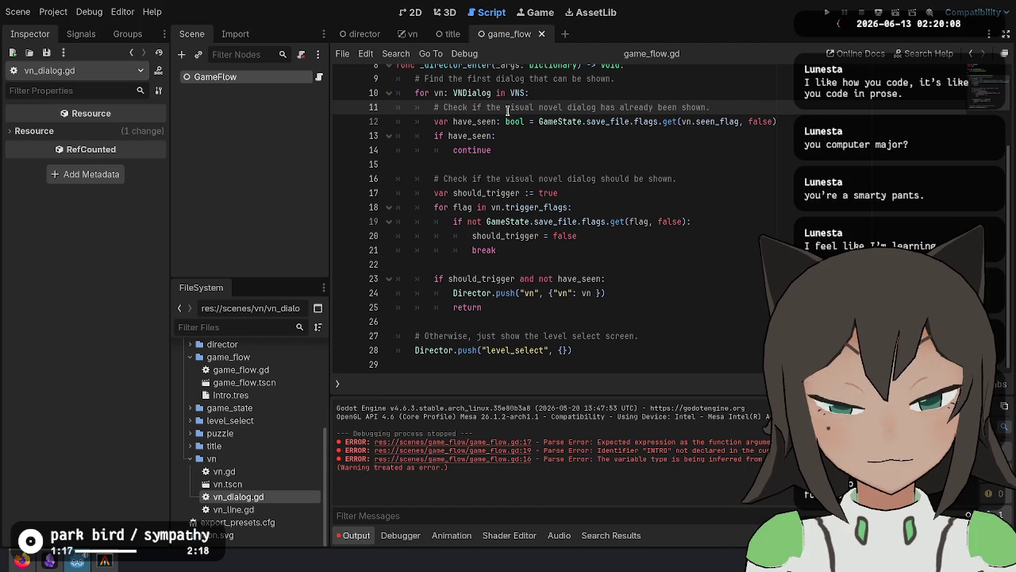
{"action": "left_click_drag", "start_coordinate": [419, 108], "coordinate": [558, 105]}
{"action": "triple_click", "coordinate": [557, 107]}
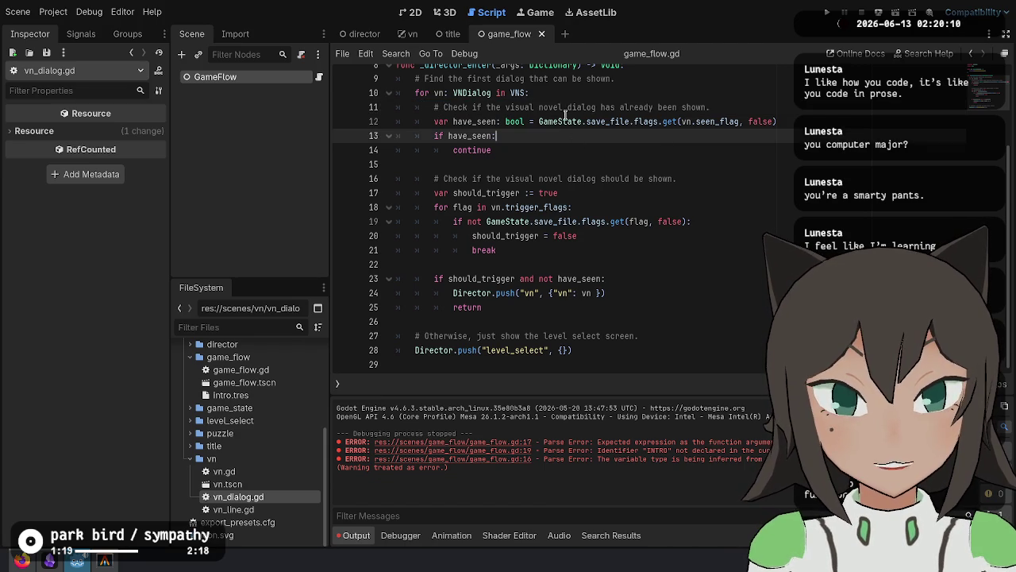
{"action": "key", "text": "BackSpace"}
{"action": "left_click", "coordinate": [498, 121]}
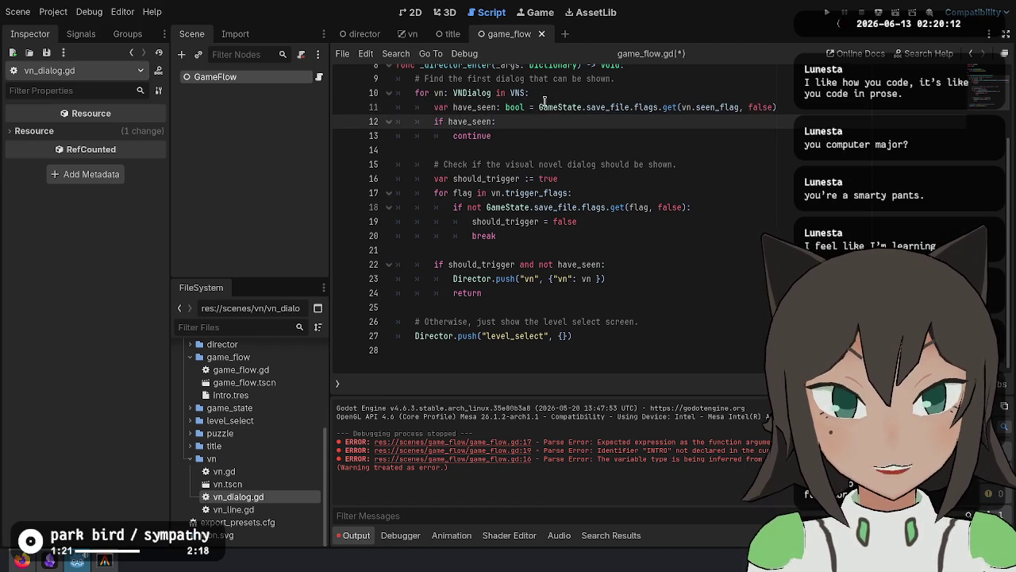
{"action": "left_click_drag", "start_coordinate": [539, 107], "coordinate": [859, 109]}
{"action": "key", "text": "ctrl+x"}
{"action": "double_click", "coordinate": [471, 121]}
{"action": "key", "text": "ctrl+v"}
{"action": "left_click", "coordinate": [611, 108]}
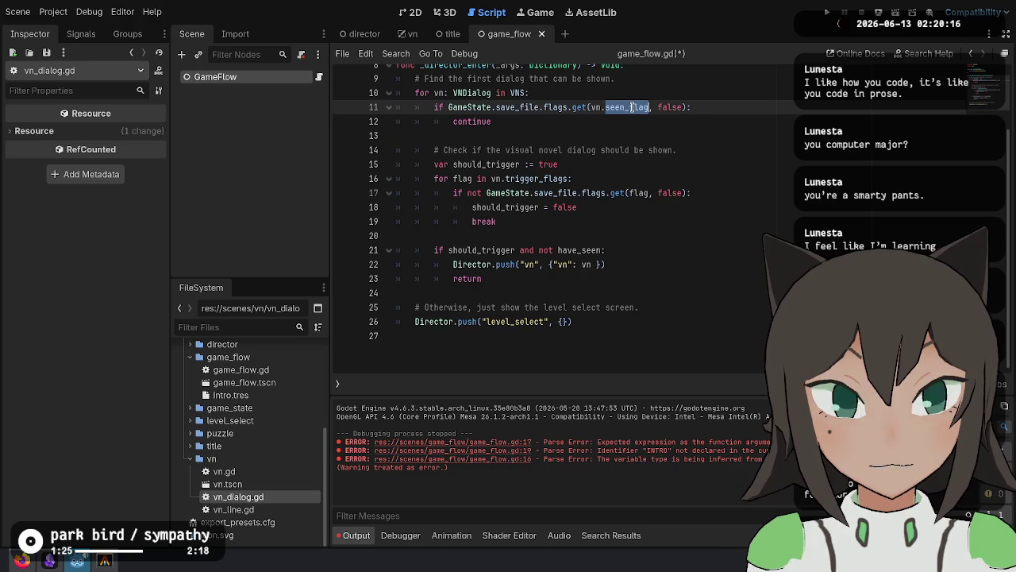
{"action": "key", "text": "ctrl+shift+k"}
Add 'if not should_trigger: continue' after the trigger-flag loop.
{"action": "left_click", "coordinate": [526, 170]}
{"action": "left_click", "coordinate": [507, 206]}
{"action": "left_click", "coordinate": [489, 173]}
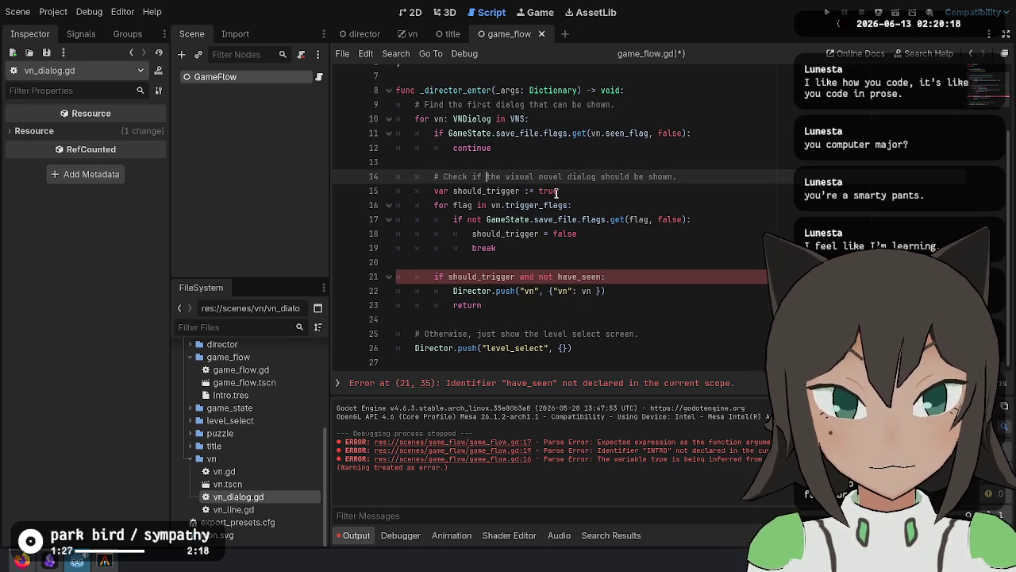
{"action": "double_click", "coordinate": [464, 191]}
{"action": "left_click", "coordinate": [554, 249]}
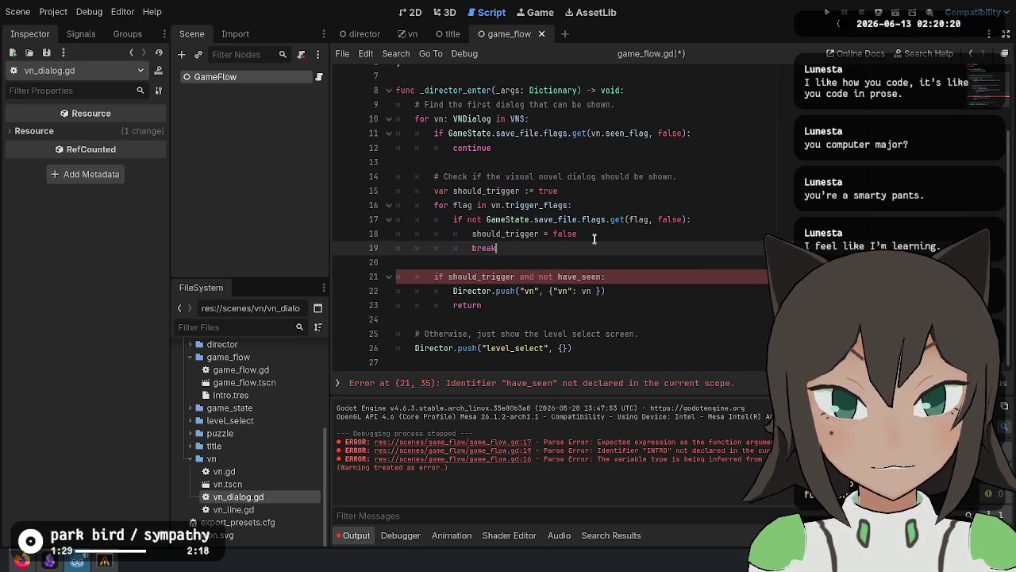
{"action": "key", "text": "Return"}
{"action": "type", "text": "if n"}
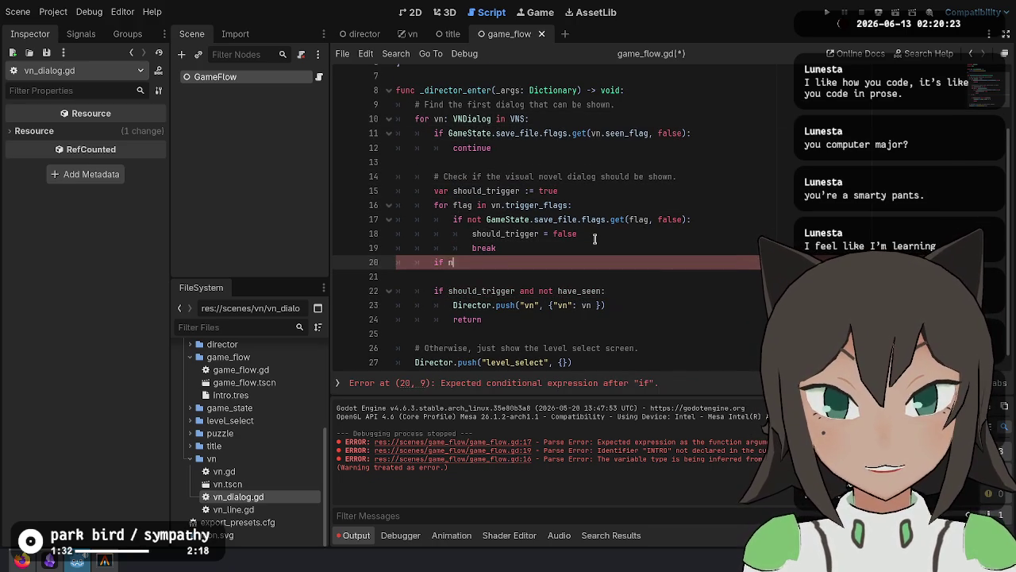
{"action": "type", "text": "ot "}
{"action": "type", "text": "d"}
{"action": "key", "text": "Return"}
{"action": "type", "text": ":"}
{"action": "key", "text": "Return"}
{"action": "type", "text": "con"}
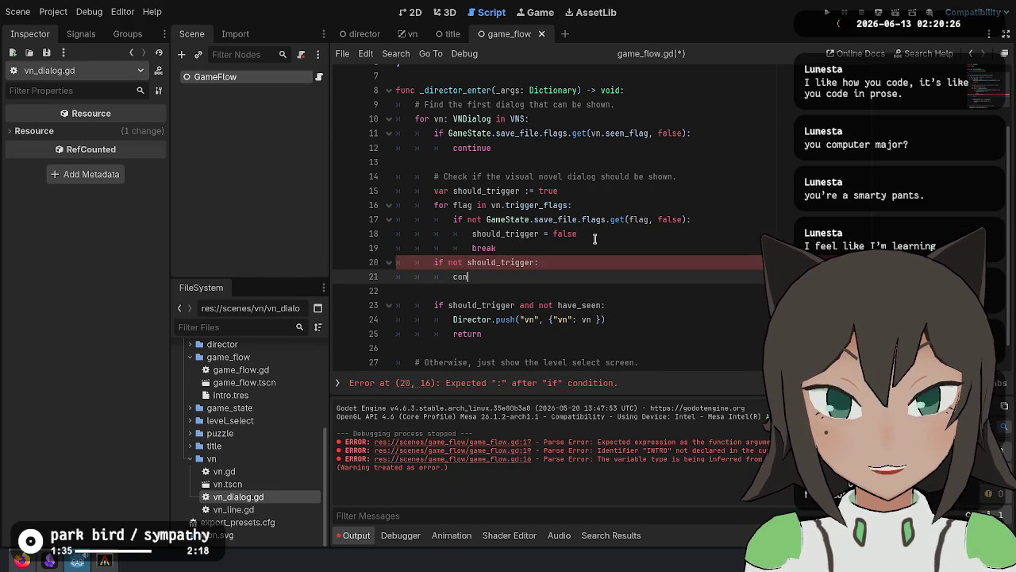
{"action": "type", "text": "tinue"}
{"action": "key", "text": "Up"}
{"action": "key", "text": "Up"}
Remove the old combined condition, dedent the Director.push and return lines, and save.
{"action": "key", "text": "Down"}
{"action": "key", "text": "Down"}
{"action": "key", "text": "Down"}
{"action": "key", "text": "ctrl+shift+k"}
{"action": "key", "text": "shift+Down"}
{"action": "key", "text": "shift+Tab"}
{"action": "key", "text": "Up"}
{"action": "key", "text": "Down"}
{"action": "key", "text": "ctrl+shift+k"}
{"action": "key", "text": "Up"}
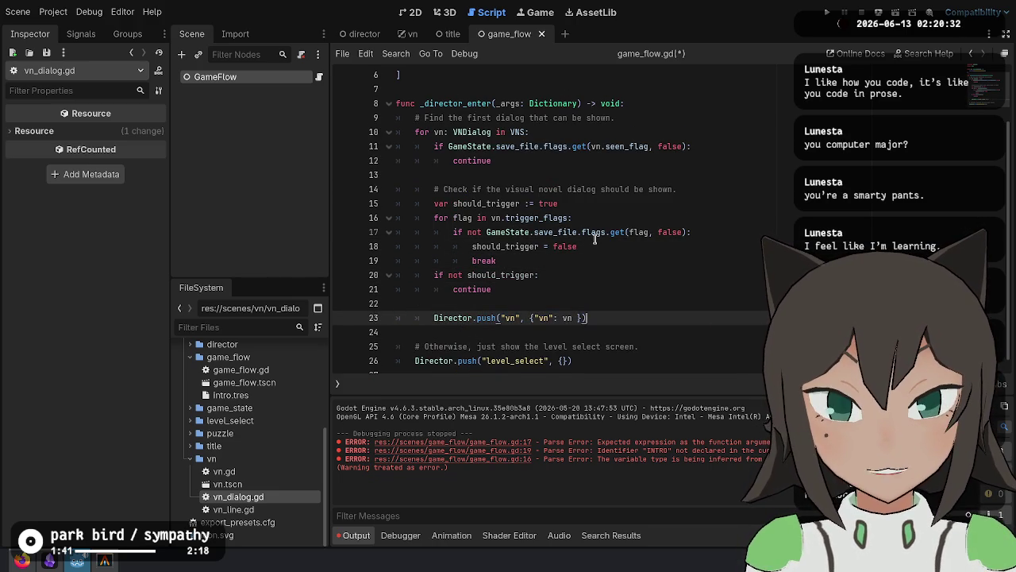
{"action": "key", "text": "Return"}
{"action": "type", "text": "return"}
{"action": "key", "text": "ctrl+s"}
{"action": "scroll", "coordinate": [531, 185], "scroll_direction": "down", "scroll_amount": 1}
{"action": "left_click_drag", "start_coordinate": [439, 350], "coordinate": [738, 355]}
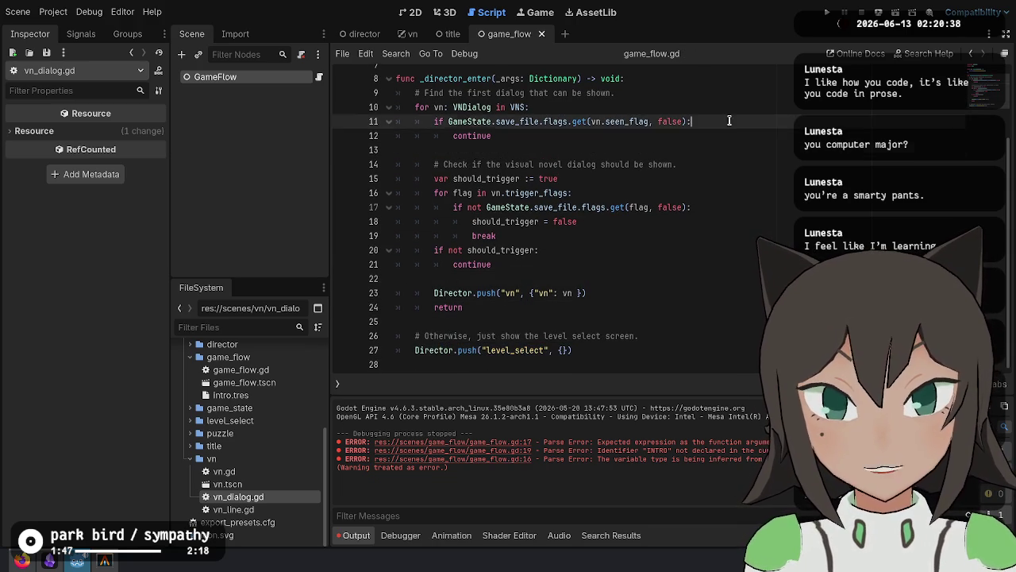
Review the trigger-flag block, highlighting the uses of should_trigger and the flag loop.
{"action": "left_click", "coordinate": [714, 264]}
{"action": "left_click", "coordinate": [755, 126]}
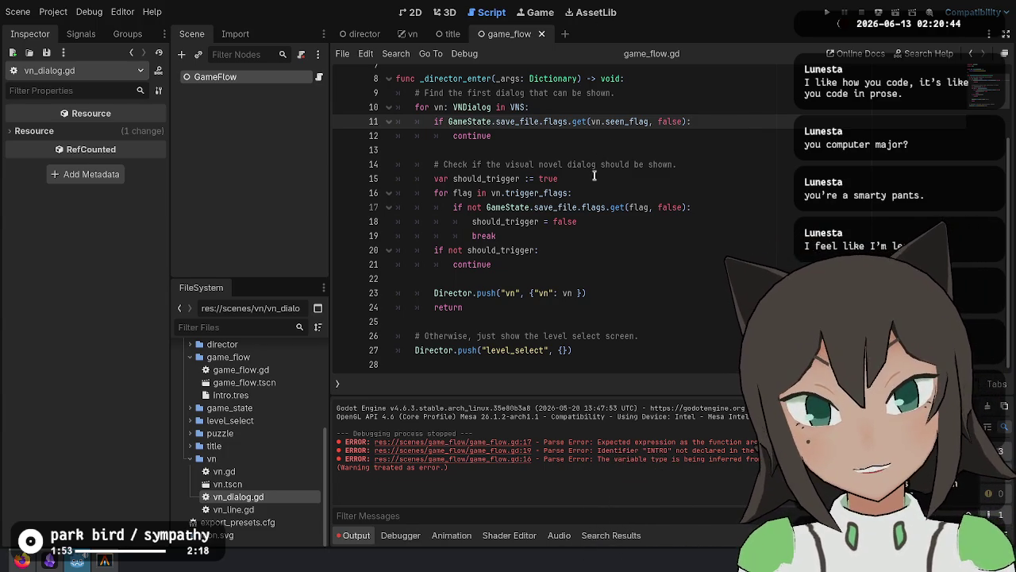
{"action": "left_click_drag", "start_coordinate": [527, 266], "coordinate": [517, 179]}
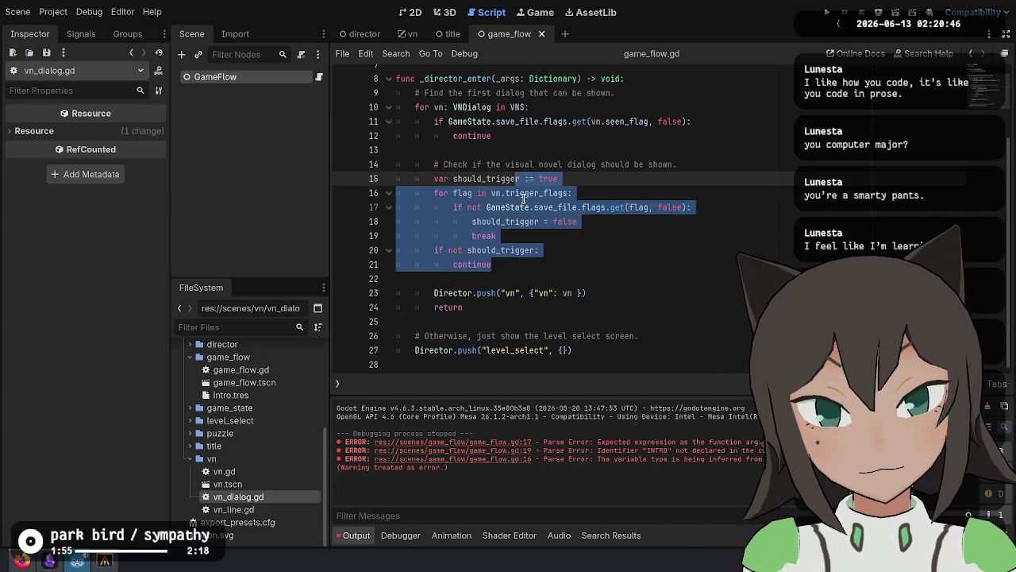
{"action": "left_click", "coordinate": [502, 190]}
{"action": "left_click", "coordinate": [495, 251]}
{"action": "left_click", "coordinate": [510, 222]}
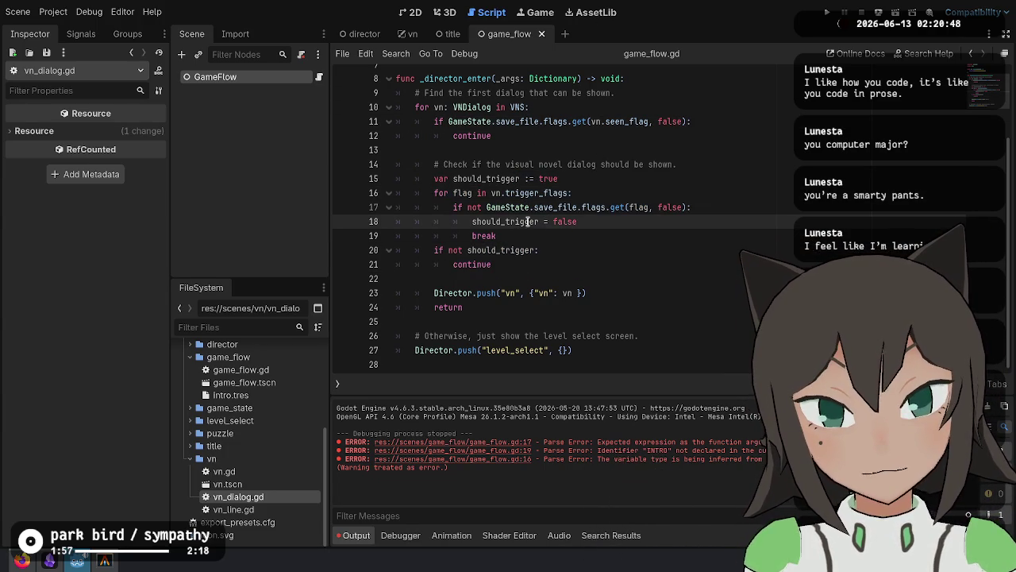
{"action": "double_click", "coordinate": [490, 221]}
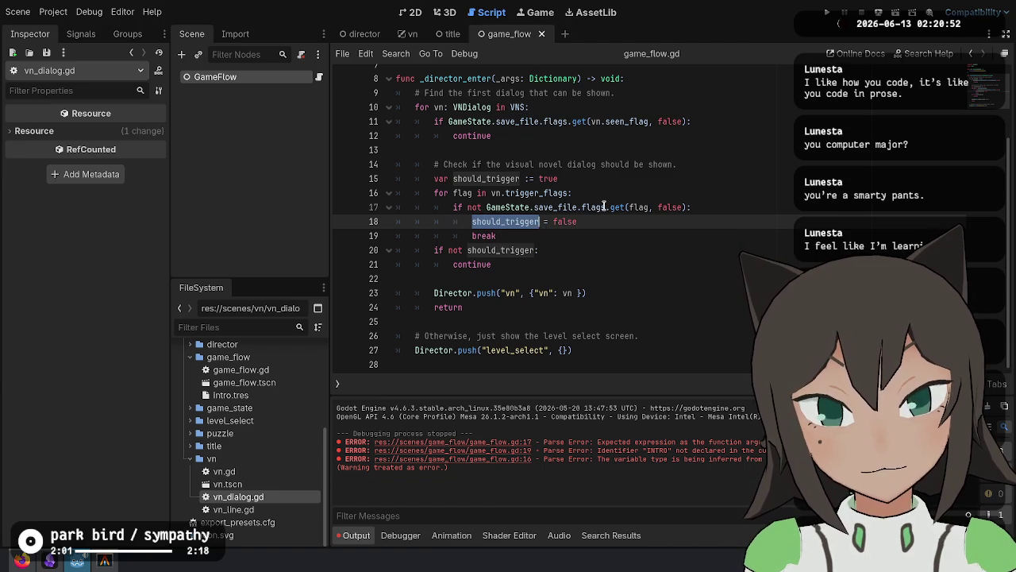
{"action": "scroll", "coordinate": [603, 207], "scroll_direction": "up", "scroll_amount": 1}
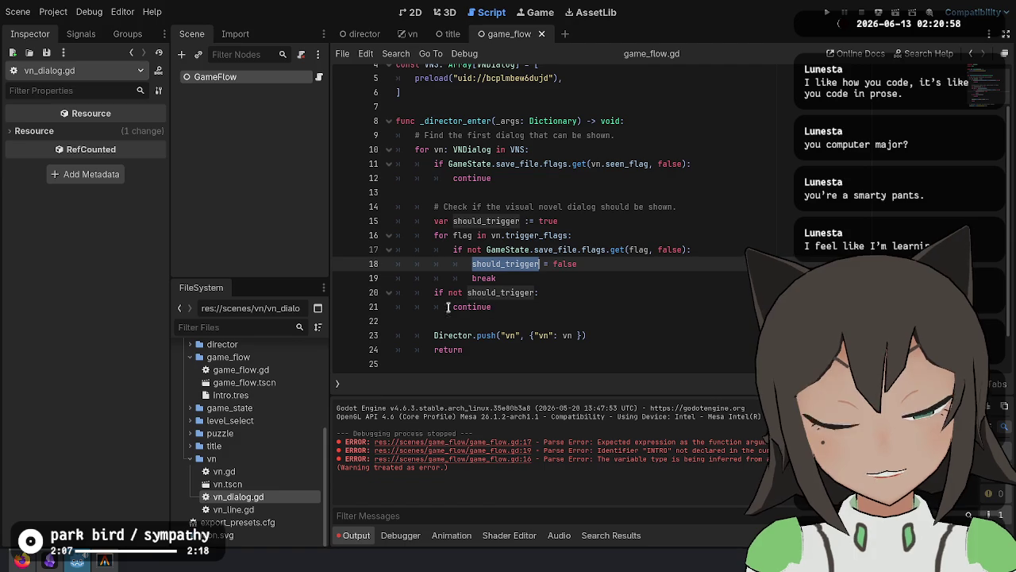
{"action": "double_click", "coordinate": [446, 235]}
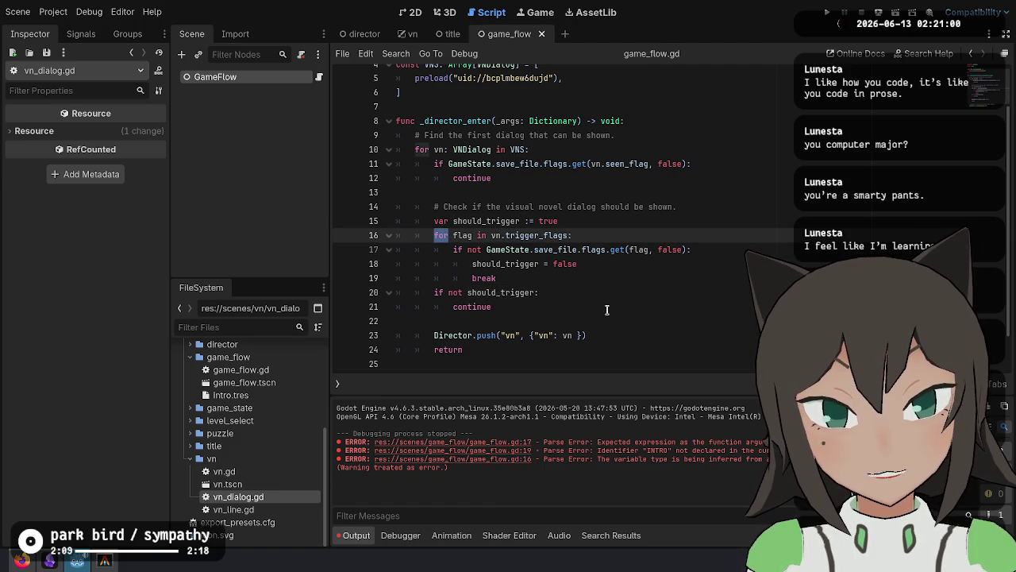
{"action": "left_click", "coordinate": [610, 275]}
{"action": "left_click", "coordinate": [606, 236]}
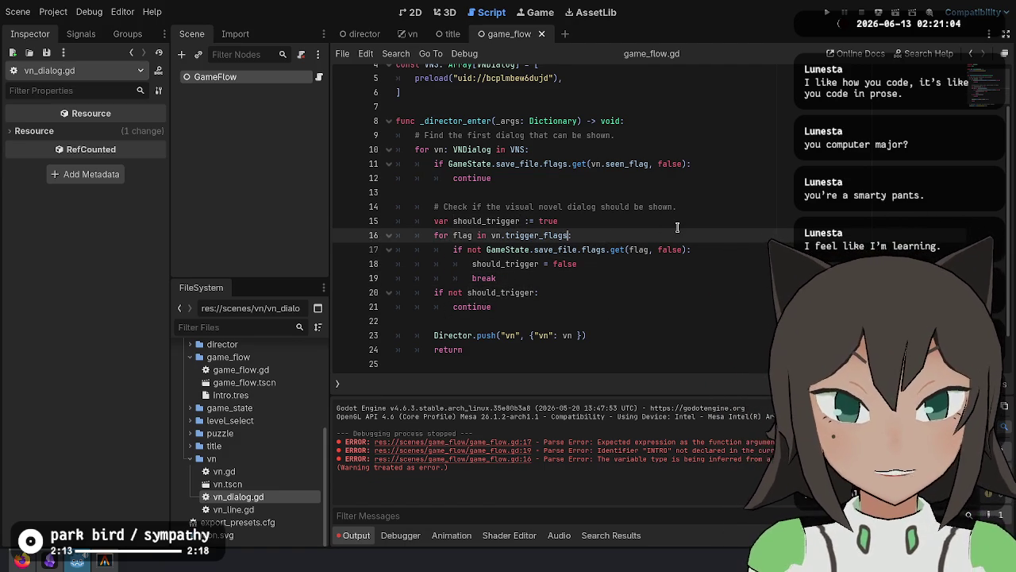
{"action": "type", "text": "."}
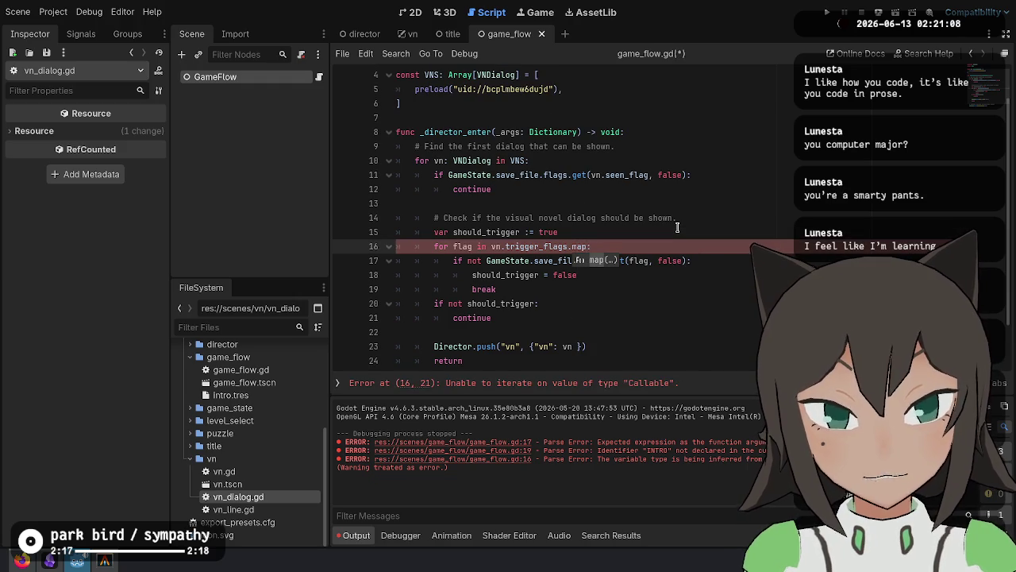
{"action": "key", "text": "BackSpace"}
Insert a comment above var should_trigger reading 'all (lookup flags <$> vn.trigger_flags)'.
{"action": "key", "text": "Up"}
{"action": "key", "text": "ctrl+shift+Return"}
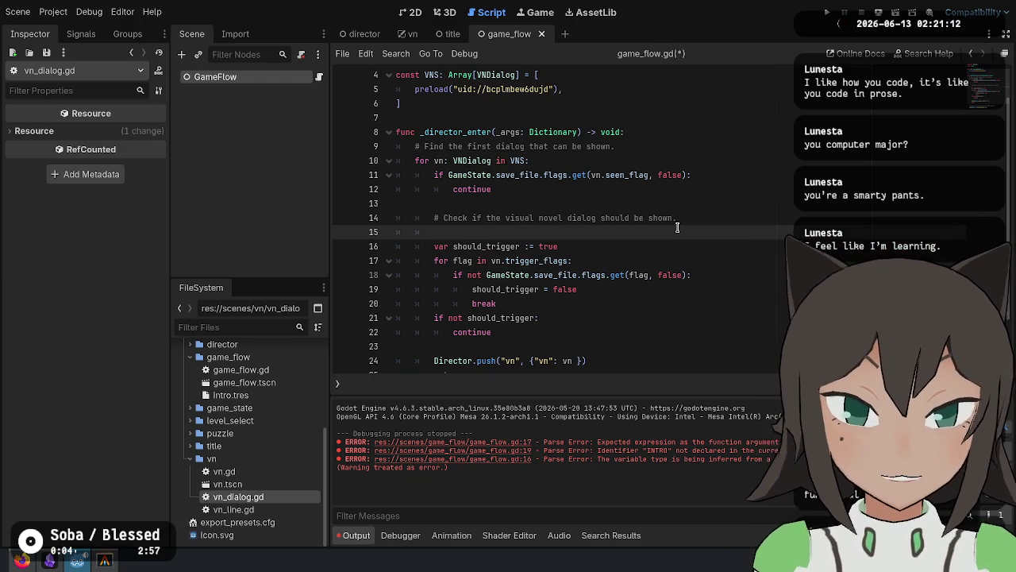
{"action": "type", "text": "vn.trigger_flags"}
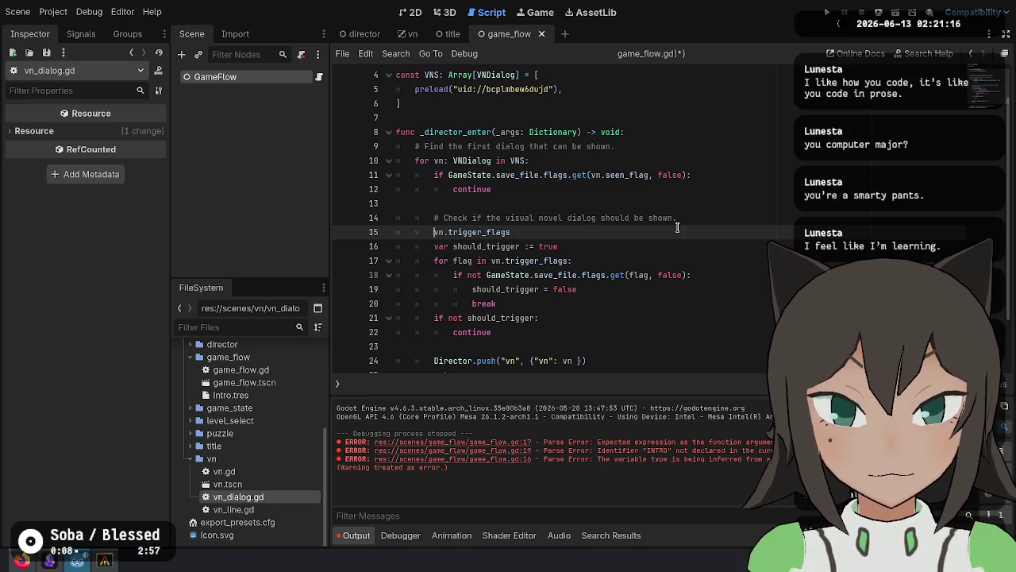
{"action": "type", "text": "# "}
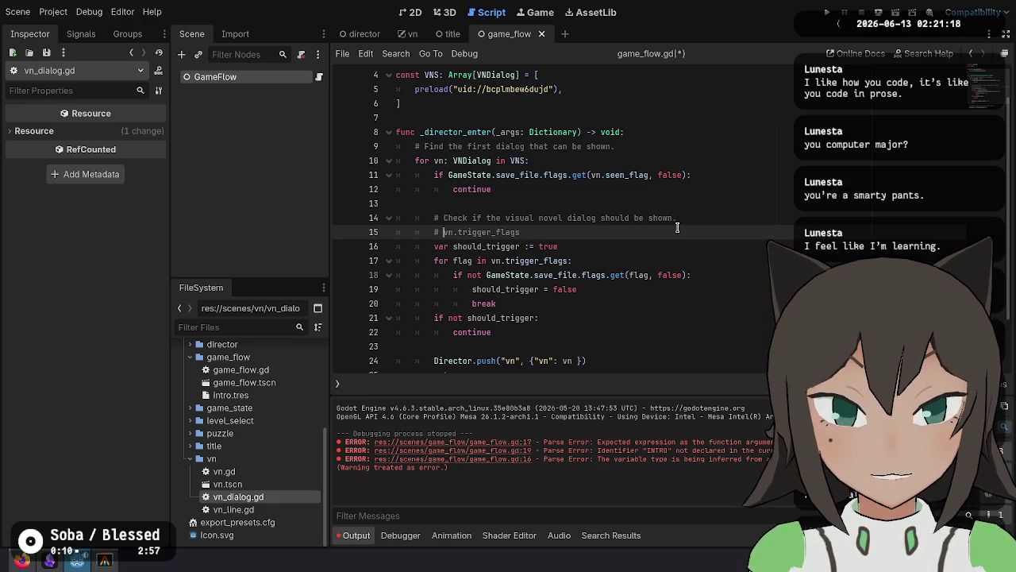
{"action": "type", "text": "lookup flag"}
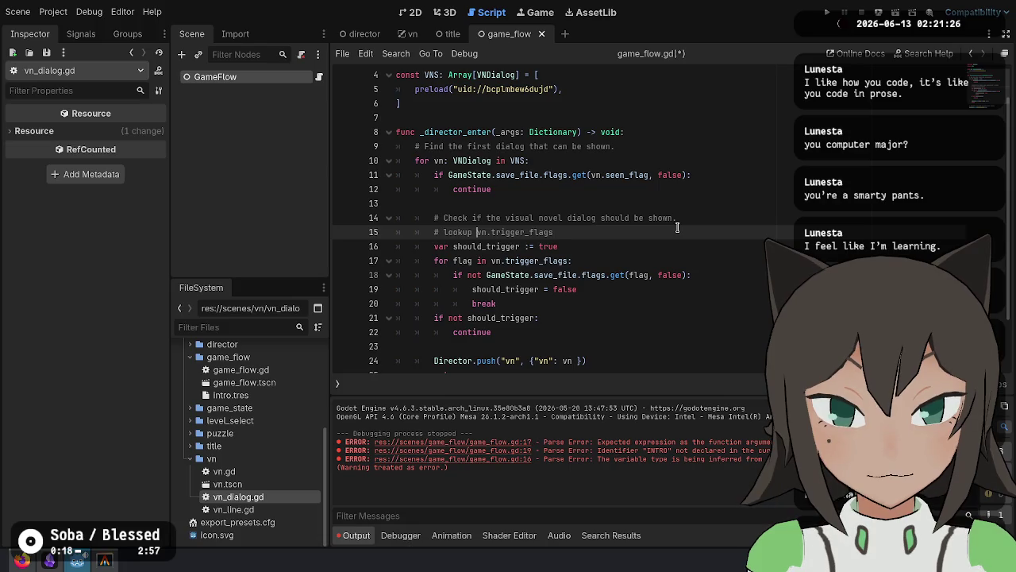
{"action": "type", "text": "s "}
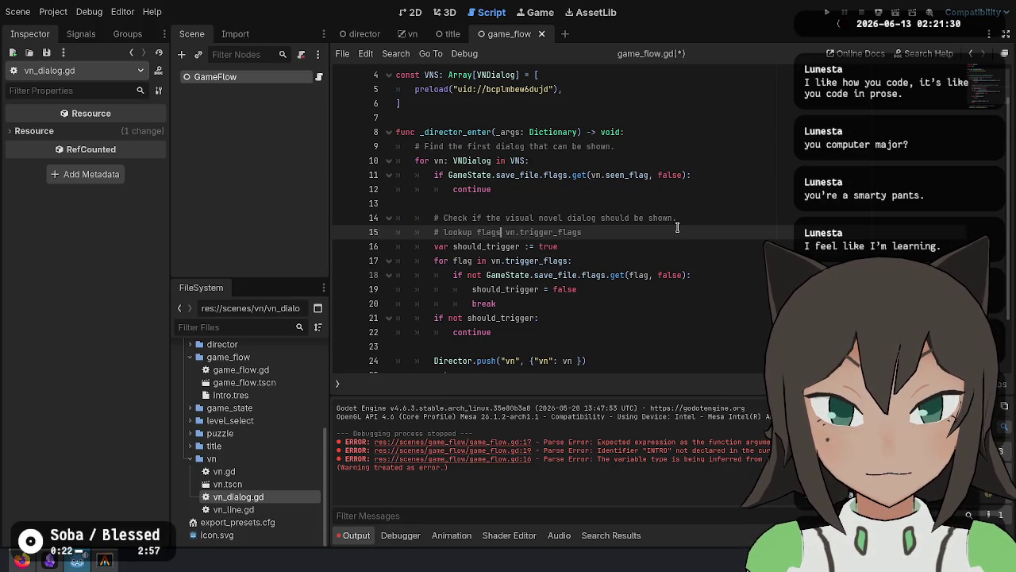
{"action": "type", "text": "<$> "}
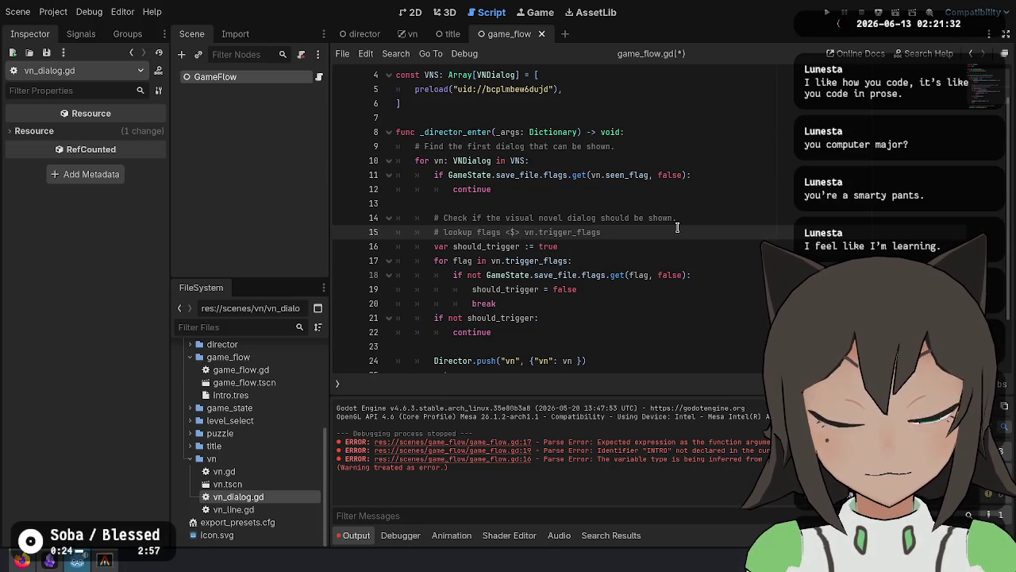
{"action": "type", "text": "a"}
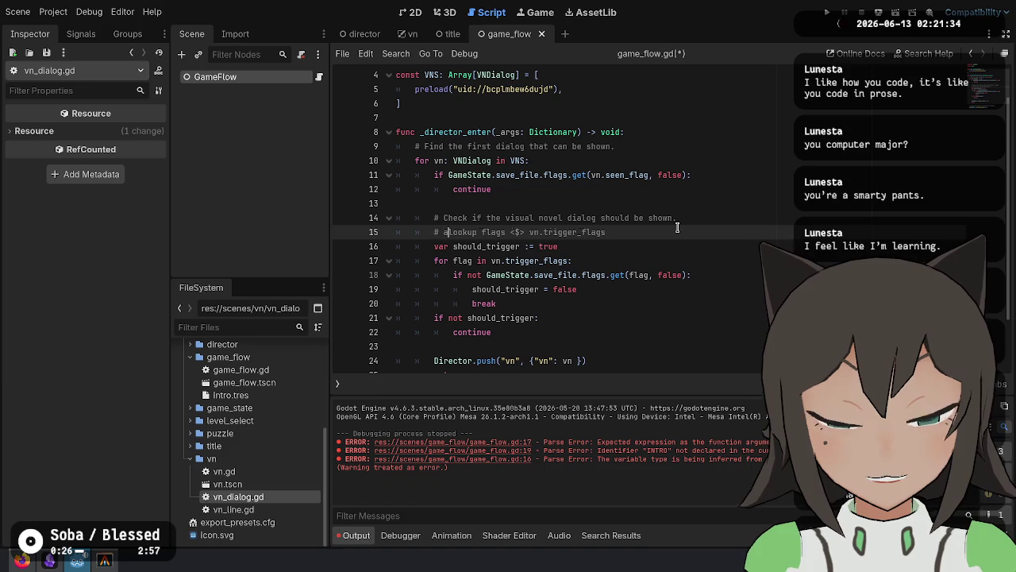
{"action": "type", "text": "ny"}
{"action": "key", "text": "BackSpace"}
{"action": "key", "text": "BackSpace"}
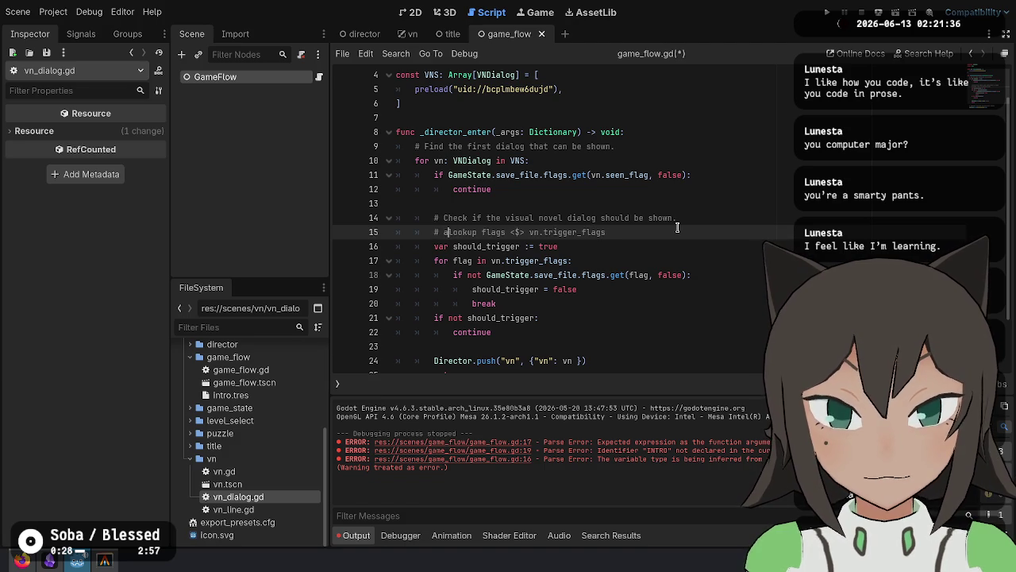
{"action": "type", "text": "ll ("}
{"action": "key", "text": "End"}
{"action": "type", "text": ")"}
Complete the comment as '# if not (all (lookup flags <$> vn.trigger_flags)): continue'.
{"action": "key", "text": "shift+Home"}
{"action": "key", "text": "Down"}
{"action": "key", "text": "End"}
{"action": "key", "text": "shift+Down"}
{"action": "key", "text": "shift+Down"}
{"action": "key", "text": "shift+Down"}
{"action": "key", "text": "Up"}
{"action": "key", "text": "Up"}
{"action": "key", "text": "Up"}
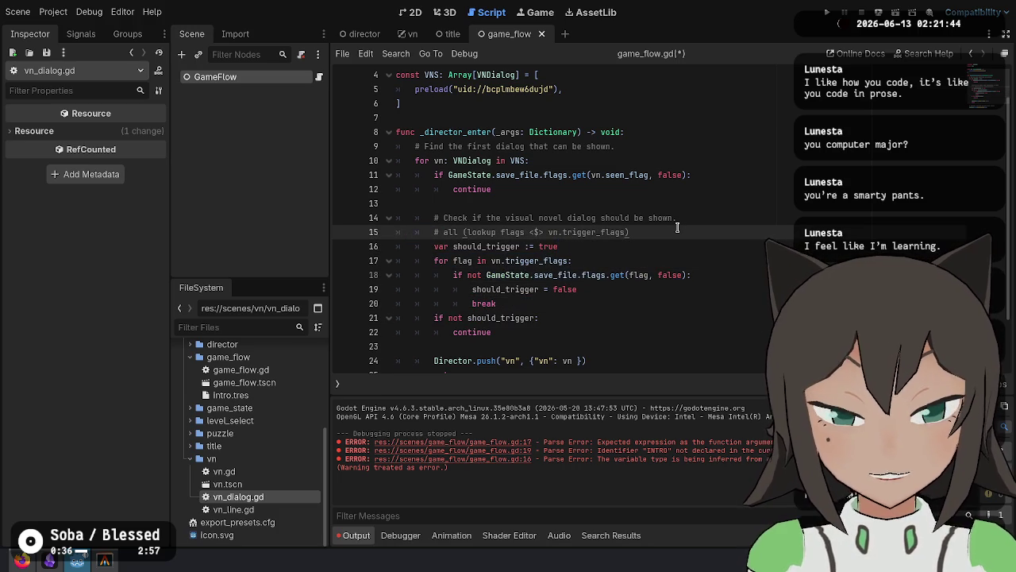
{"action": "type", "text": "if "}
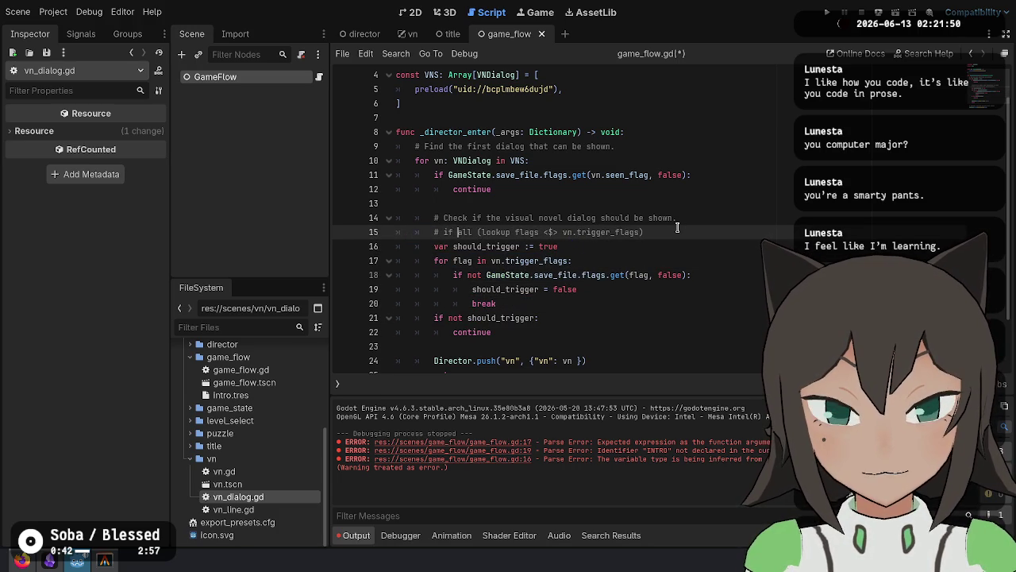
{"action": "type", "text": "not ("}
{"action": "key", "text": "End"}
{"action": "type", "text": ")"}
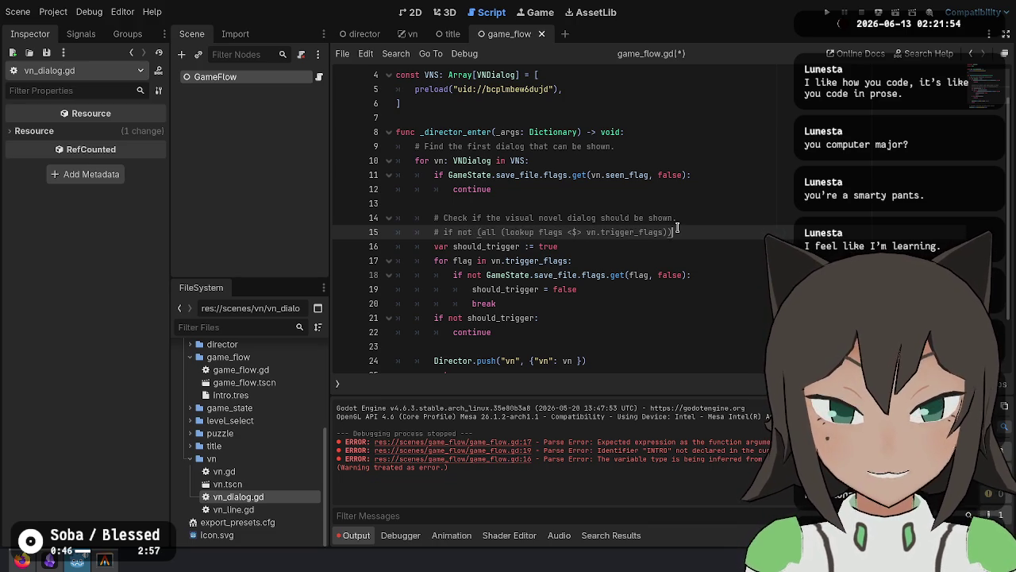
{"action": "type", "text": "ont"}
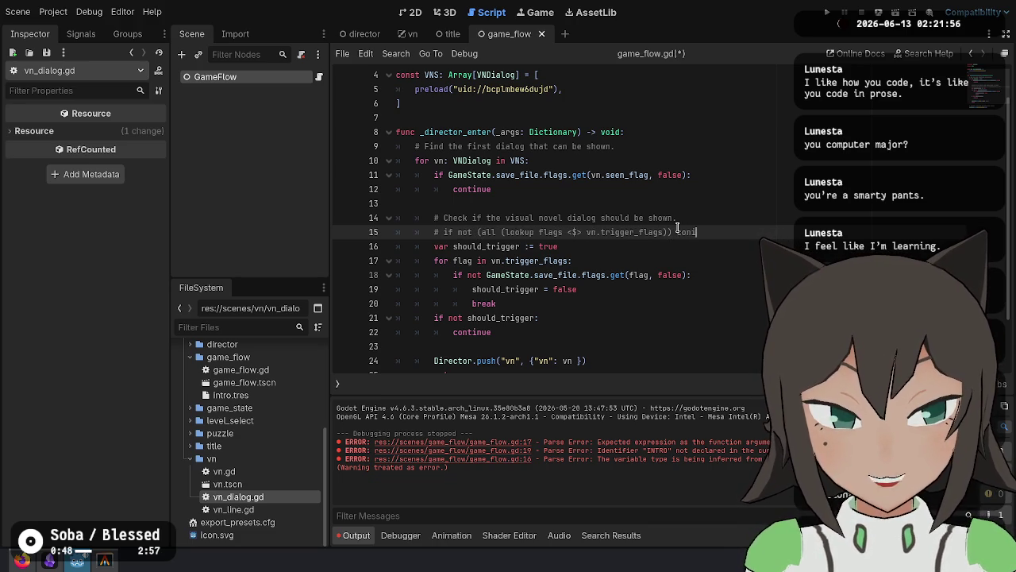
{"action": "type", "text": "tinue"}
{"action": "type", "text": ":"}
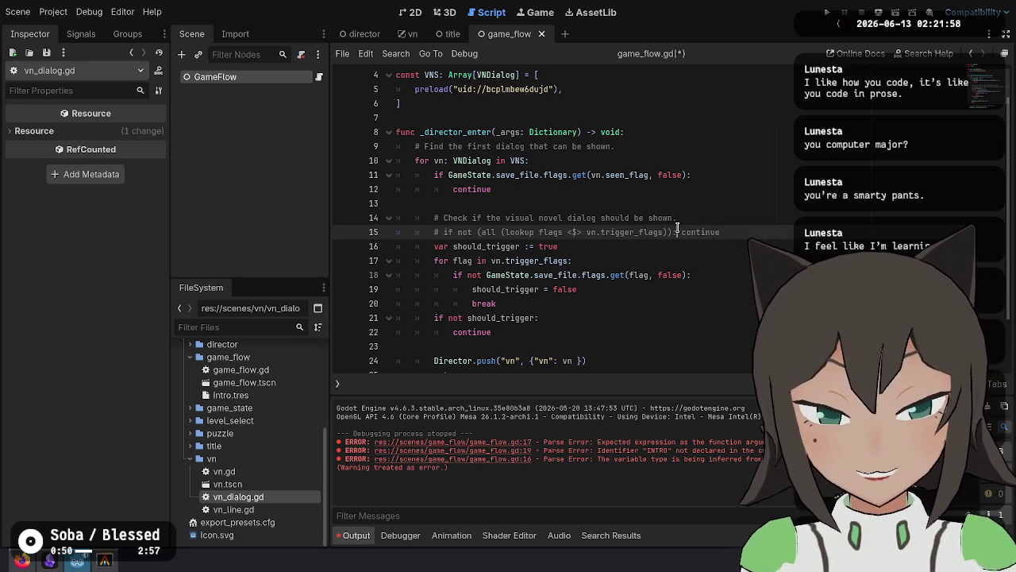
{"action": "left_click", "coordinate": [780, 223]}
{"action": "key", "text": "shift+Down"}
Delete the pseudo-code comment line above the should_trigger declaration.
{"action": "key", "text": "Delete"}
{"action": "left_click", "coordinate": [552, 231]}
{"action": "left_click_drag", "start_coordinate": [552, 231], "coordinate": [517, 304]}
{"action": "key", "text": "Up"}
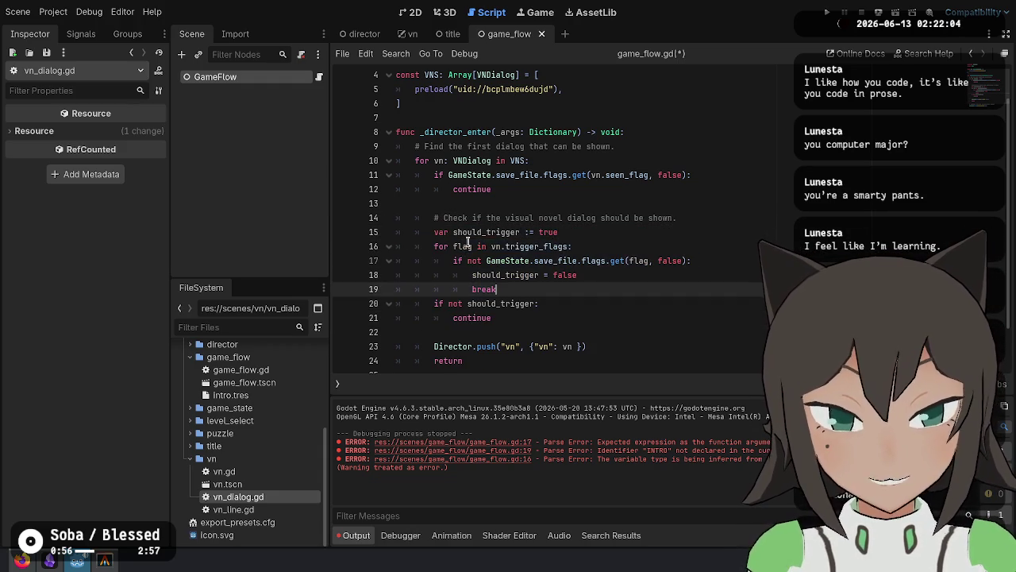
{"action": "double_click", "coordinate": [503, 233]}
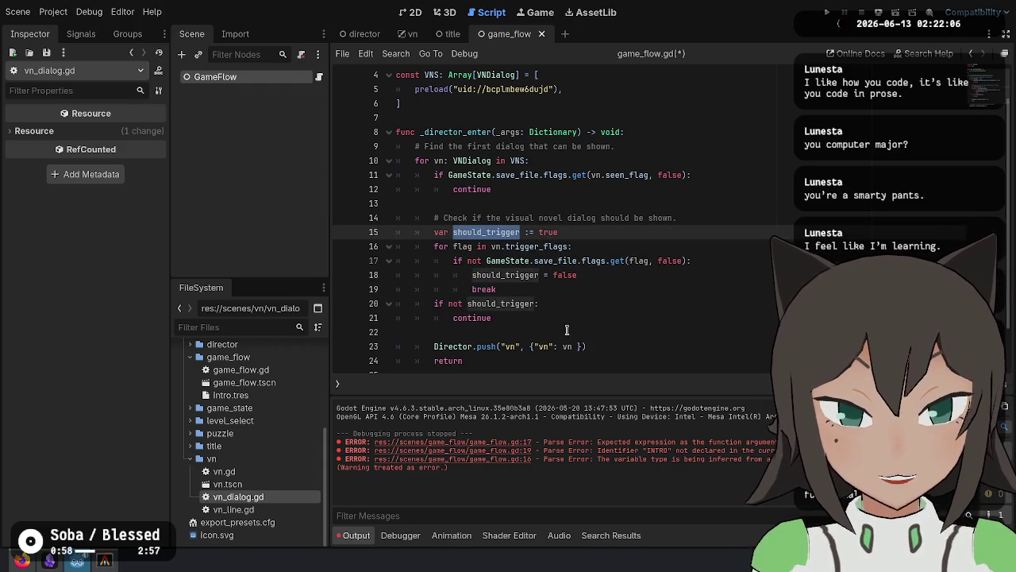
{"action": "left_click", "coordinate": [657, 262]}
{"action": "left_click", "coordinate": [710, 272]}
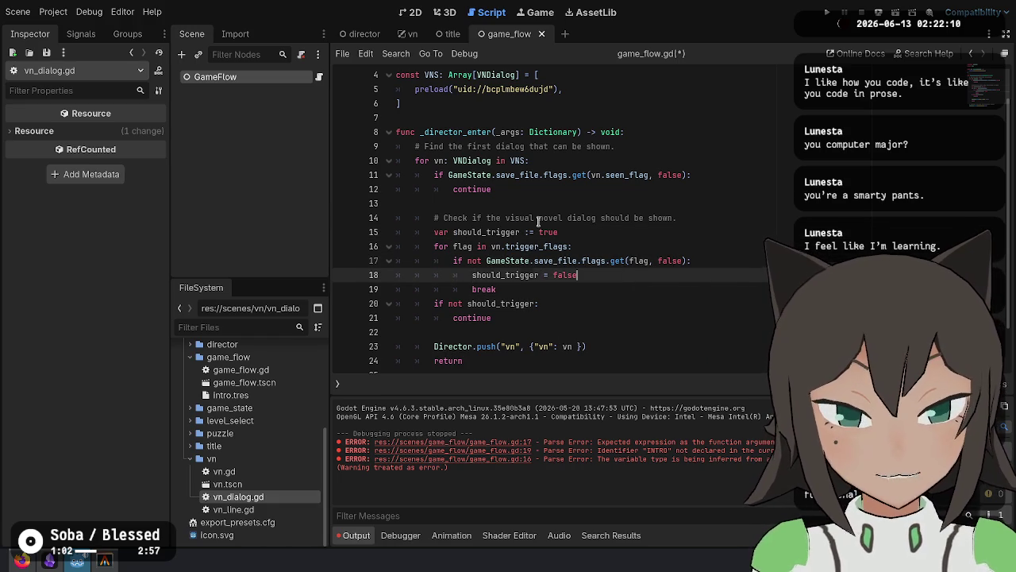
{"action": "left_click", "coordinate": [573, 234]}
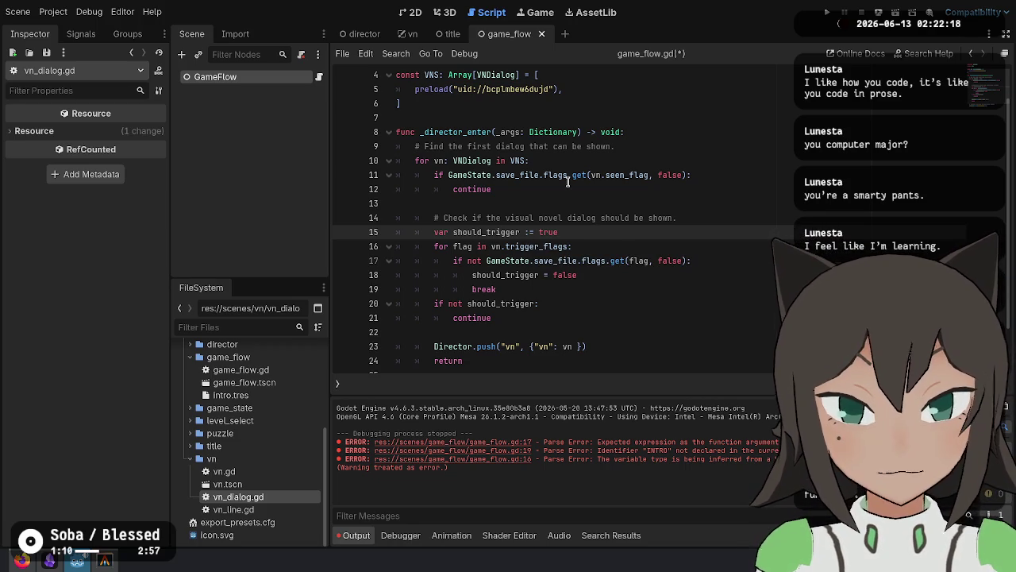
Select the flag-checking loop's if and break lines to review them, then move to blank line 22.
{"action": "mouse_move", "coordinate": [568, 182]}
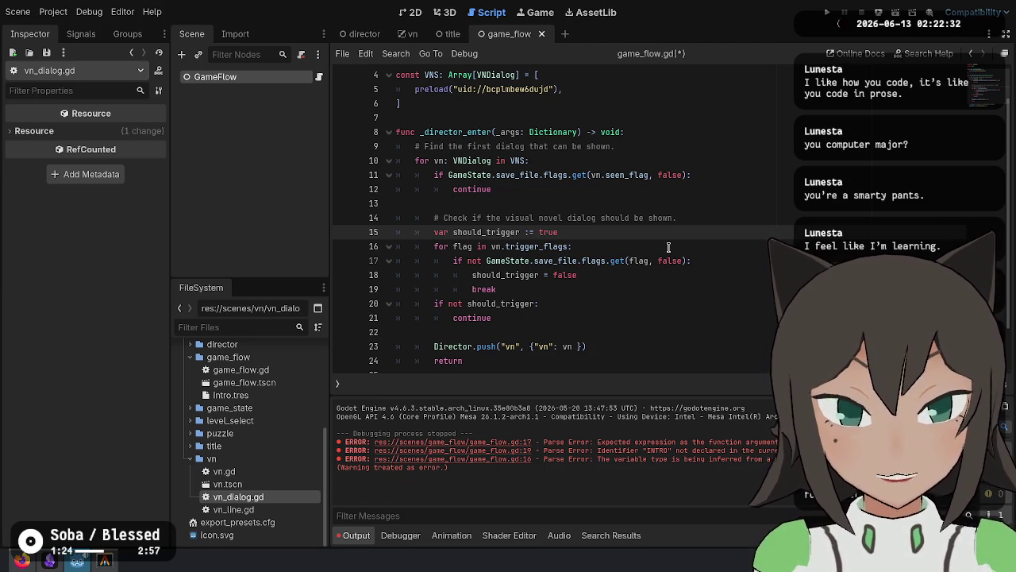
{"action": "left_click", "coordinate": [664, 274]}
{"action": "mouse_move", "coordinate": [509, 246]}
{"action": "left_mouse_down"}
{"action": "mouse_move", "coordinate": [508, 262]}
{"action": "mouse_move", "coordinate": [547, 294]}
{"action": "left_mouse_up"}
{"action": "left_click_drag", "start_coordinate": [453, 260], "coordinate": [610, 291]}
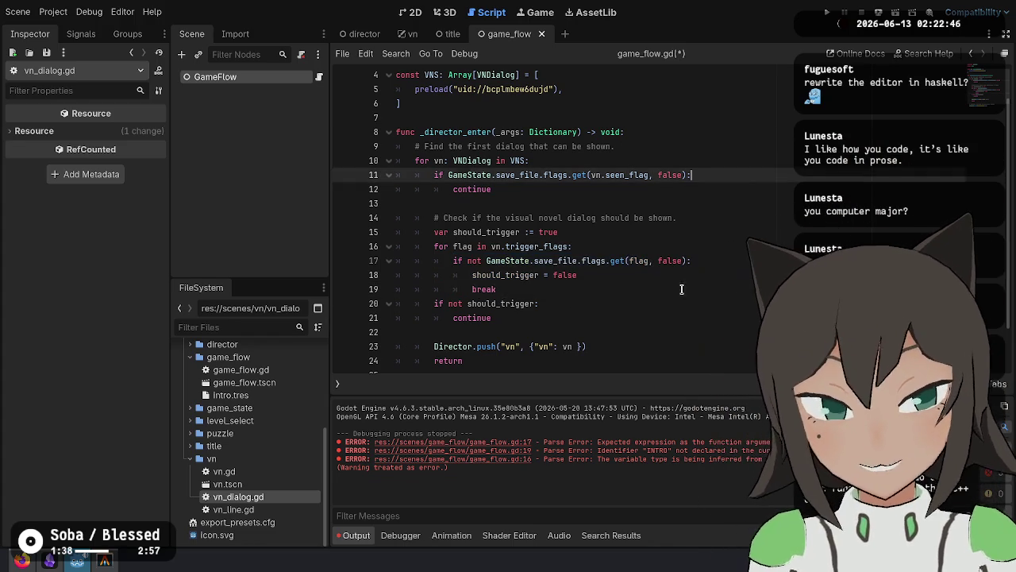
{"action": "left_click", "coordinate": [668, 330]}
{"action": "scroll", "coordinate": [674, 310], "scroll_direction": "down", "scroll_amount": 2}
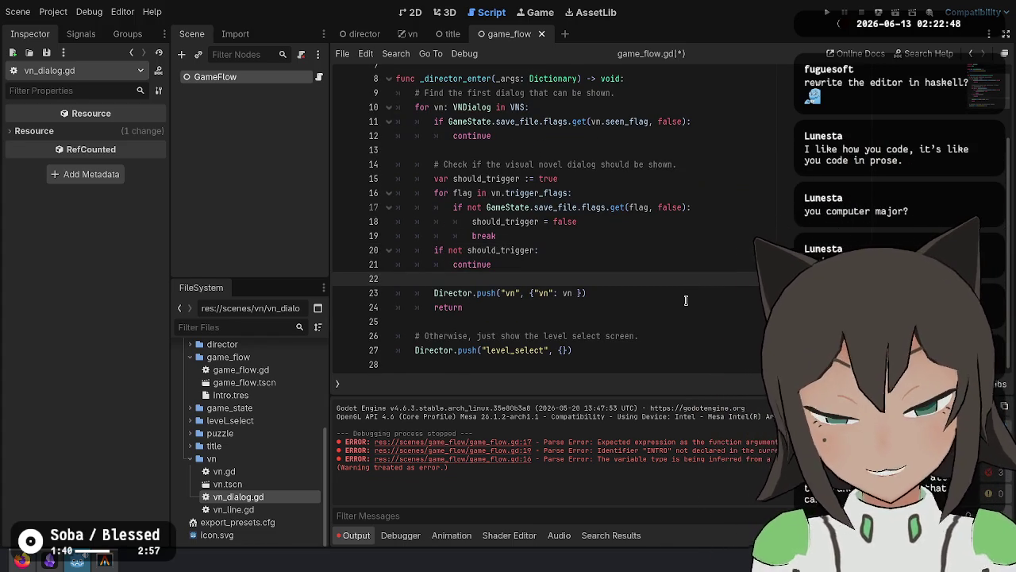
Save game_flow.gd and run the game, starting a New Game to check the intro dialog.
{"action": "key", "text": "Down"}
{"action": "key", "text": "ctrl+s"}
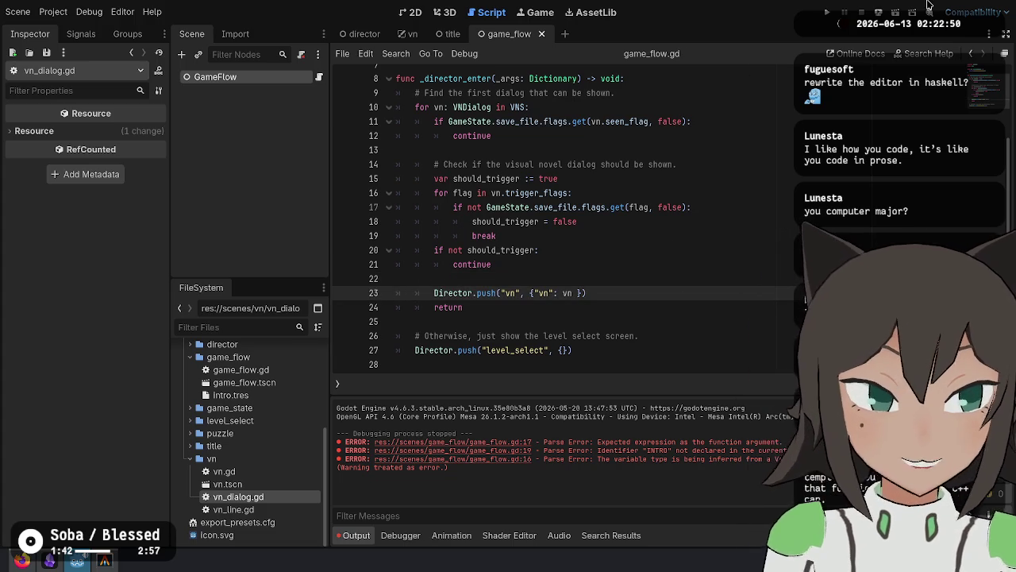
{"action": "left_click", "coordinate": [825, 13]}
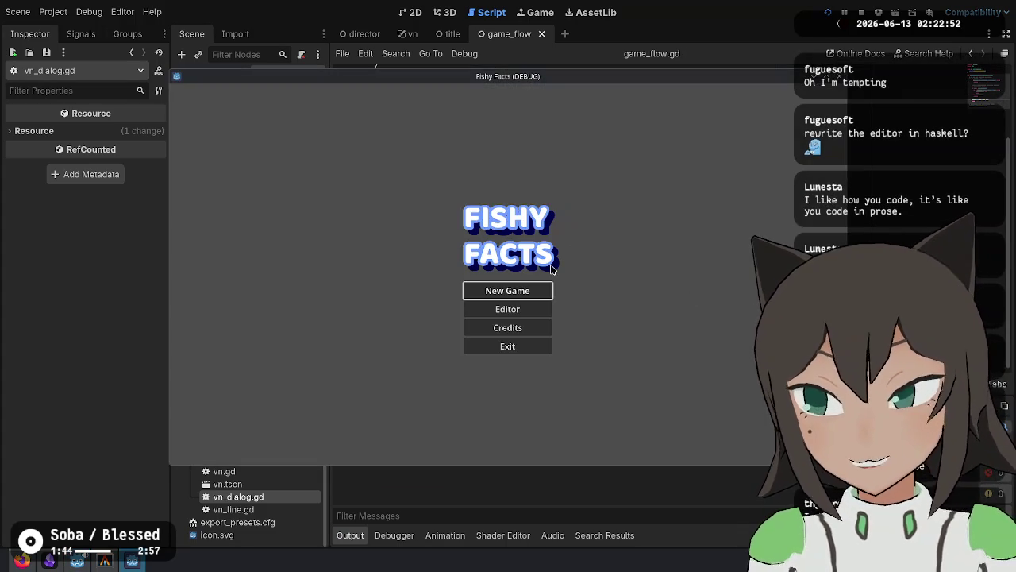
{"action": "left_click", "coordinate": [477, 291]}
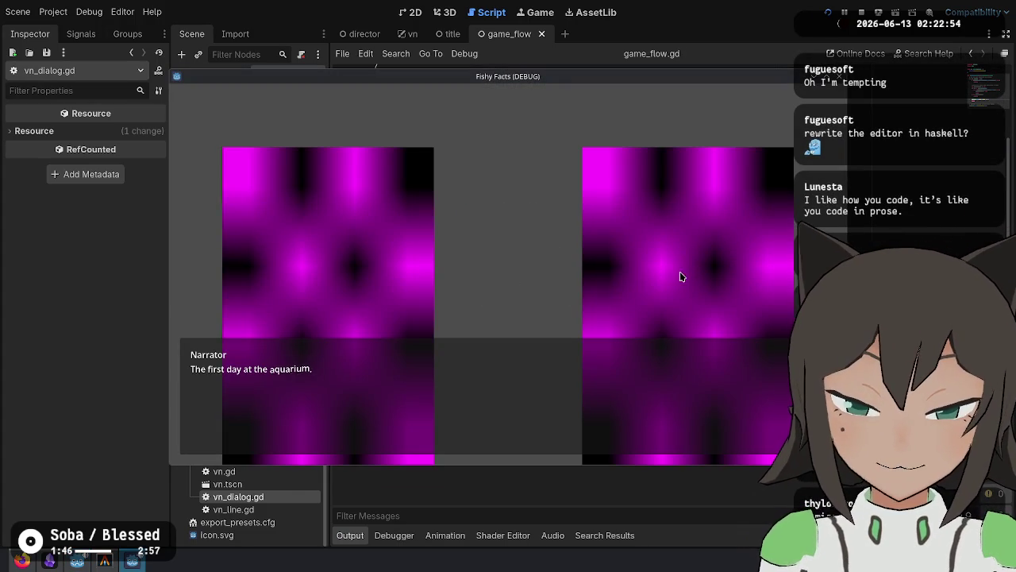
{"action": "left_click", "coordinate": [574, 349]}
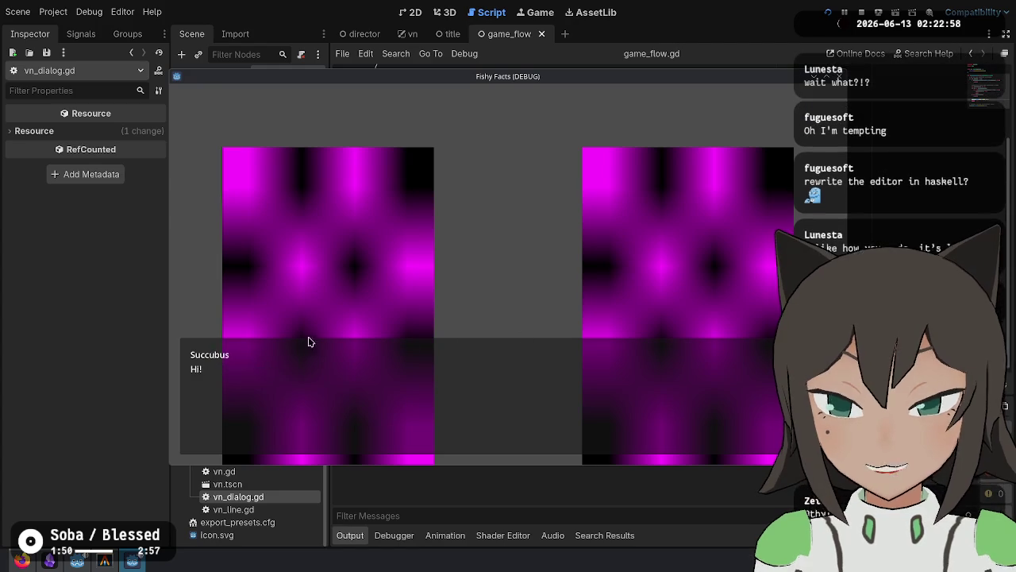
Stop the running game and return to the game_flow.gd code.
{"action": "left_click", "coordinate": [863, 13]}
{"action": "left_click", "coordinate": [685, 277]}
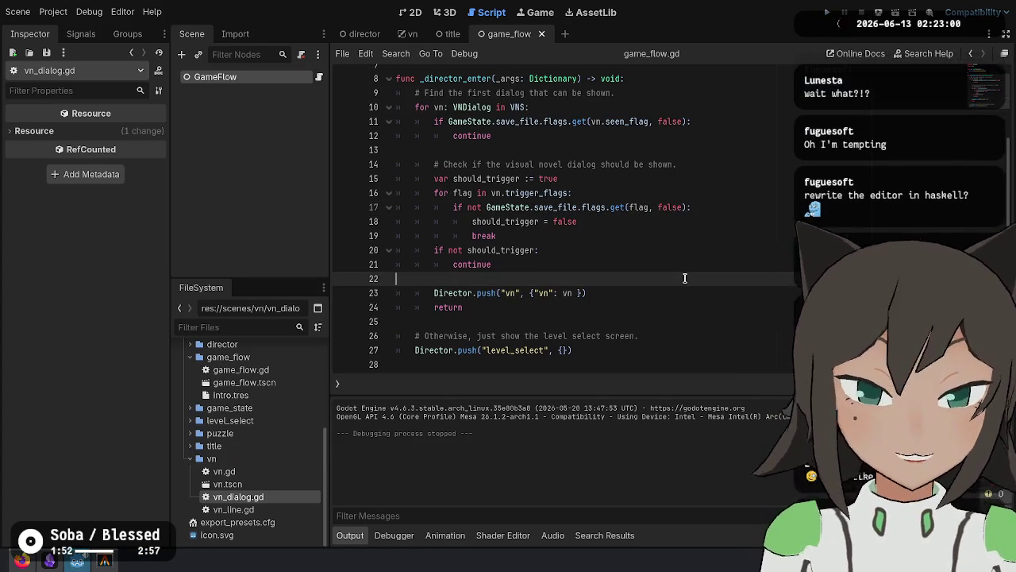
{"action": "left_click", "coordinate": [556, 235]}
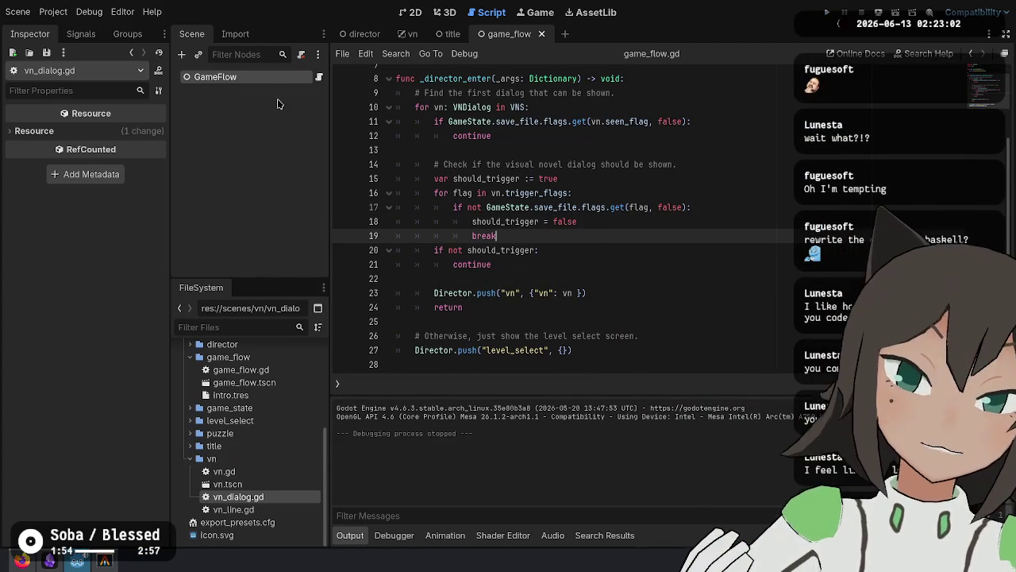
In vn.gd, open a new line inside the dialog size check above Director.pop().
{"action": "left_click", "coordinate": [412, 33]}
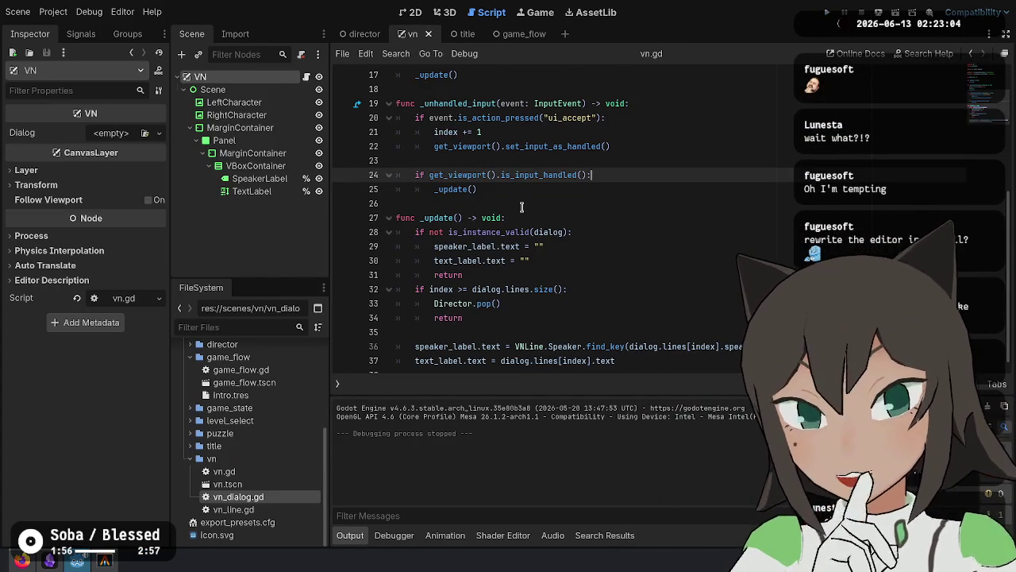
{"action": "scroll", "coordinate": [605, 231], "scroll_direction": "up", "scroll_amount": 3}
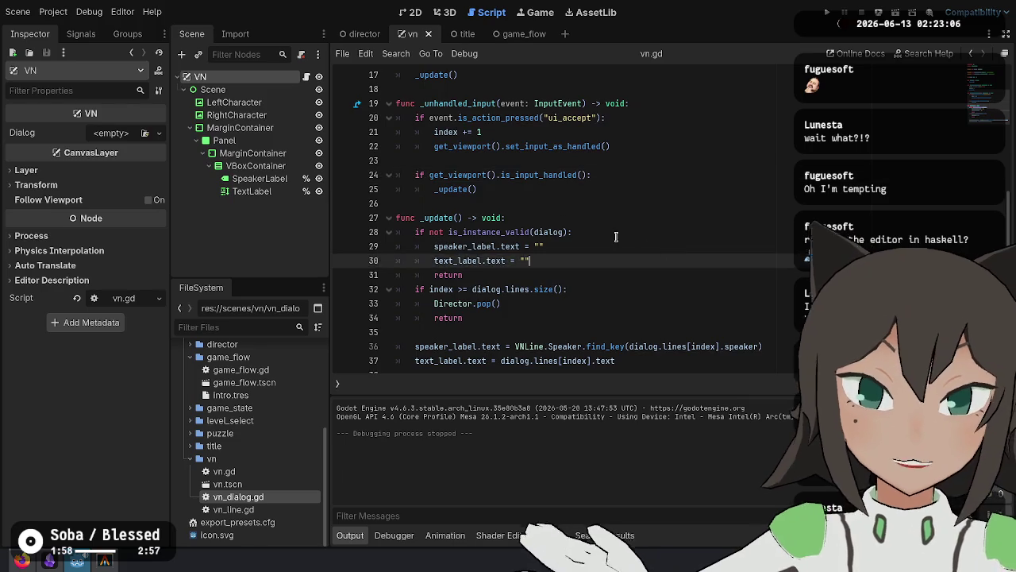
{"action": "scroll", "coordinate": [605, 231], "scroll_direction": "down", "scroll_amount": 3}
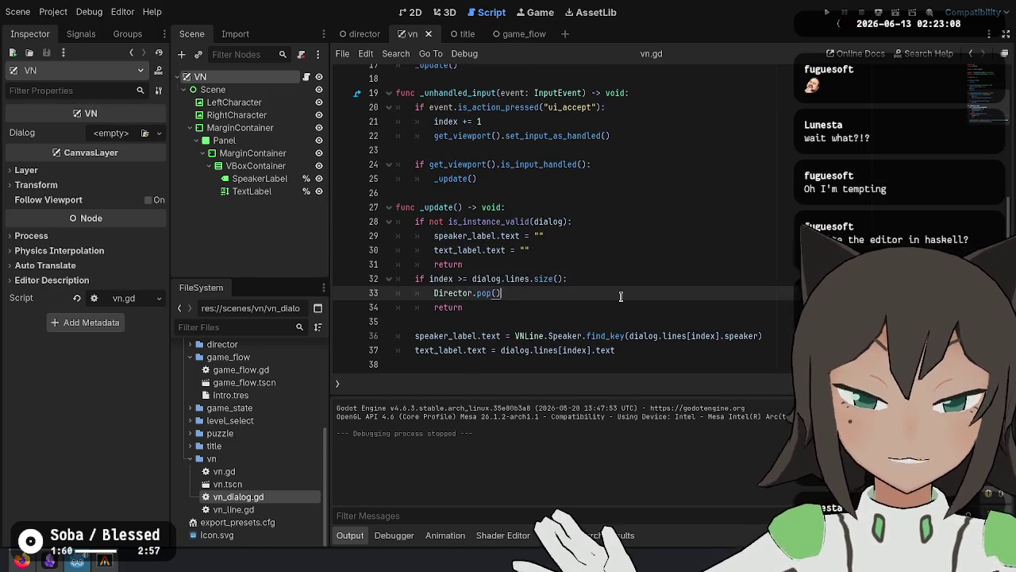
{"action": "left_click", "coordinate": [502, 279]}
{"action": "key", "text": "End"}
{"action": "key", "text": "Return"}
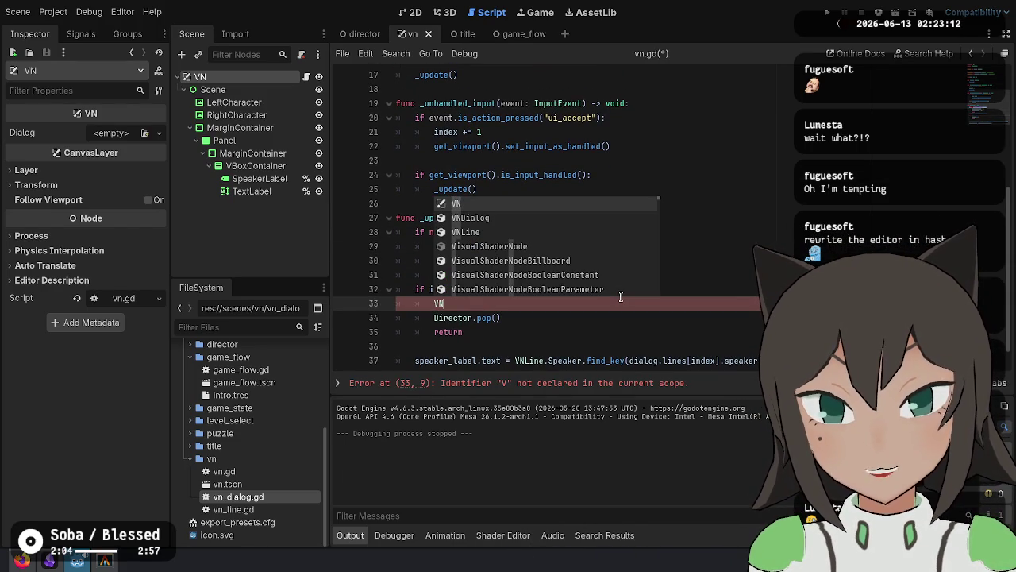
{"action": "key", "text": "BackSpace"}
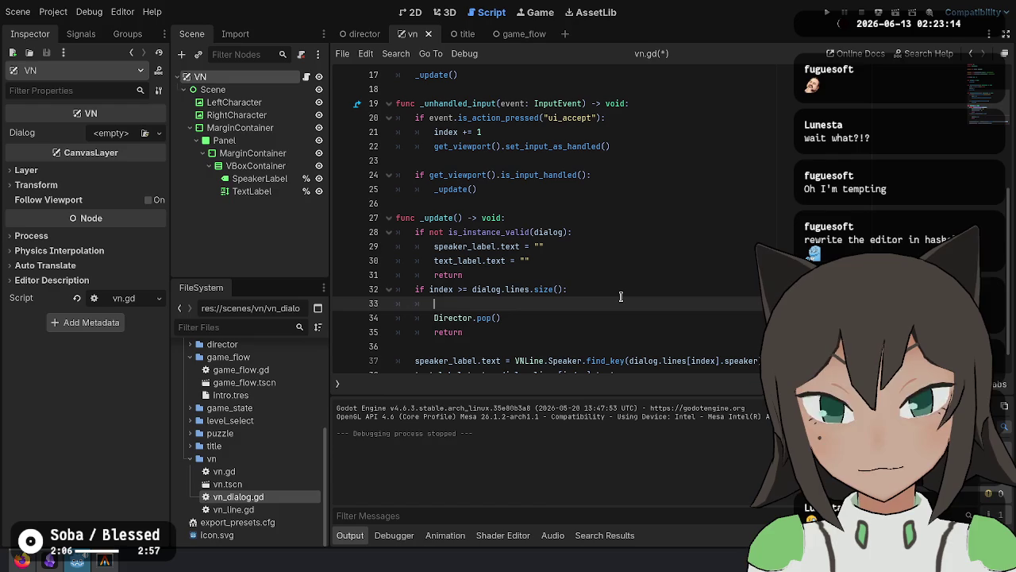
Write `GameState.save_file.flags[dialog.seen_flag] = true` on line 33.
{"action": "type", "text": "dialo."}
{"action": "key", "text": "Down"}
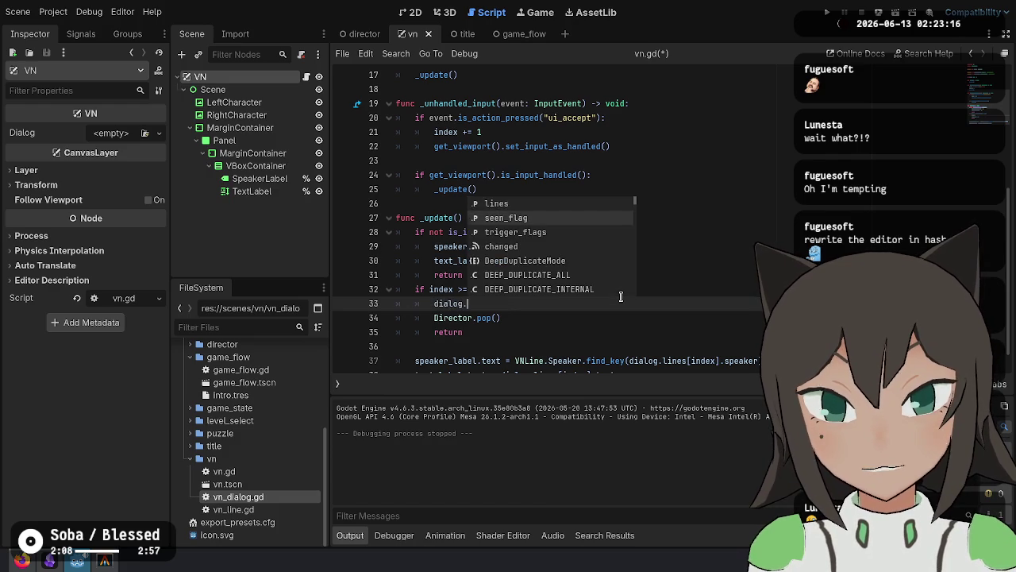
{"action": "key", "text": "Down"}
{"action": "key", "text": "Up"}
{"action": "key", "text": "Return"}
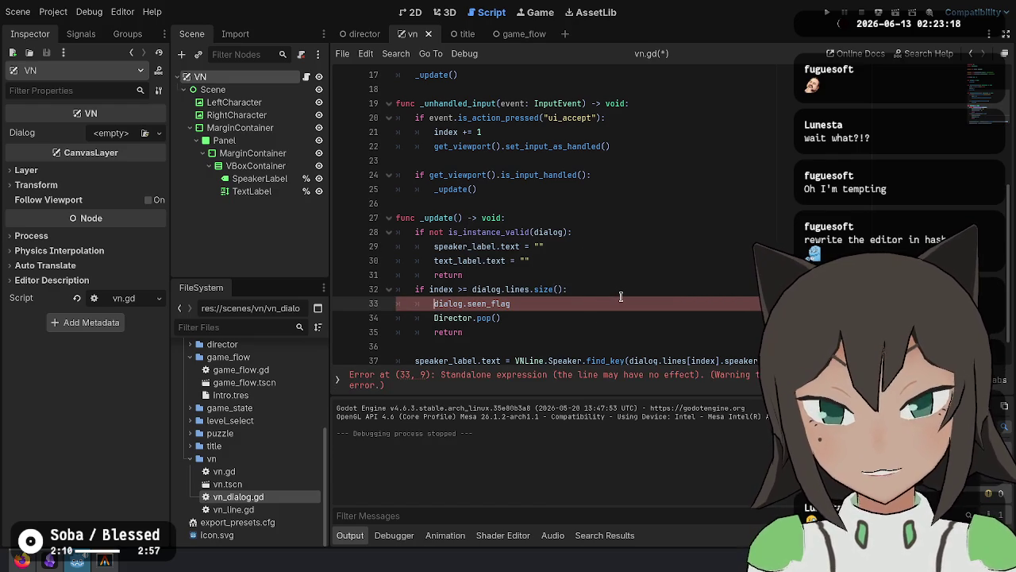
{"action": "type", "text": "GameState.save"}
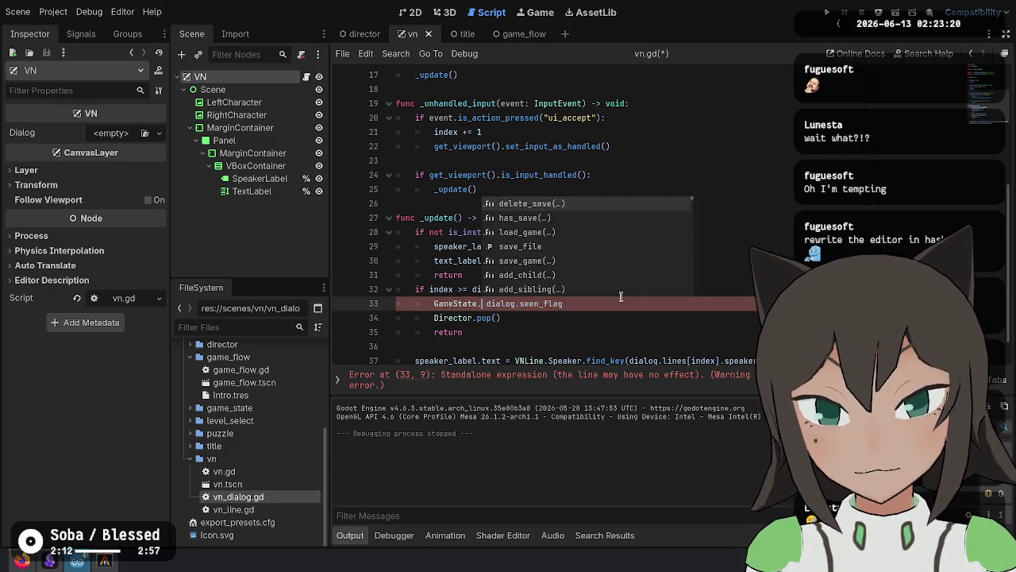
{"action": "key", "text": "Return"}
{"action": "type", "text": ".flags"}
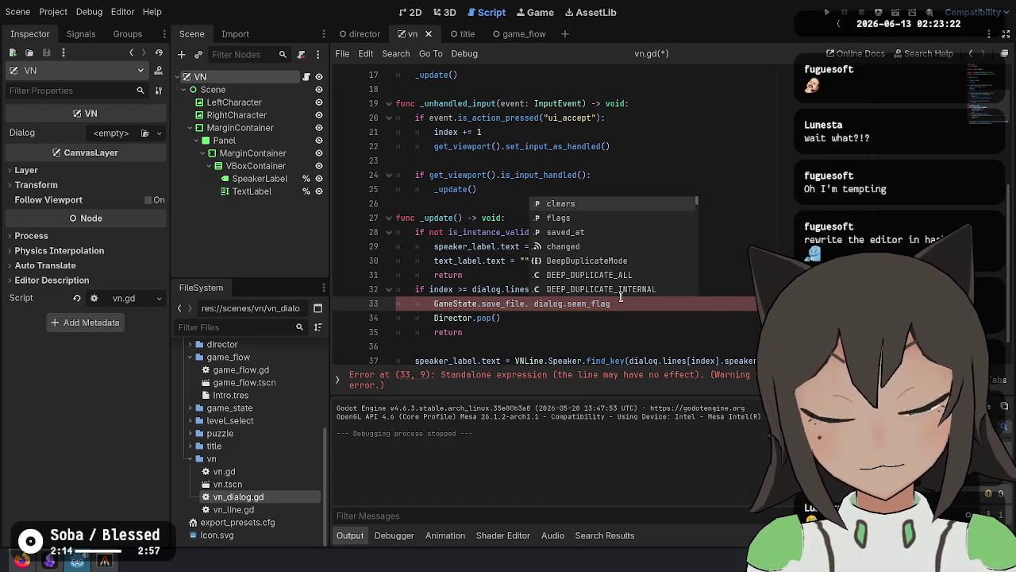
{"action": "key", "text": "Right"}
{"action": "type", "text": "]"}
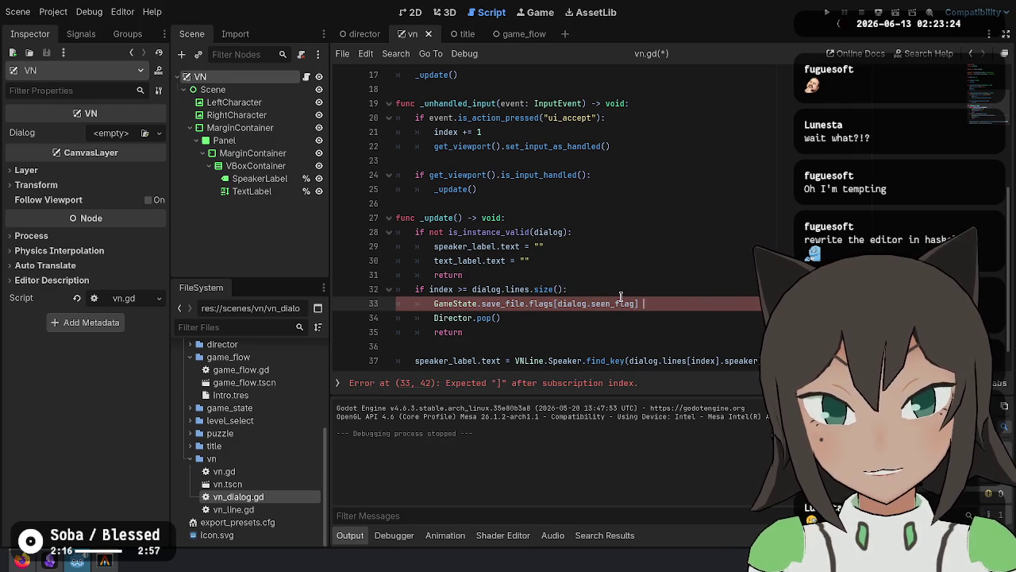
Save vn.gd with the new seen-flag line.
{"action": "key", "text": "ctrl+s"}
{"action": "key", "text": "shift+Home"}
{"action": "key", "text": "shift+Home"}
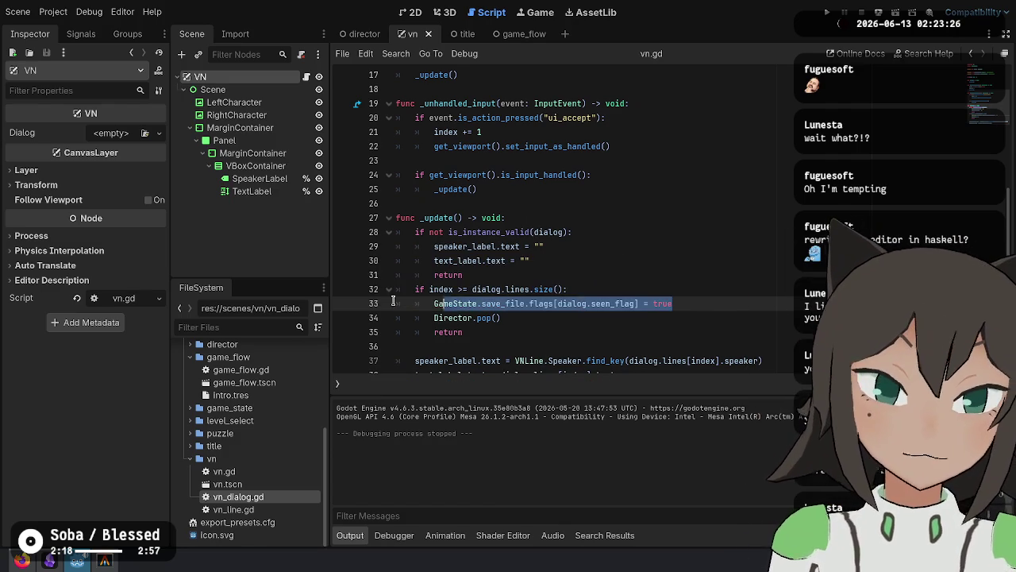
{"action": "left_click", "coordinate": [713, 316]}
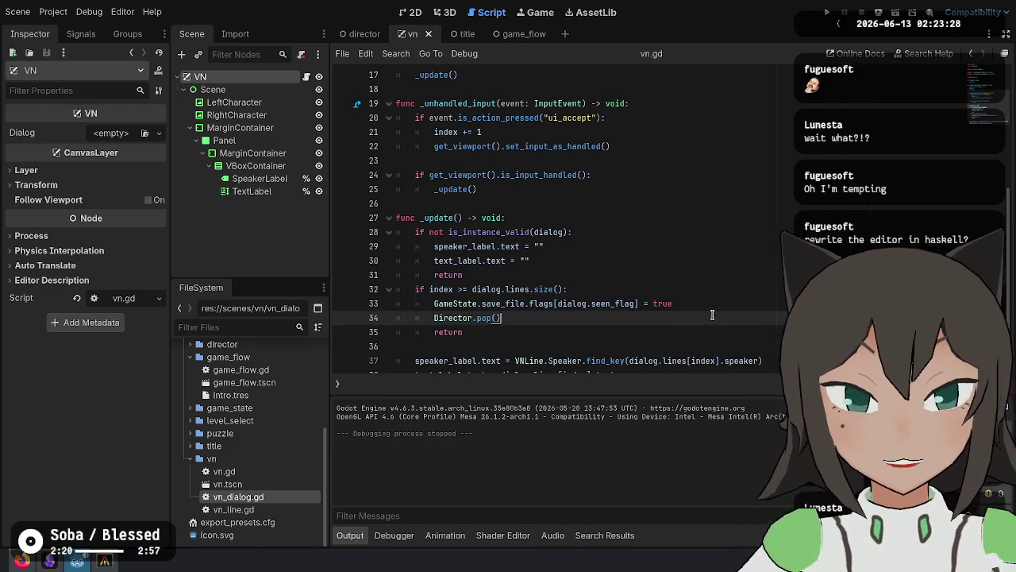
{"action": "key", "text": "ctrl+s"}
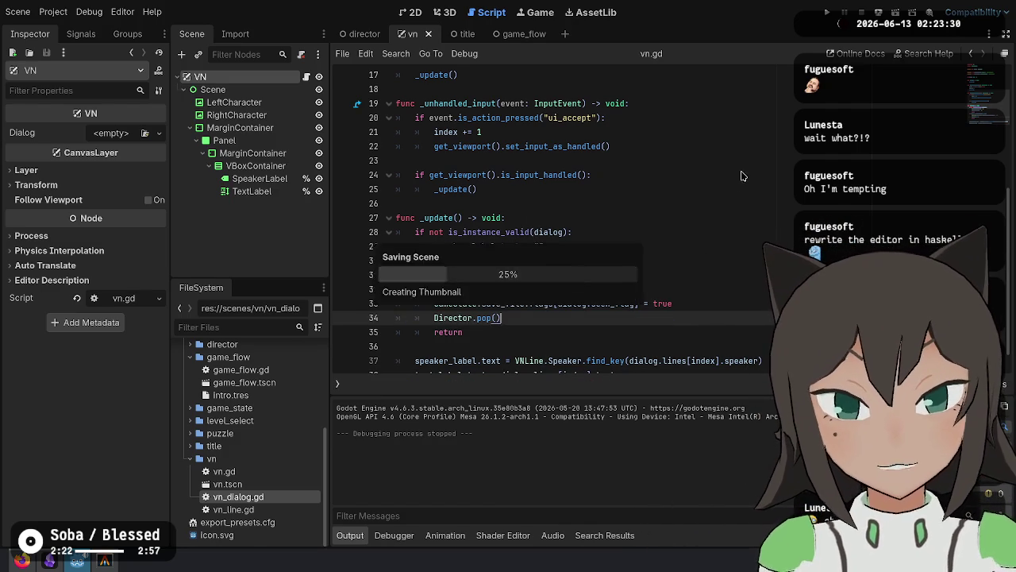
Run the game, start a New Game and advance through the Narrator intro to level select.
{"action": "left_click", "coordinate": [827, 12]}
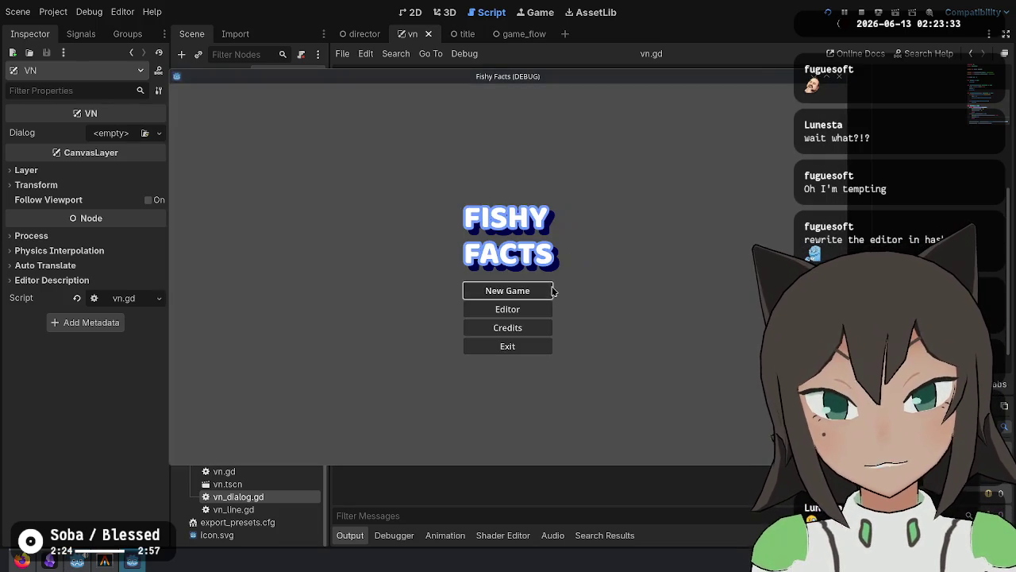
{"action": "left_click", "coordinate": [551, 291]}
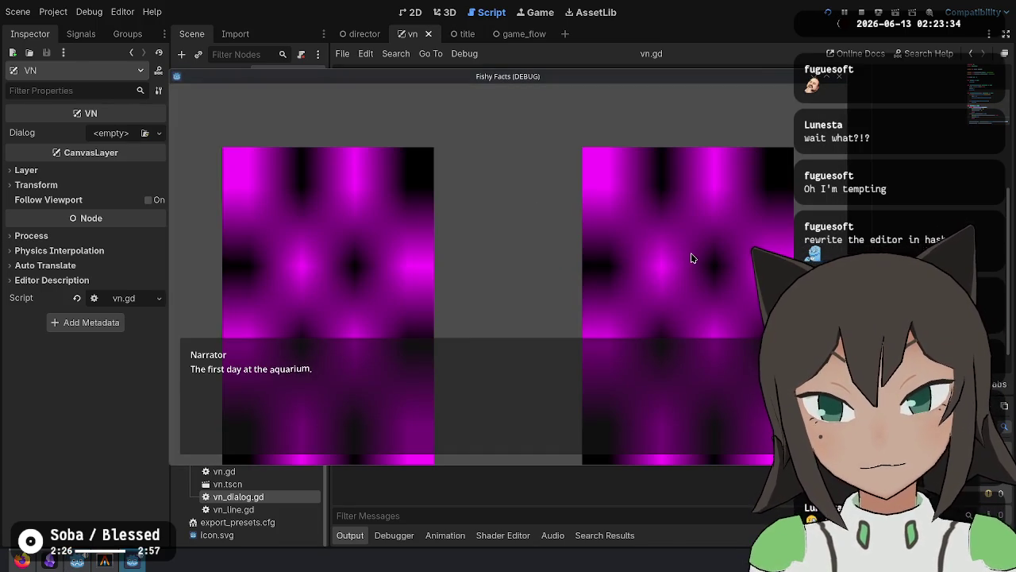
{"action": "left_click", "coordinate": [647, 383]}
{"action": "left_click", "coordinate": [647, 383]}
{"action": "left_click", "coordinate": [647, 383]}
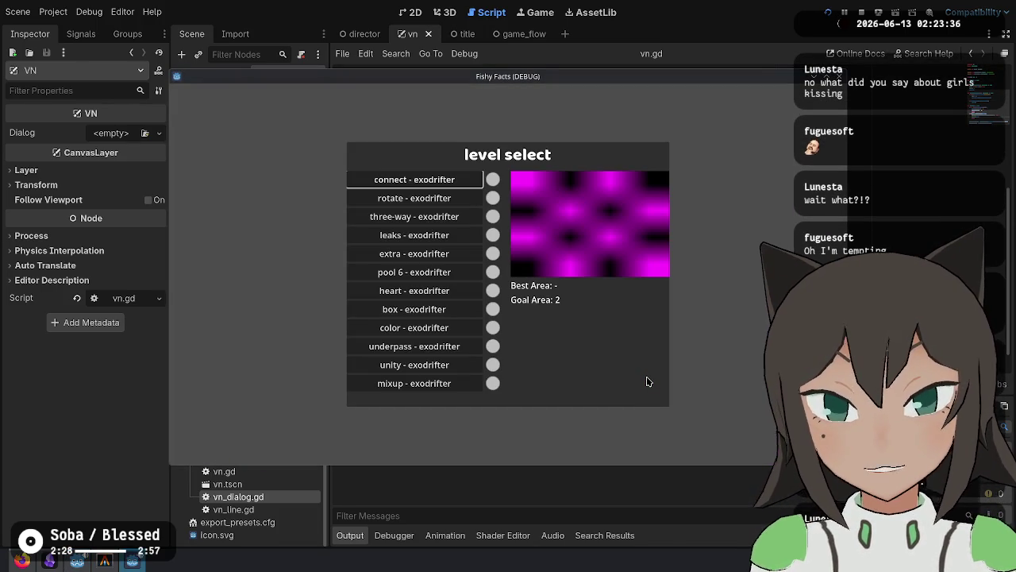
Solve the connect level by placing the tile in the middle slot, then switch to the browser.
{"action": "left_click", "coordinate": [446, 181]}
{"action": "mouse_move", "coordinate": [571, 275]}
{"action": "left_mouse_down"}
{"action": "mouse_move", "coordinate": [547, 288]}
{"action": "mouse_move", "coordinate": [540, 315]}
{"action": "left_mouse_up"}
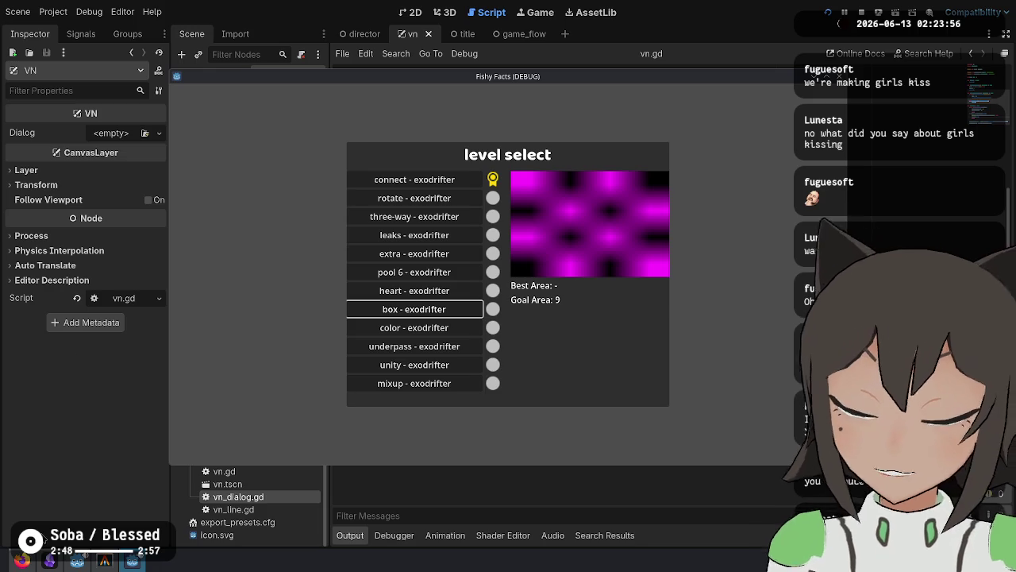
{"action": "key", "text": "alt+Tab"}
{"action": "left_click", "coordinate": [71, 53]}
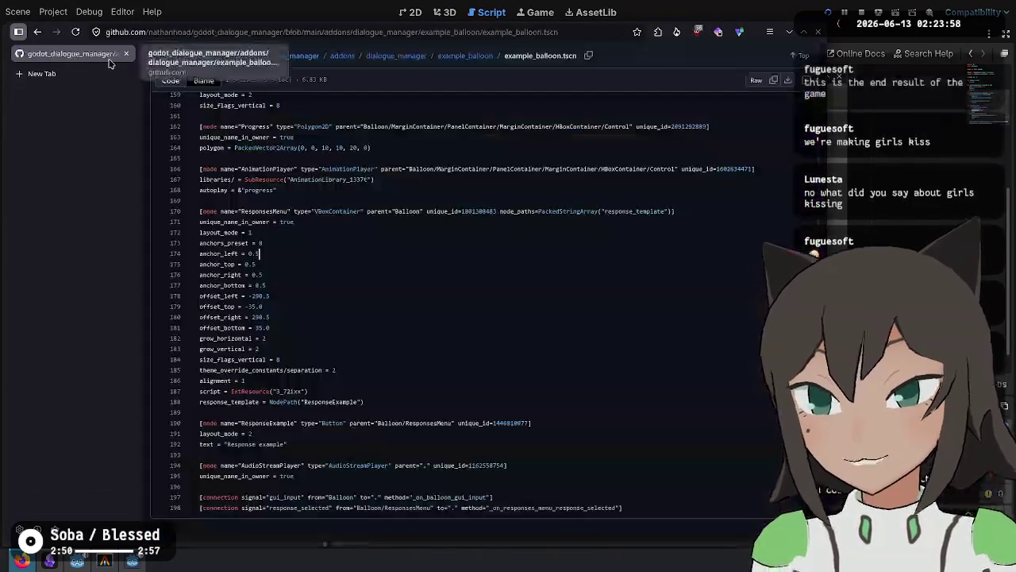
Reopen the Twitch Stream Manager tab and close the godot_dialogue_manager GitHub tab.
{"action": "key", "text": "ctrl+shift+t"}
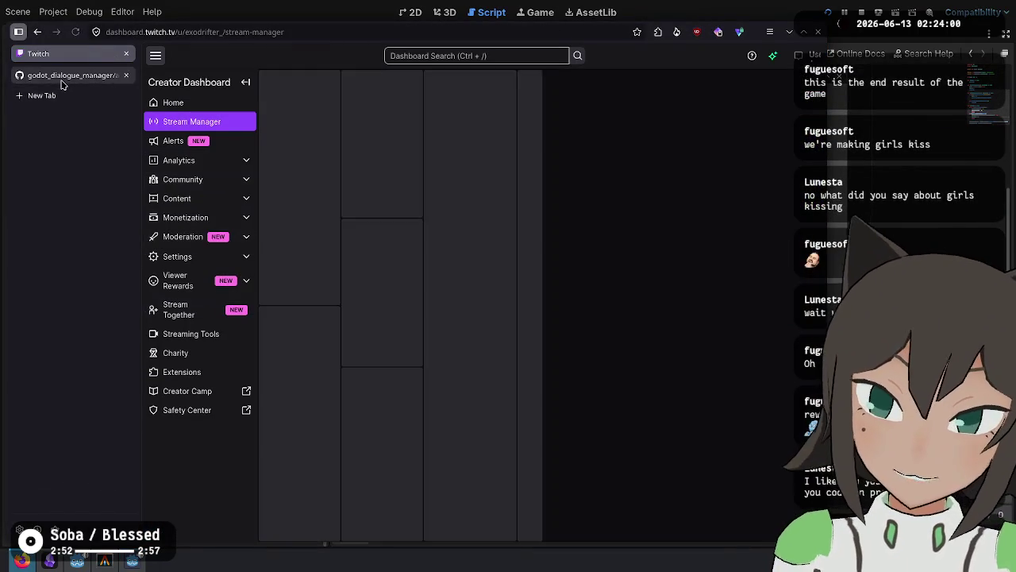
{"action": "middle_click", "coordinate": [61, 77]}
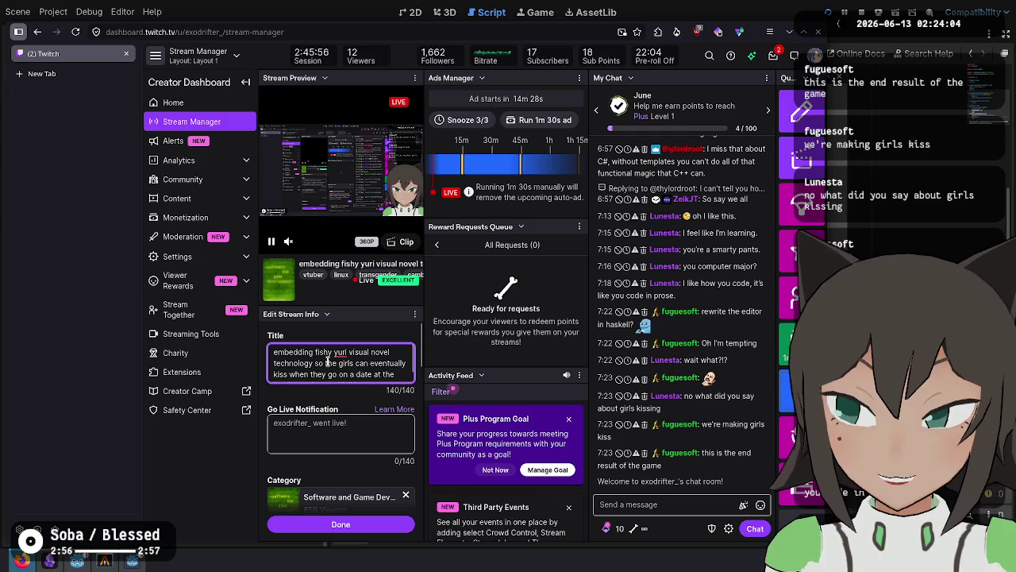
{"action": "scroll", "coordinate": [351, 363], "scroll_direction": "down", "scroll_amount": 1}
{"action": "scroll", "coordinate": [351, 363], "scroll_direction": "up", "scroll_amount": 1}
Review the 140-character stream title, then return to the Fishy Facts level select.
{"action": "double_click", "coordinate": [278, 354]}
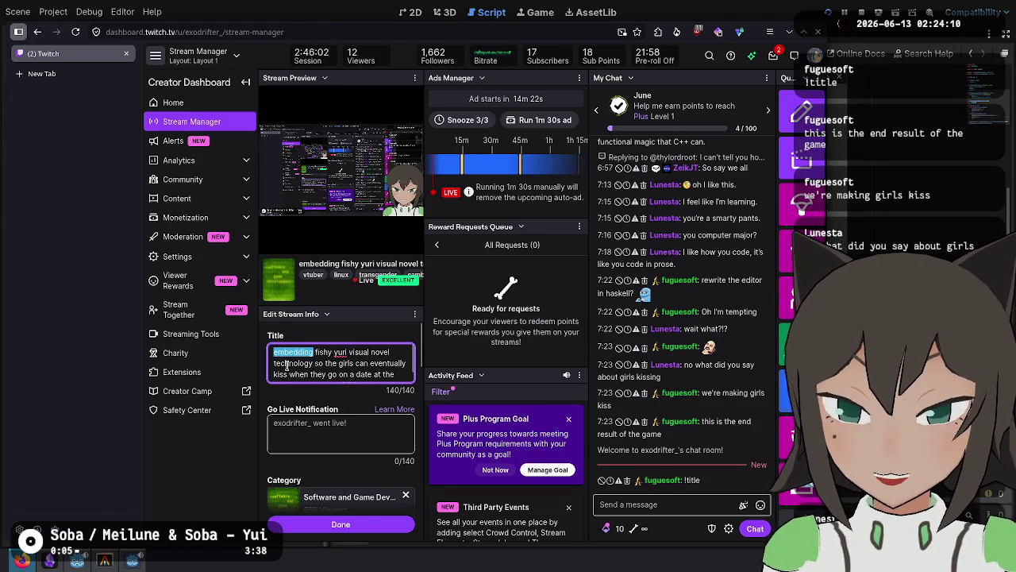
{"action": "scroll", "coordinate": [334, 372], "scroll_direction": "down", "scroll_amount": 1}
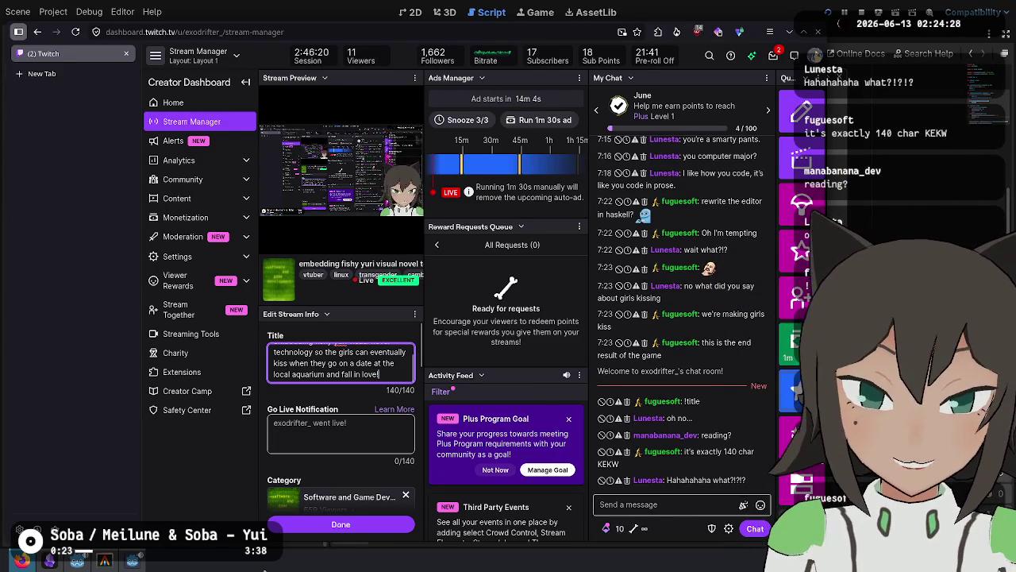
{"action": "left_click", "coordinate": [382, 363]}
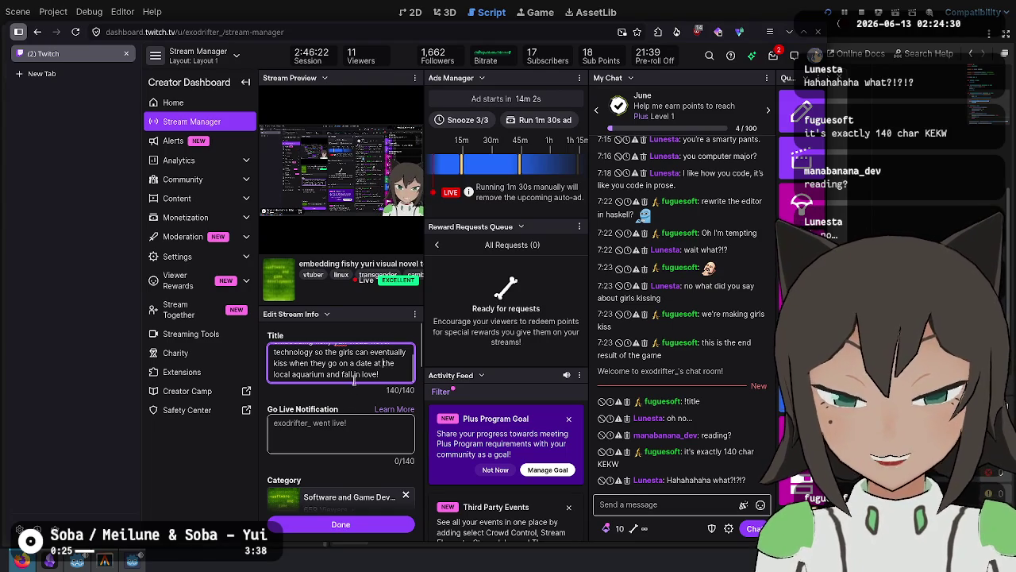
{"action": "scroll", "coordinate": [361, 373], "scroll_direction": "up", "scroll_amount": 1}
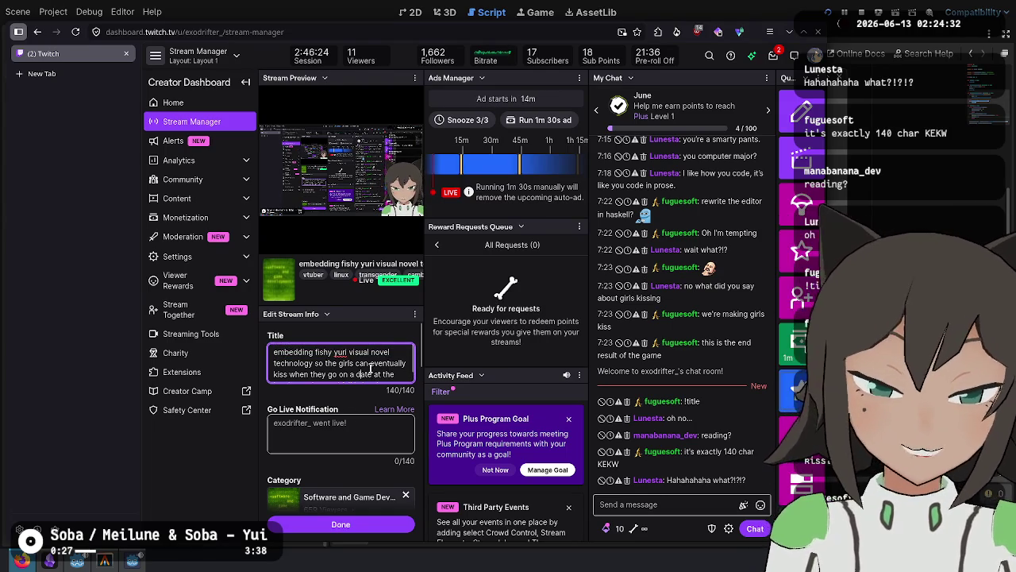
{"action": "scroll", "coordinate": [373, 365], "scroll_direction": "down", "scroll_amount": 1}
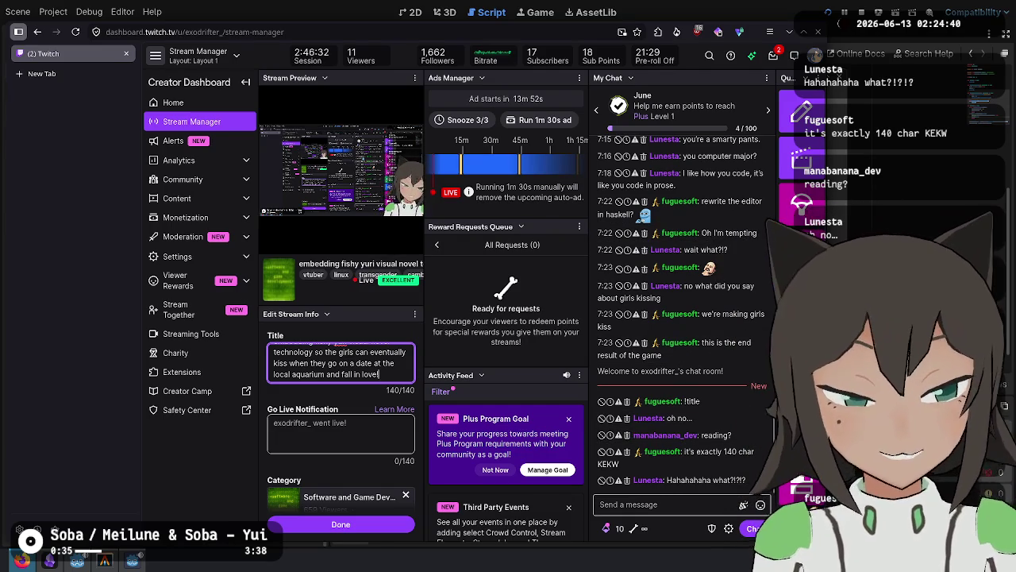
{"action": "key", "text": "F5"}
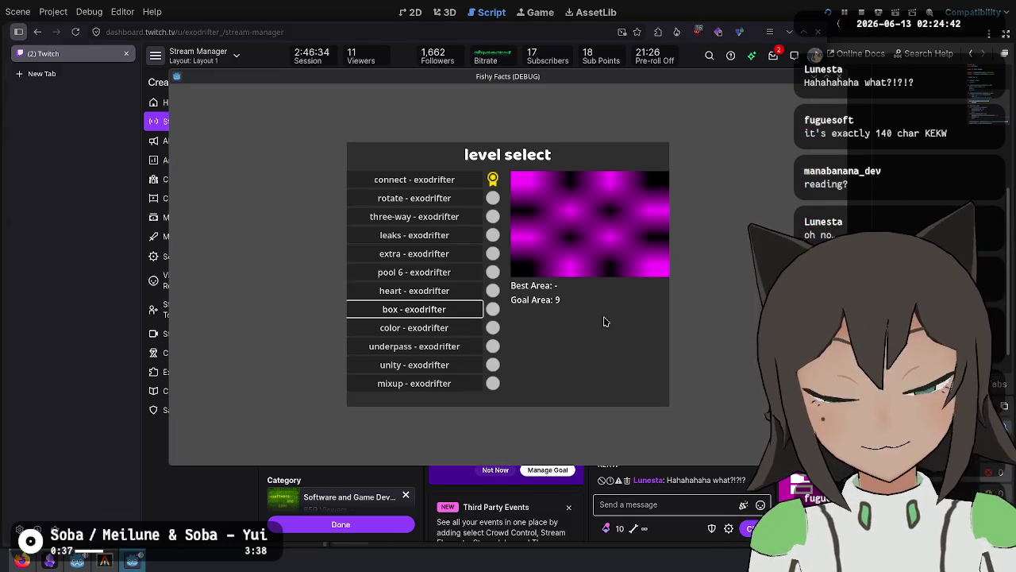
Browse the level list to three-way, then stop the running game.
{"action": "key", "text": "Up"}
{"action": "key", "text": "Up"}
{"action": "key", "text": "Up"}
{"action": "key", "text": "Down"}
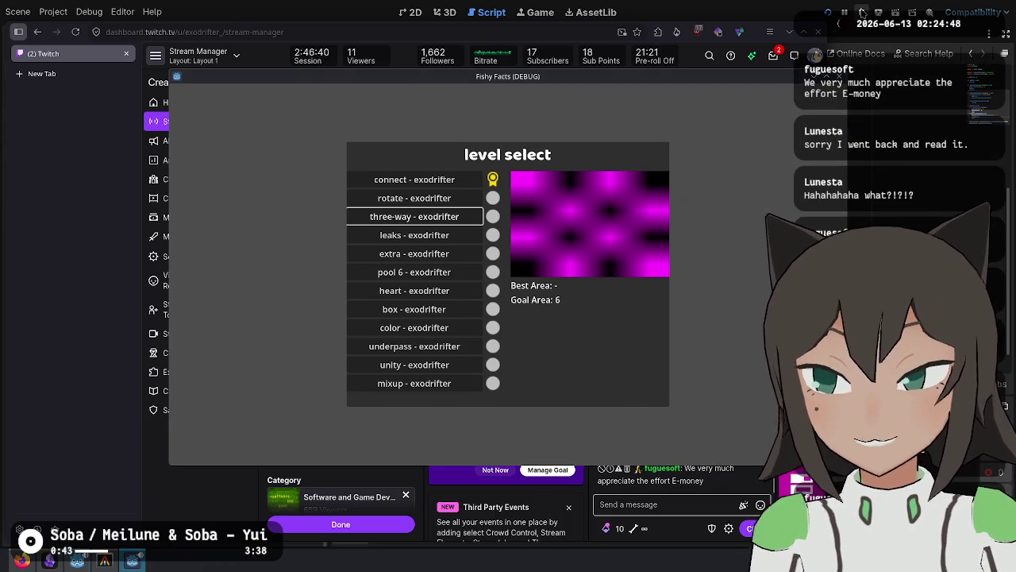
{"action": "left_click", "coordinate": [862, 13]}
In vn.gd, jump from save_file on line 33 to its definition in game_state.gd.
{"action": "left_click", "coordinate": [660, 275]}
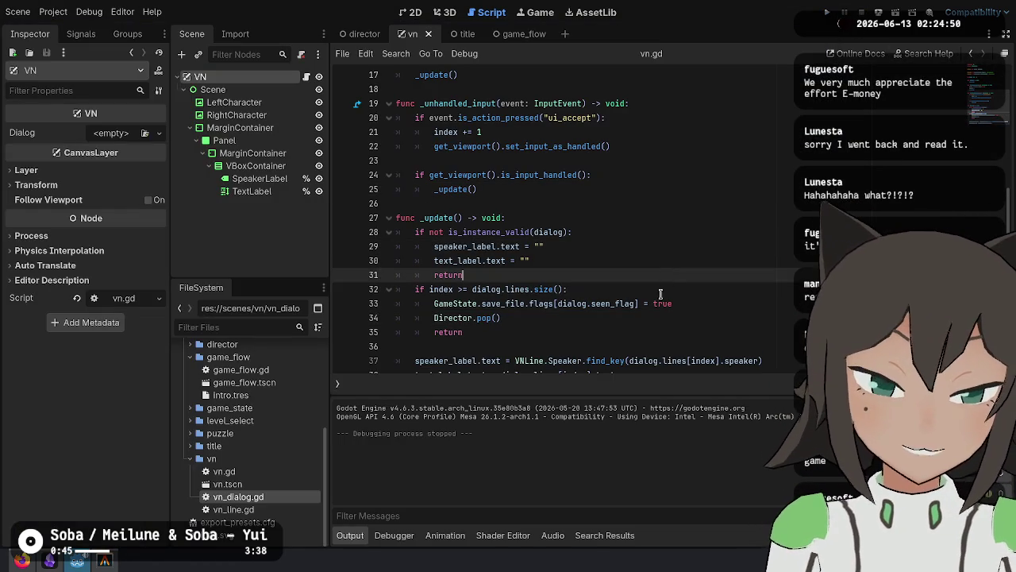
{"action": "left_click", "coordinate": [682, 290]}
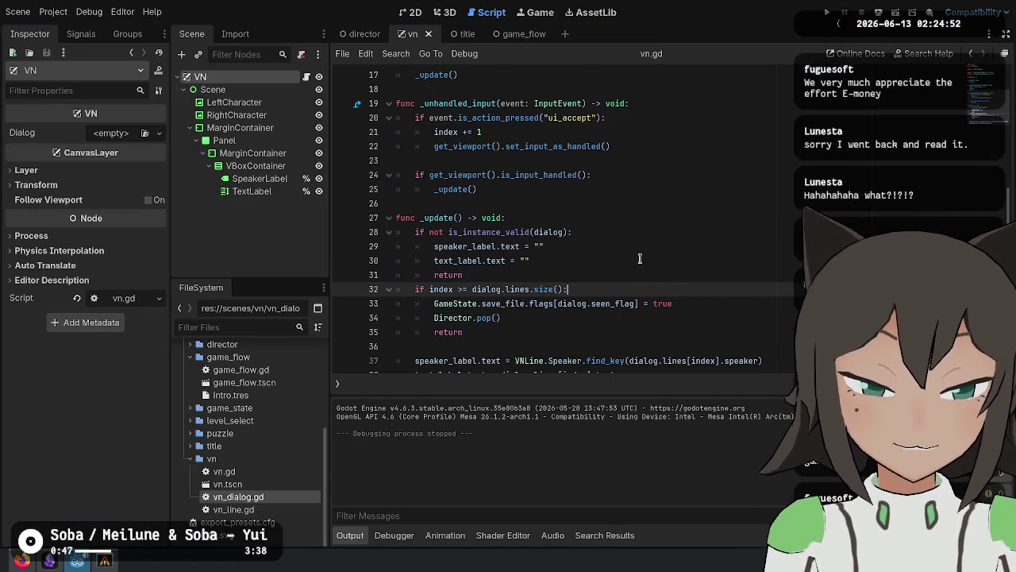
{"action": "scroll", "coordinate": [627, 238], "scroll_direction": "down", "scroll_amount": 1}
{"action": "key", "text": "Down"}
{"action": "key", "text": "Down"}
{"action": "key", "text": "Down"}
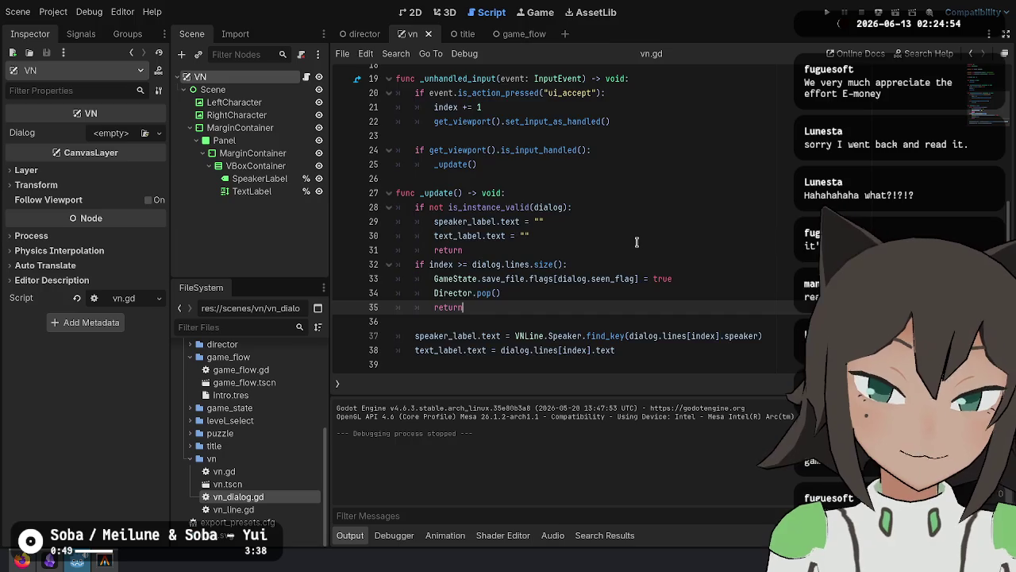
{"action": "scroll", "coordinate": [628, 238], "scroll_direction": "up", "scroll_amount": 6}
{"action": "scroll", "coordinate": [627, 238], "scroll_direction": "down", "scroll_amount": 6}
{"action": "left_click", "coordinate": [612, 178]}
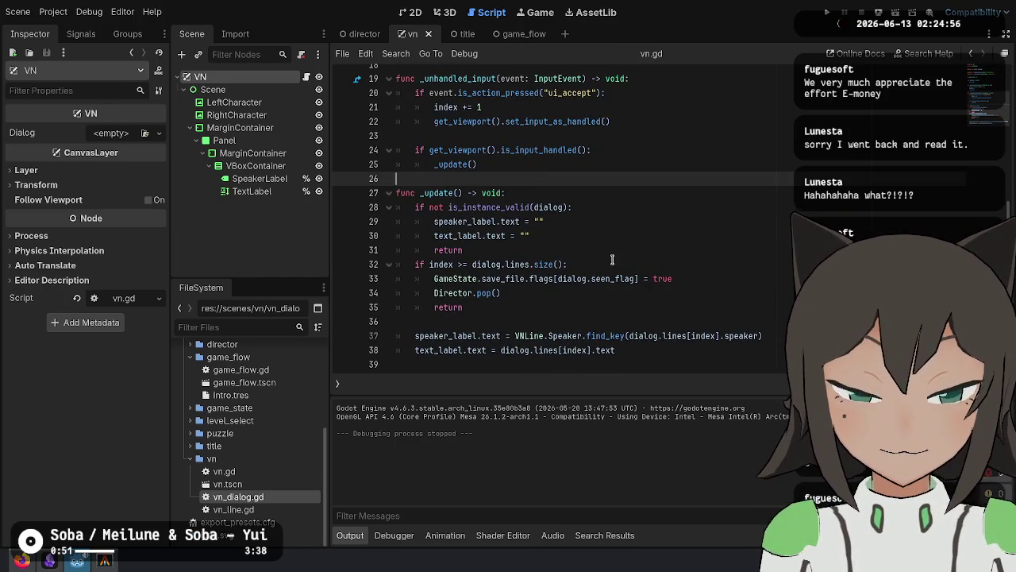
{"action": "left_click", "coordinate": [720, 279]}
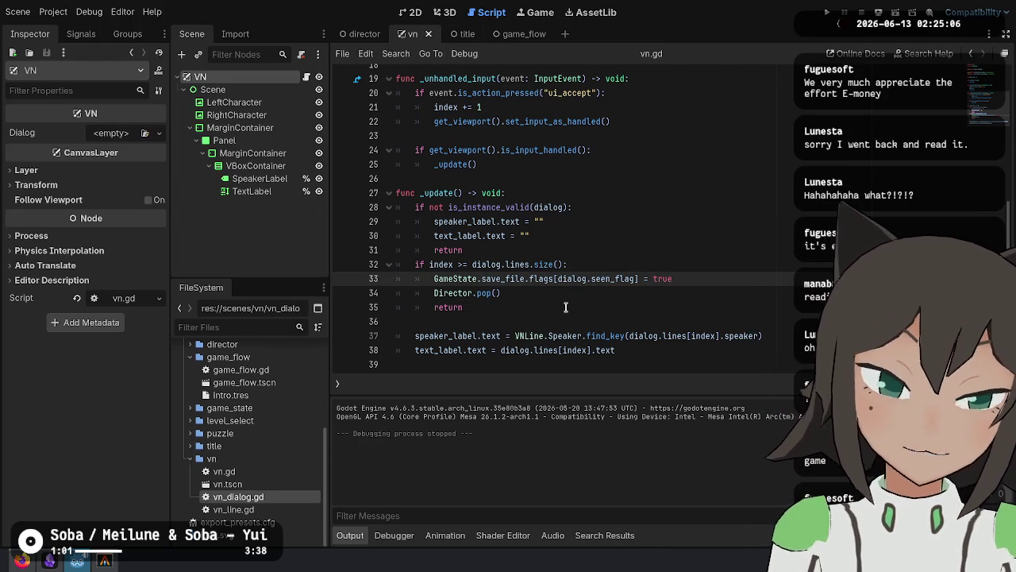
{"action": "left_click", "coordinate": [675, 264]}
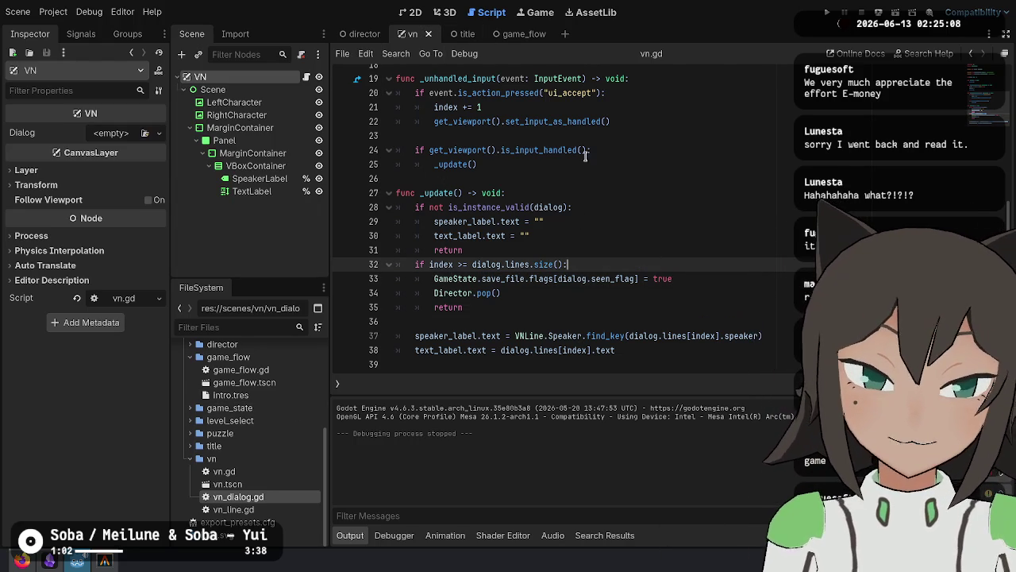
{"action": "left_click", "coordinate": [601, 286]}
{"action": "left_click", "coordinate": [613, 279]}
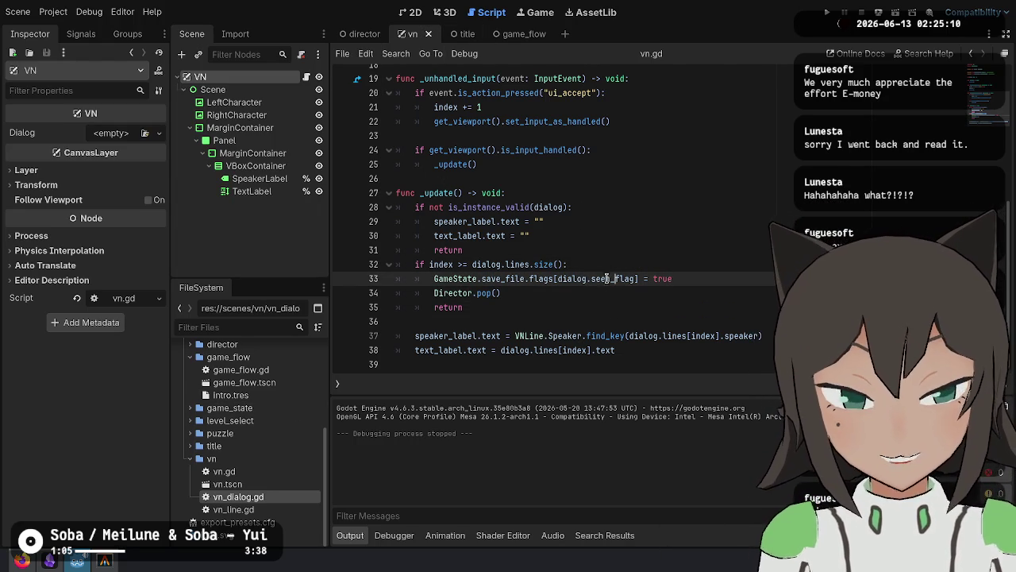
{"action": "left_click", "coordinate": [505, 284], "text": "ctrl"}
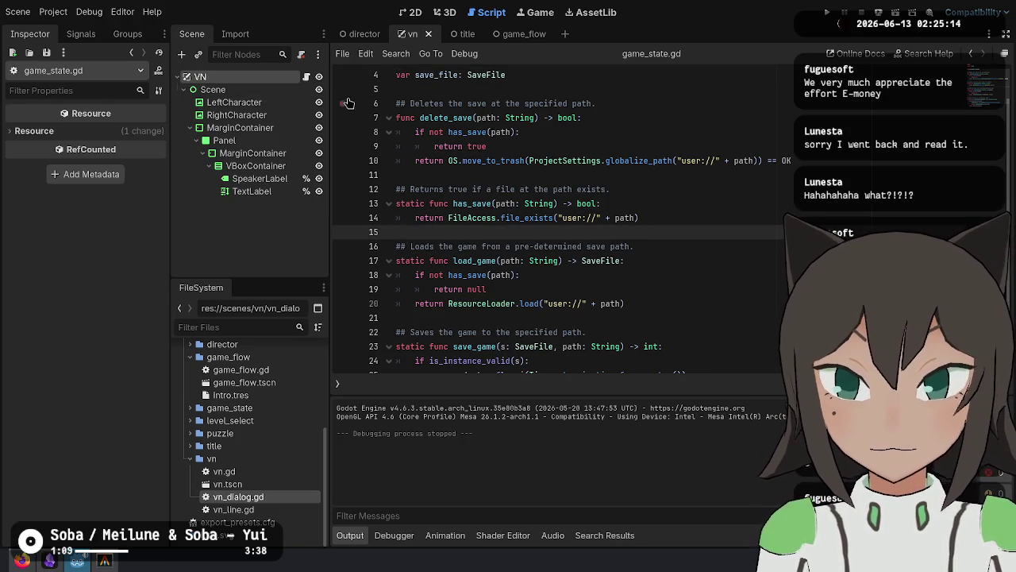
Open the SaveFile class in save_file.gd and reword the flags comment to say manual flags.
{"action": "left_click", "coordinate": [658, 174]}
{"action": "left_click", "coordinate": [492, 74], "text": "ctrl"}
{"action": "left_click", "coordinate": [640, 199]}
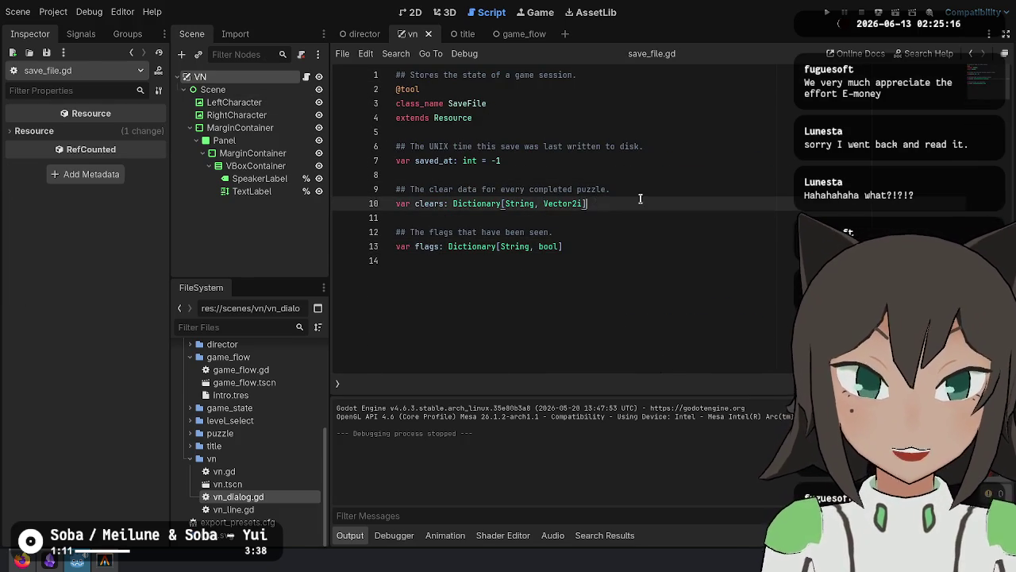
{"action": "key", "text": "Down"}
{"action": "key", "text": "Down"}
{"action": "key", "text": "Down"}
{"action": "key", "text": "Up"}
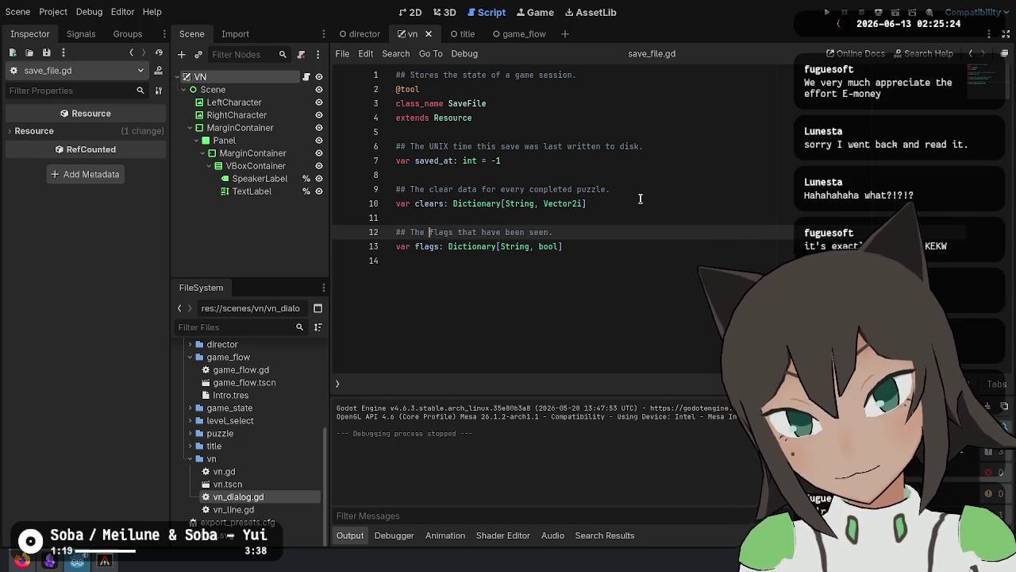
{"action": "key", "text": "ctrl+Left"}
{"action": "key", "text": "ctrl+Left"}
{"action": "key", "text": "ctrl+Left"}
{"action": "type", "text": "manual"}
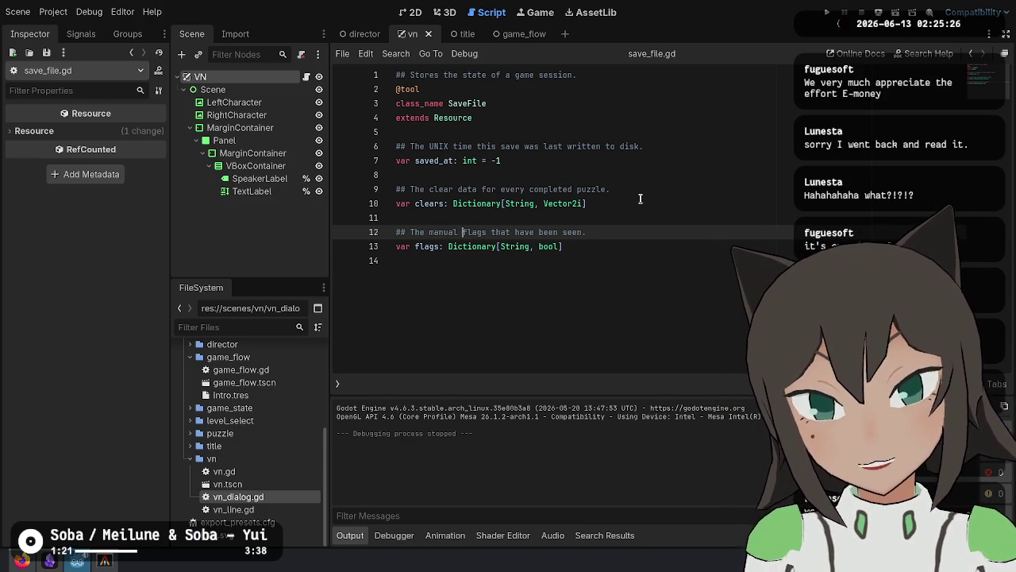
{"action": "key", "text": "End"}
Start a lookup_flag(flag) -> bool function that returns flags[flag] when flags has the flag.
{"action": "key", "text": "Up"}
{"action": "key", "text": "Up"}
{"action": "key", "text": "Up"}
{"action": "key", "text": "Down"}
{"action": "key", "text": "Down"}
{"action": "key", "text": "Down"}
{"action": "key", "text": "Return"}
{"action": "key", "text": "Return"}
{"action": "key", "text": "Up"}
{"action": "type", "text": "fu"}
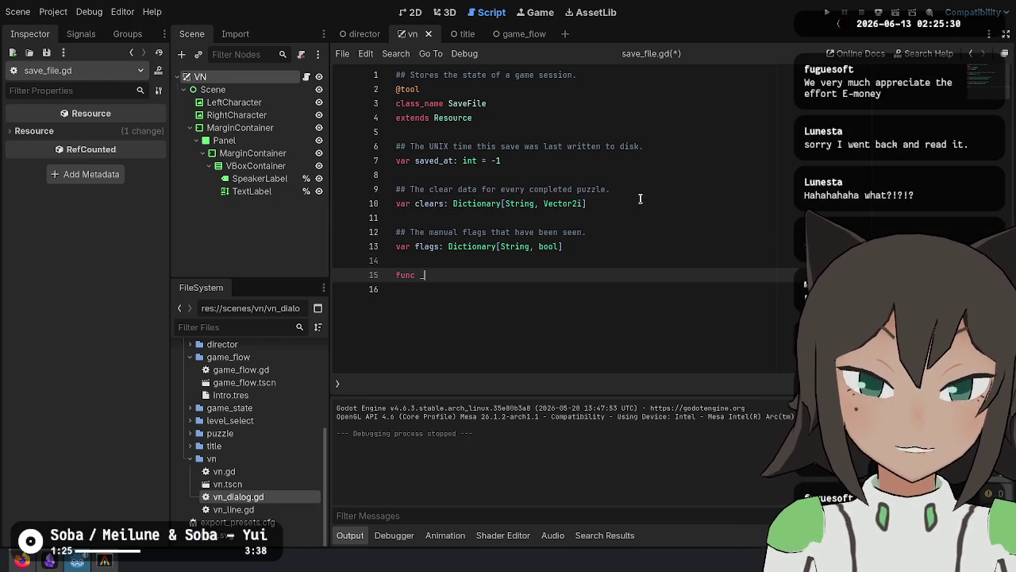
{"action": "key", "text": "BackSpace"}
{"action": "type", "text": "lookup"}
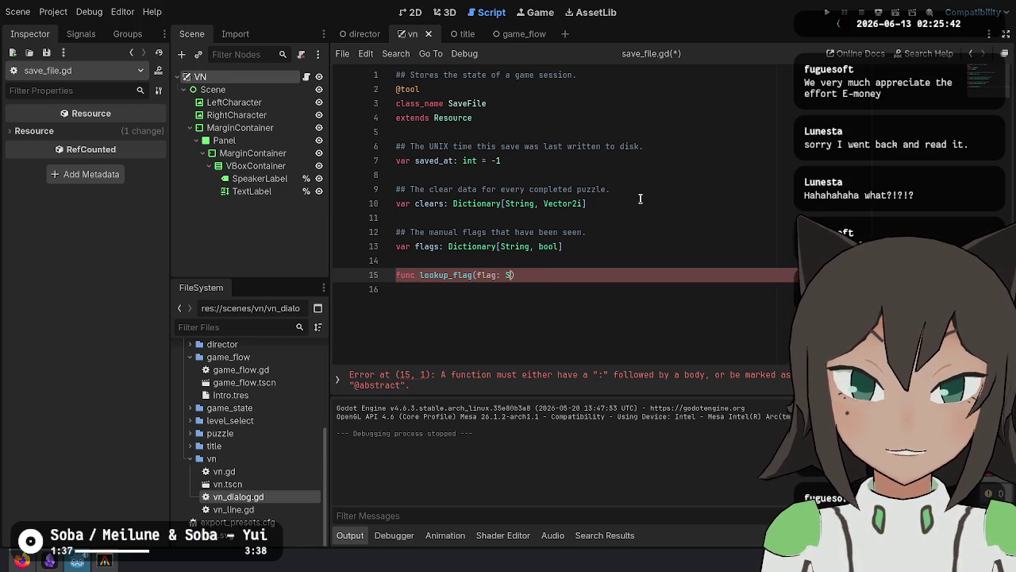
{"action": "type", "text": "l:"}
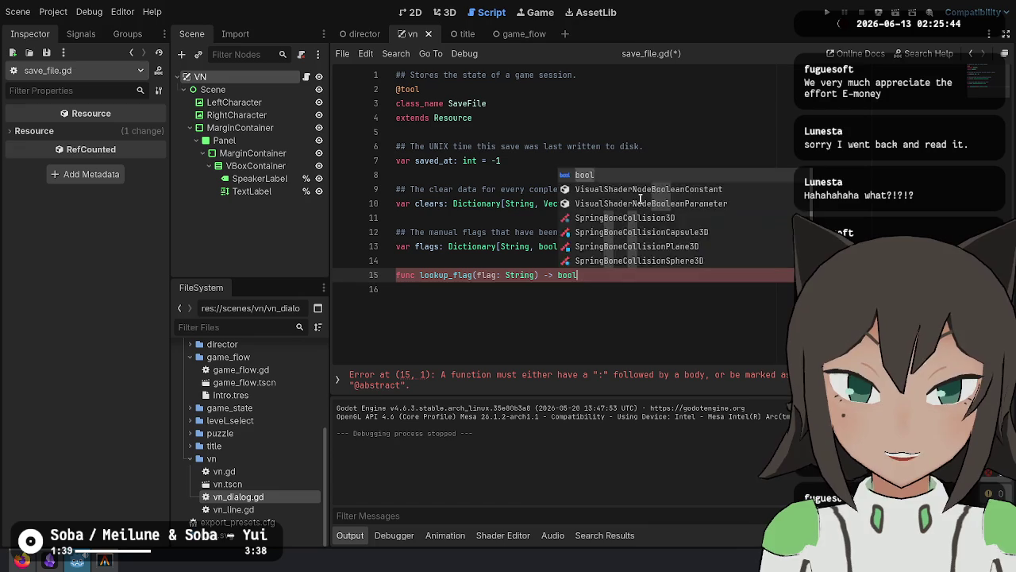
{"action": "key", "text": "Return"}
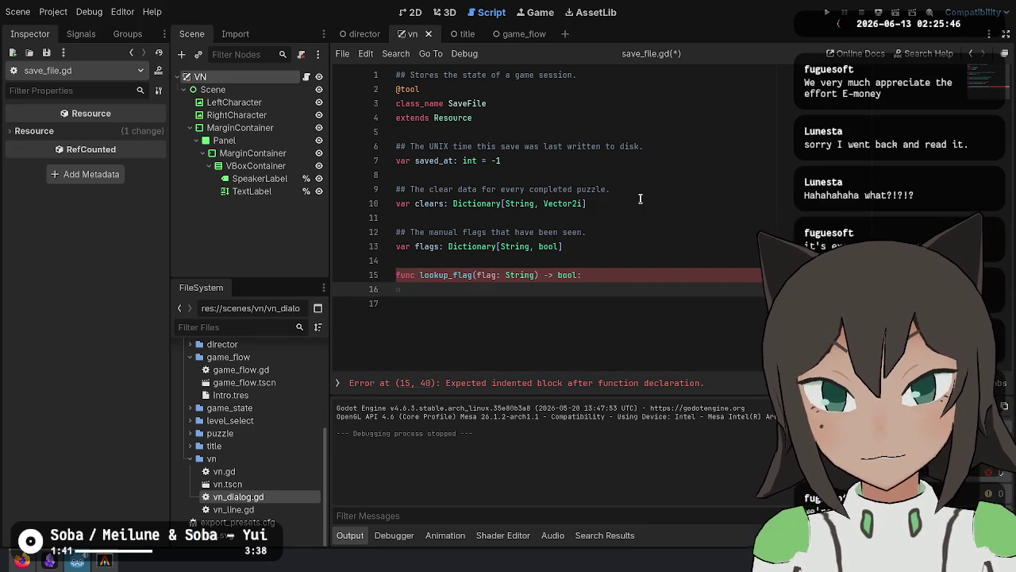
{"action": "type", "text": "if flags."}
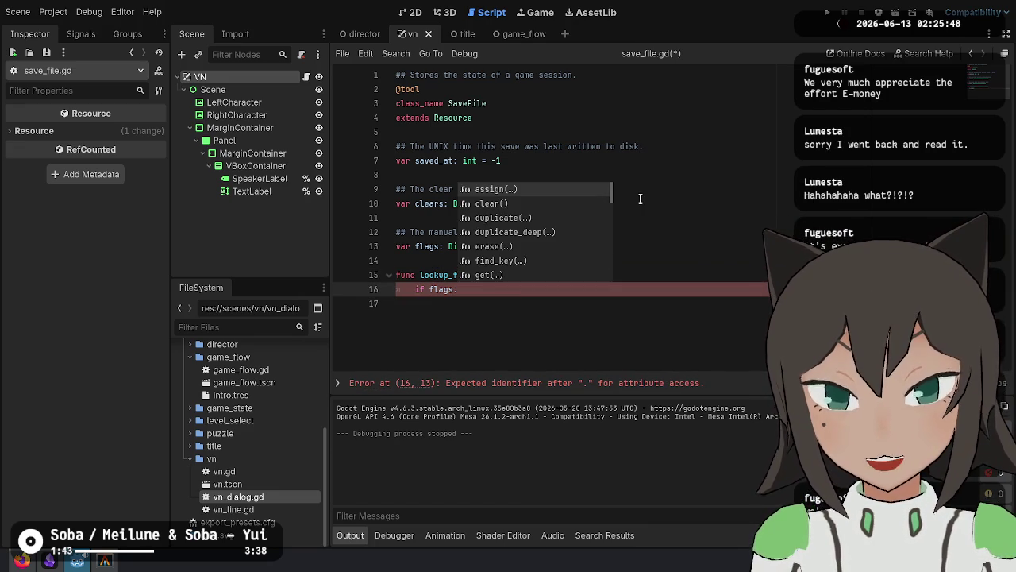
{"action": "type", "text": "has"}
{"action": "key", "text": "Return"}
{"action": "type", "text": "g)"}
{"action": "key", "text": "Return"}
{"action": "type", "text": "return f"}
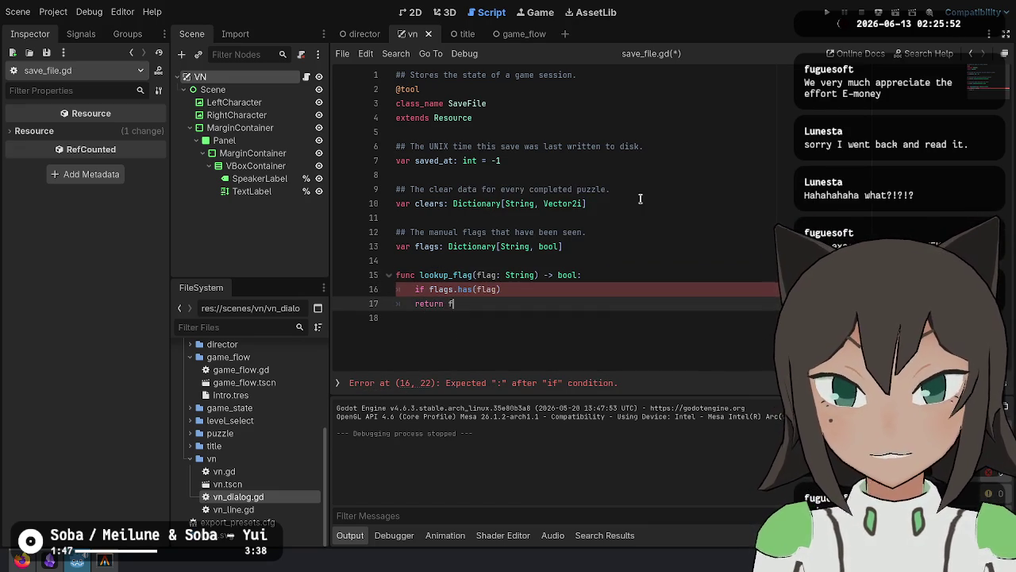
{"action": "type", "text": "]"}
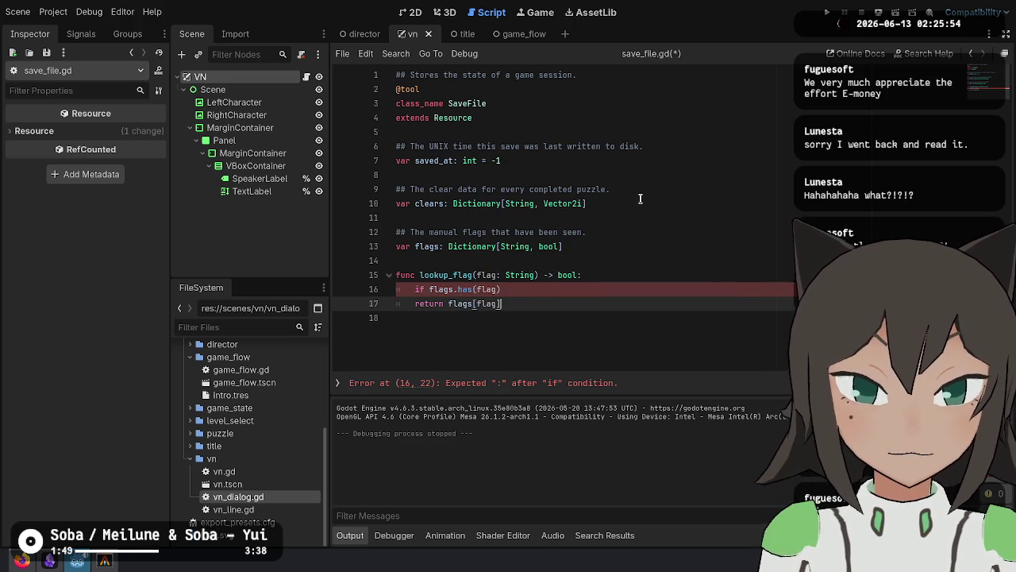
{"action": "key", "text": "Up"}
{"action": "type", "text": ":"}
{"action": "key", "text": "Down"}
{"action": "key", "text": "Home"}
{"action": "key", "text": "Tab"}
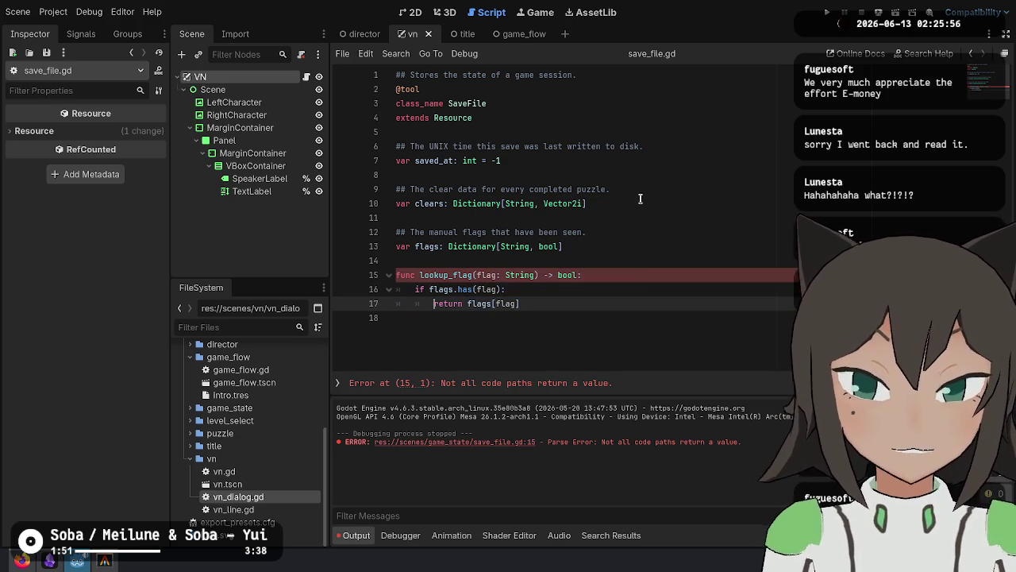
Add an elif branch to lookup_flag returning true when clears has the flag.
{"action": "key", "text": "End"}
{"action": "key", "text": "Return"}
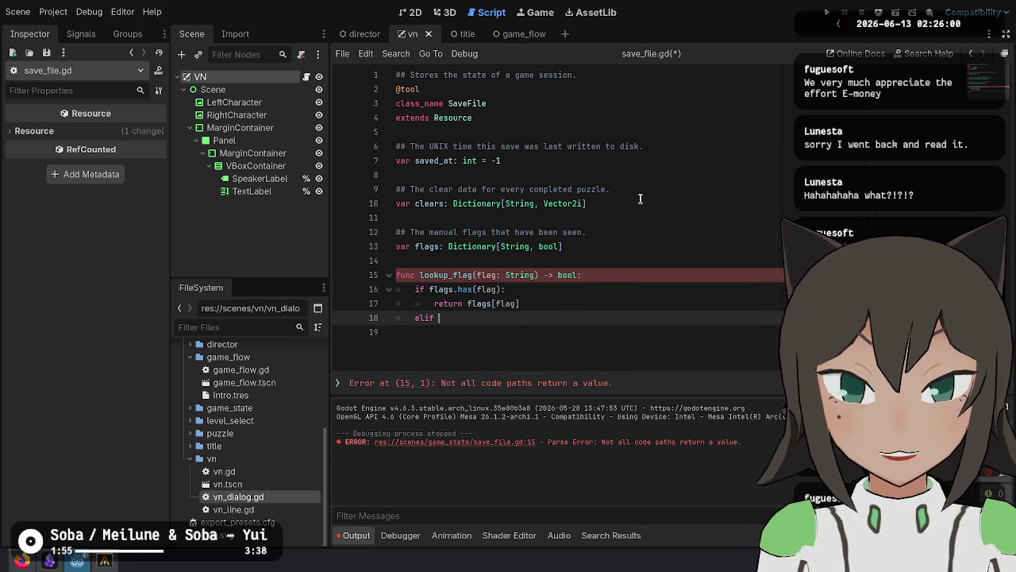
{"action": "type", "text": "as(flag"}
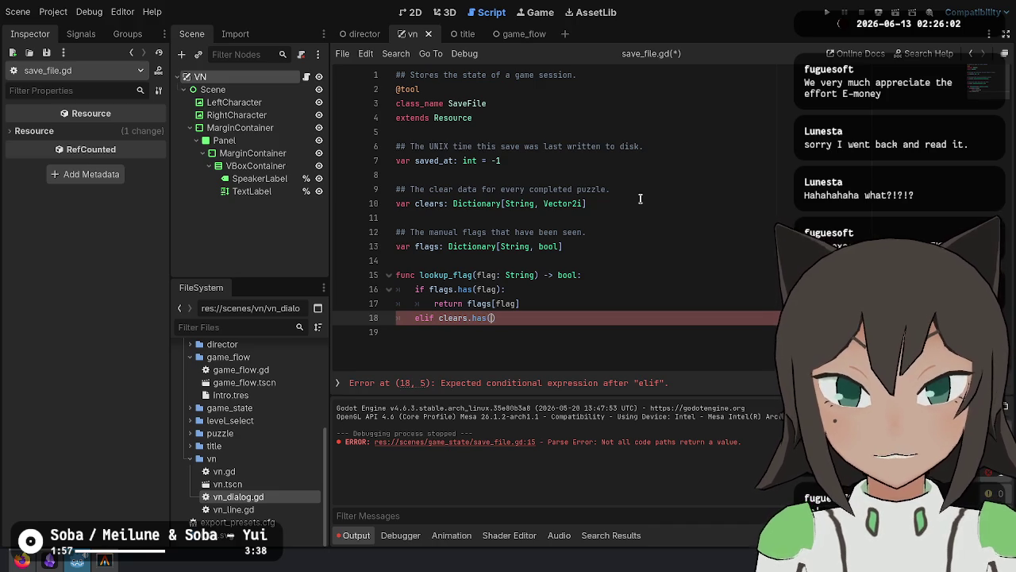
{"action": "type", "text": "):"}
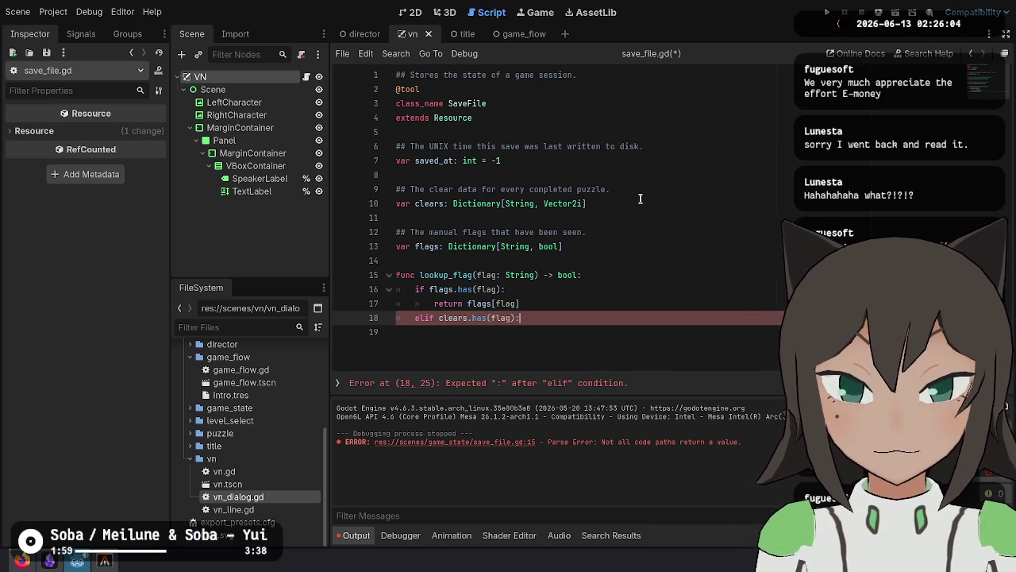
{"action": "key", "text": "Return"}
{"action": "type", "text": "return clears."}
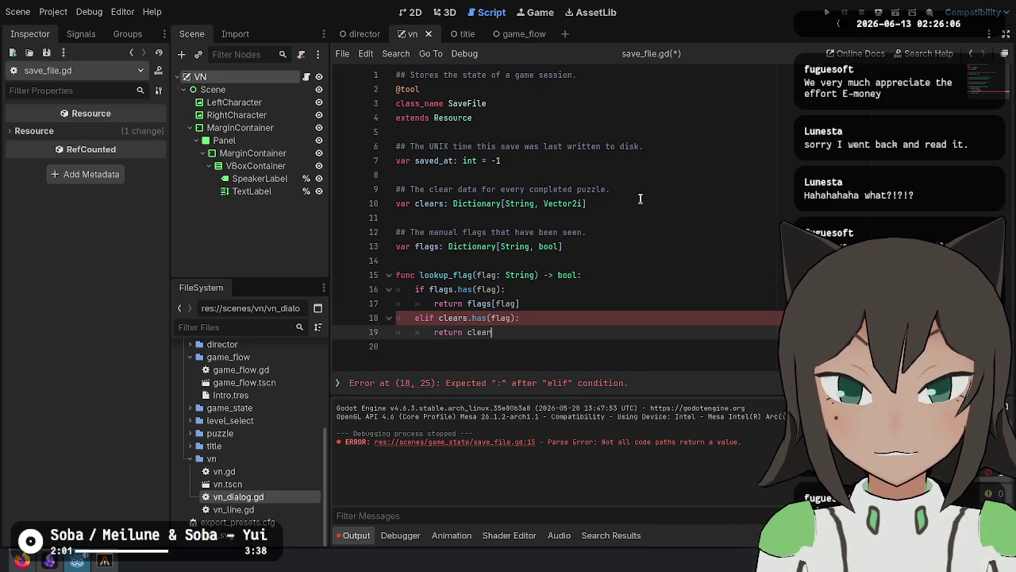
{"action": "key", "text": "BackSpace"}
{"action": "type", "text": "[flag"}
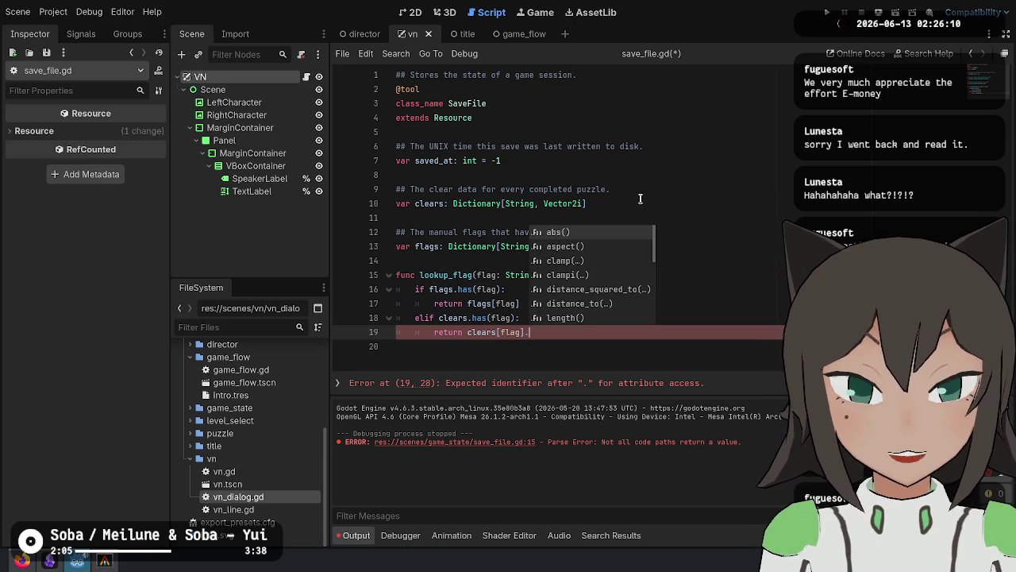
{"action": "key", "text": "Escape"}
{"action": "key", "text": "BackSpace"}
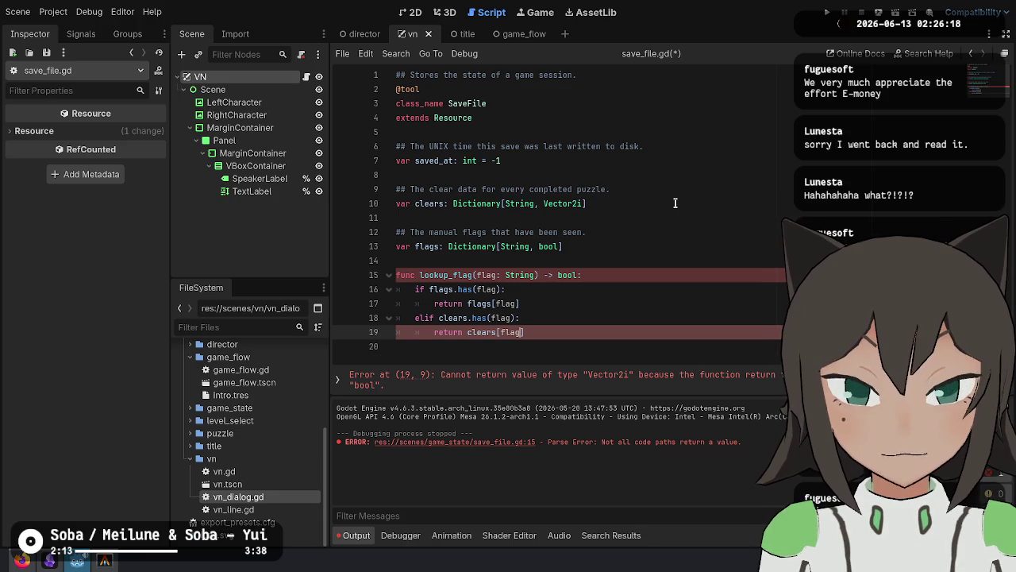
{"action": "key", "text": "BackSpace"}
{"action": "key", "text": "BackSpace"}
{"action": "key", "text": "BackSpace"}
{"action": "type", "text": "true"}
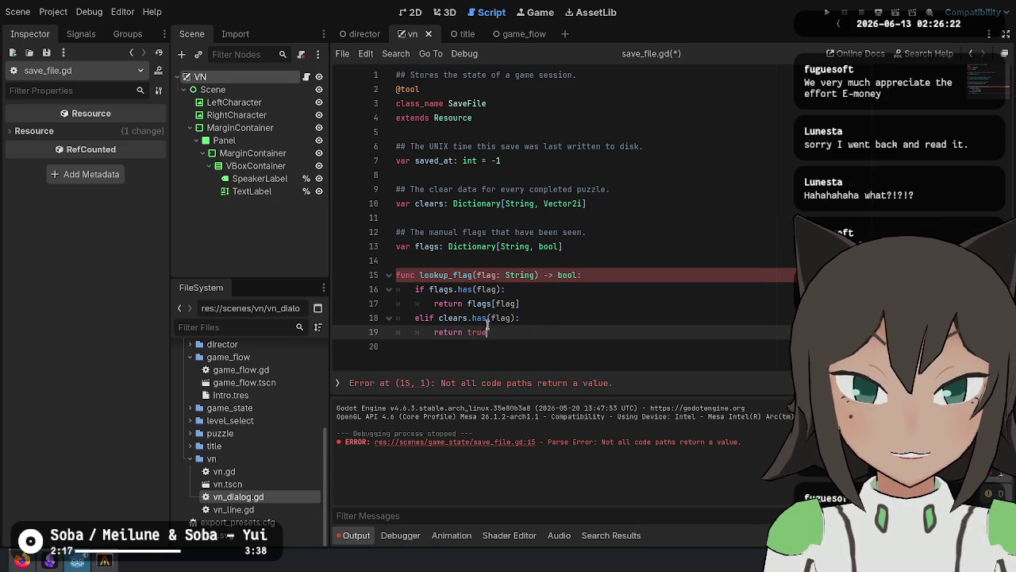
Document lookup_flag as returning true if the manual flag or level id is set or cleared, then save.
{"action": "left_click", "coordinate": [541, 320]}
{"action": "left_click", "coordinate": [510, 259]}
{"action": "key", "text": "Return"}
{"action": "type", "text": "#"}
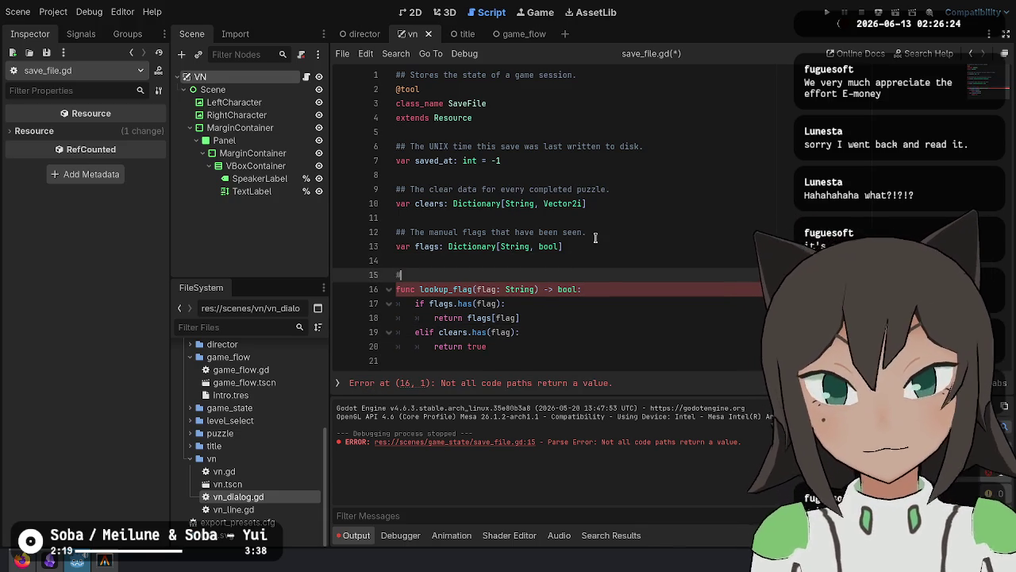
{"action": "type", "text": " Returns true if the ma"}
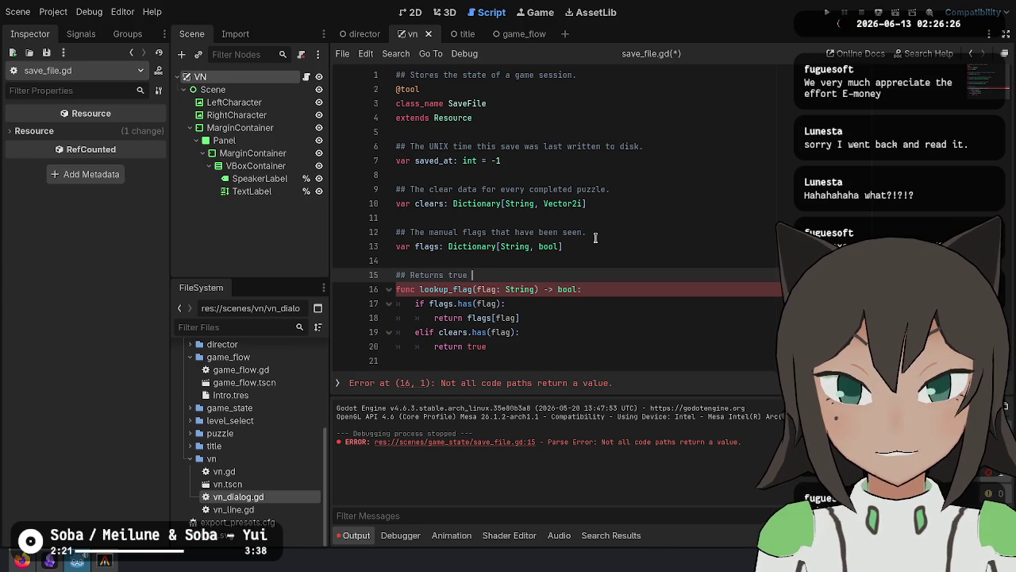
{"action": "type", "text": "nual fla"}
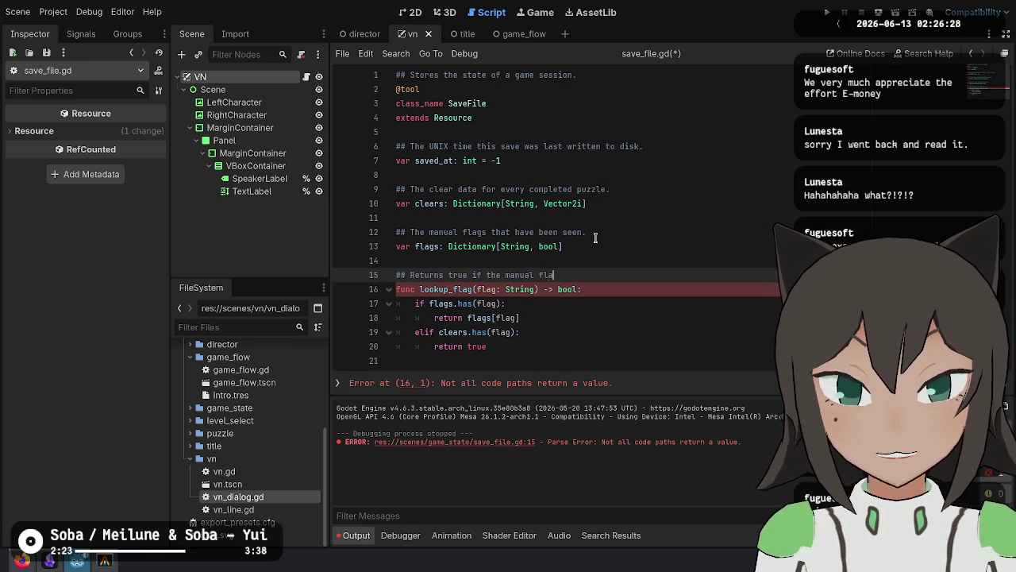
{"action": "type", "text": "g or the "}
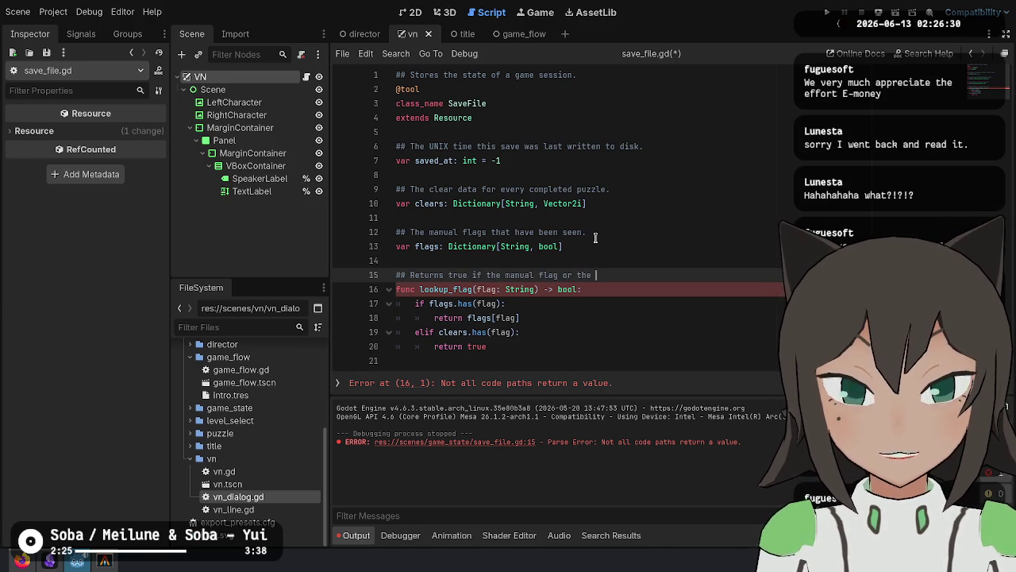
{"action": "type", "text": "correspondin"}
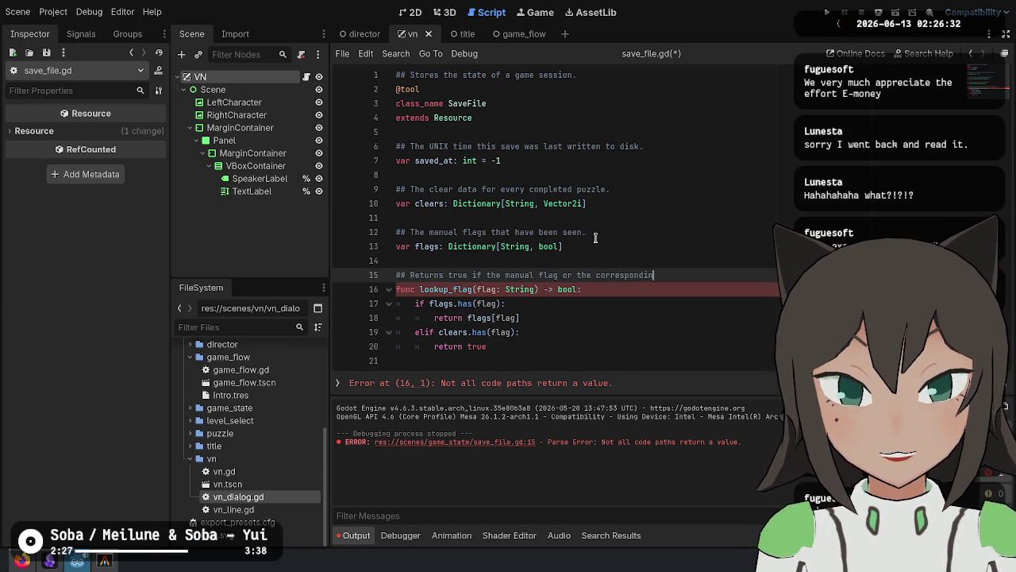
{"action": "type", "text": "g level id has been "}
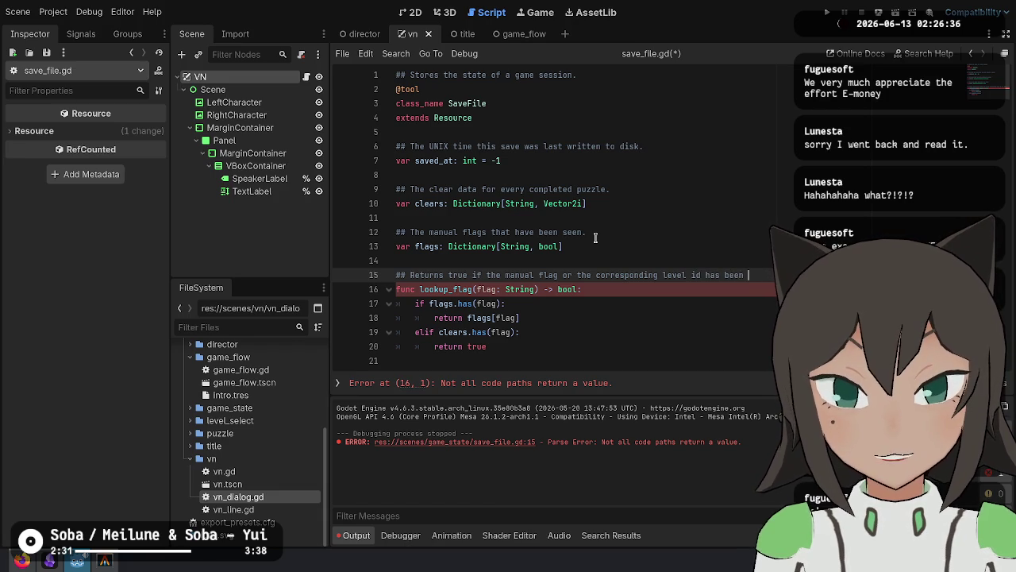
{"action": "type", "text": "set."}
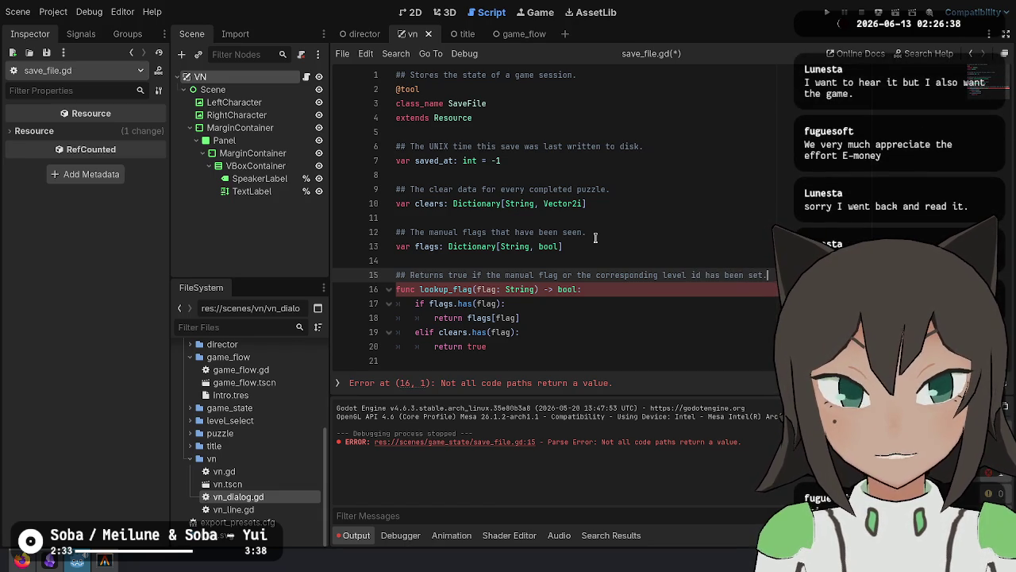
{"action": "key", "text": "ctrl+Left"}
{"action": "type", "text": "has been set"}
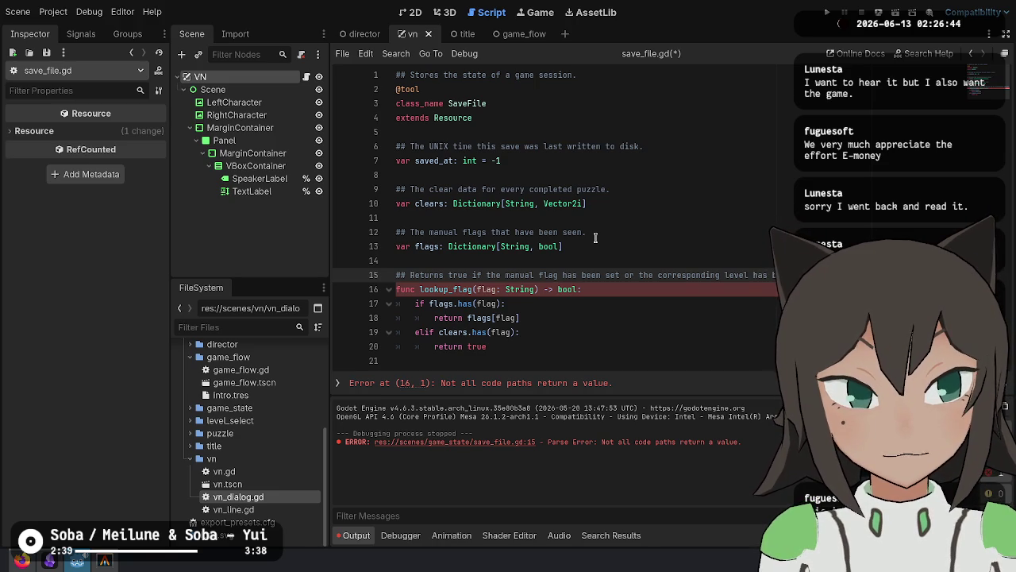
{"action": "key", "text": "Return"}
{"action": "type", "text": "## been cleared."}
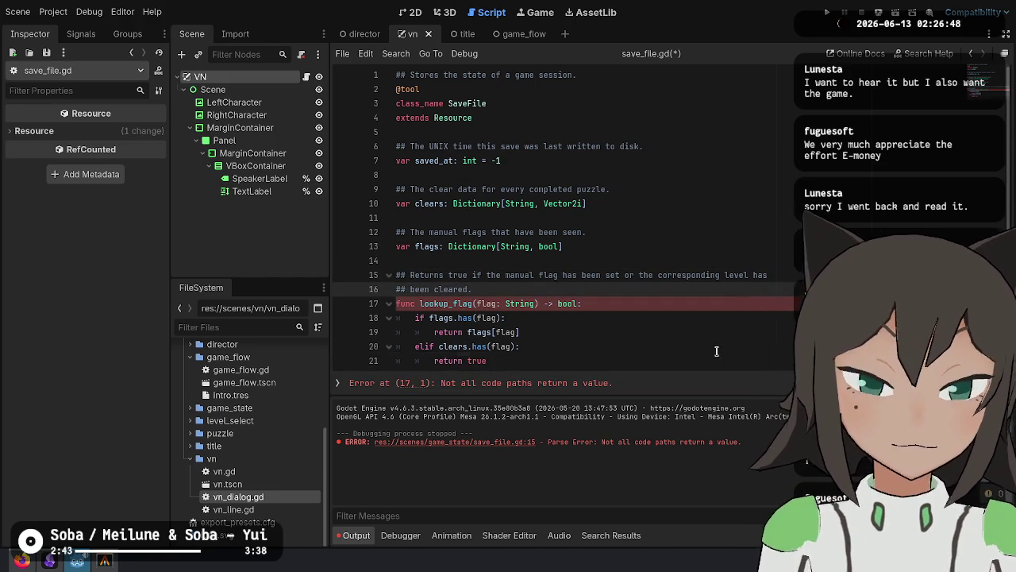
{"action": "key", "text": "ctrl+s"}
Inspect the lookup_flag lines and the flags and clears declarations in save_file.gd.
{"action": "scroll", "coordinate": [556, 307], "scroll_direction": "down", "scroll_amount": 1}
{"action": "left_click_drag", "start_coordinate": [483, 262], "coordinate": [502, 365]}
{"action": "left_click", "coordinate": [540, 331]}
{"action": "left_click", "coordinate": [457, 304]}
{"action": "left_click", "coordinate": [493, 341], "text": "shift"}
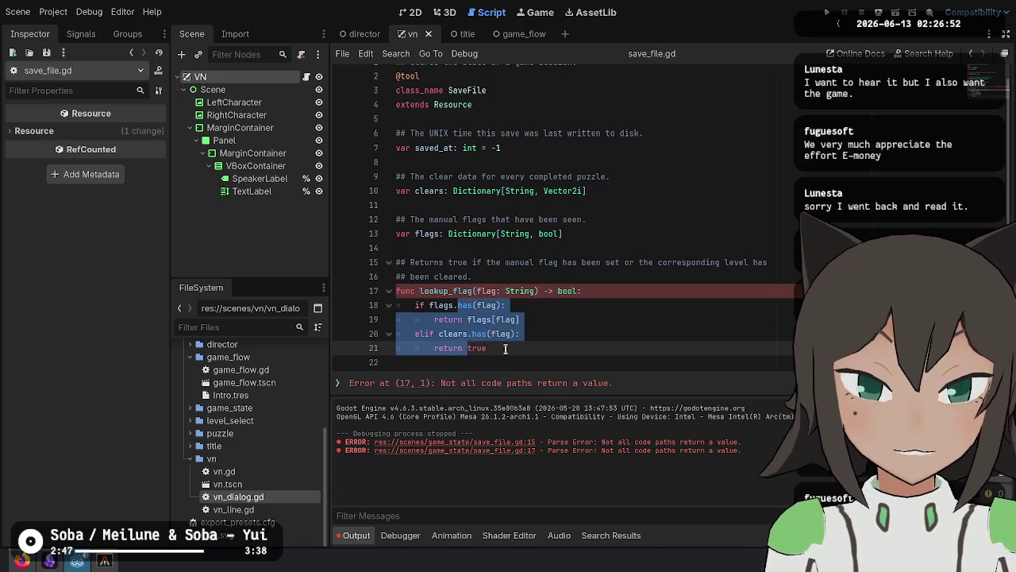
{"action": "left_click", "coordinate": [489, 305]}
{"action": "left_click", "coordinate": [429, 234]}
{"action": "mouse_move", "coordinate": [454, 219]}
{"action": "left_mouse_down"}
{"action": "mouse_move", "coordinate": [429, 234]}
{"action": "mouse_move", "coordinate": [569, 239]}
{"action": "left_mouse_up"}
{"action": "left_click", "coordinate": [608, 178]}
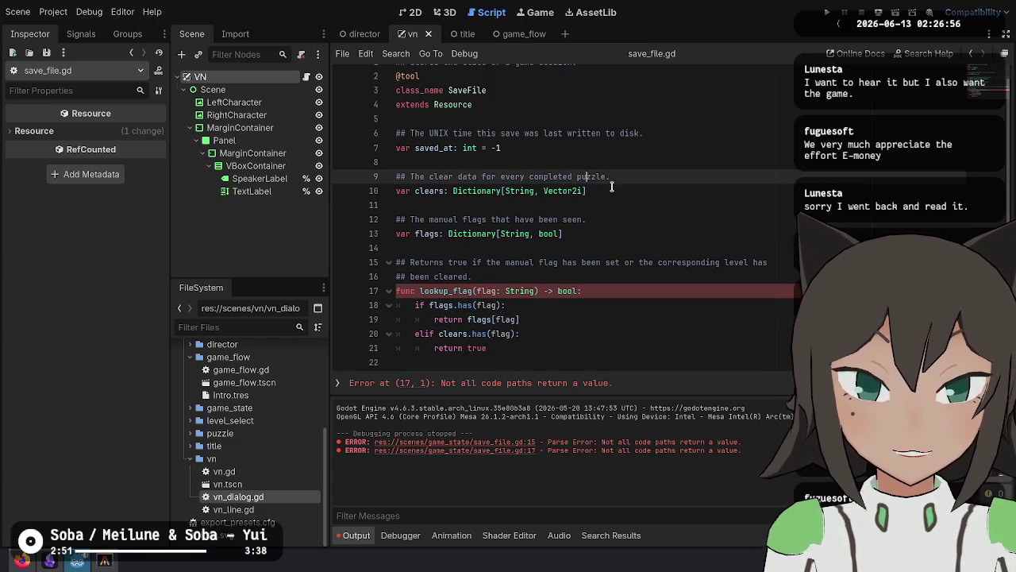
{"action": "left_click_drag", "start_coordinate": [611, 191], "coordinate": [411, 177]}
{"action": "left_click", "coordinate": [625, 292]}
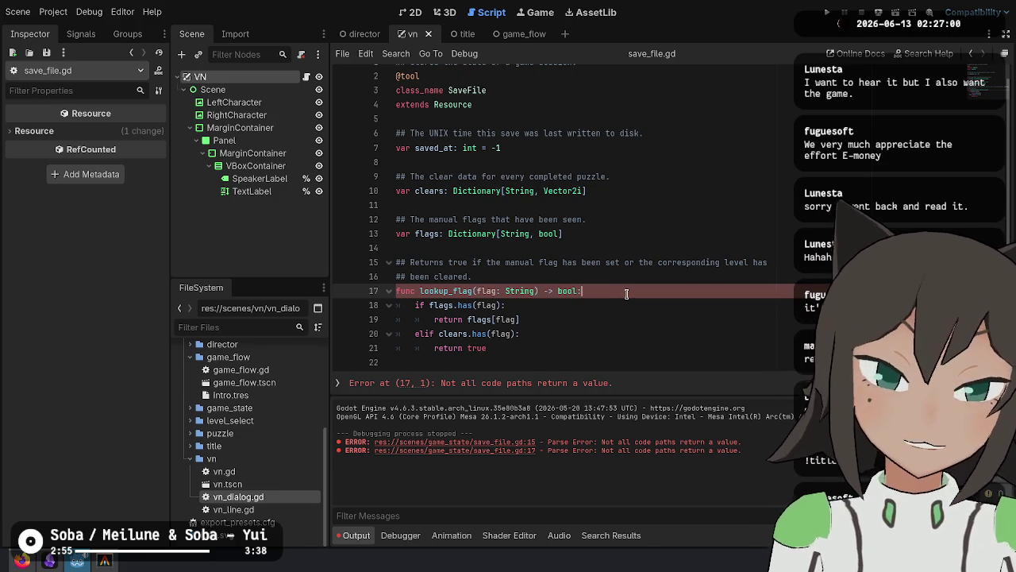
Compare the String type on line 13 with the lookup_flag parameter type.
{"action": "double_click", "coordinate": [537, 232]}
{"action": "double_click", "coordinate": [522, 234]}
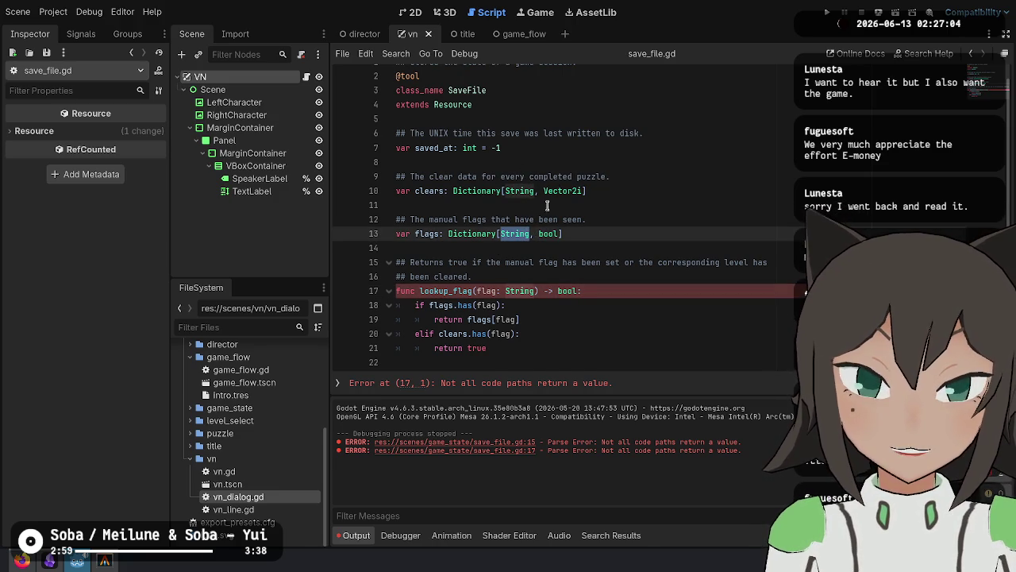
{"action": "left_click", "coordinate": [678, 234]}
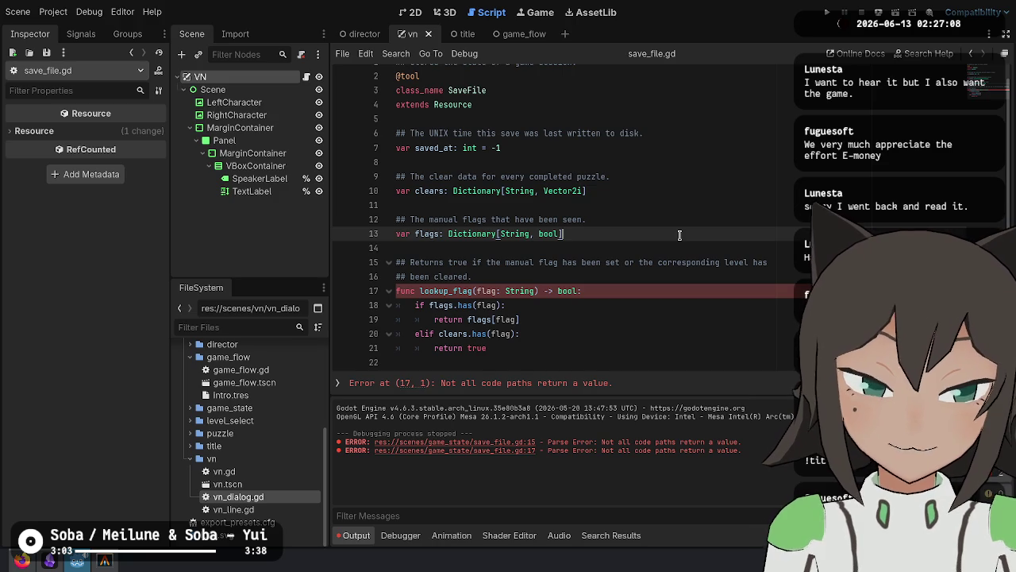
{"action": "left_click", "coordinate": [669, 292]}
{"action": "double_click", "coordinate": [508, 291]}
{"action": "left_click", "coordinate": [556, 319]}
{"action": "left_click", "coordinate": [548, 348]}
{"action": "left_click", "coordinate": [556, 308]}
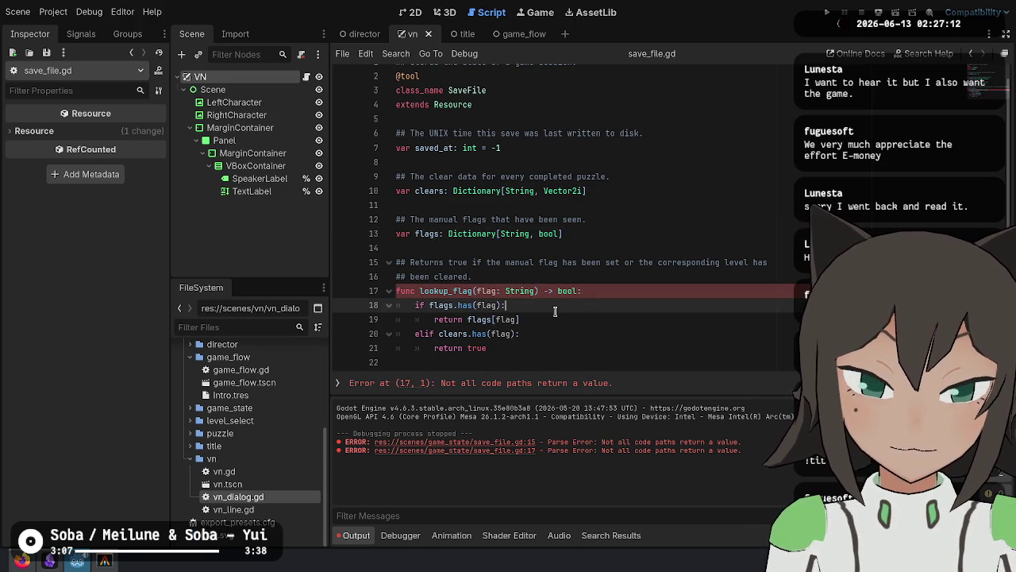
{"action": "double_click", "coordinate": [520, 291]}
{"action": "left_click", "coordinate": [527, 304]}
{"action": "left_click", "coordinate": [535, 290]}
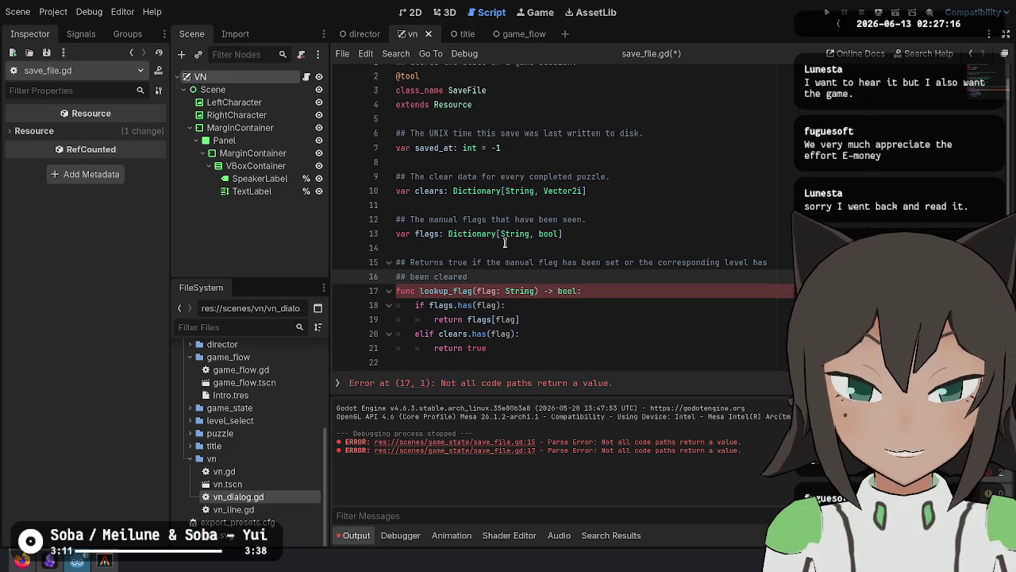
Delete the whole lookup_flag function and its comment, then save save_file.gd.
{"action": "left_click_drag", "start_coordinate": [630, 365], "coordinate": [653, 274]}
{"action": "key", "text": "BackSpace"}
{"action": "key", "text": "ctrl+s"}
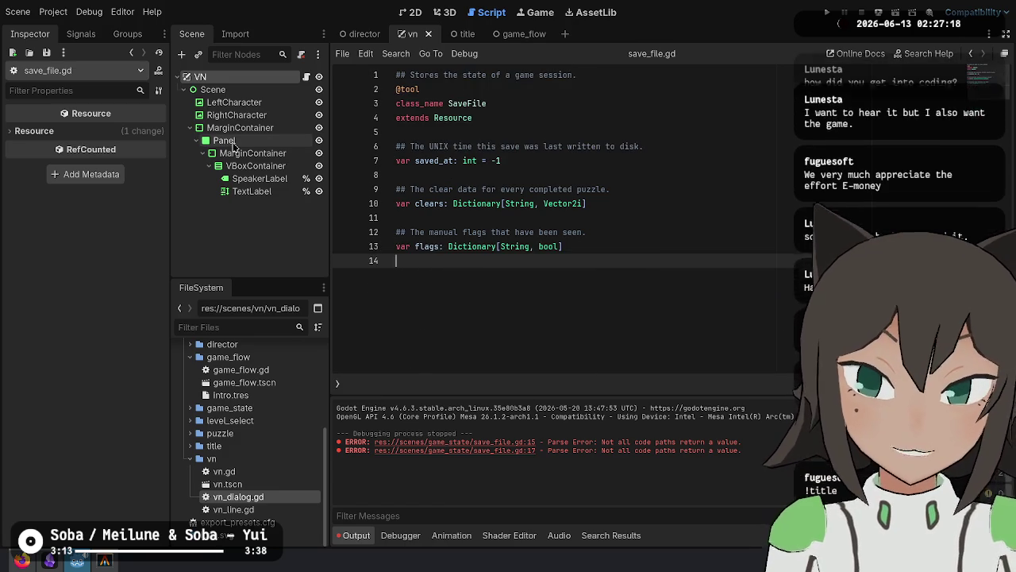
Look through the game_flow, vn, title and director scripts, reading the director's push function.
{"action": "left_click", "coordinate": [433, 218]}
{"action": "left_click", "coordinate": [569, 146]}
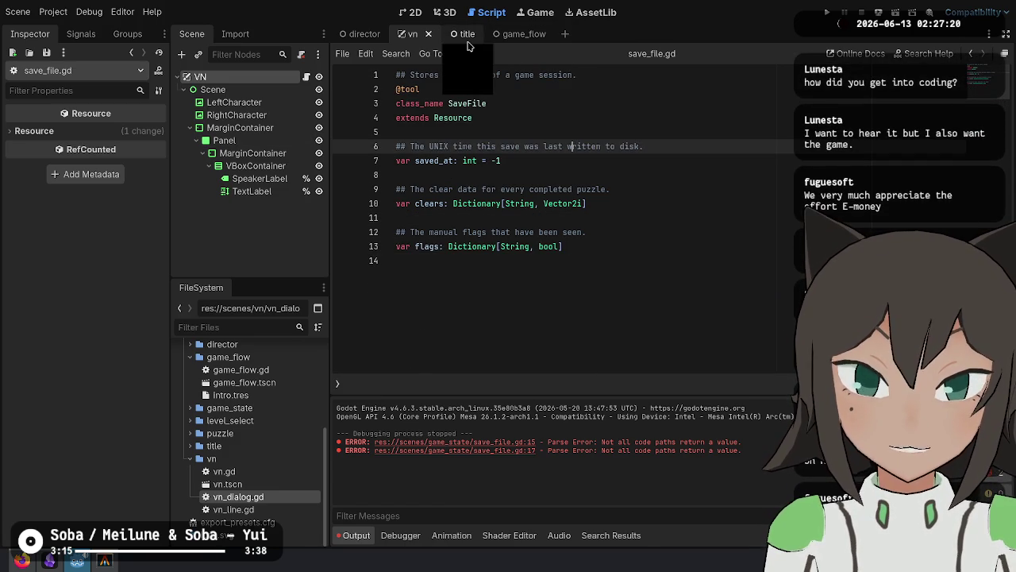
{"action": "left_click", "coordinate": [512, 34]}
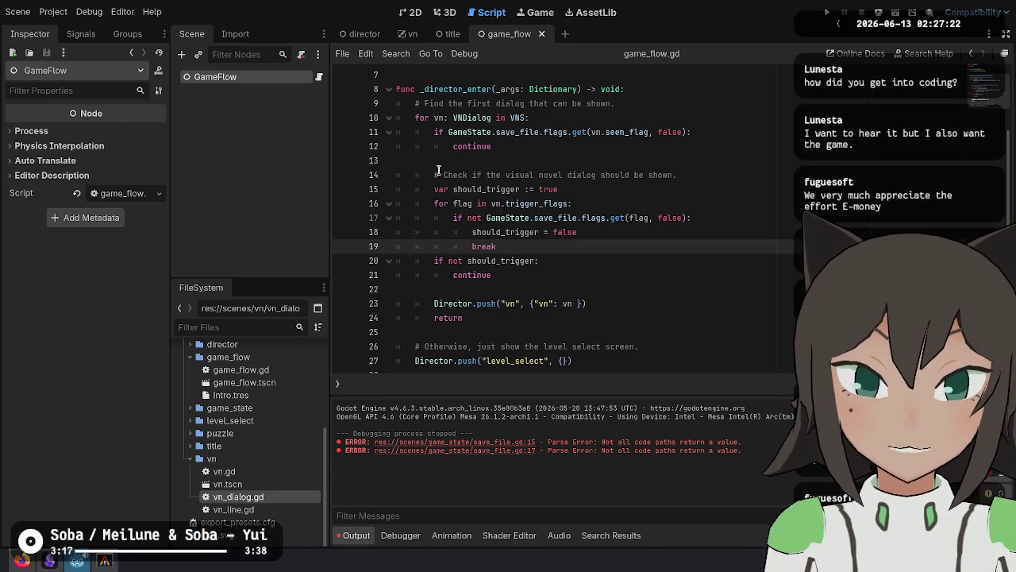
{"action": "key", "text": "Up"}
{"action": "key", "text": "Up"}
{"action": "key", "text": "Up"}
{"action": "left_click", "coordinate": [412, 34]}
{"action": "key", "text": "Up"}
{"action": "key", "text": "Up"}
{"action": "key", "text": "Up"}
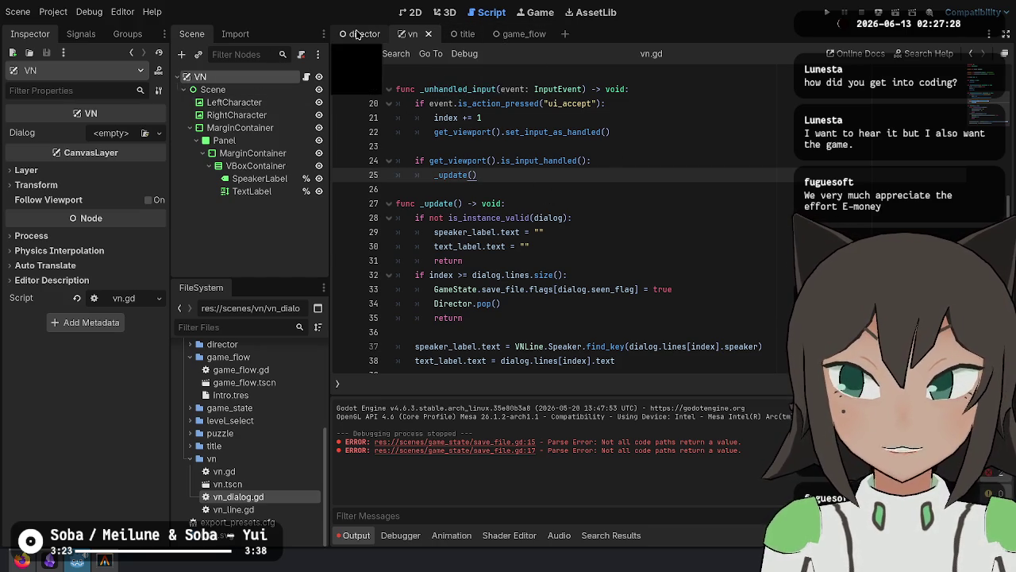
{"action": "left_click", "coordinate": [465, 34]}
{"action": "left_click", "coordinate": [501, 36]}
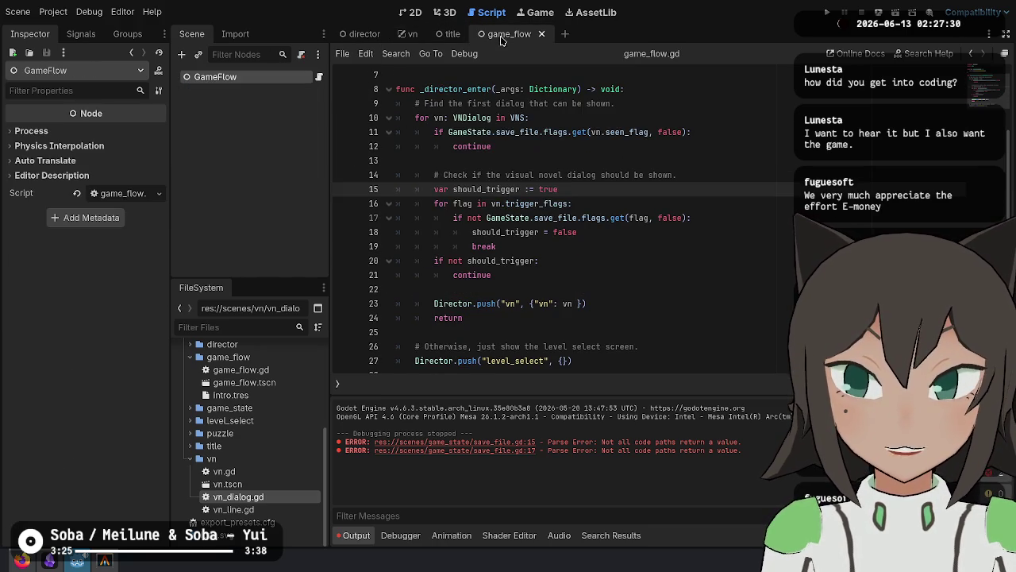
{"action": "left_click", "coordinate": [346, 36]}
{"action": "left_click", "coordinate": [631, 303]}
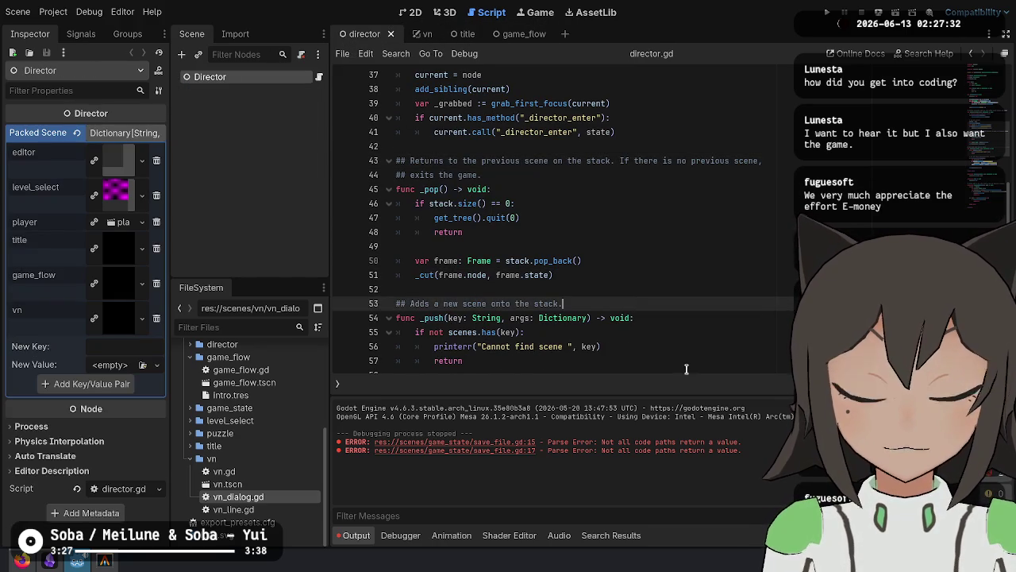
{"action": "scroll", "coordinate": [686, 368], "scroll_direction": "down", "scroll_amount": 5}
{"action": "left_click", "coordinate": [508, 34]}
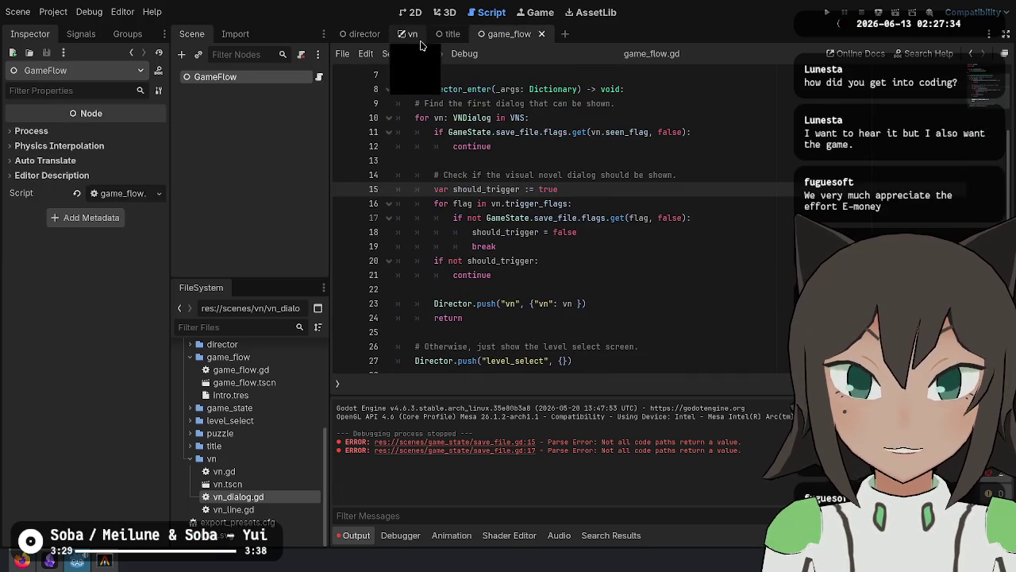
Review the vn script's functions on lines 15–35, including the seen_flag reference and Director.pop call.
{"action": "left_click", "coordinate": [416, 35]}
{"action": "scroll", "coordinate": [544, 224], "scroll_direction": "up", "scroll_amount": 3}
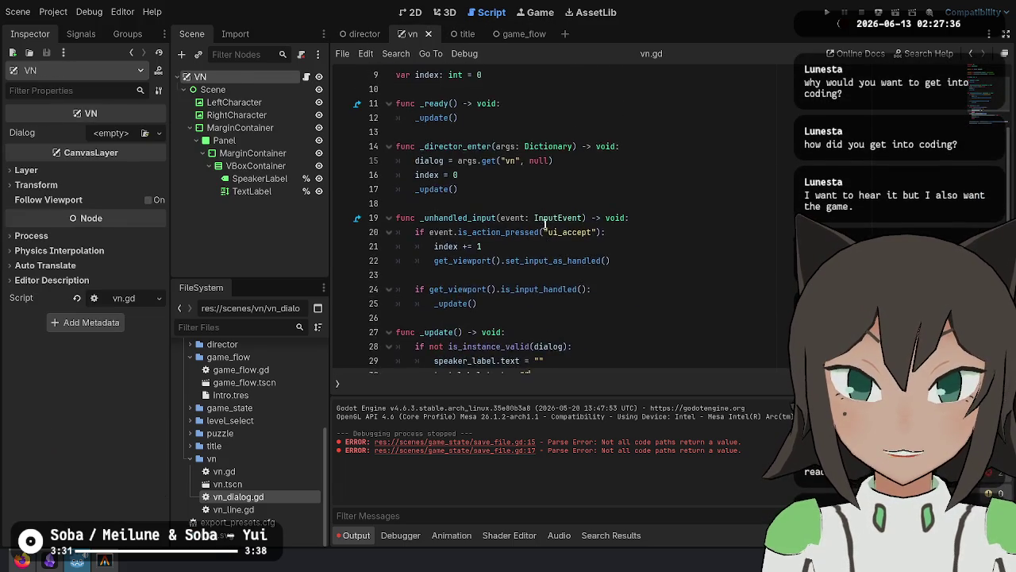
{"action": "scroll", "coordinate": [516, 262], "scroll_direction": "down", "scroll_amount": 5}
{"action": "left_click", "coordinate": [492, 310]}
{"action": "mouse_move", "coordinate": [493, 309]}
{"action": "left_mouse_down"}
{"action": "mouse_move", "coordinate": [516, 68]}
{"action": "mouse_move", "coordinate": [547, 143]}
{"action": "mouse_move", "coordinate": [571, 260]}
{"action": "mouse_move", "coordinate": [524, 206]}
{"action": "mouse_move", "coordinate": [516, 108]}
{"action": "mouse_move", "coordinate": [556, 146]}
{"action": "mouse_move", "coordinate": [540, 117]}
{"action": "left_mouse_up"}
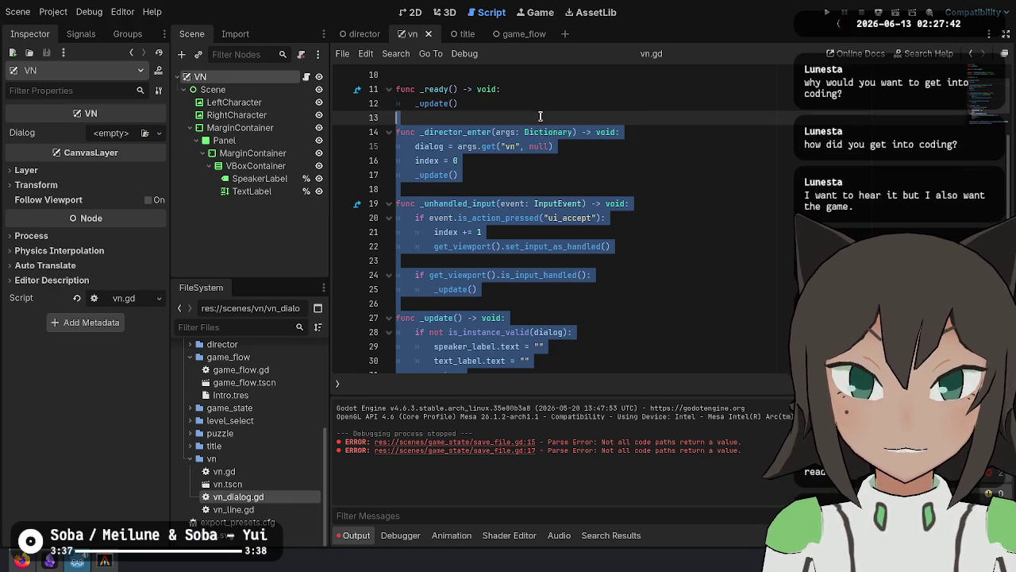
{"action": "scroll", "coordinate": [556, 159], "scroll_direction": "down", "scroll_amount": 3}
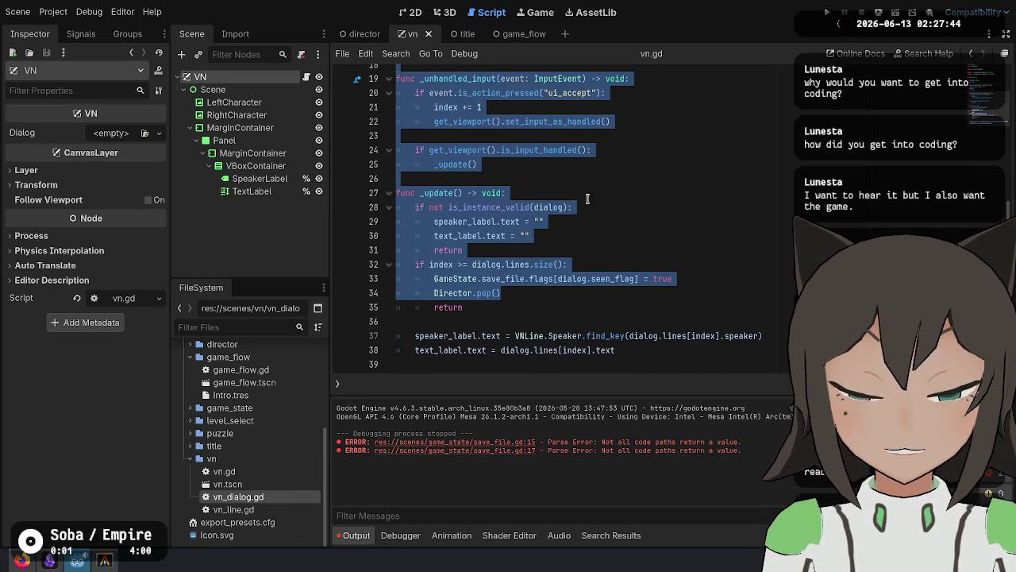
{"action": "left_click", "coordinate": [608, 293]}
{"action": "double_click", "coordinate": [616, 279]}
{"action": "left_click", "coordinate": [607, 292]}
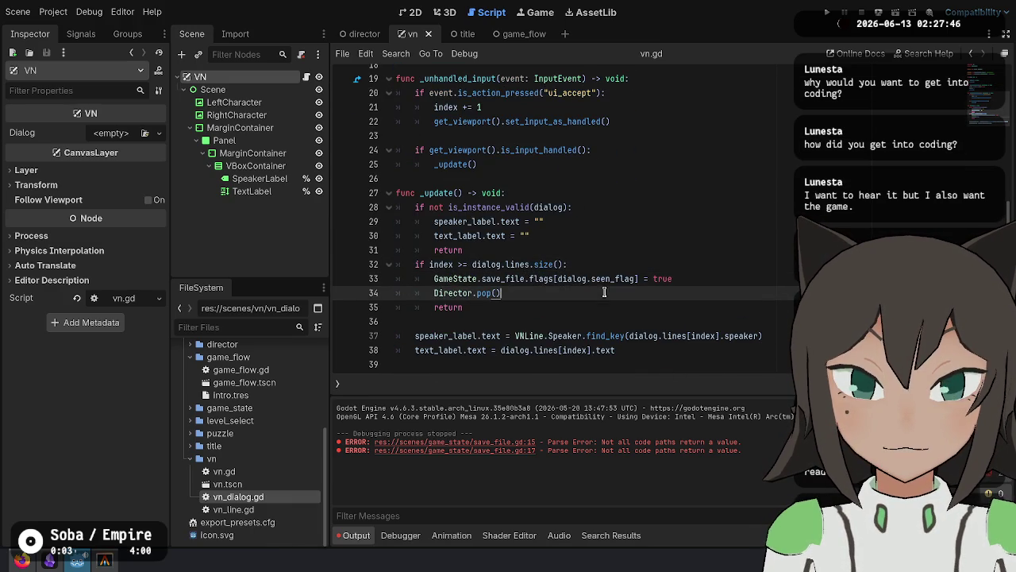
{"action": "scroll", "coordinate": [548, 256], "scroll_direction": "up", "scroll_amount": 3}
{"action": "scroll", "coordinate": [547, 255], "scroll_direction": "up", "scroll_amount": 3}
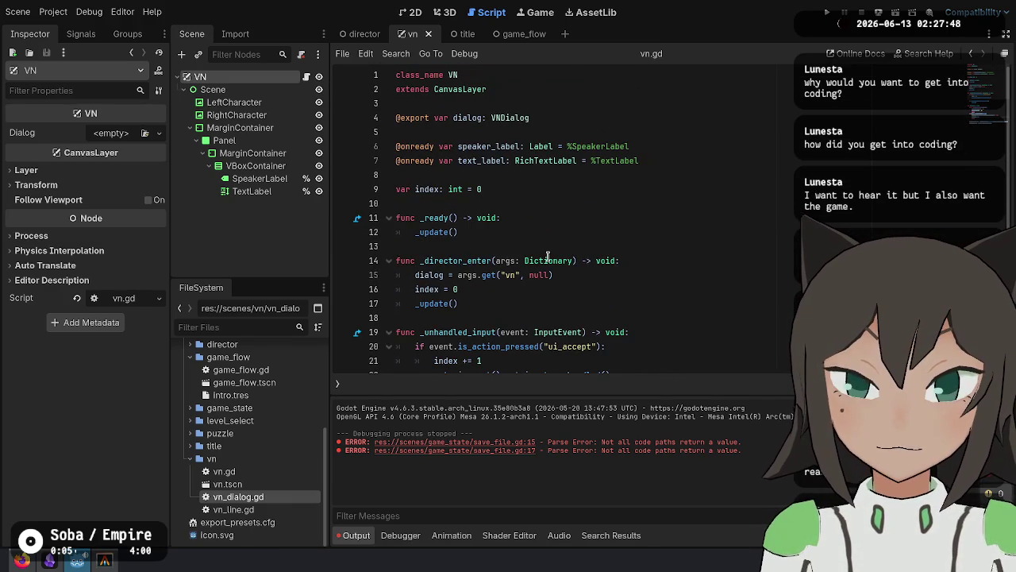
{"action": "scroll", "coordinate": [547, 258], "scroll_direction": "down", "scroll_amount": 6}
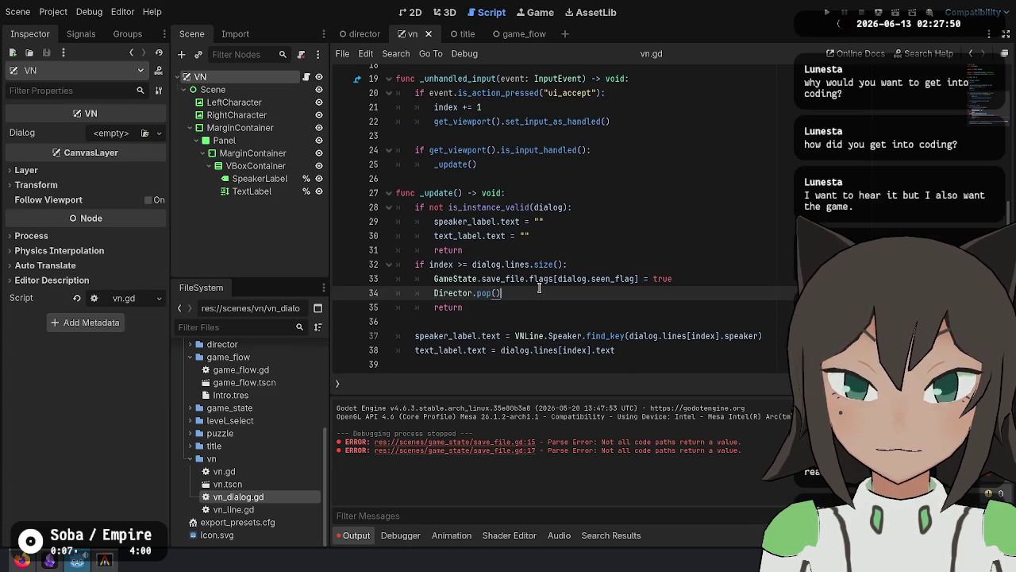
{"action": "scroll", "coordinate": [542, 284], "scroll_direction": "up", "scroll_amount": 3}
{"action": "scroll", "coordinate": [542, 284], "scroll_direction": "up", "scroll_amount": 1}
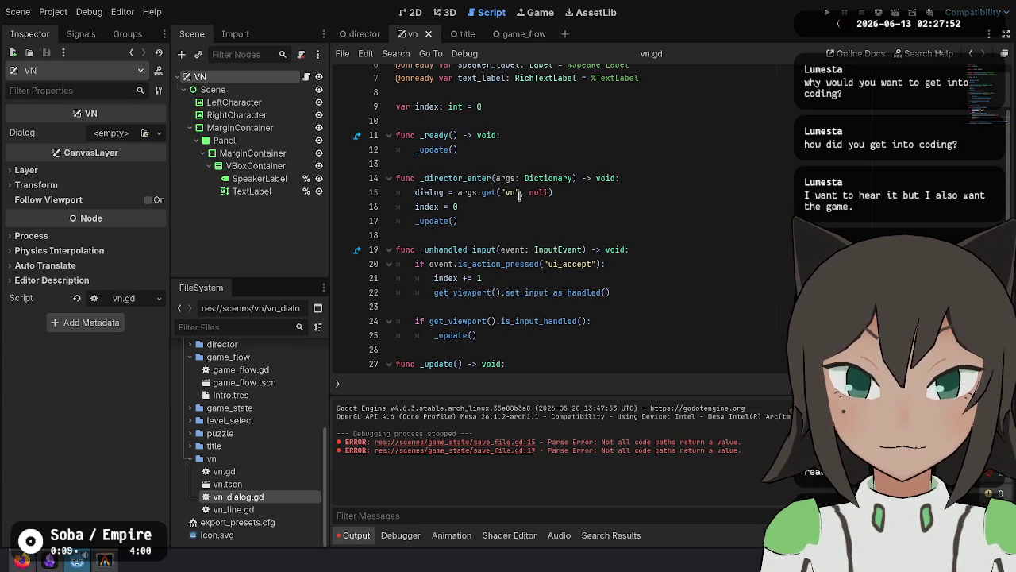
{"action": "scroll", "coordinate": [688, 179], "scroll_direction": "up", "scroll_amount": 2}
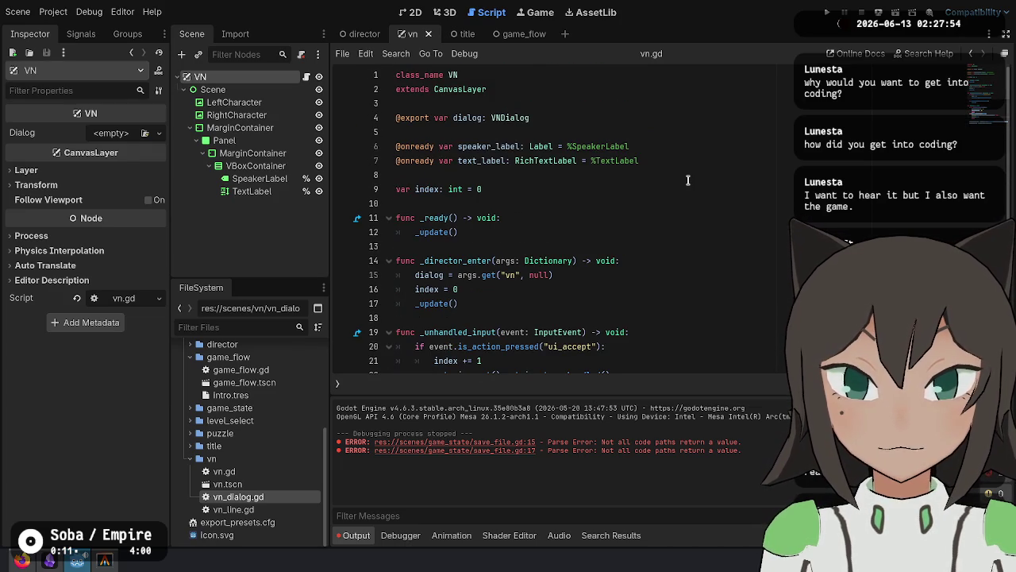
{"action": "scroll", "coordinate": [688, 180], "scroll_direction": "down", "scroll_amount": 6}
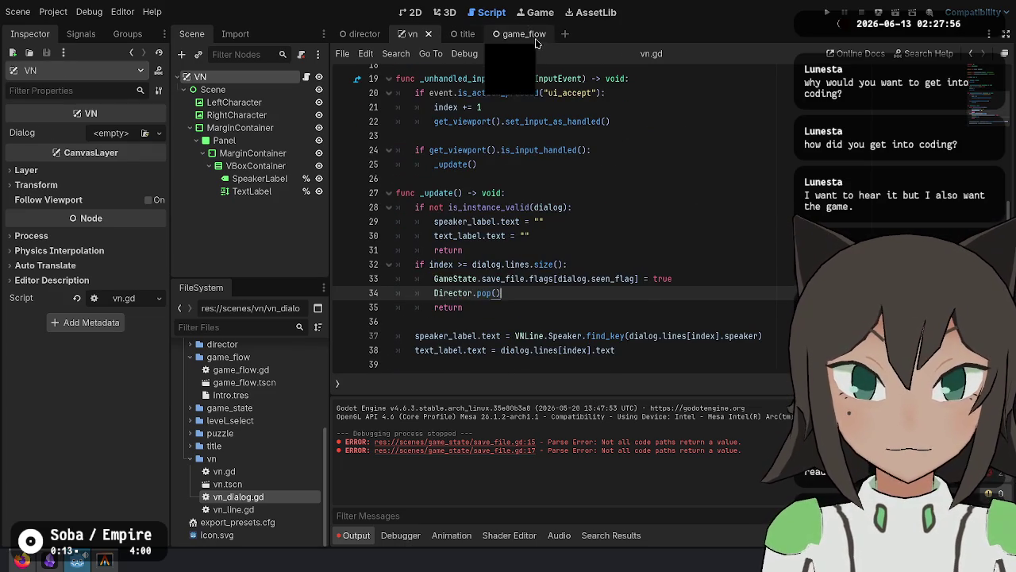
Save game_flow.gd, whose loop pushes the first unseen dialog or falls back to level_select.
{"action": "left_click", "coordinate": [512, 33]}
{"action": "left_click", "coordinate": [675, 290]}
{"action": "key", "text": "ctrl+s"}
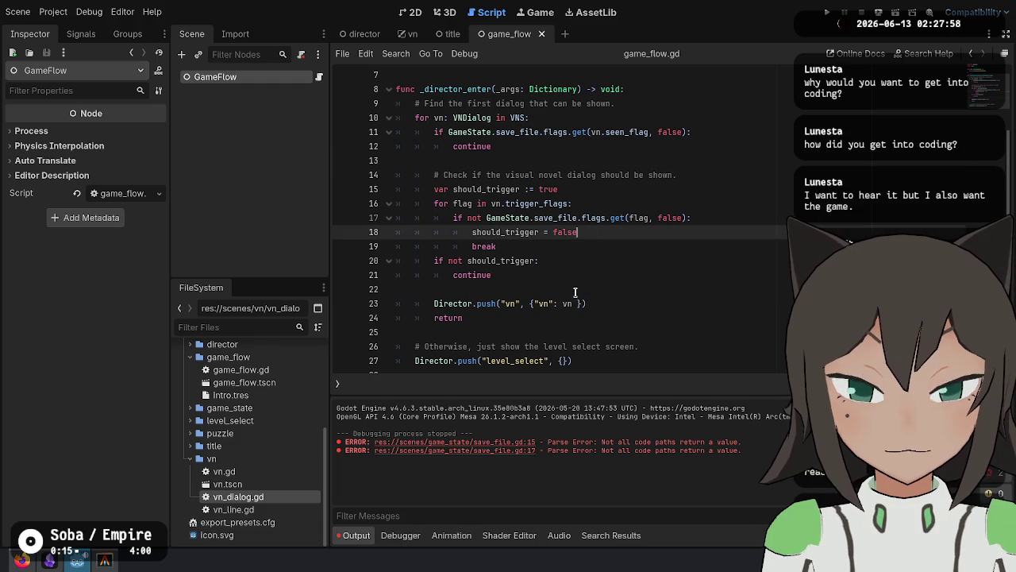
{"action": "left_click", "coordinate": [714, 346]}
{"action": "scroll", "coordinate": [712, 288], "scroll_direction": "down", "scroll_amount": 1}
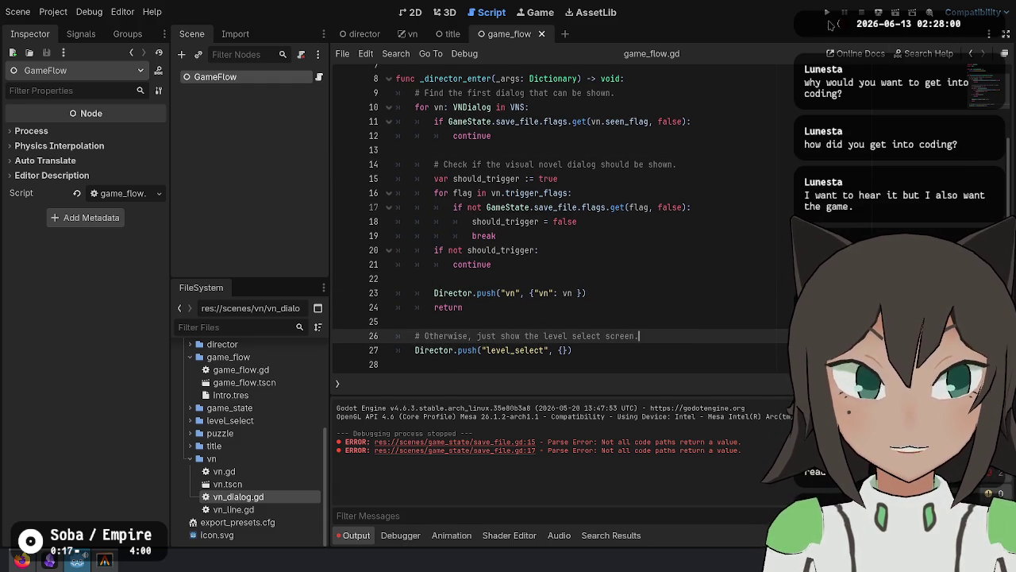
Launch Fishy Facts to its title menu, then bring the Twitch stream dashboard forward.
{"action": "left_click", "coordinate": [826, 12]}
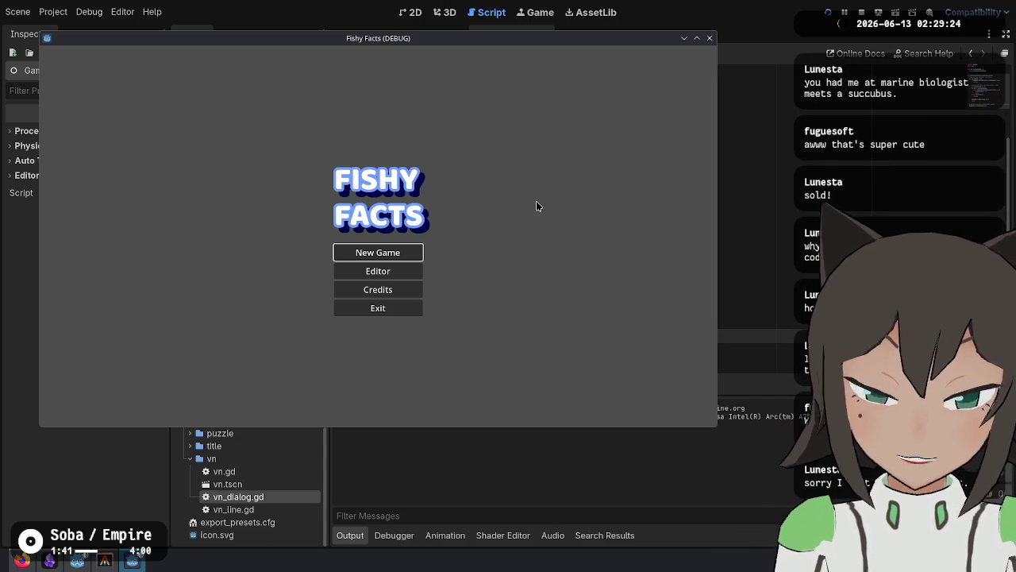
{"action": "left_click", "coordinate": [22, 560]}
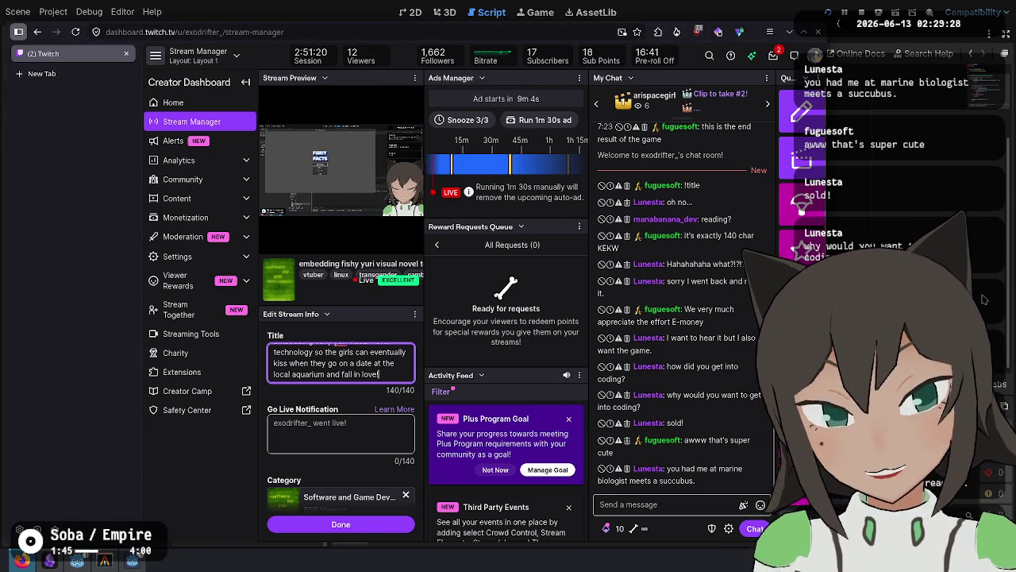
Open wireframe.png from the fishy-facts project folder in the image viewer, moved further left.
{"action": "left_click", "coordinate": [982, 300]}
{"action": "right_click", "coordinate": [208, 522]}
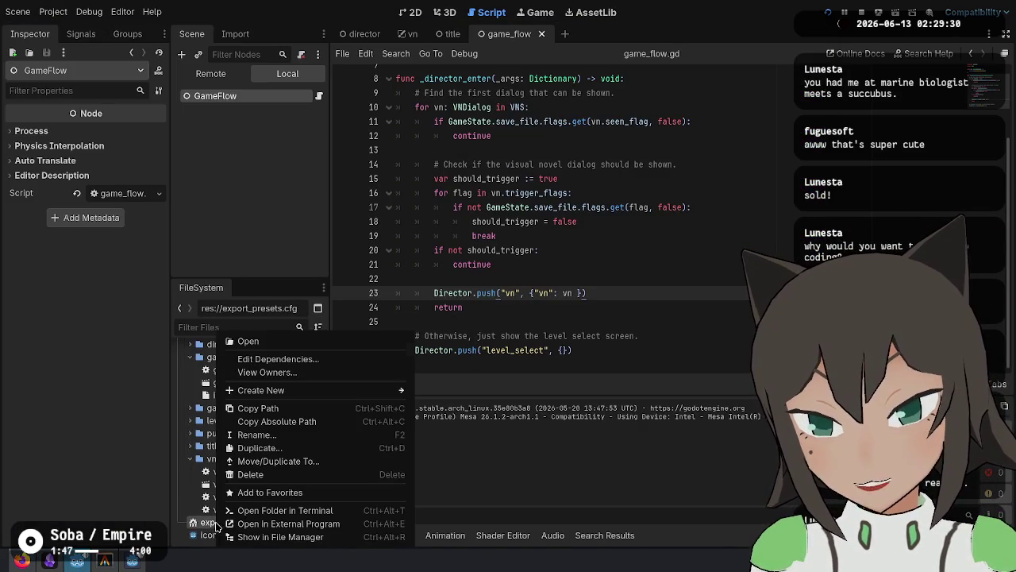
{"action": "left_click", "coordinate": [293, 538]}
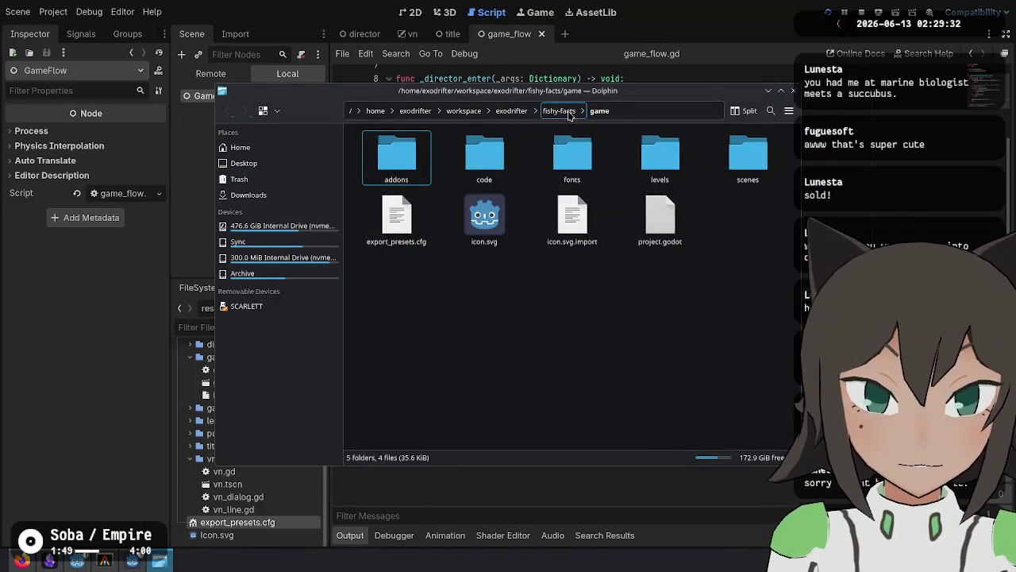
{"action": "left_click", "coordinate": [569, 115]}
{"action": "double_click", "coordinate": [484, 216]}
{"action": "mouse_move", "coordinate": [671, 246]}
{"action": "left_mouse_down"}
{"action": "mouse_move", "coordinate": [521, 227]}
{"action": "mouse_move", "coordinate": [534, 238]}
{"action": "left_mouse_up"}
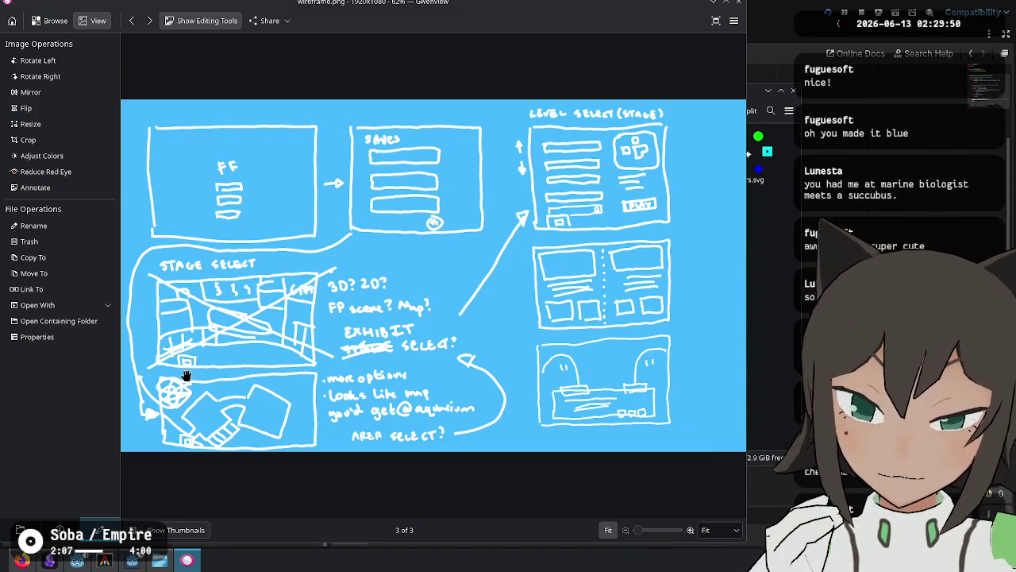
Search DuckDuckGo images for 'monterey bay aquarium map' in a new Firefox tab.
{"action": "left_click", "coordinate": [22, 560]}
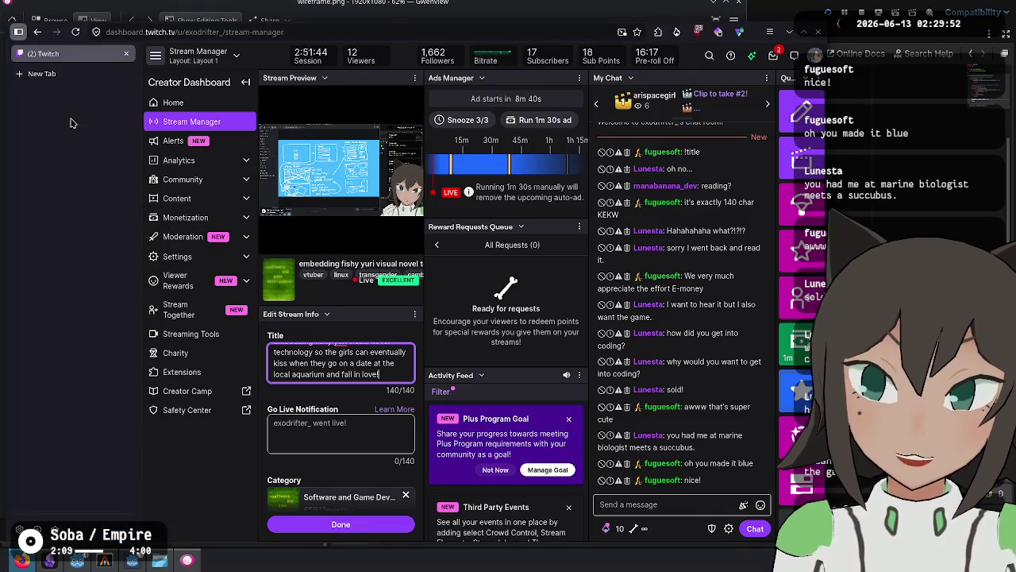
{"action": "key", "text": "ctrl+t"}
{"action": "type", "text": "monterey bay aquarium map"}
{"action": "key", "text": "Return"}
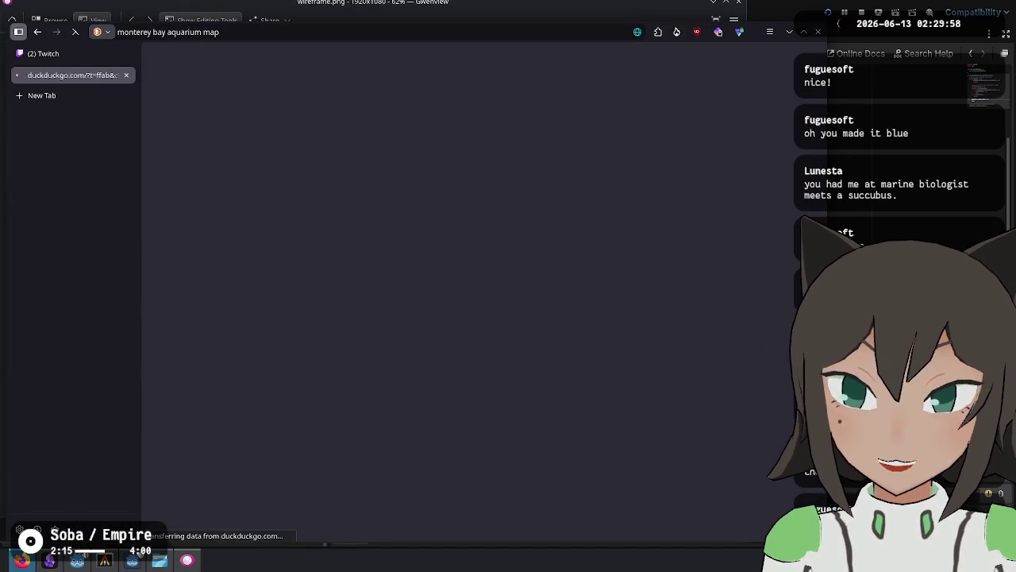
{"action": "left_click", "coordinate": [241, 89]}
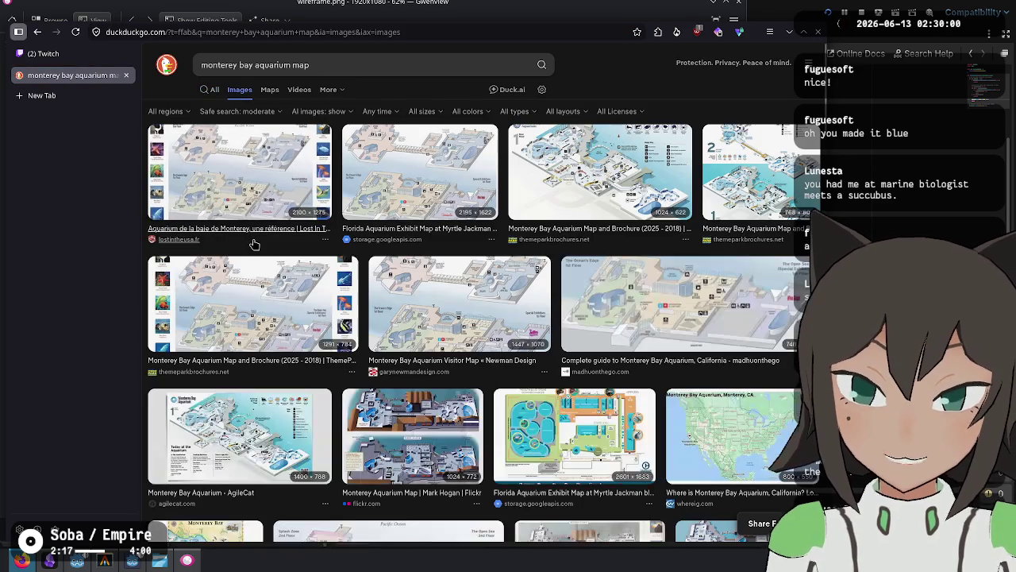
Preview the map results and open the full AgileCat aquarium map photo in its own tab.
{"action": "scroll", "coordinate": [254, 245], "scroll_direction": "down", "scroll_amount": 5}
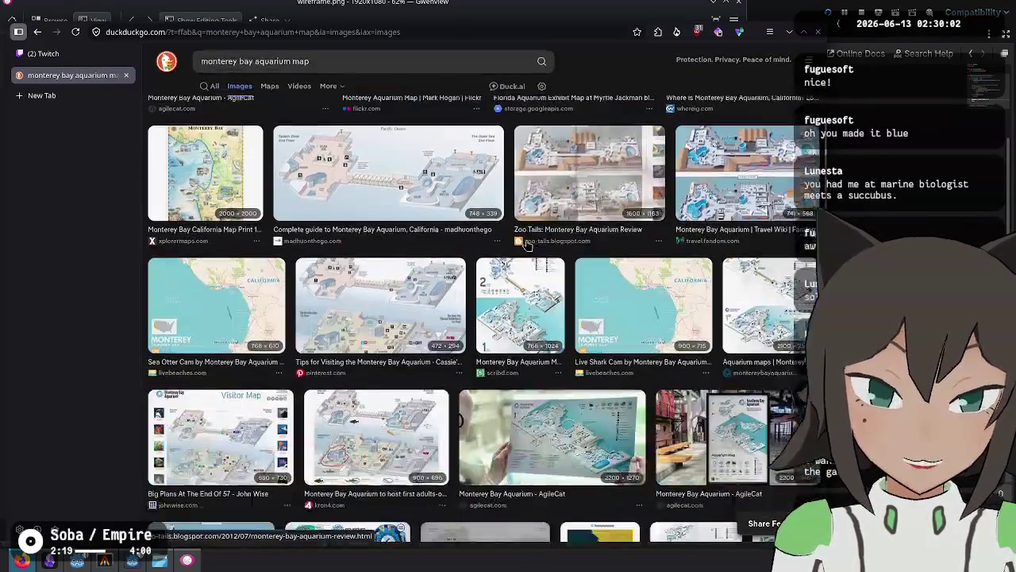
{"action": "scroll", "coordinate": [525, 245], "scroll_direction": "down", "scroll_amount": 1}
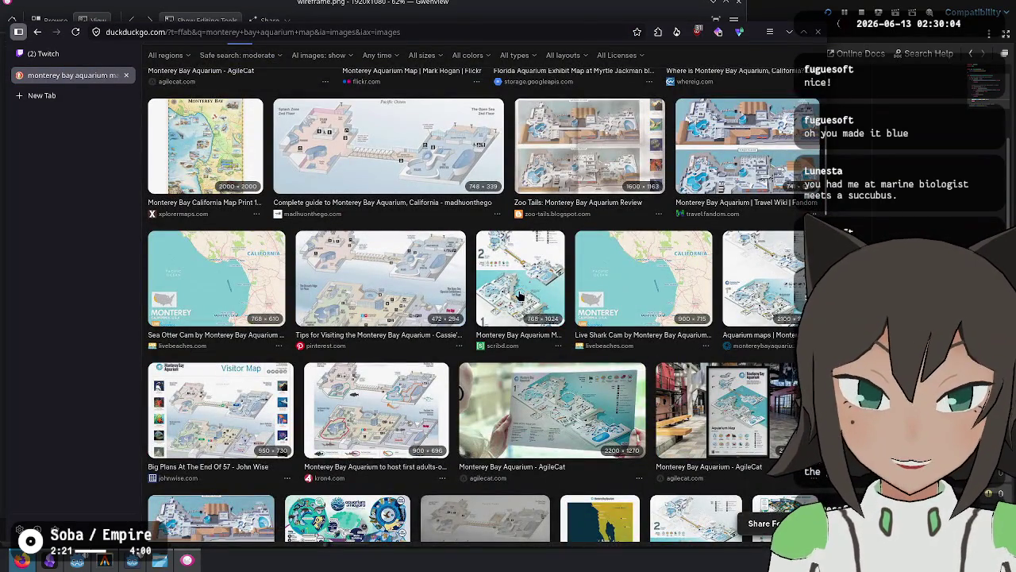
{"action": "left_click", "coordinate": [520, 295]}
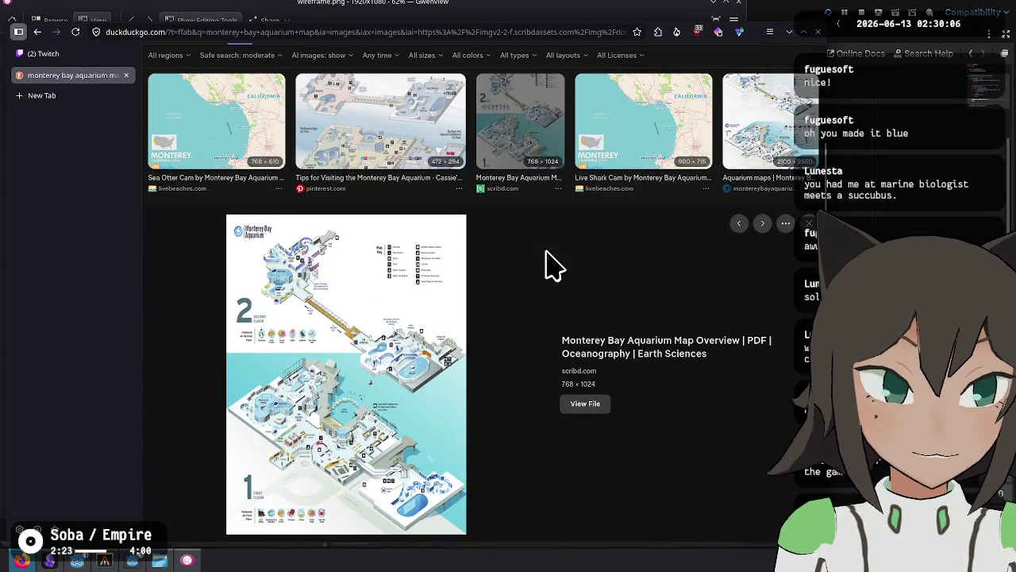
{"action": "scroll", "coordinate": [627, 270], "scroll_direction": "up", "scroll_amount": 3}
{"action": "scroll", "coordinate": [544, 290], "scroll_direction": "down", "scroll_amount": 8}
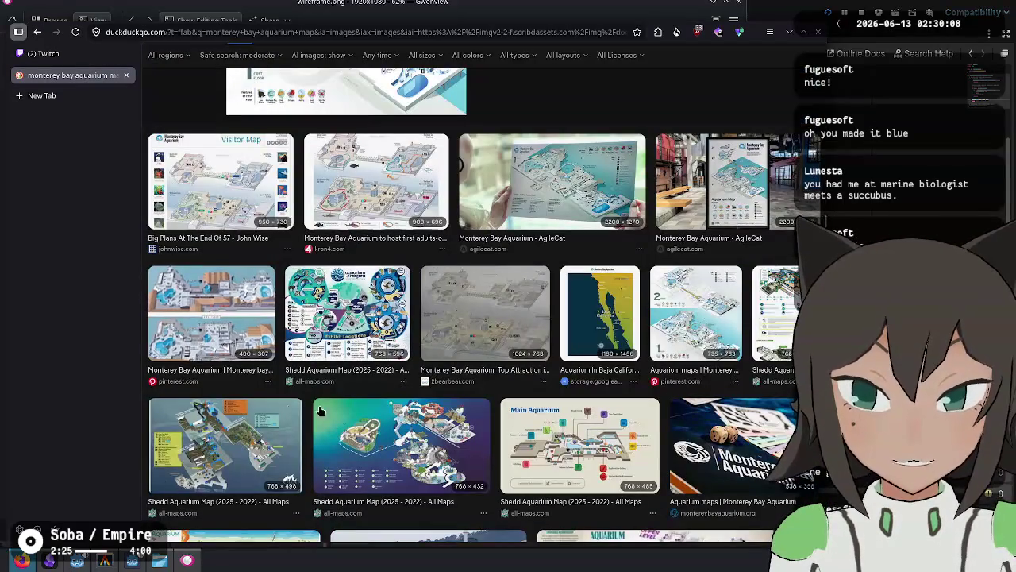
{"action": "left_click", "coordinate": [734, 202]}
{"action": "left_click", "coordinate": [585, 397]}
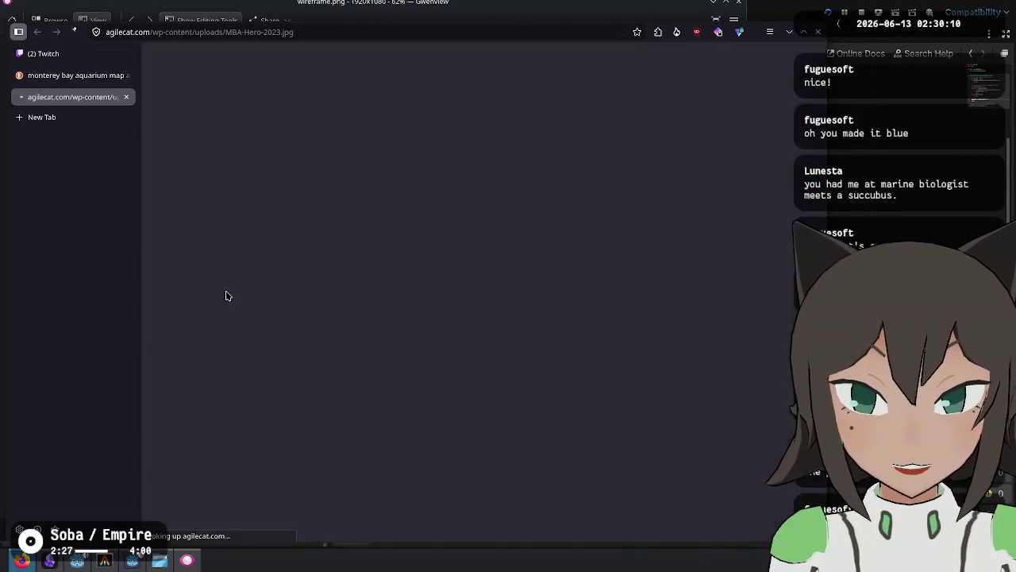
Zoom into the MBA-Hero-2023.jpg aquarium map, then close that tab.
{"action": "scroll", "coordinate": [474, 156], "scroll_direction": "up", "scroll_amount": 4}
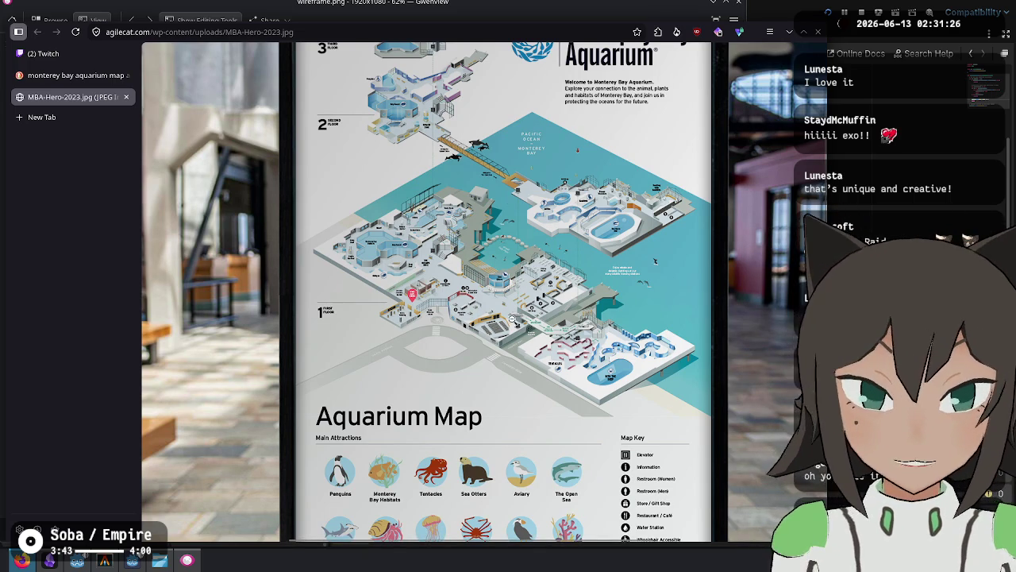
{"action": "left_click", "coordinate": [125, 96]}
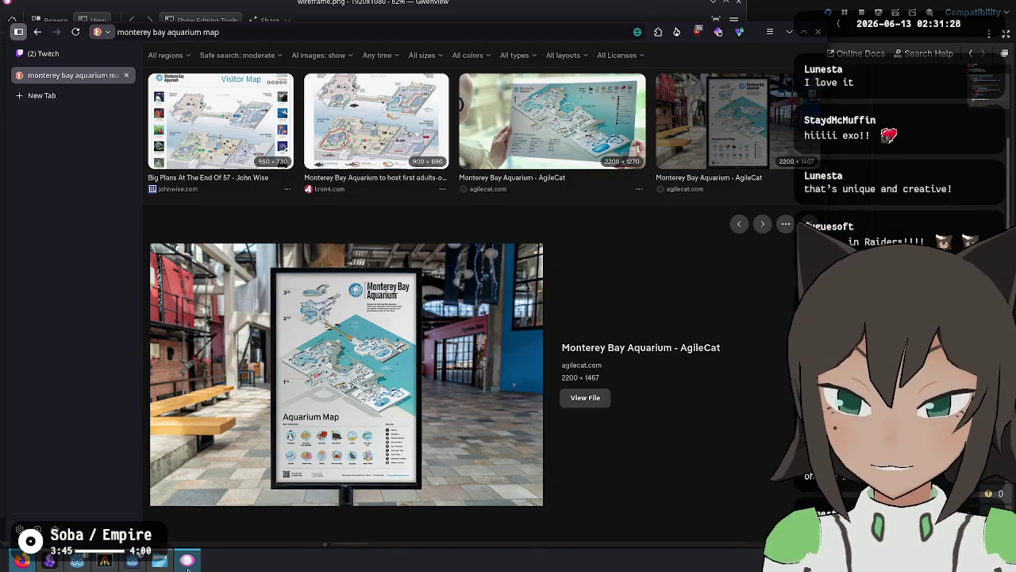
Bring the Gwenview wireframe sketch back to the front.
{"action": "left_click", "coordinate": [187, 563]}
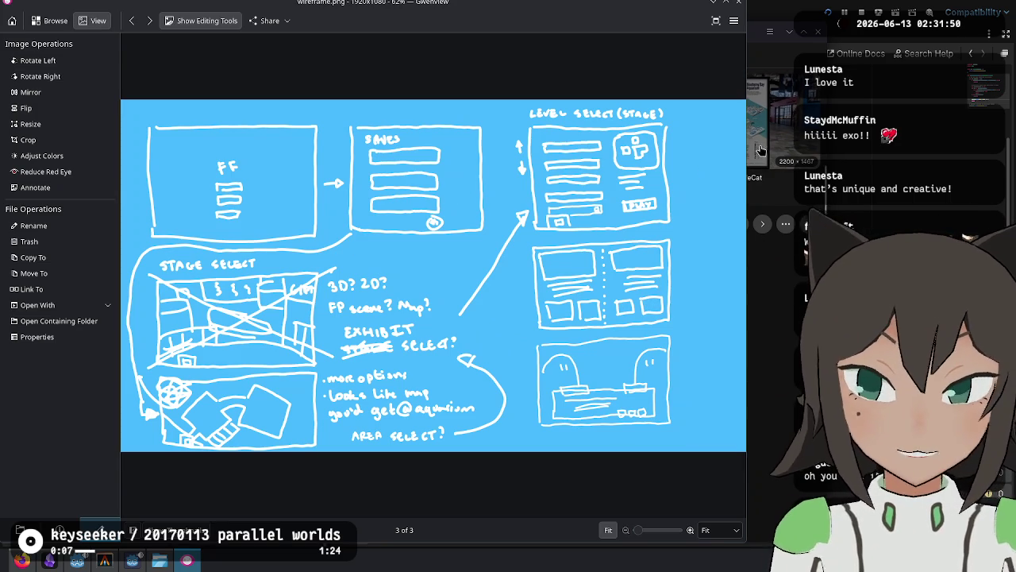
Run the project, start a New Game, advance the intro dialog to level select, then stop.
{"action": "key", "text": "alt+Tab"}
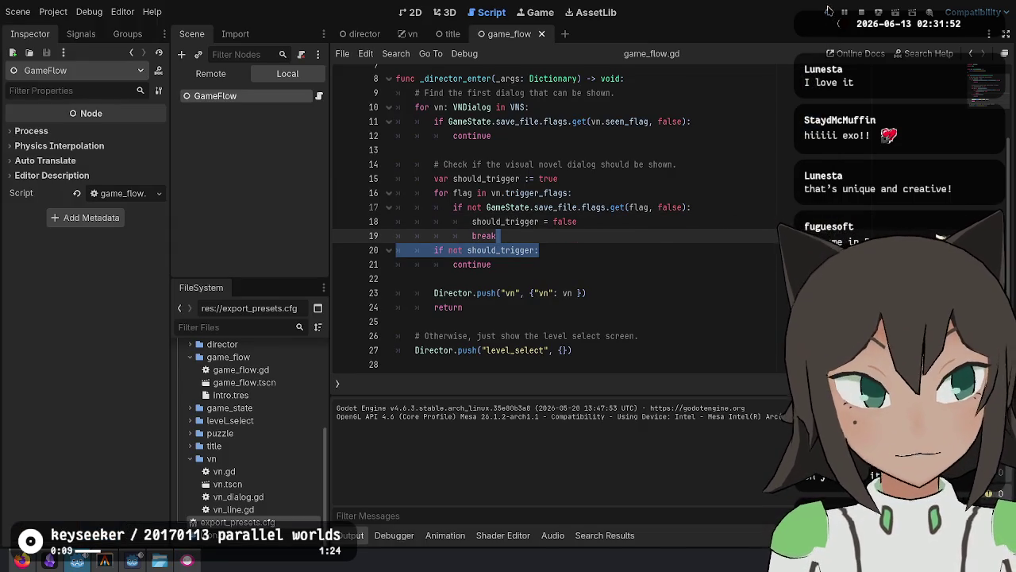
{"action": "left_click", "coordinate": [828, 11]}
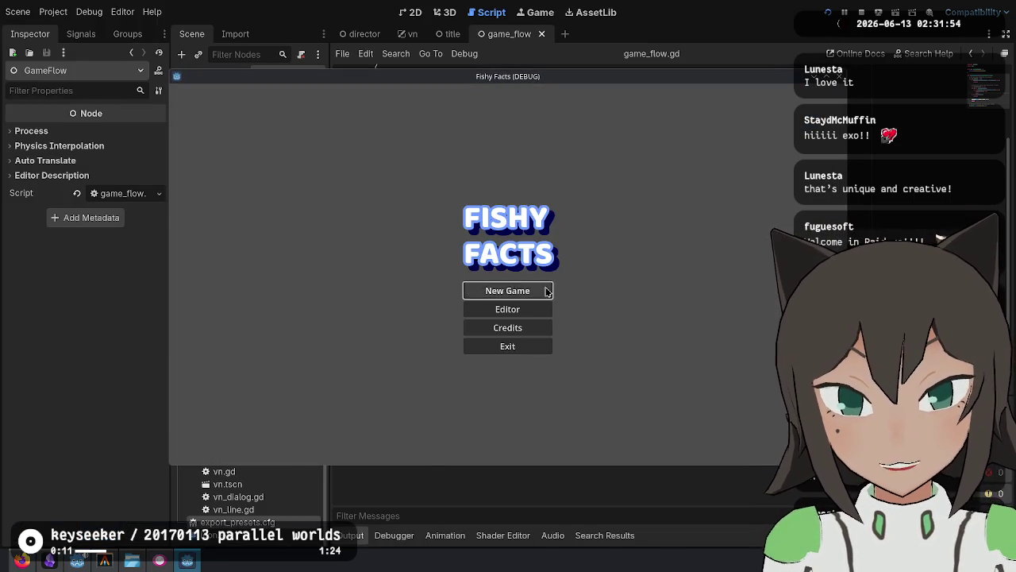
{"action": "left_click", "coordinate": [547, 292]}
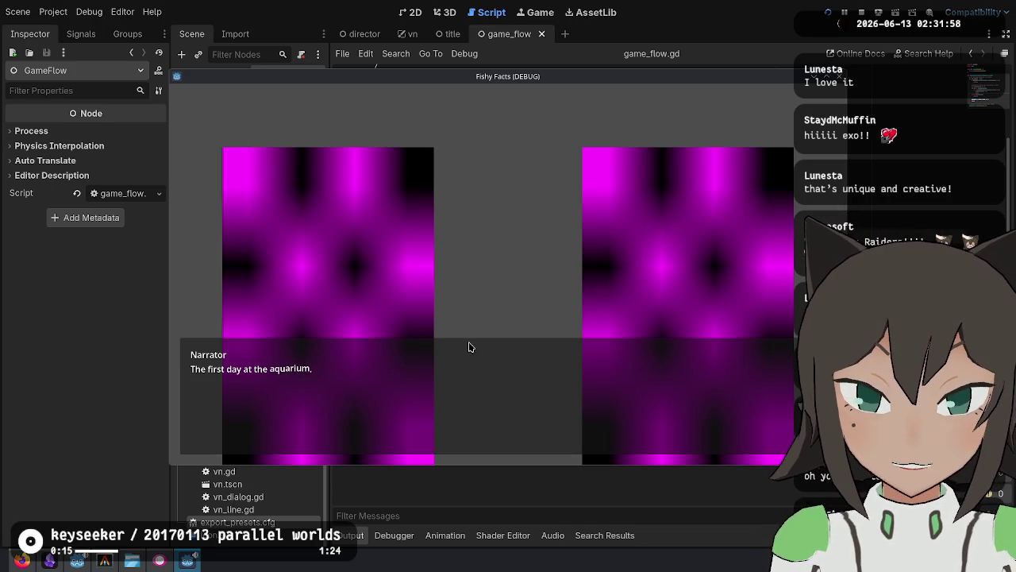
{"action": "left_click", "coordinate": [350, 300]}
{"action": "left_click", "coordinate": [350, 300]}
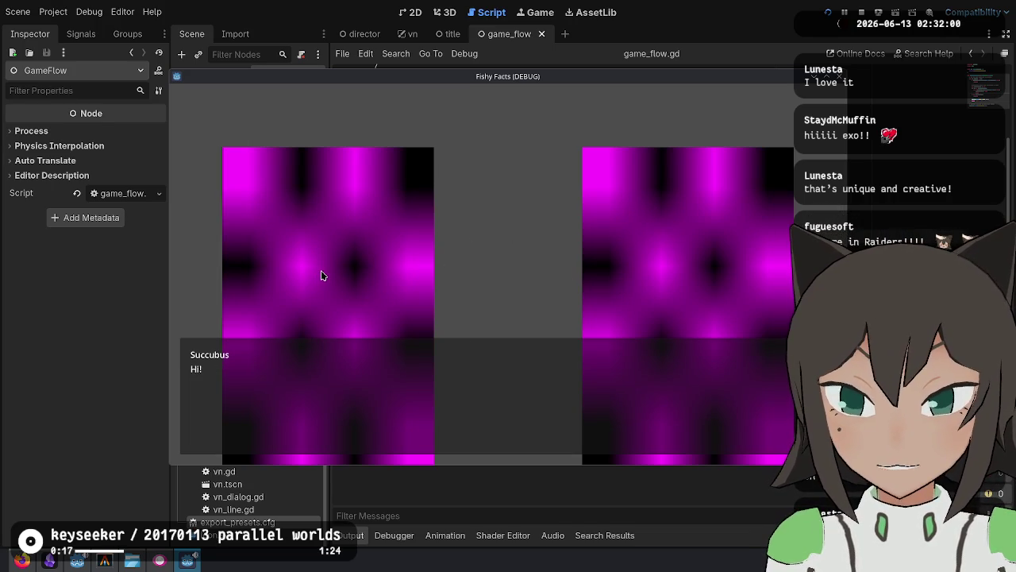
{"action": "left_click", "coordinate": [321, 276]}
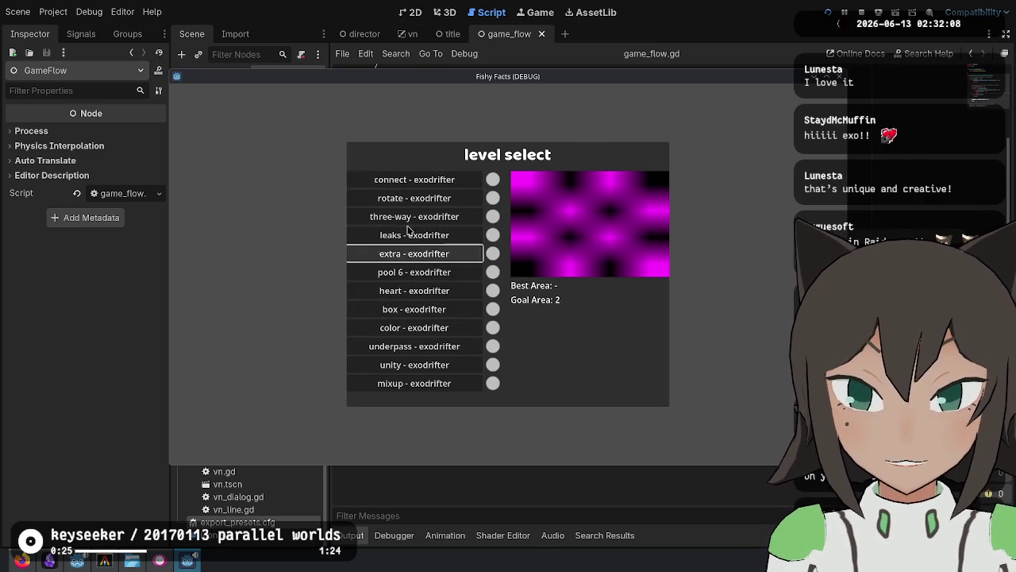
{"action": "left_click", "coordinate": [863, 13]}
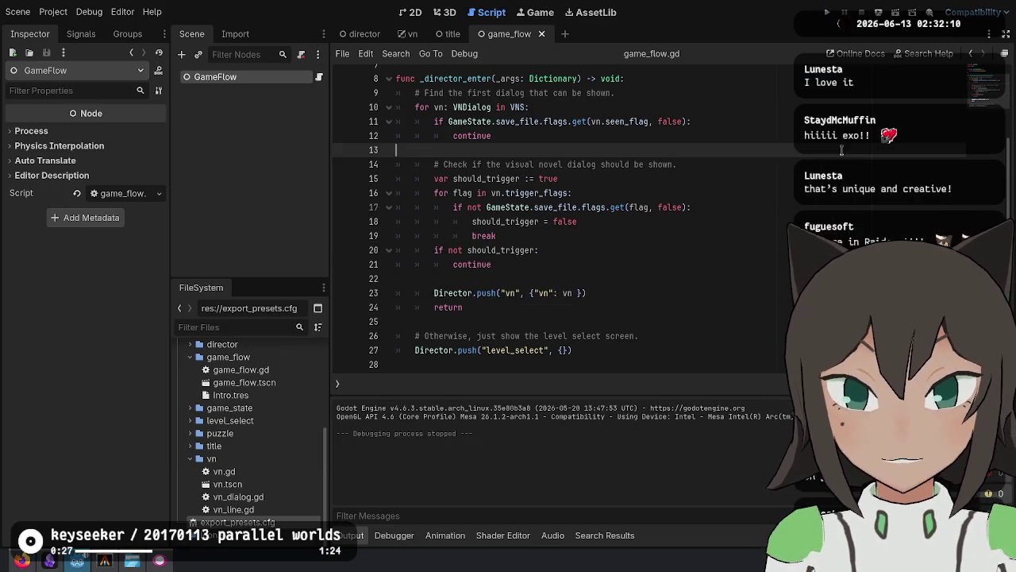
{"action": "scroll", "coordinate": [516, 238], "scroll_direction": "up", "scroll_amount": 1}
Check git status and stage the director, save_file, title, vn and vn_dialog hunks via git add -p.
{"action": "left_click", "coordinate": [104, 559]}
{"action": "type", "text": "git status"}
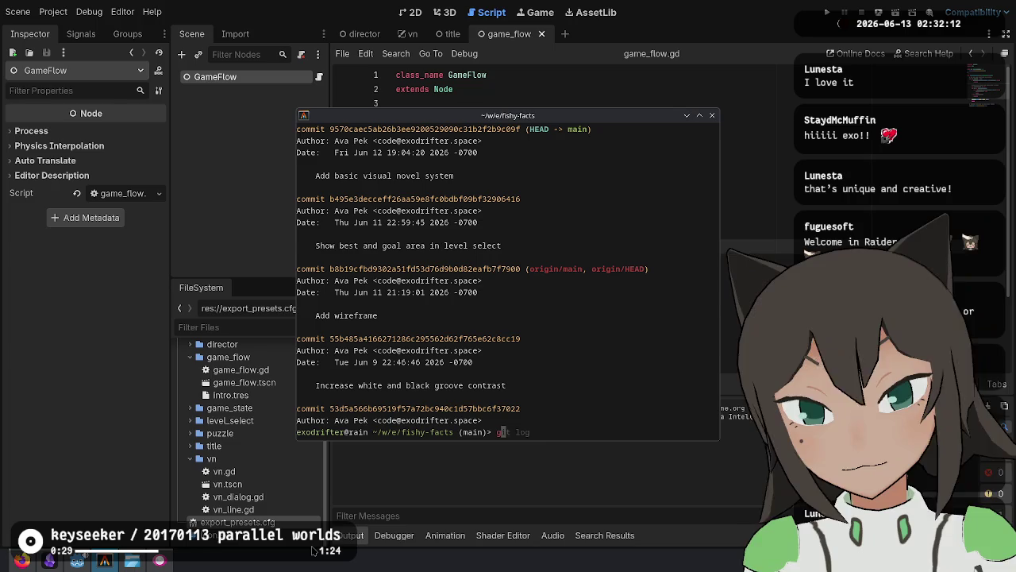
{"action": "key", "text": "Return"}
{"action": "type", "text": "git add -p"}
{"action": "key", "text": "Return"}
{"action": "type", "text": "y"}
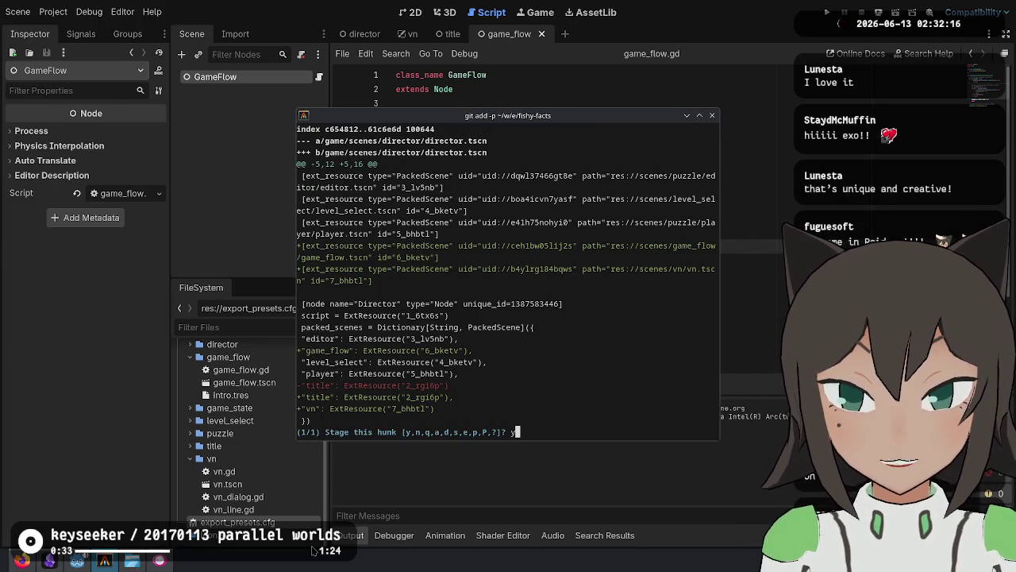
{"action": "key", "text": "Return"}
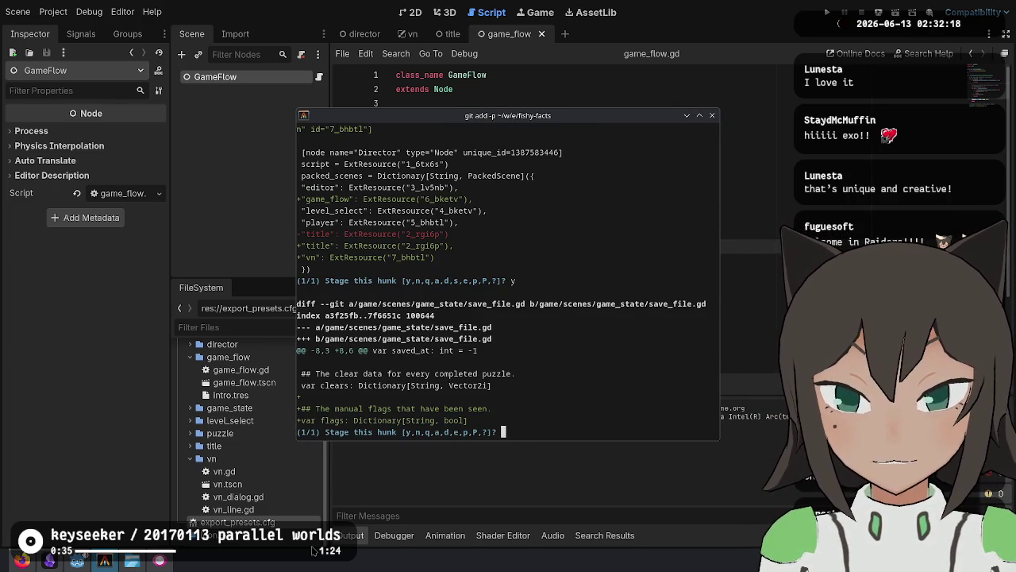
{"action": "type", "text": "y"}
{"action": "key", "text": "Return"}
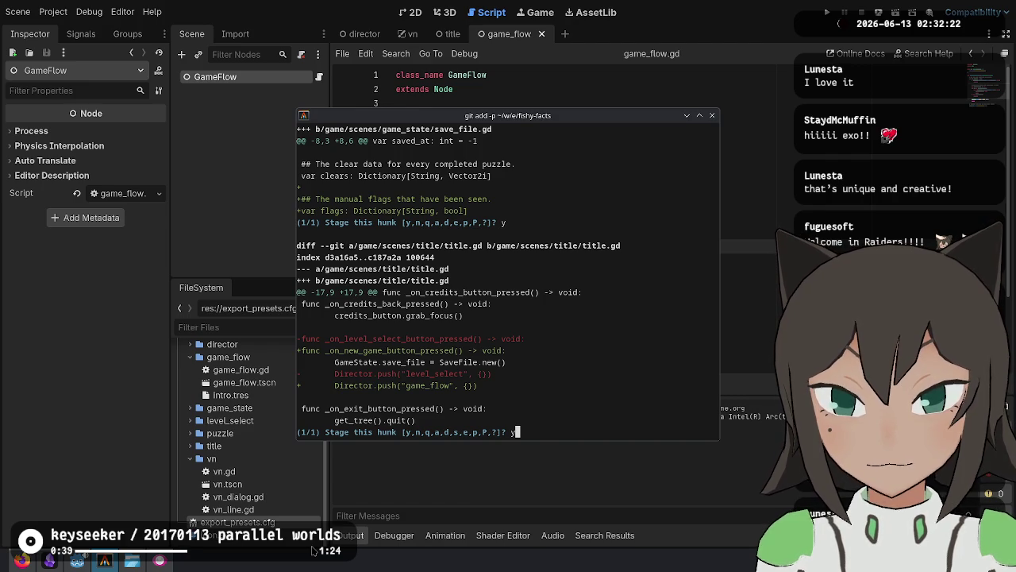
{"action": "key", "text": "Return"}
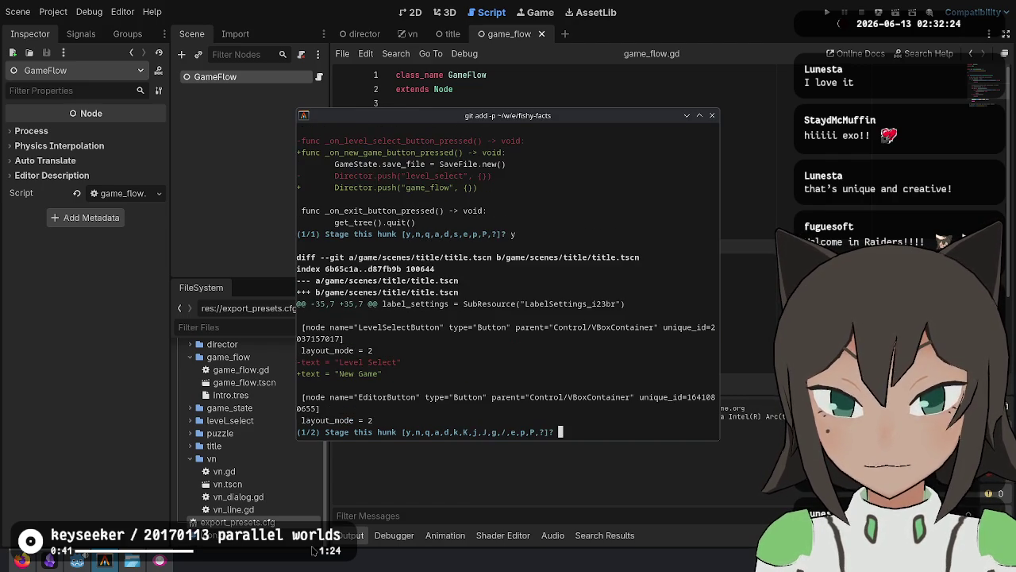
{"action": "type", "text": "y"}
{"action": "key", "text": "Return"}
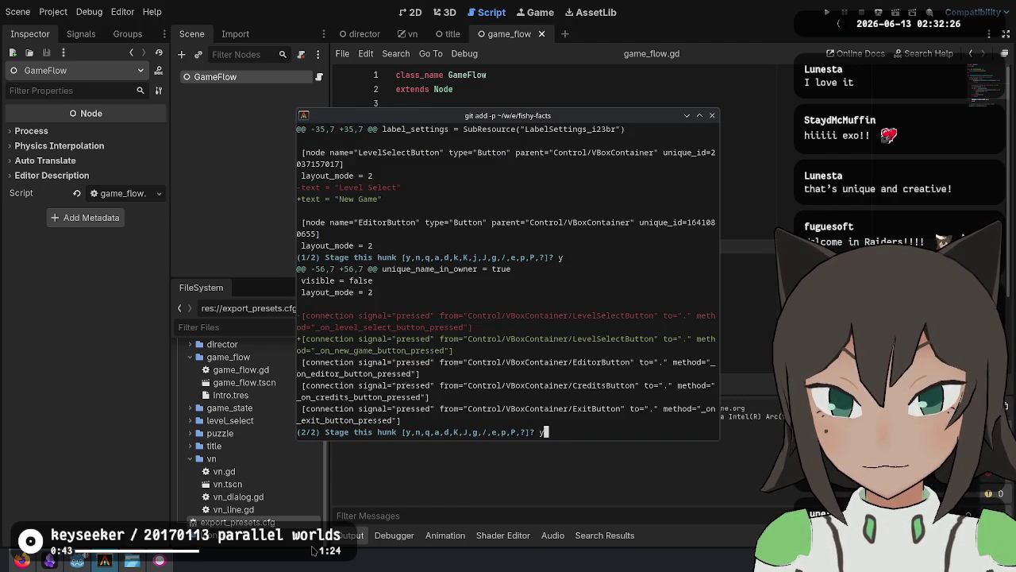
{"action": "key", "text": "Return"}
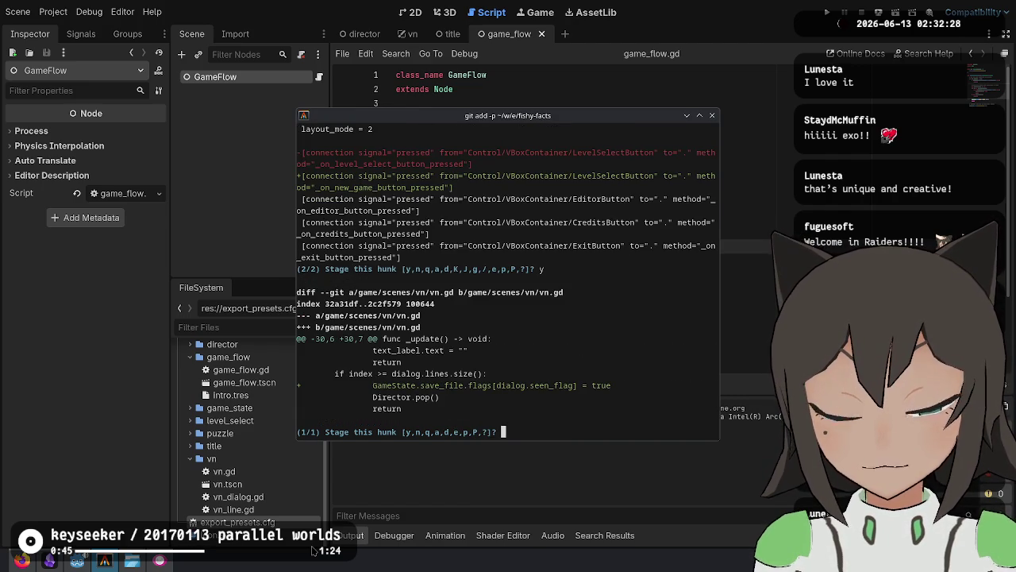
{"action": "type", "text": "y"}
{"action": "key", "text": "Return"}
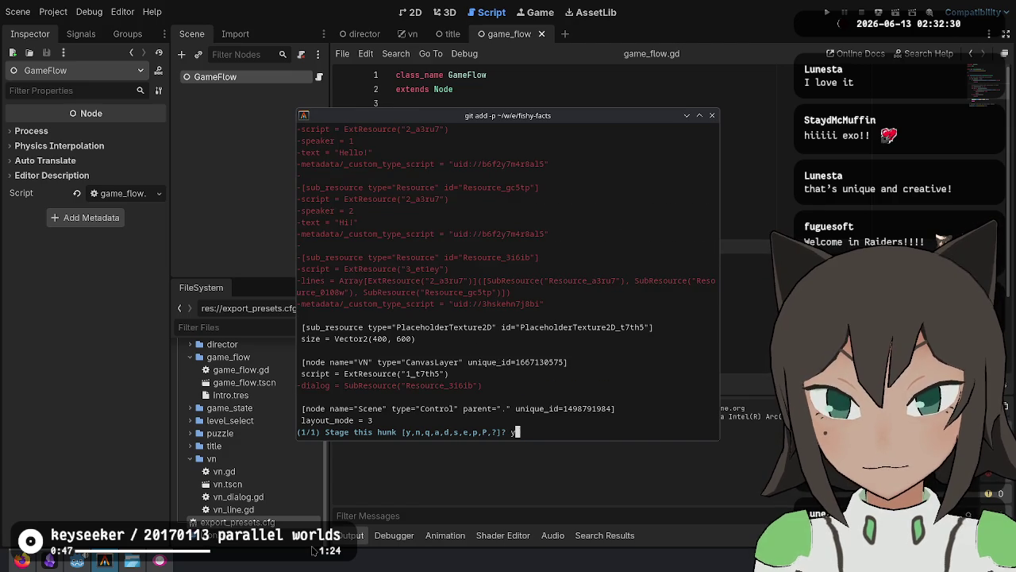
{"action": "key", "text": "Return"}
{"action": "type", "text": "y"}
{"action": "key", "text": "Return"}
Stage the game_flow folder, commit 'Add game flow scene', confirm a clean tree, and mute the mic.
{"action": "type", "text": "git status"}
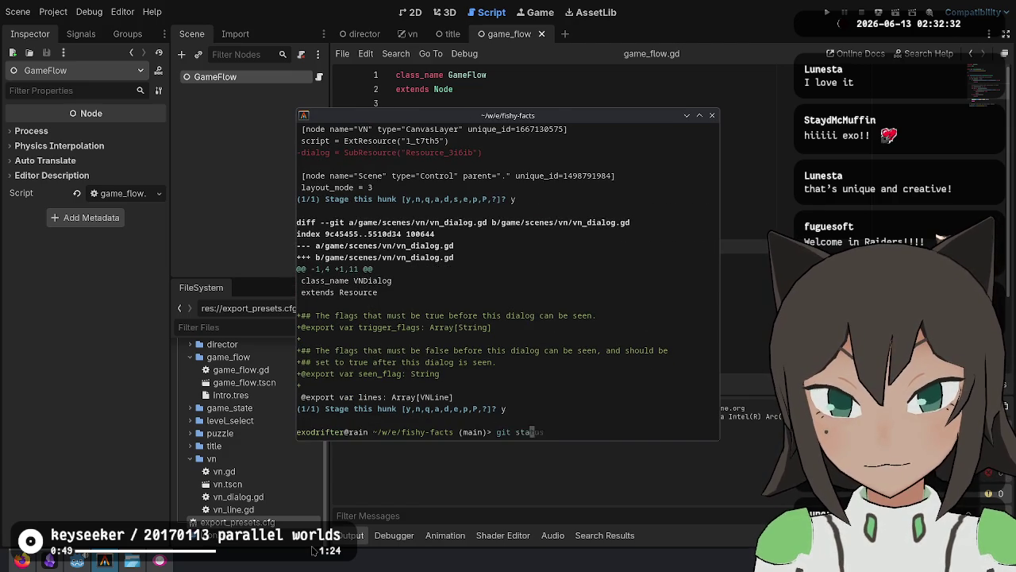
{"action": "key", "text": "Return"}
{"action": "type", "text": "git"}
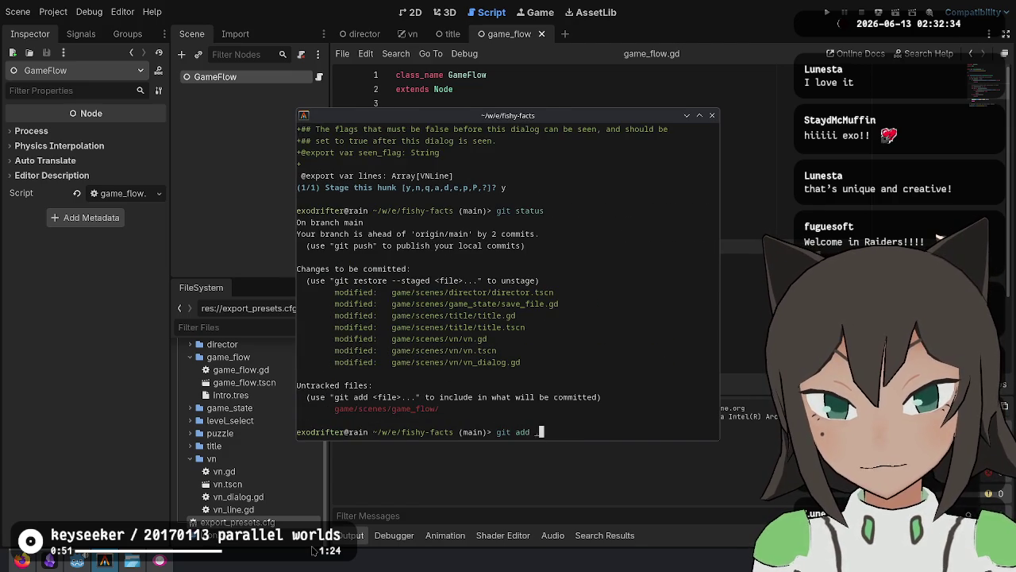
{"action": "key", "text": "Return"}
{"action": "type", "text": "git commit -m \"Add game plow scene\""}
{"action": "key", "text": "Return"}
{"action": "type", "text": "git status"}
{"action": "key", "text": "Return"}
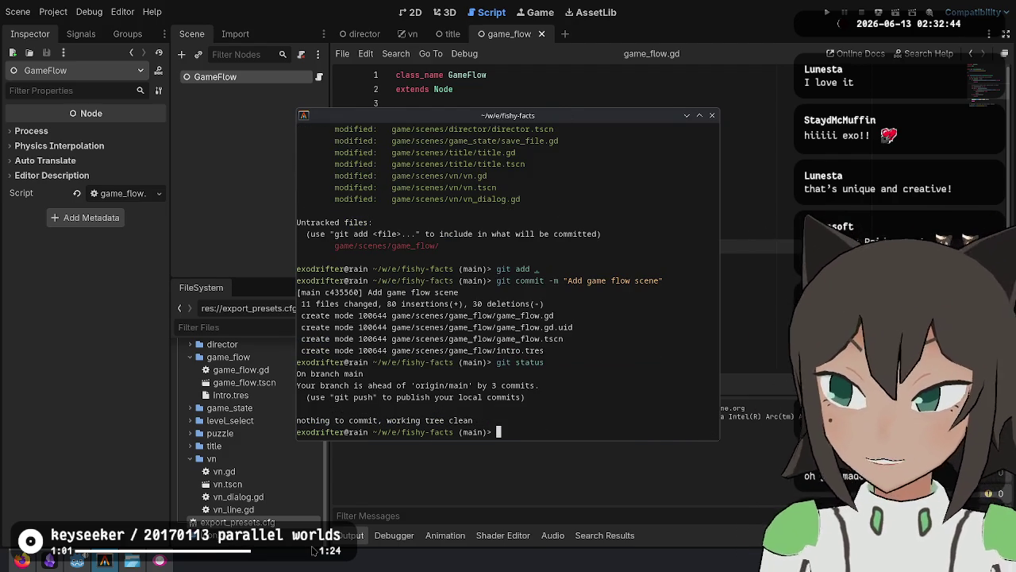
{"action": "key", "text": "XF86AudioMicMute"}
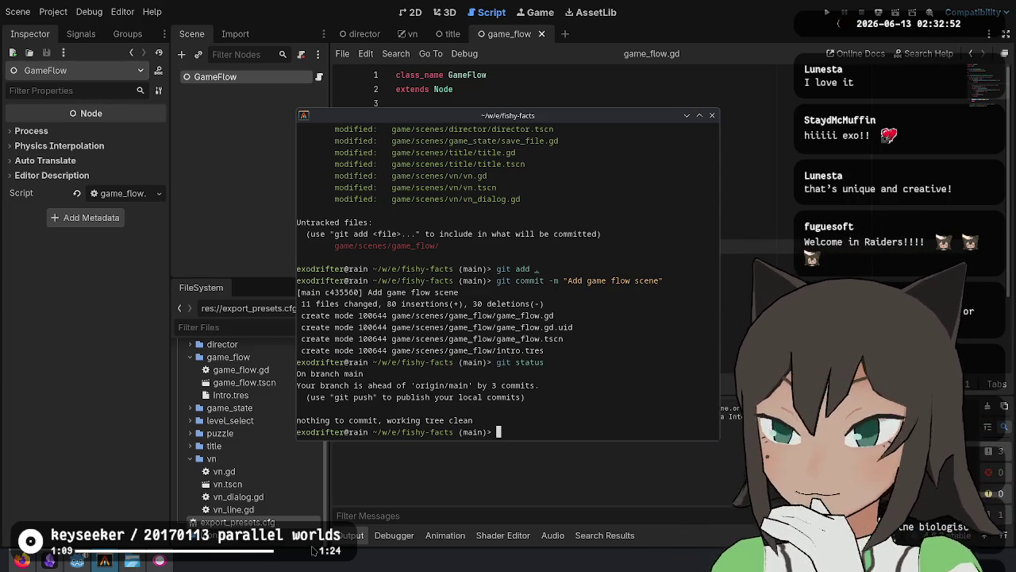
{"action": "key", "text": "XF86AudioMicMute"}
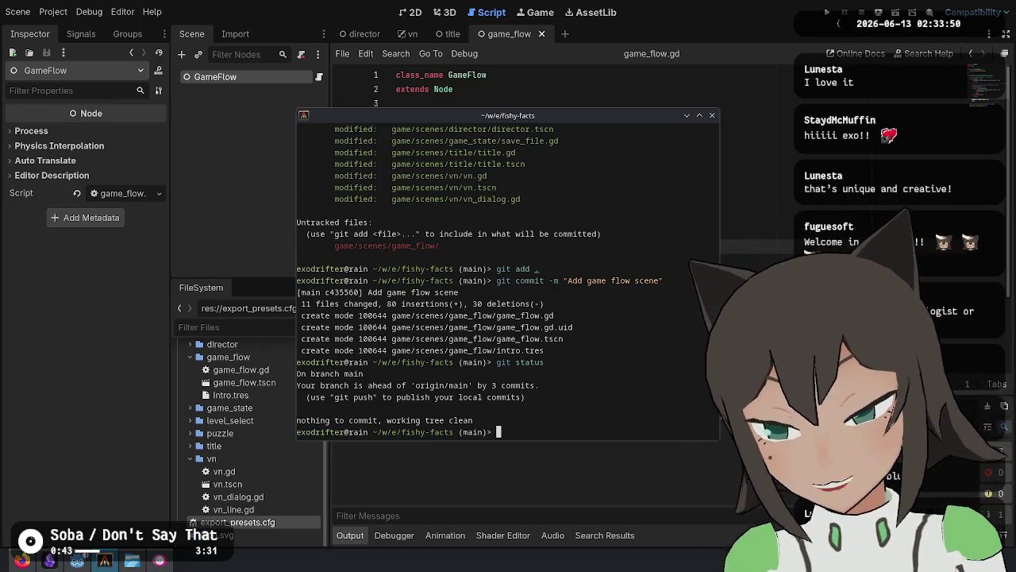
{"action": "left_click", "coordinate": [31, 560]}
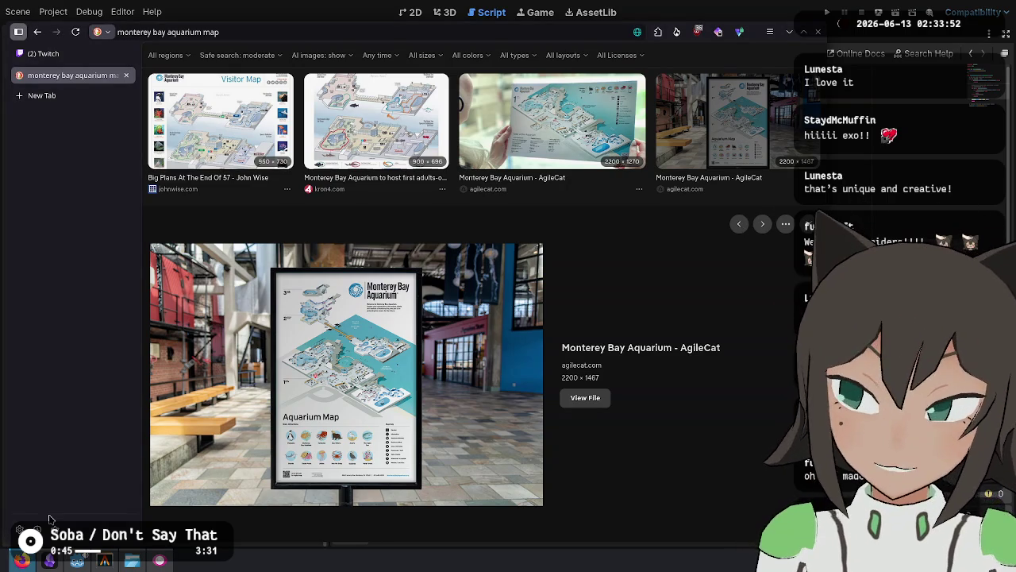
{"action": "key", "text": "ctrl+l"}
{"action": "type", "text": "@youtube "}
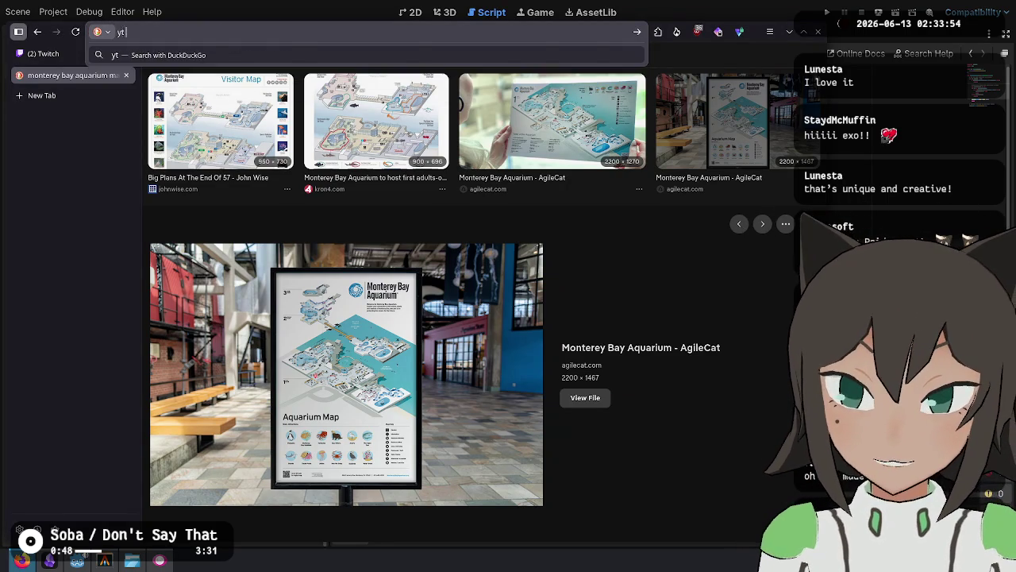
{"action": "type", "text": "ev nautilus"}
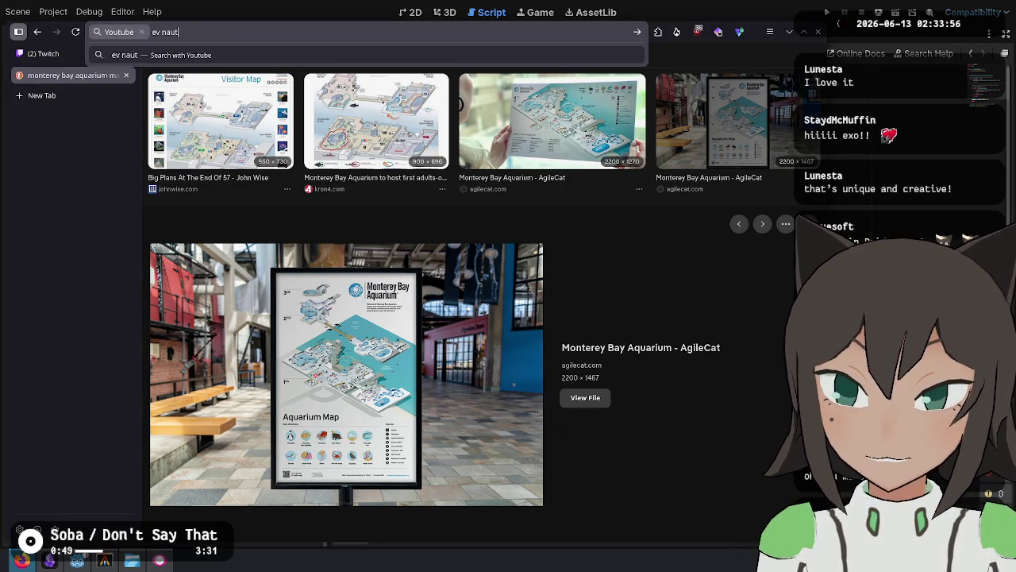
{"action": "key", "text": "Return"}
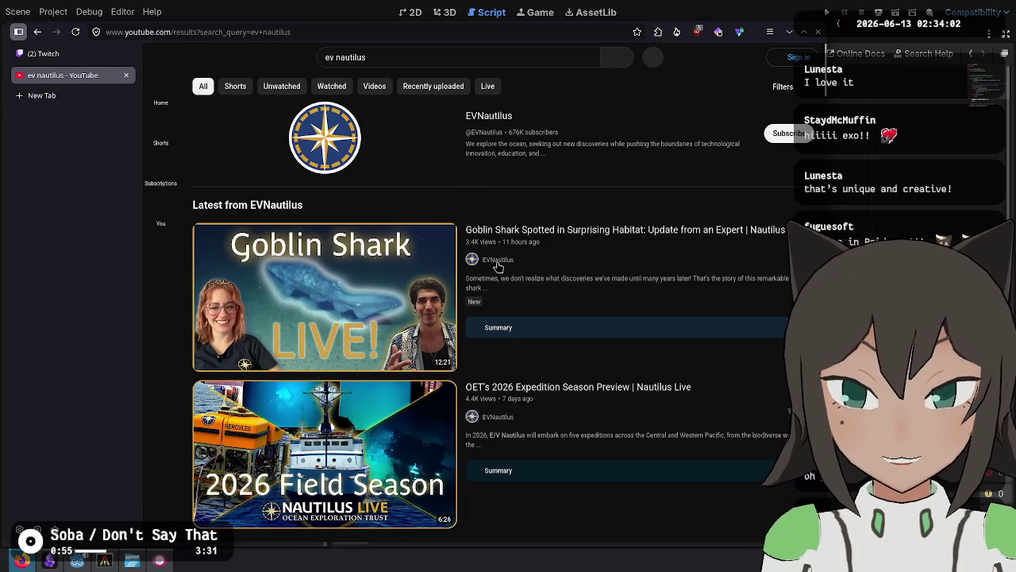
{"action": "left_click", "coordinate": [486, 117]}
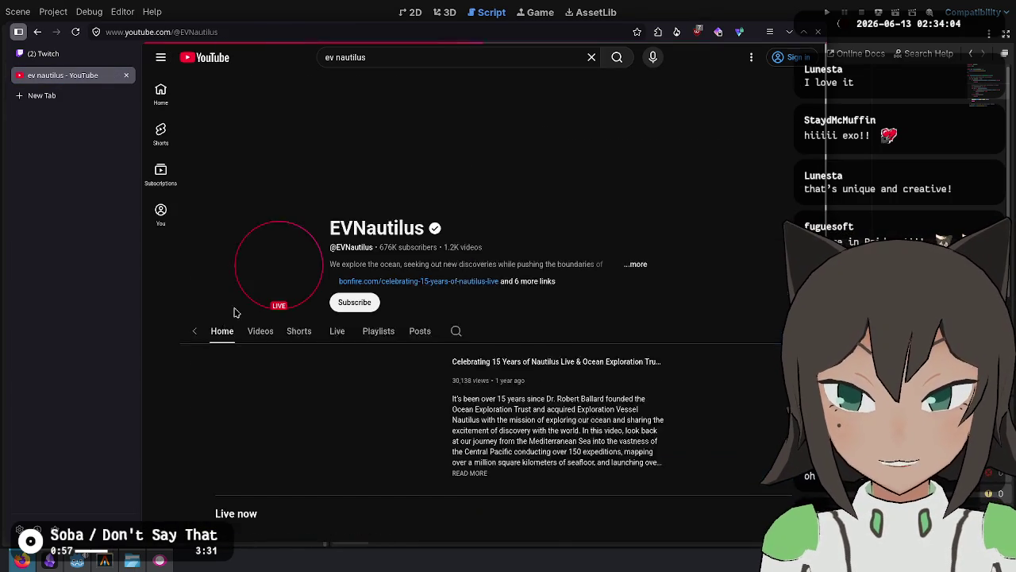
{"action": "left_click", "coordinate": [270, 289]}
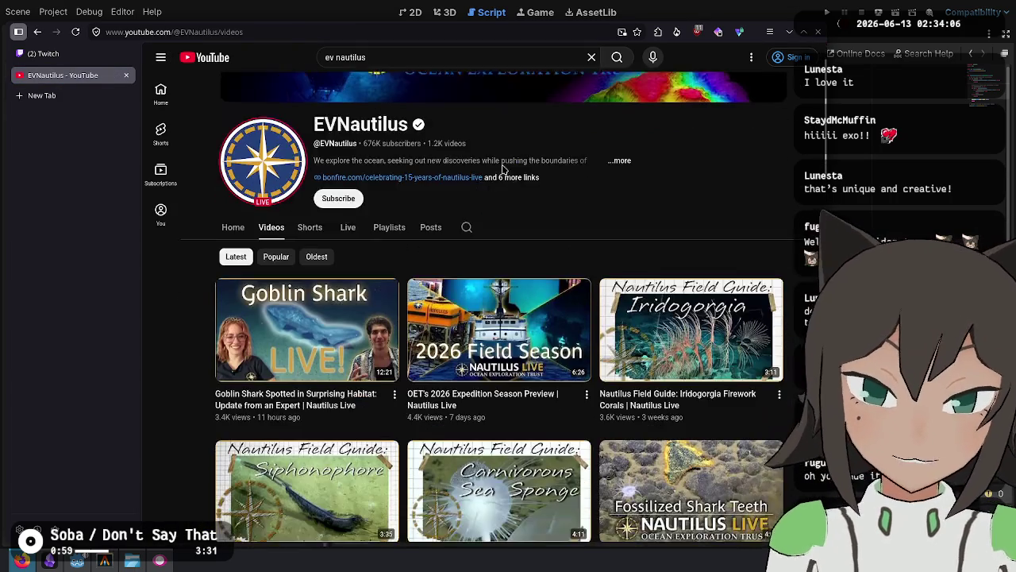
{"action": "scroll", "coordinate": [654, 230], "scroll_direction": "down", "scroll_amount": 6}
{"action": "scroll", "coordinate": [654, 230], "scroll_direction": "down", "scroll_amount": 2}
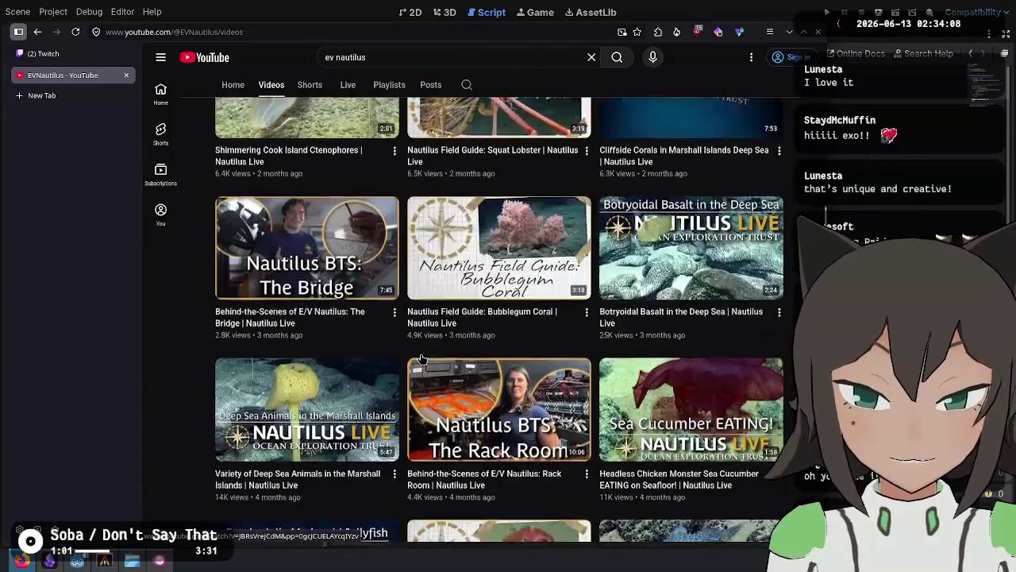
{"action": "scroll", "coordinate": [436, 277], "scroll_direction": "down", "scroll_amount": 3}
{"action": "scroll", "coordinate": [436, 276], "scroll_direction": "down", "scroll_amount": 10}
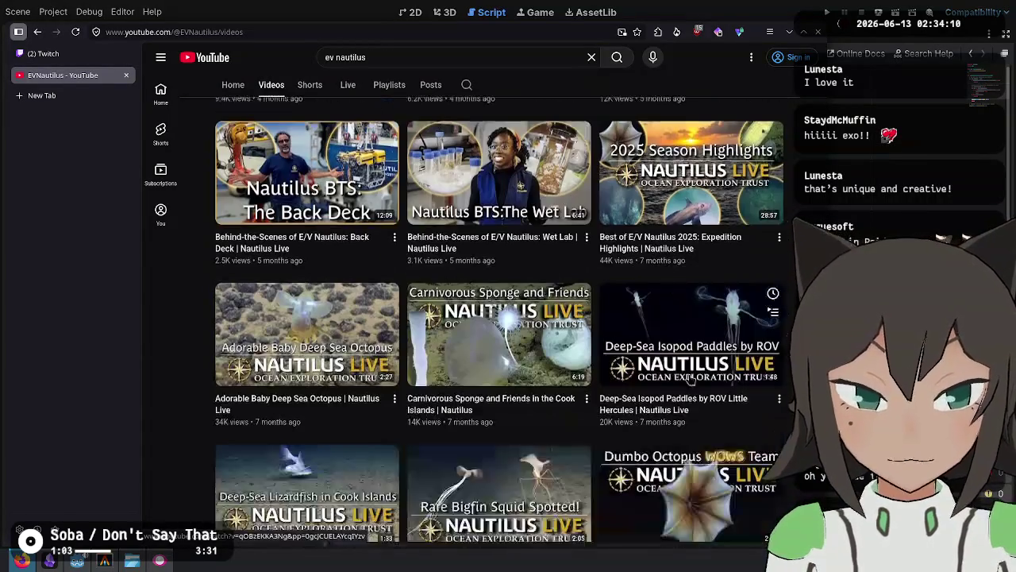
{"action": "scroll", "coordinate": [436, 251], "scroll_direction": "up", "scroll_amount": 15}
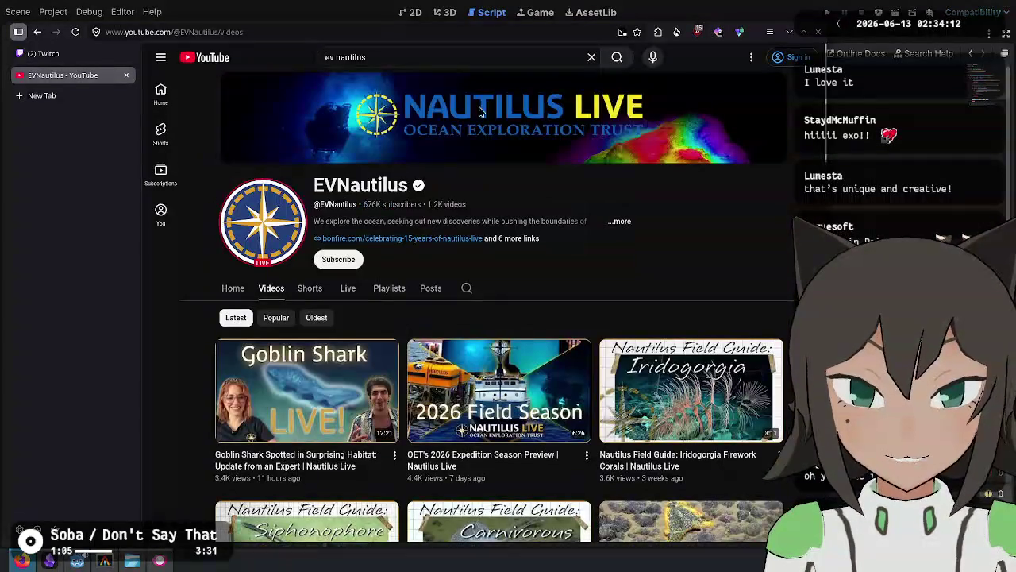
Search the channel for dumbo octopus, open the top video, then quit the browser.
{"action": "left_click", "coordinate": [503, 61]}
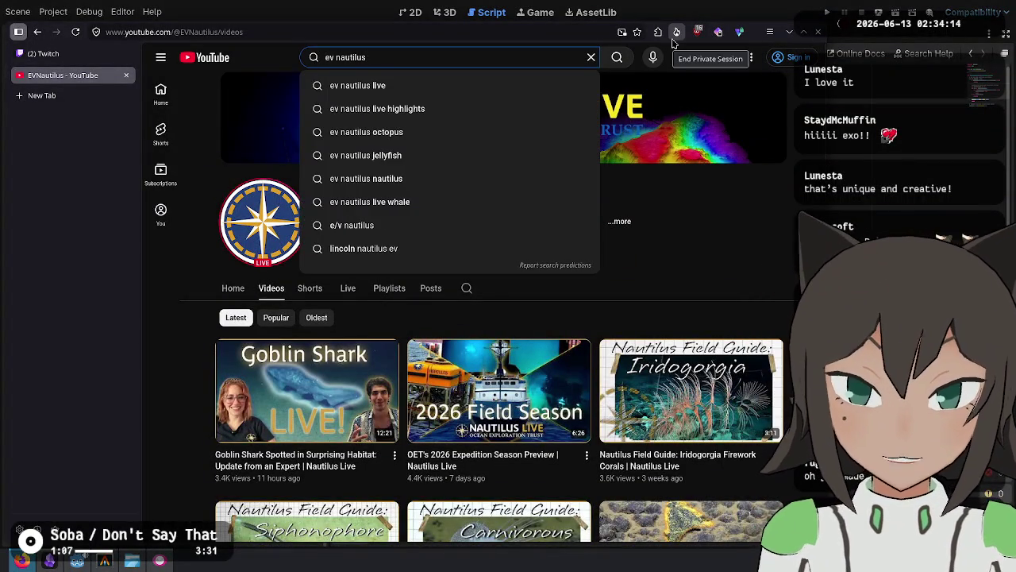
{"action": "type", "text": "dumbo"}
{"action": "key", "text": "Down"}
{"action": "key", "text": "Return"}
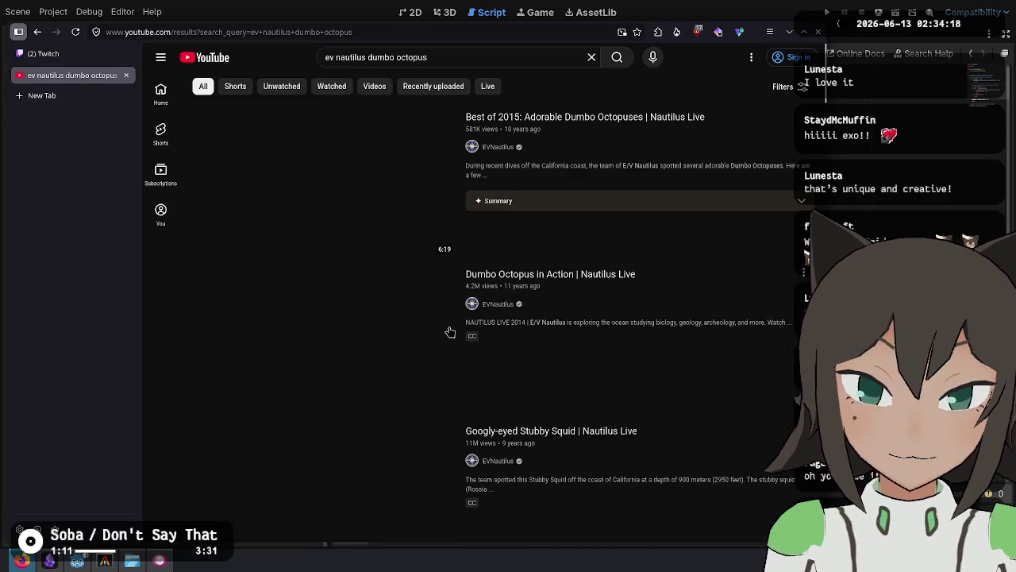
{"action": "left_click", "coordinate": [358, 170]}
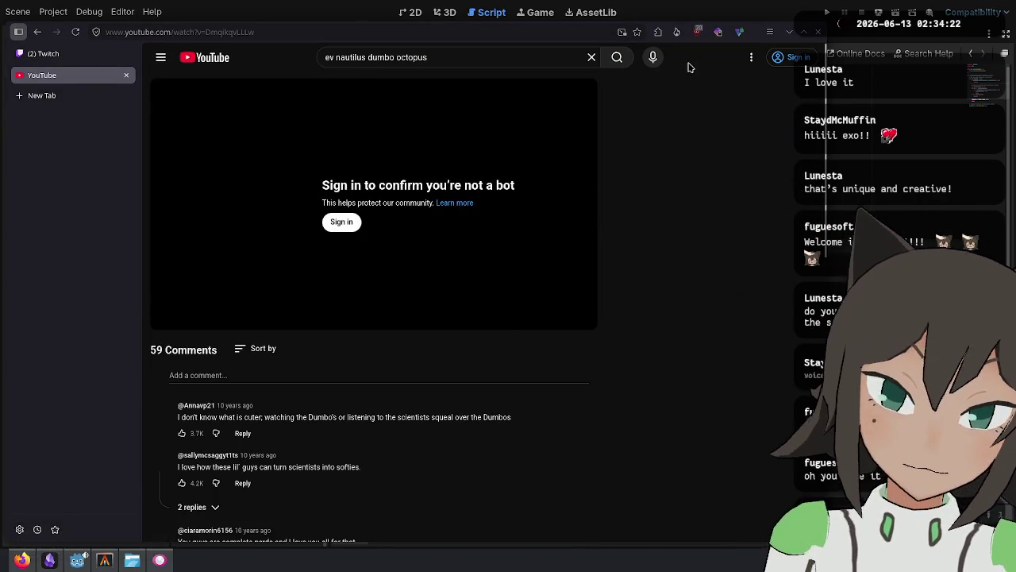
{"action": "key", "text": "ctrl+q"}
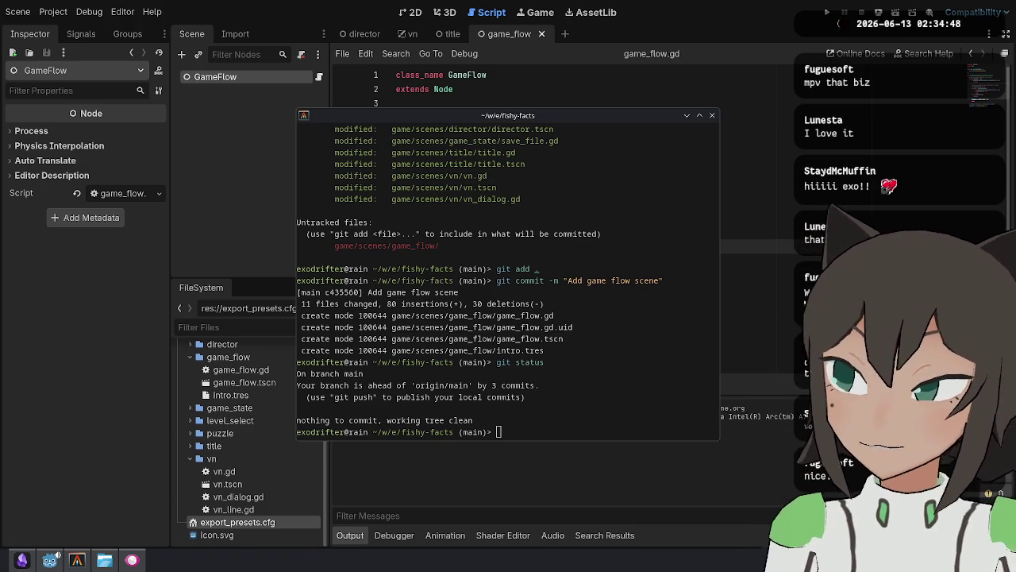
Bring back the dumbo octopus video in theater mode, collapse the tab sidebar, and move the window up-left.
{"action": "key", "text": "alt+Tab"}
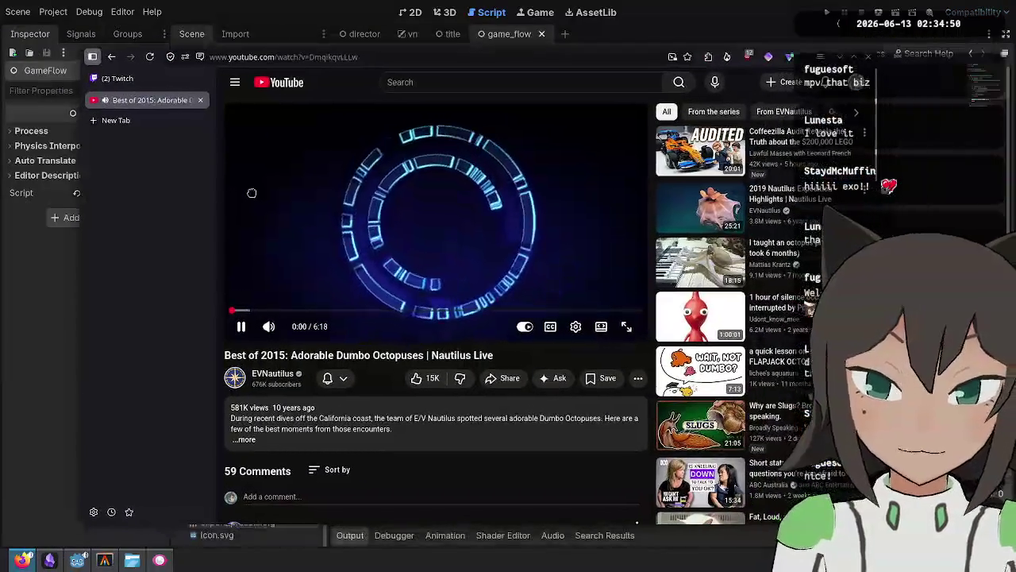
{"action": "left_click", "coordinate": [604, 325]}
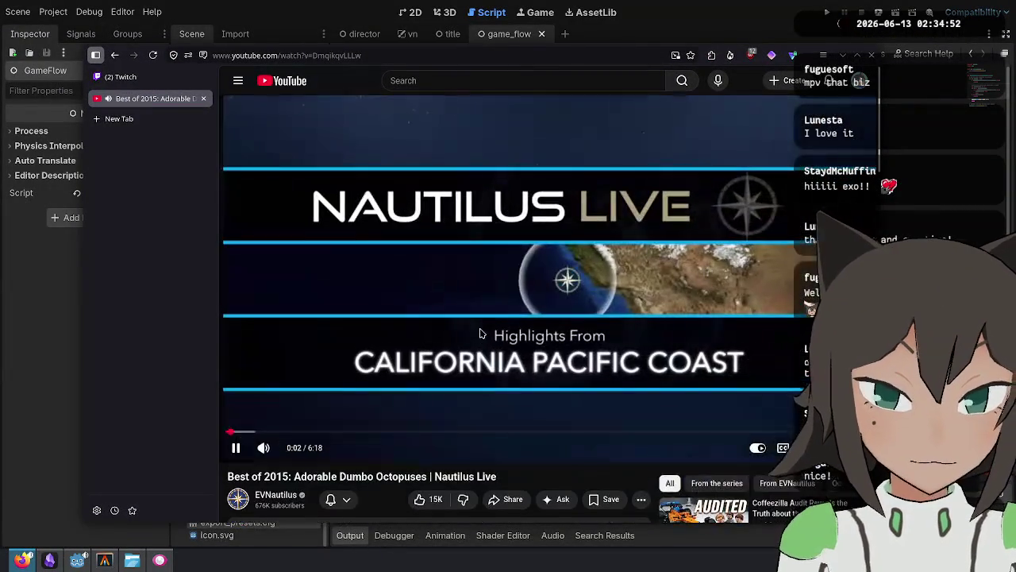
{"action": "left_click", "coordinate": [96, 59]}
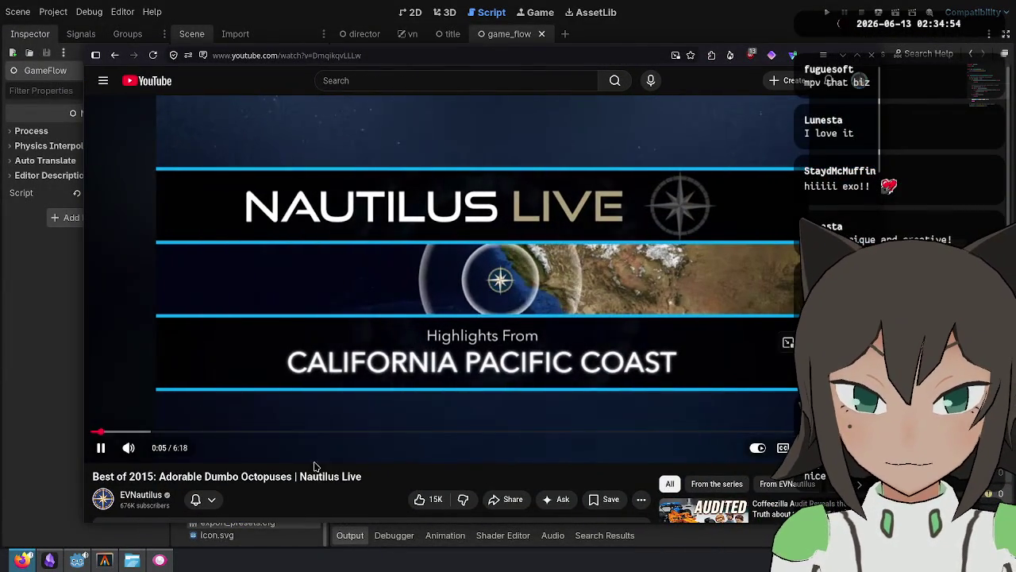
{"action": "mouse_move", "coordinate": [523, 450]}
{"action": "left_mouse_down"}
{"action": "mouse_move", "coordinate": [474, 432]}
{"action": "mouse_move", "coordinate": [670, 493]}
{"action": "left_mouse_up"}
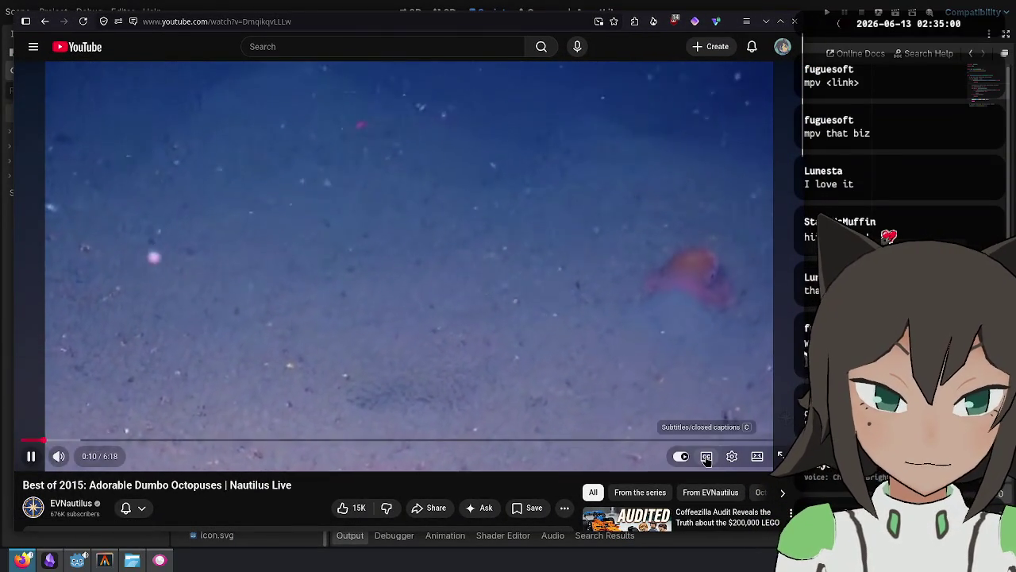
Turn on captions for the octopus video, jump to the close-up, then rewind to about 2:00.
{"action": "left_click", "coordinate": [679, 459]}
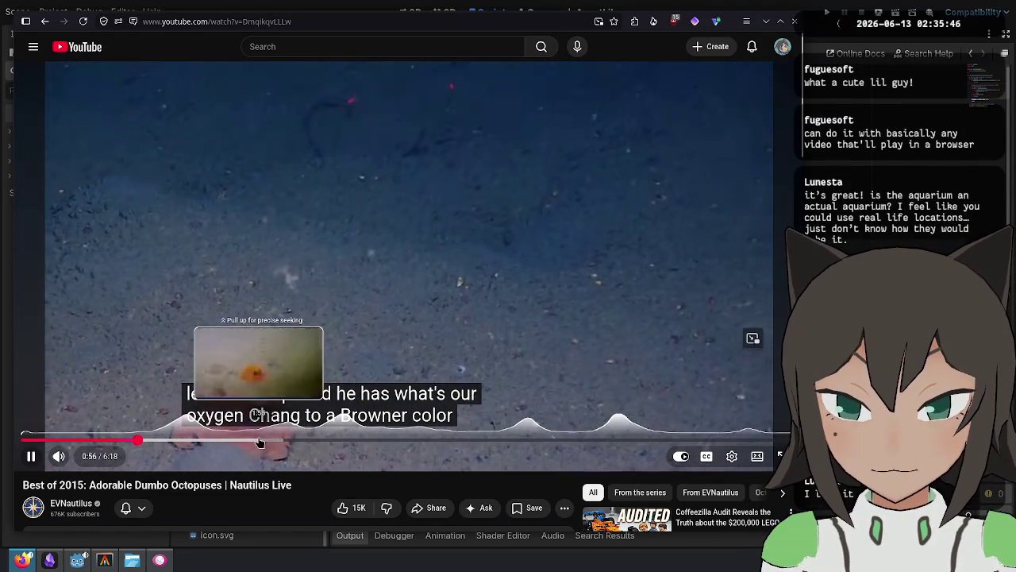
{"action": "left_click", "coordinate": [273, 440]}
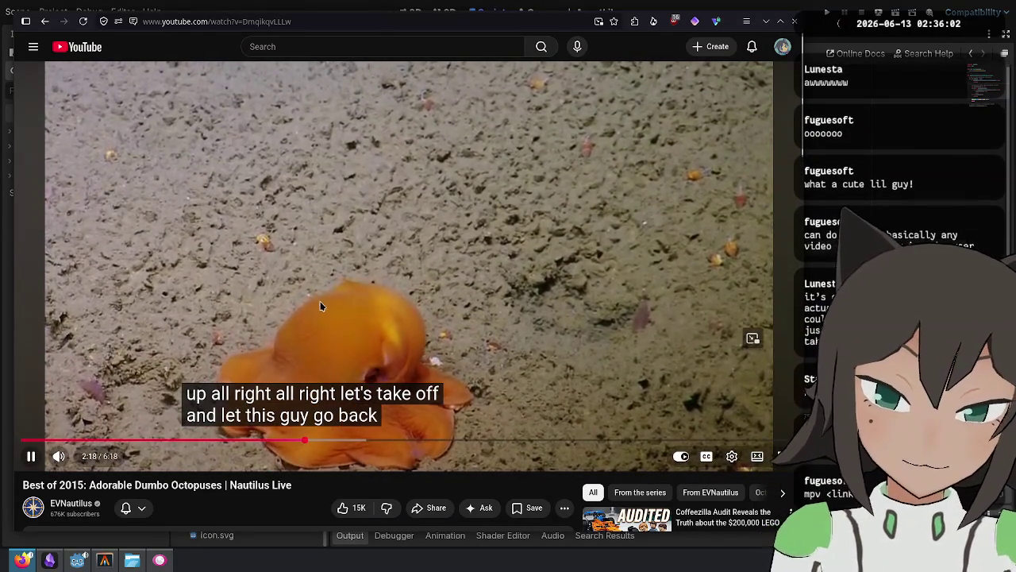
{"action": "key", "text": "space"}
{"action": "left_click_drag", "start_coordinate": [266, 444], "coordinate": [268, 441]}
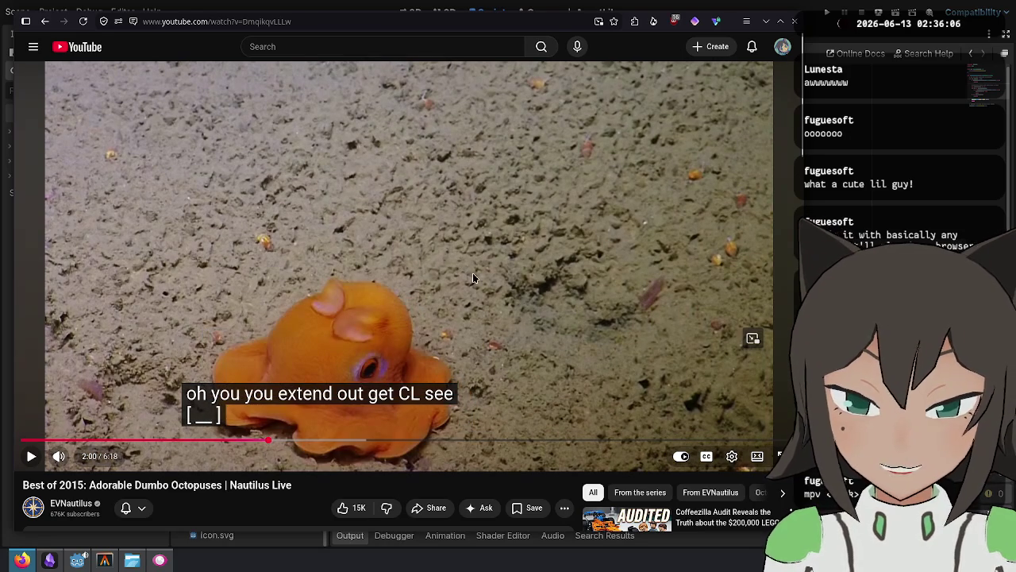
Resume the video, skip ahead and pause it at 4:20, then switch to the Twitch tab.
{"action": "left_click", "coordinate": [529, 264]}
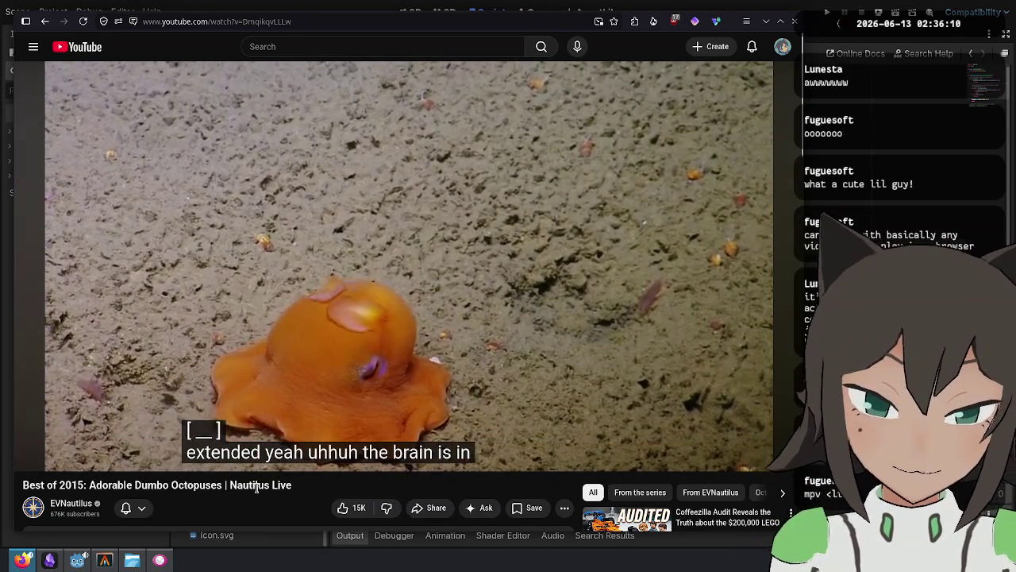
{"action": "left_click", "coordinate": [516, 440]}
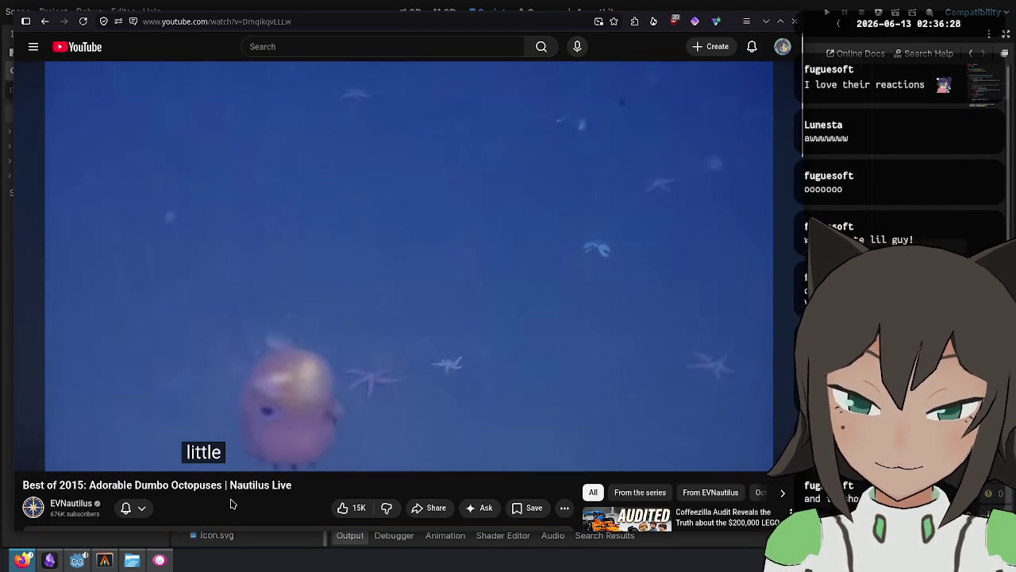
{"action": "left_click", "coordinate": [410, 238]}
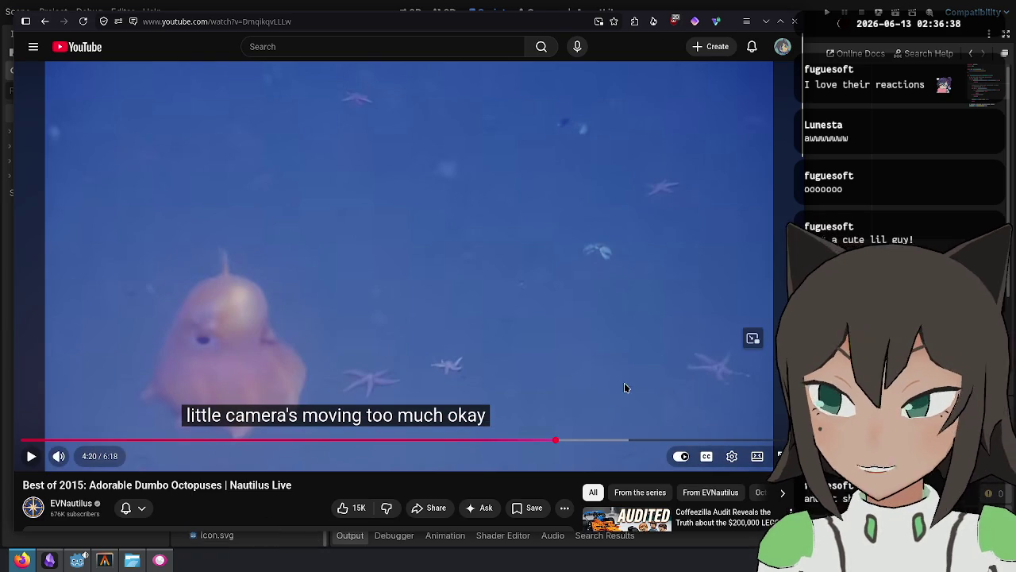
{"action": "key", "text": "ctrl+Tab"}
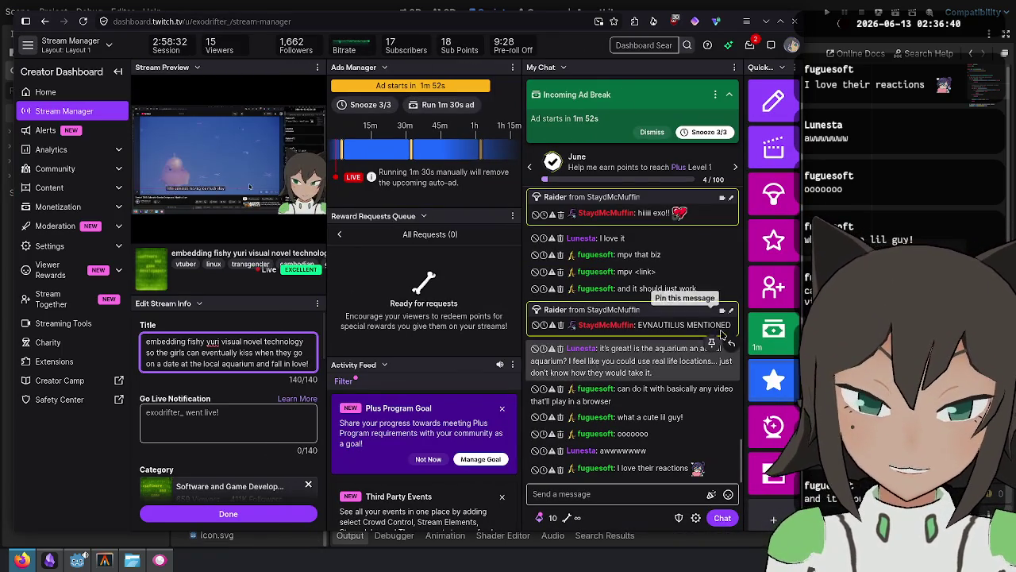
Click into and out of the Twitch chat box, then open a fresh terminal over the Stream Manager.
{"action": "left_click", "coordinate": [545, 493]}
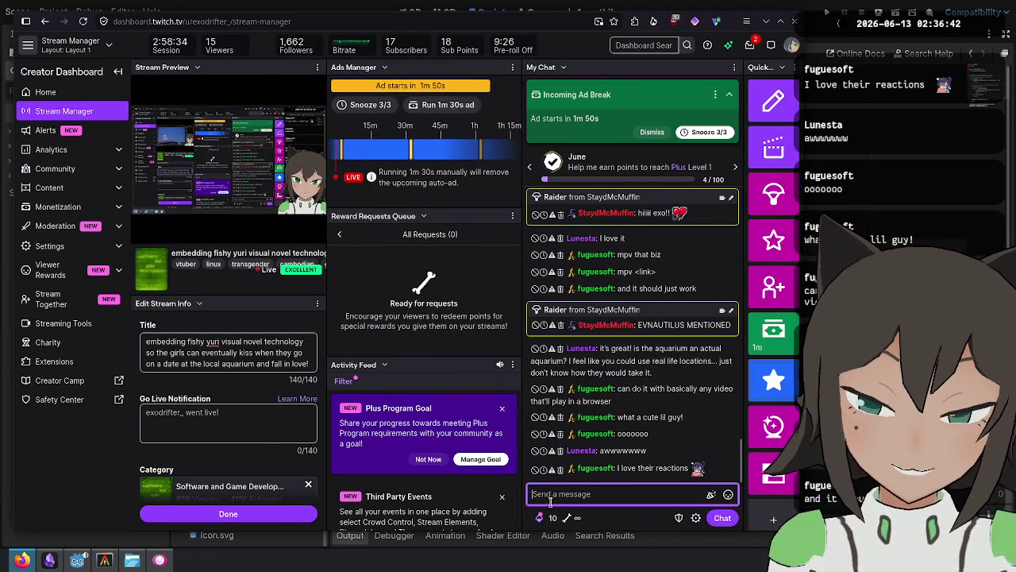
{"action": "left_click", "coordinate": [255, 422]}
{"action": "left_click", "coordinate": [606, 498]}
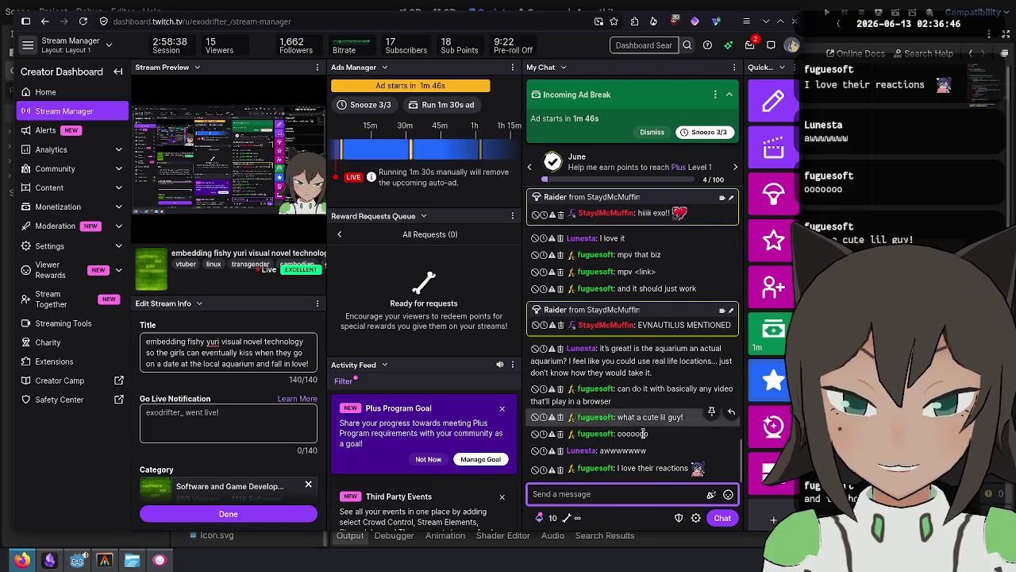
{"action": "left_click", "coordinate": [182, 410]}
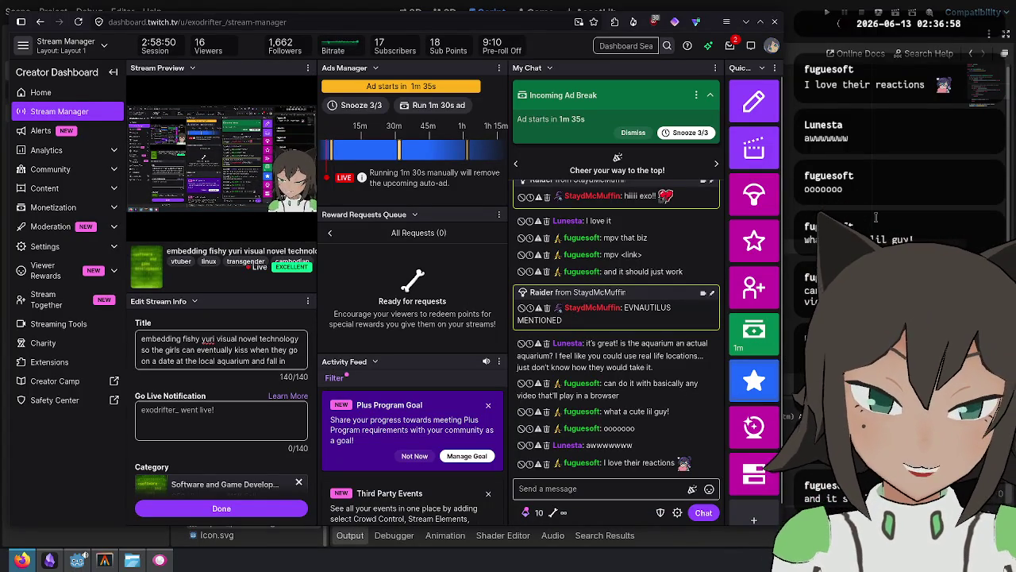
{"action": "key", "text": "alt+Tab"}
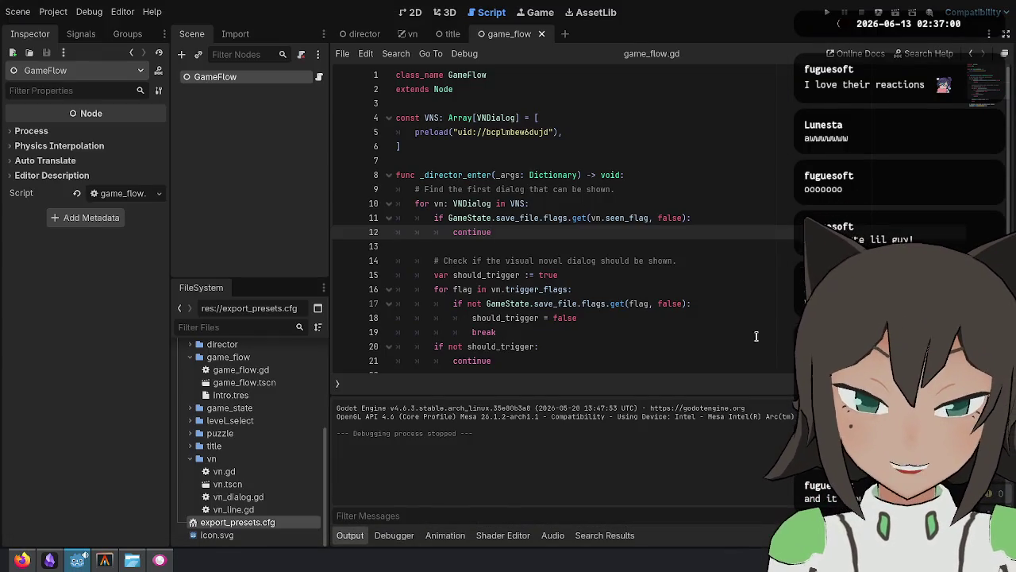
{"action": "key", "text": "alt+Tab"}
{"action": "key", "text": "ctrl+alt+t"}
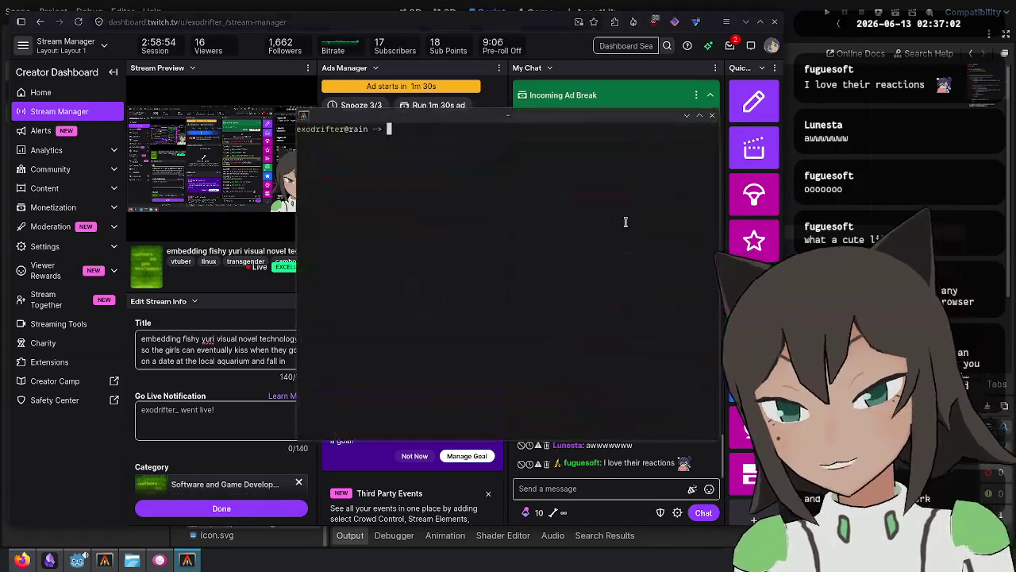
Copy the YouTube video link from the browser and run mpv on it in a new terminal.
{"action": "type", "text": "mpv"}
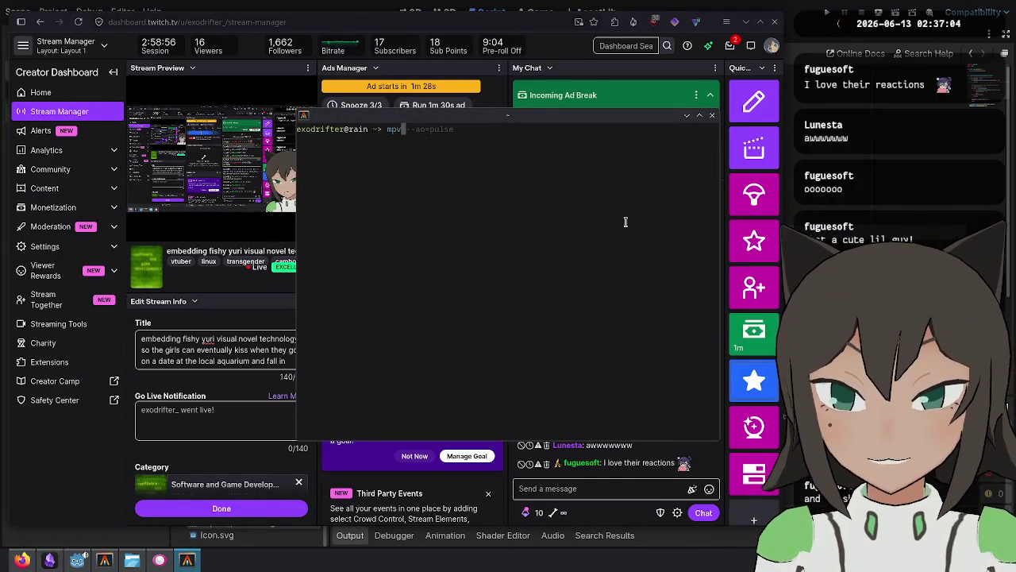
{"action": "key", "text": "ctrl+d"}
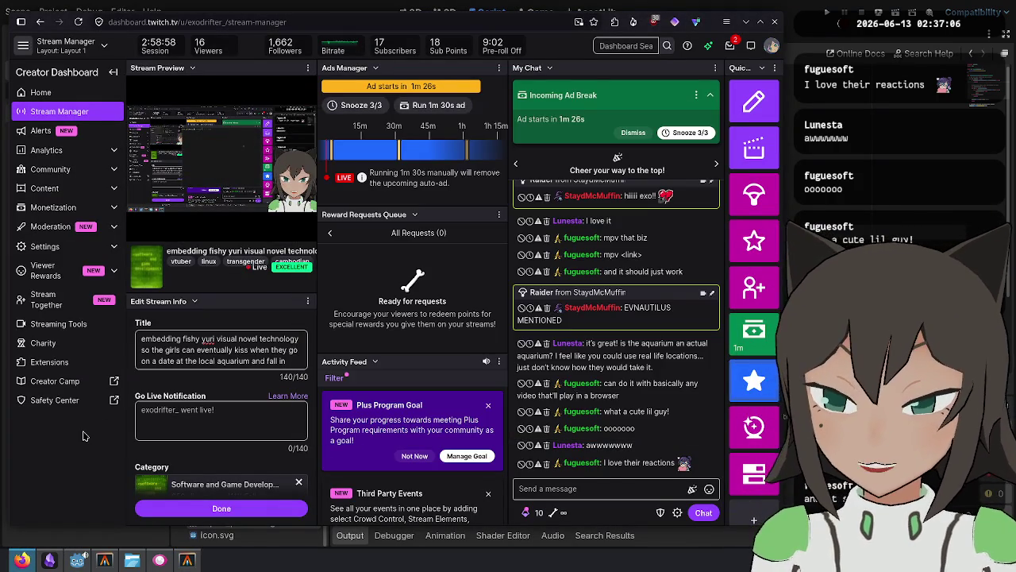
{"action": "key", "text": "ctrl+n"}
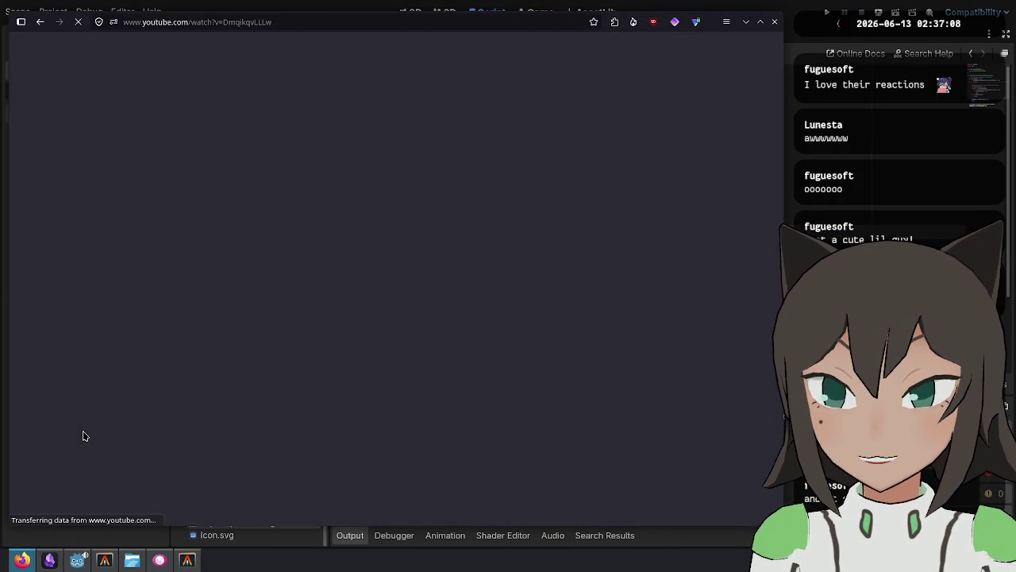
{"action": "key", "text": "ctrl+l"}
{"action": "key", "text": "ctrl+c"}
{"action": "key", "text": "ctrl+w"}
{"action": "key", "text": "ctrl+alt+t"}
{"action": "type", "text": "mpv"}
{"action": "key", "text": "ctrl+shift+v"}
{"action": "key", "text": "Return"}
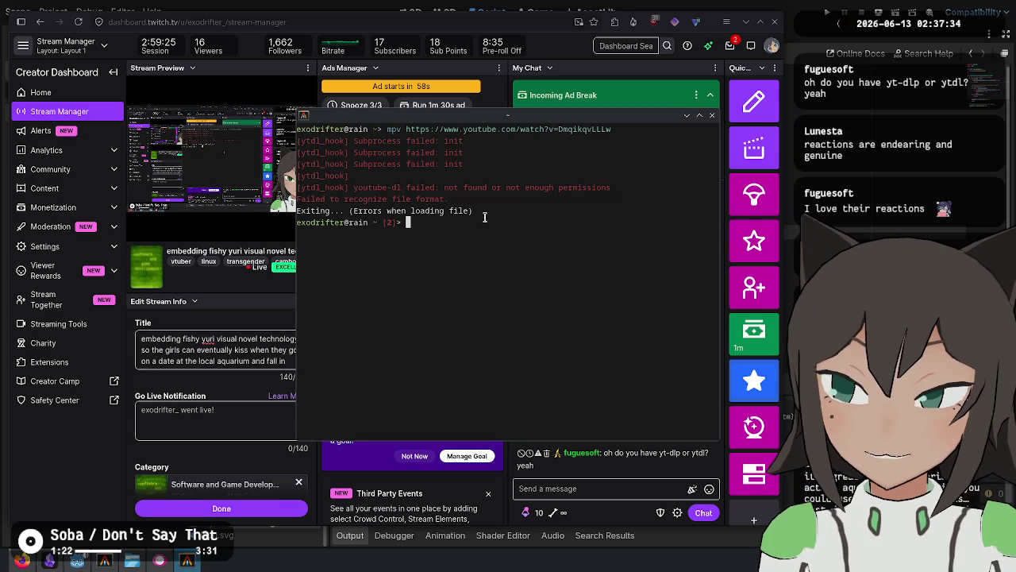
Move the terminal to the top-left and make it taller, then return to Godot.
{"action": "mouse_move", "coordinate": [483, 207]}
{"action": "left_mouse_down"}
{"action": "mouse_move", "coordinate": [406, 254]}
{"action": "mouse_move", "coordinate": [286, 250]}
{"action": "left_mouse_up"}
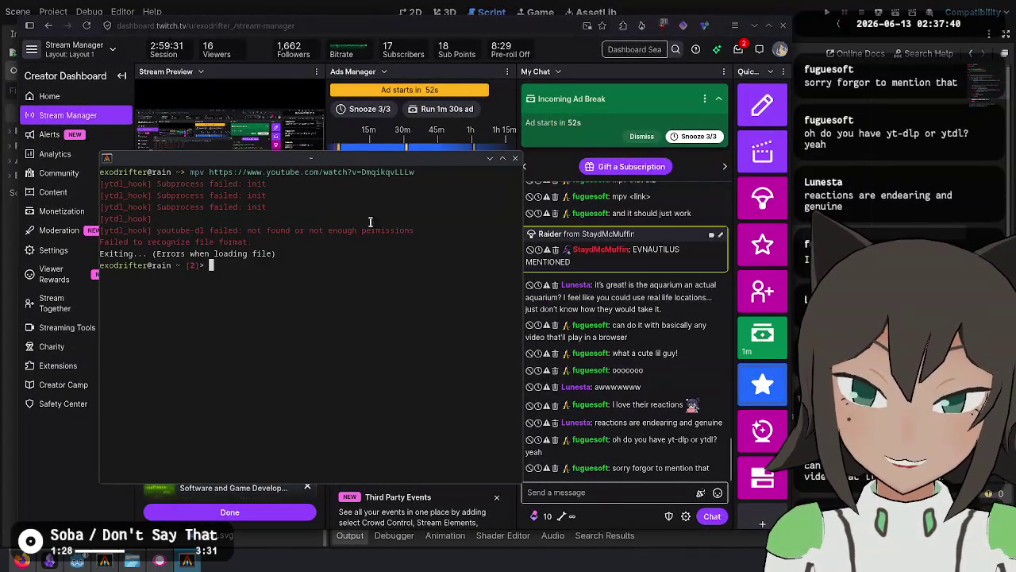
{"action": "left_click_drag", "start_coordinate": [377, 161], "coordinate": [318, 50]}
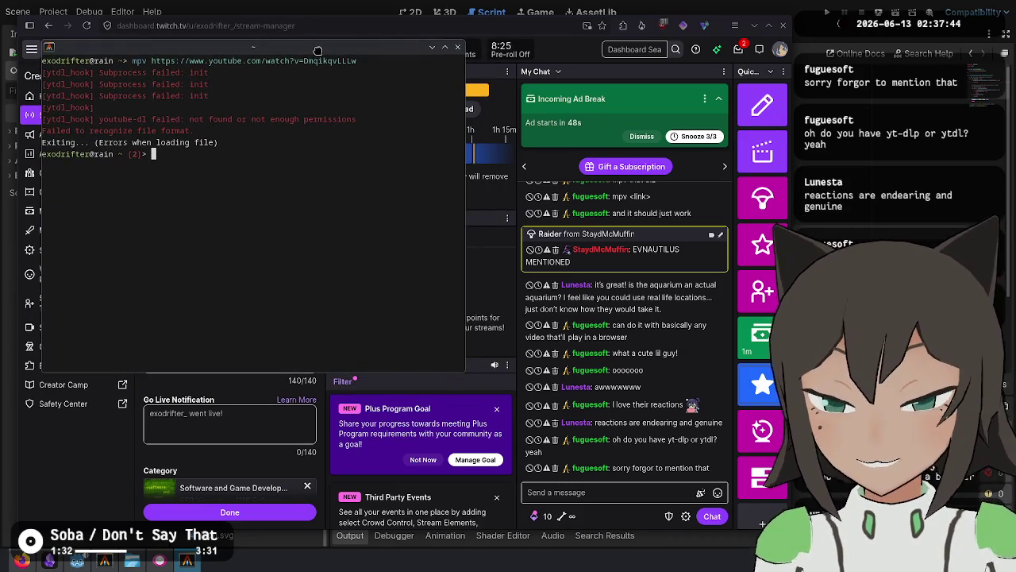
{"action": "mouse_move", "coordinate": [191, 352]}
{"action": "left_mouse_down"}
{"action": "mouse_move", "coordinate": [196, 487]}
{"action": "mouse_move", "coordinate": [214, 478]}
{"action": "left_mouse_up"}
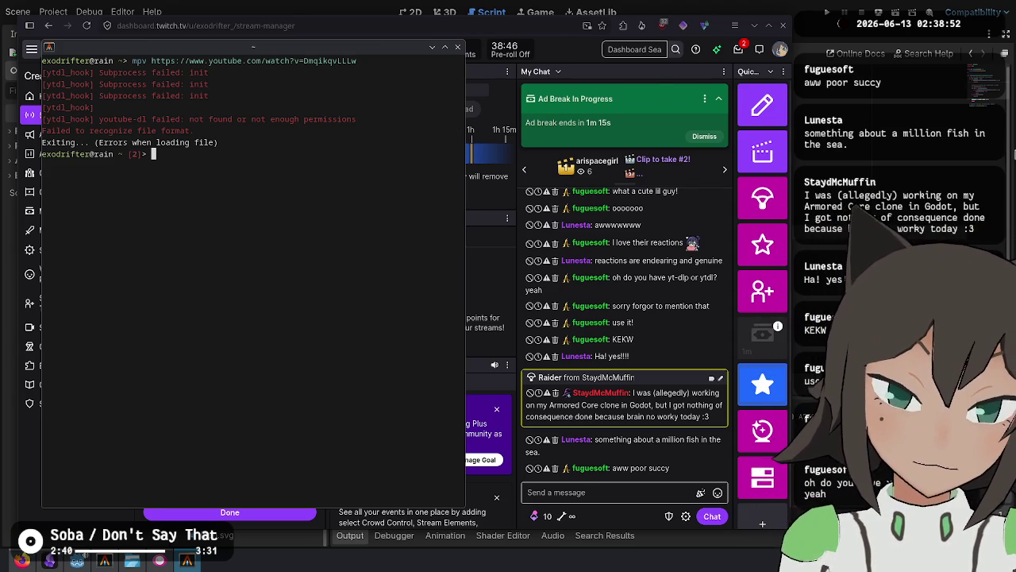
{"action": "key", "text": "alt+Tab"}
Walk through the code after the dialog loop and the seen_flag skip check in game_flow.gd.
{"action": "left_click", "coordinate": [666, 316]}
{"action": "scroll", "coordinate": [666, 316], "scroll_direction": "down", "scroll_amount": 2}
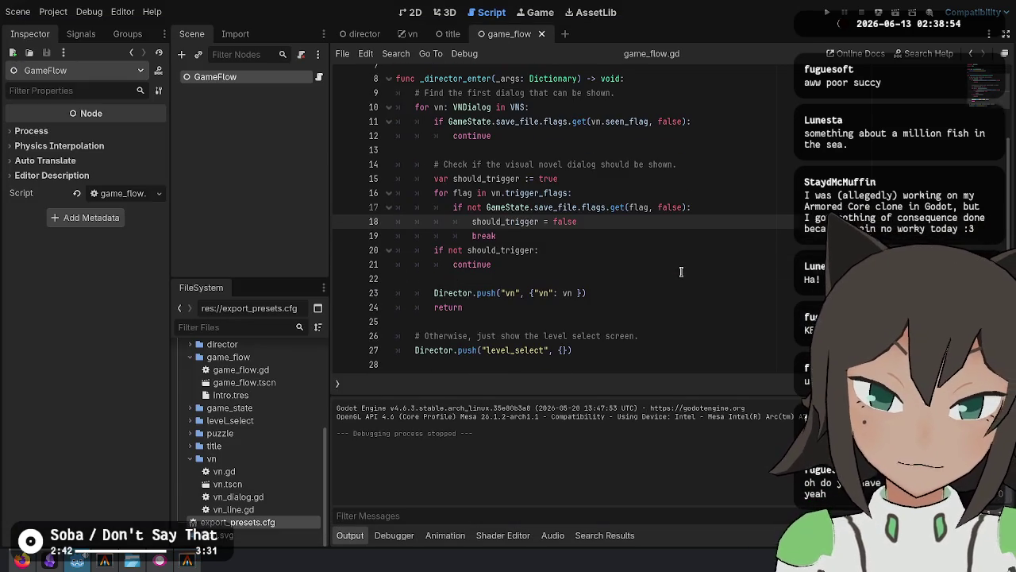
{"action": "left_click", "coordinate": [659, 306]}
{"action": "left_click", "coordinate": [660, 323]}
{"action": "left_click", "coordinate": [658, 346]}
{"action": "left_click", "coordinate": [689, 208]}
{"action": "left_click", "coordinate": [782, 112]}
{"action": "left_click", "coordinate": [791, 140]}
Explain the trigger flag check, skipping non-triggering dialogs, and should_trigger defaulting to true.
{"action": "left_click", "coordinate": [774, 165]}
{"action": "left_click", "coordinate": [735, 208]}
{"action": "left_click", "coordinate": [739, 265]}
{"action": "left_click", "coordinate": [728, 207]}
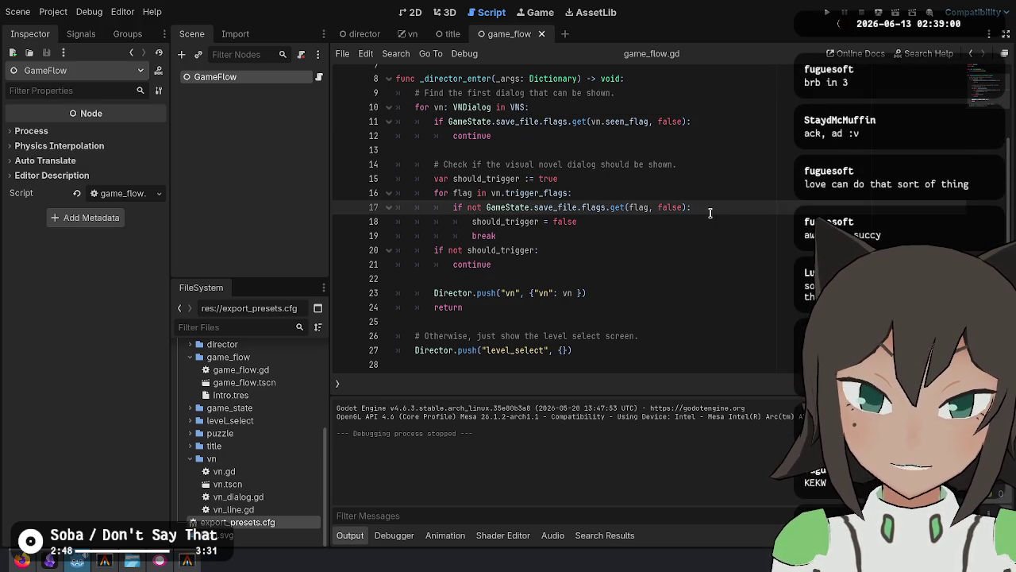
{"action": "left_click", "coordinate": [724, 250]}
{"action": "left_click", "coordinate": [703, 266]}
{"action": "left_click", "coordinate": [685, 319]}
{"action": "left_click", "coordinate": [684, 266]}
{"action": "left_click", "coordinate": [683, 250]}
{"action": "left_click", "coordinate": [683, 179]}
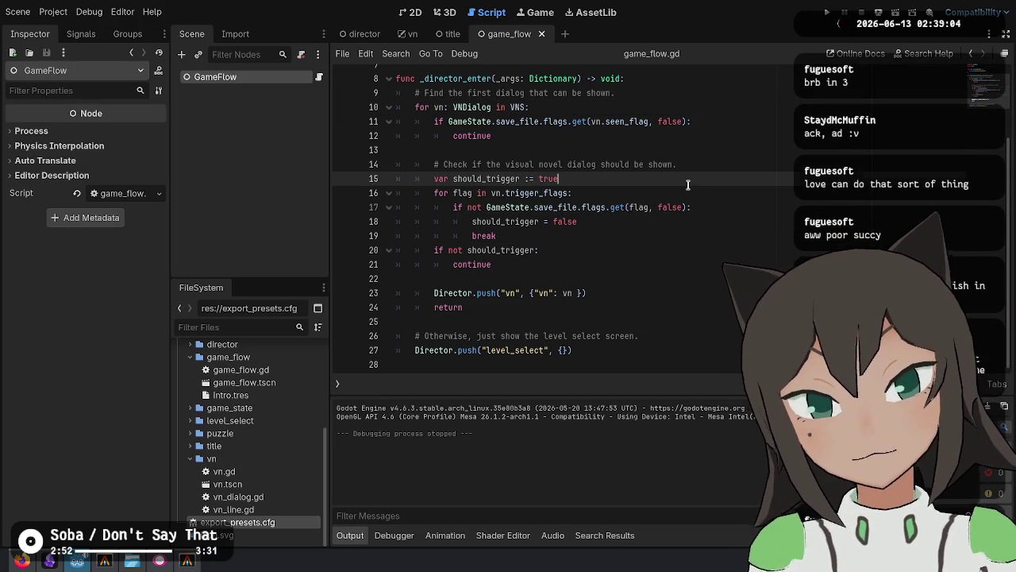
Explain the vn scene push and level_select fallback, recap, then run the project with F5.
{"action": "left_click", "coordinate": [689, 296]}
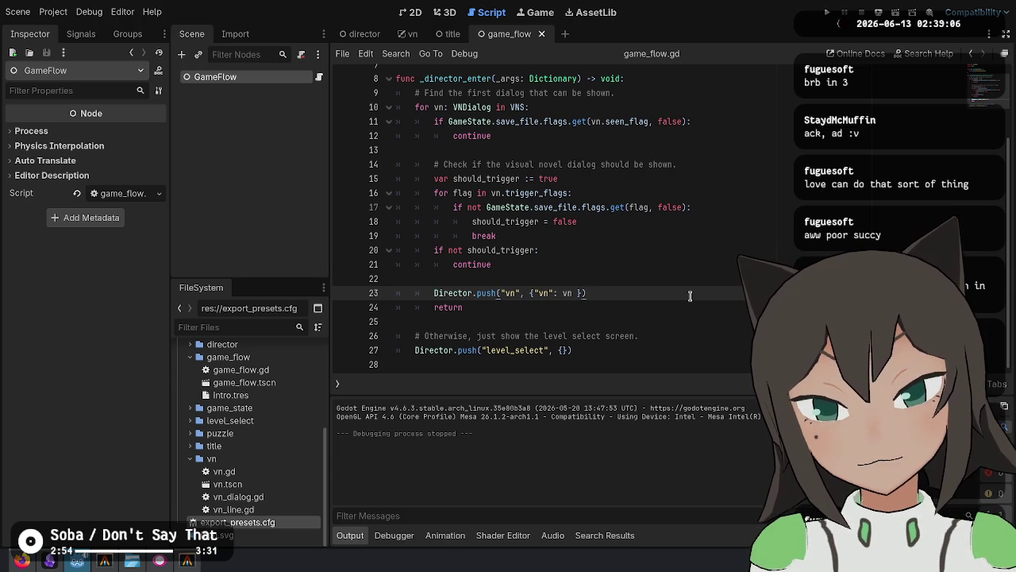
{"action": "left_click", "coordinate": [682, 348]}
{"action": "left_click", "coordinate": [681, 335]}
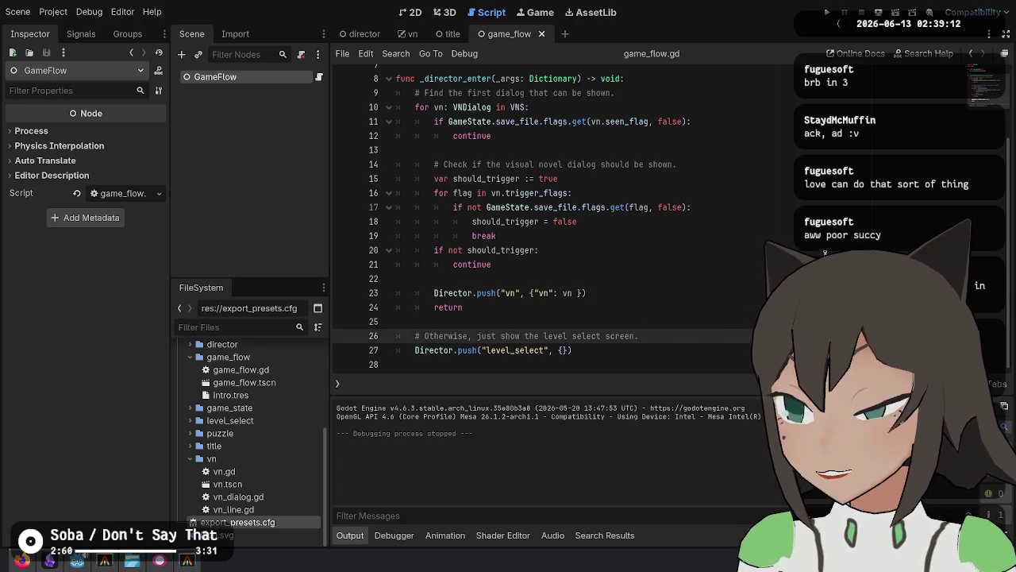
{"action": "left_click", "coordinate": [738, 264]}
{"action": "left_click", "coordinate": [733, 294]}
{"action": "left_click", "coordinate": [751, 205]}
{"action": "left_click", "coordinate": [726, 318]}
{"action": "scroll", "coordinate": [724, 315], "scroll_direction": "up", "scroll_amount": 2}
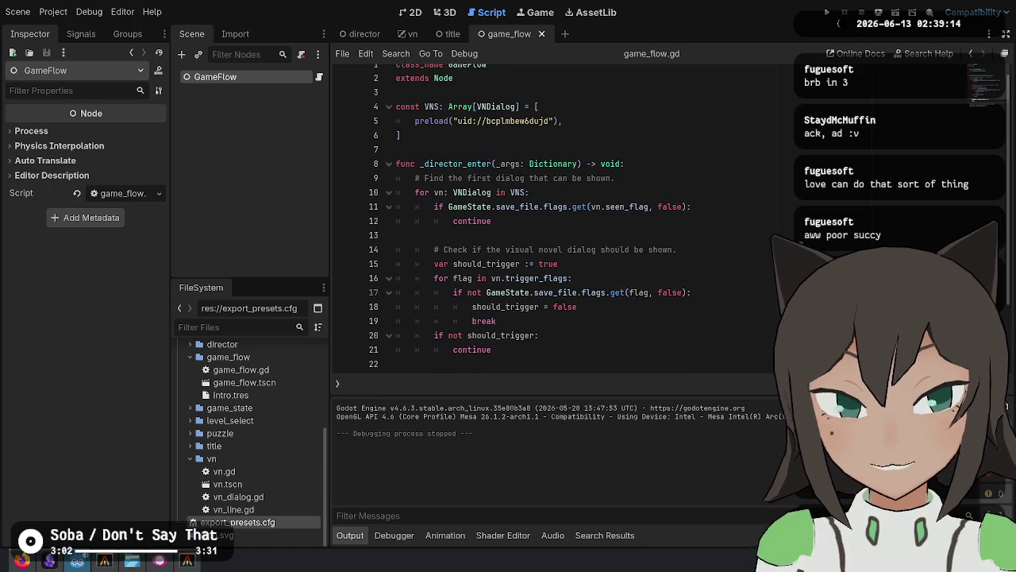
{"action": "key", "text": "F5"}
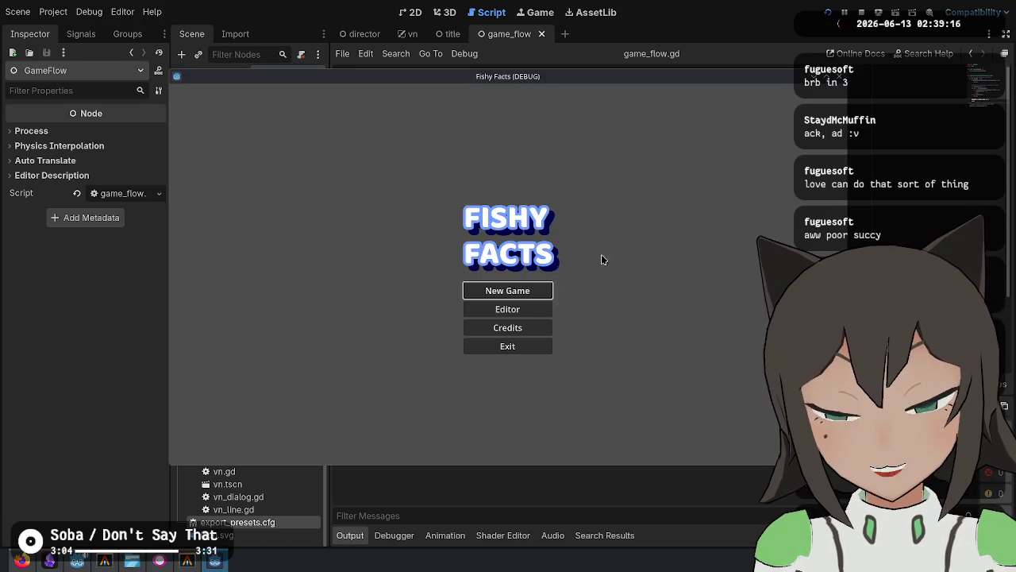
Start a New Game, advance the intro dialogue to level select, then close the game window.
{"action": "left_click", "coordinate": [543, 298]}
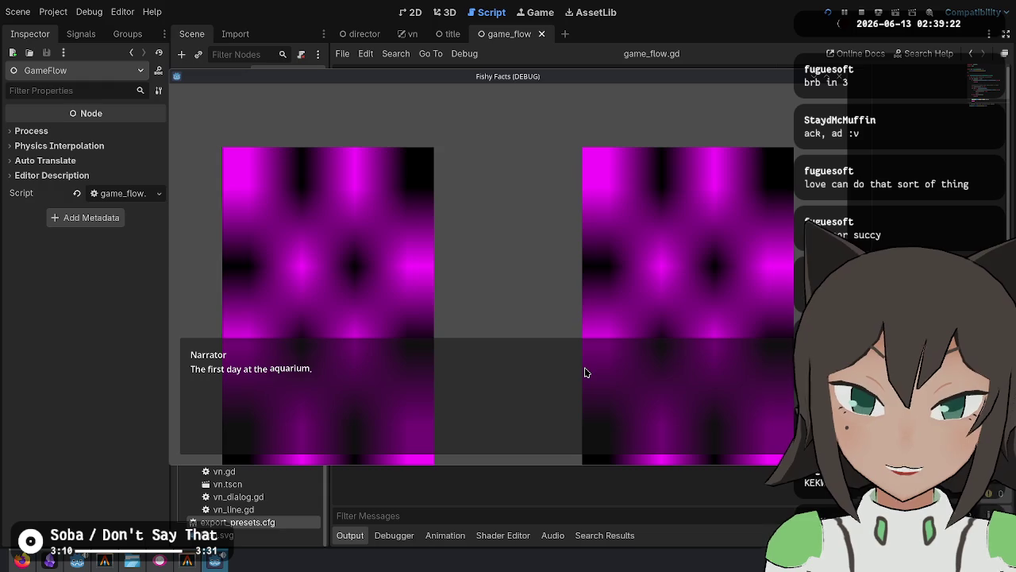
{"action": "left_click", "coordinate": [539, 374]}
{"action": "left_click", "coordinate": [539, 374]}
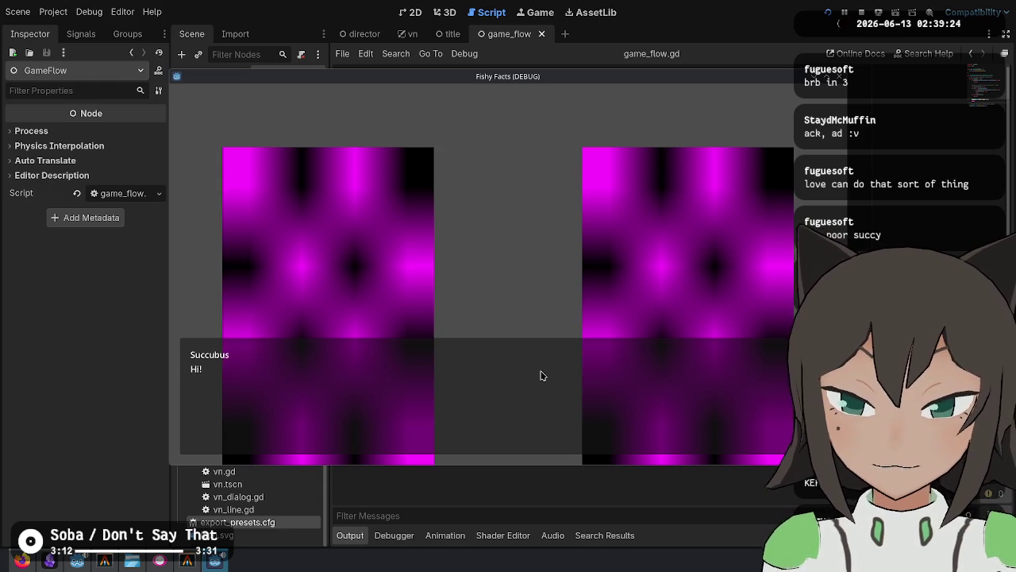
{"action": "left_click", "coordinate": [540, 374]}
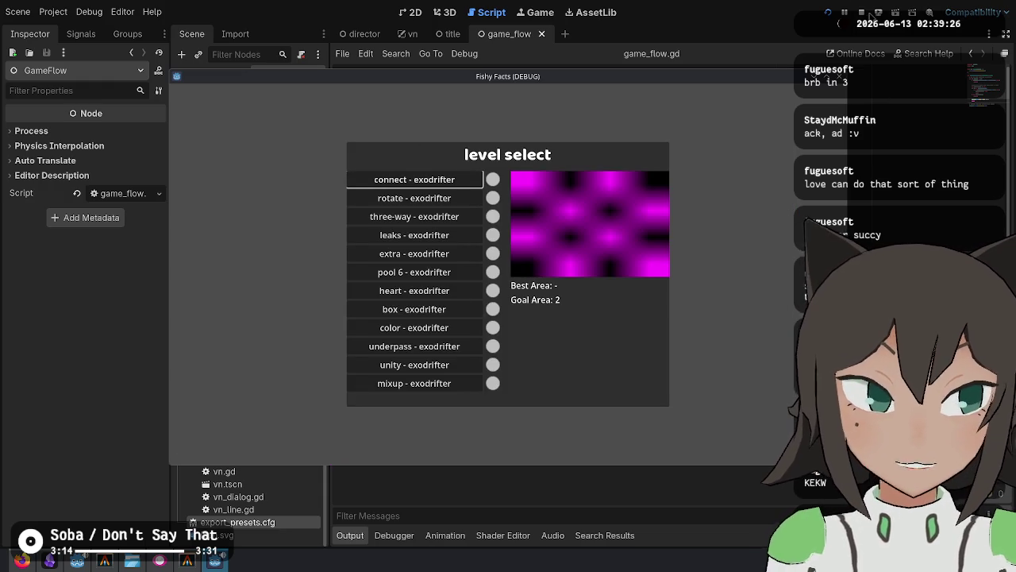
{"action": "left_click", "coordinate": [862, 13]}
{"action": "key", "text": "Up"}
{"action": "key", "text": "Up"}
{"action": "key", "text": "Up"}
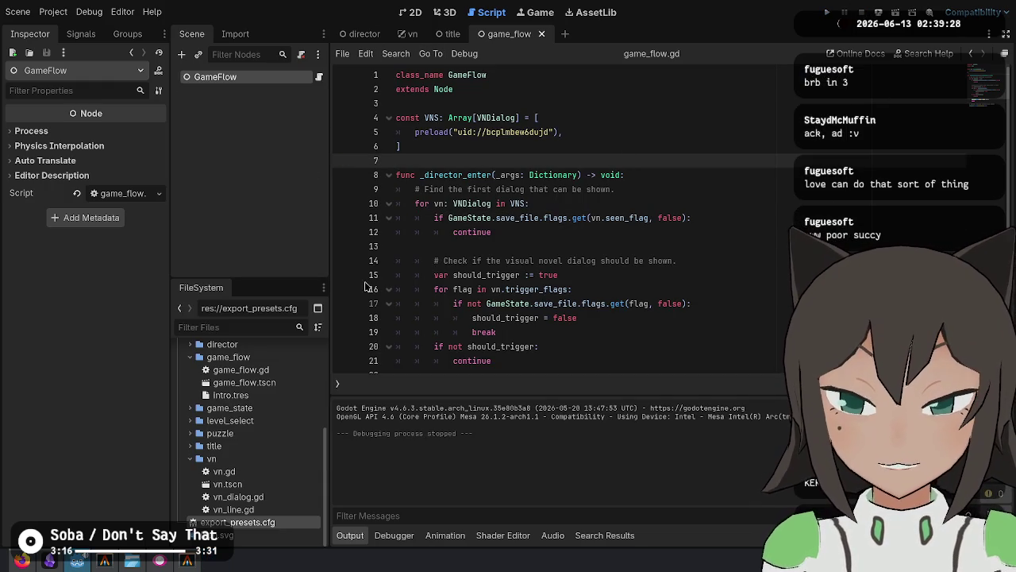
Switch to director.gd and scroll up from the push-state comment to the exported packed_scenes dictionary.
{"action": "key", "text": "Up"}
{"action": "key", "text": "Up"}
{"action": "key", "text": "Up"}
{"action": "left_click", "coordinate": [365, 32]}
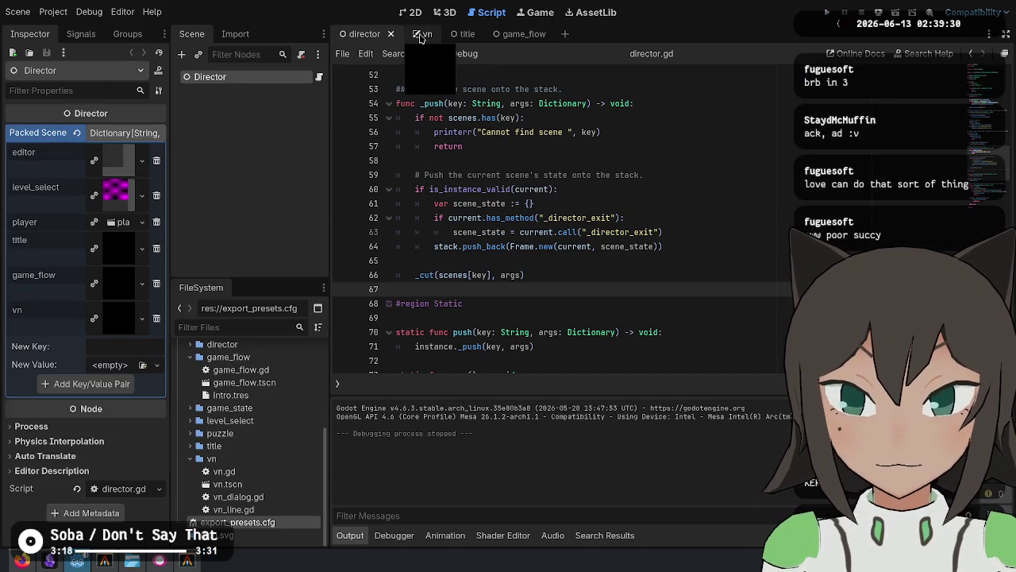
{"action": "left_click", "coordinate": [754, 178]}
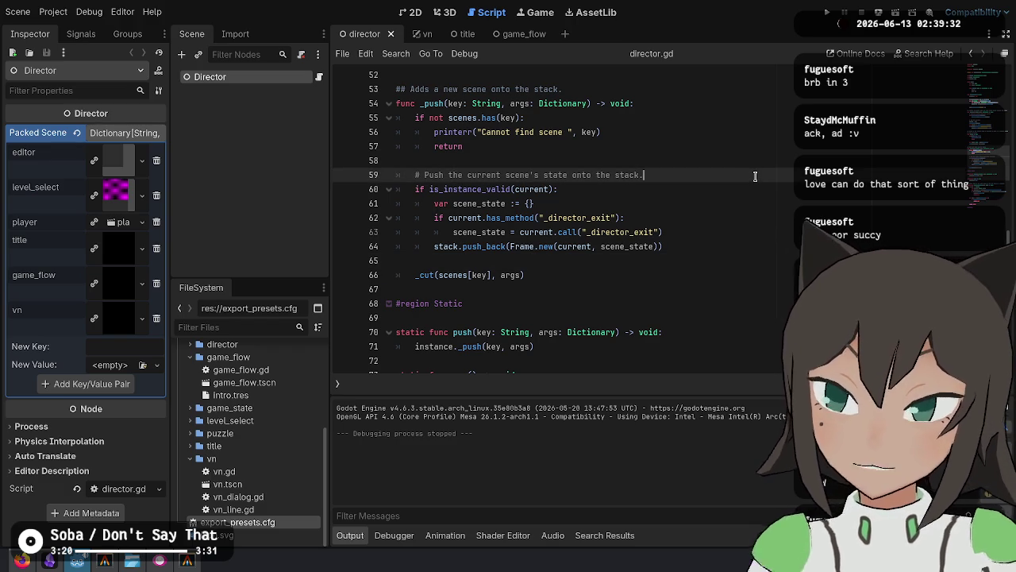
{"action": "scroll", "coordinate": [734, 162], "scroll_direction": "up", "scroll_amount": 15}
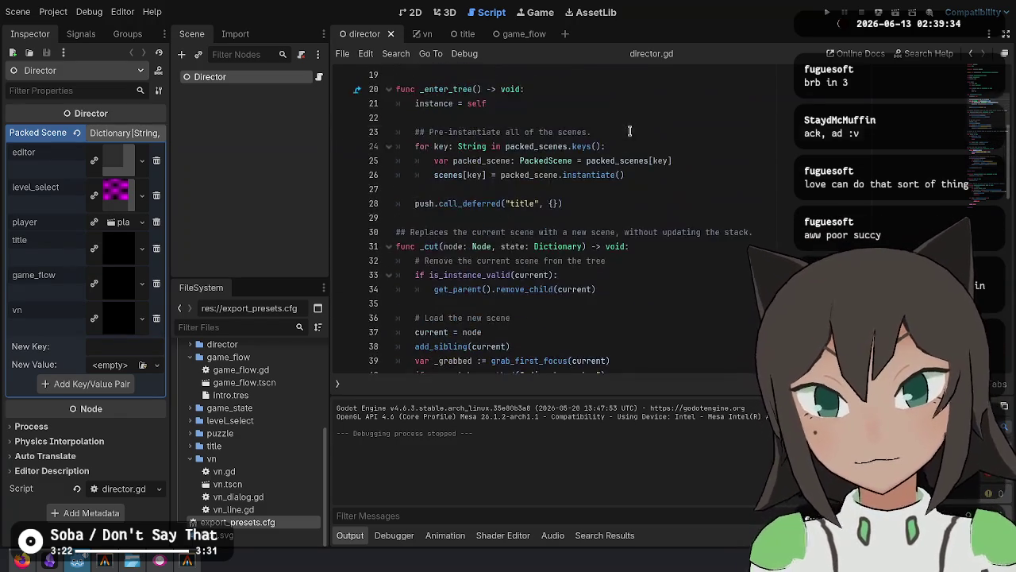
{"action": "scroll", "coordinate": [632, 135], "scroll_direction": "up", "scroll_amount": 2}
{"action": "left_click", "coordinate": [643, 143]}
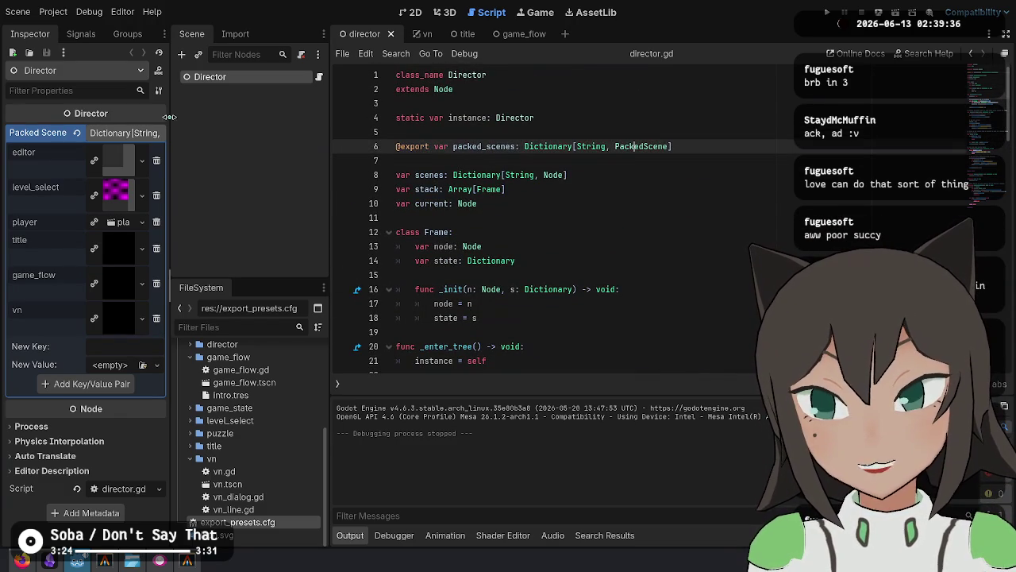